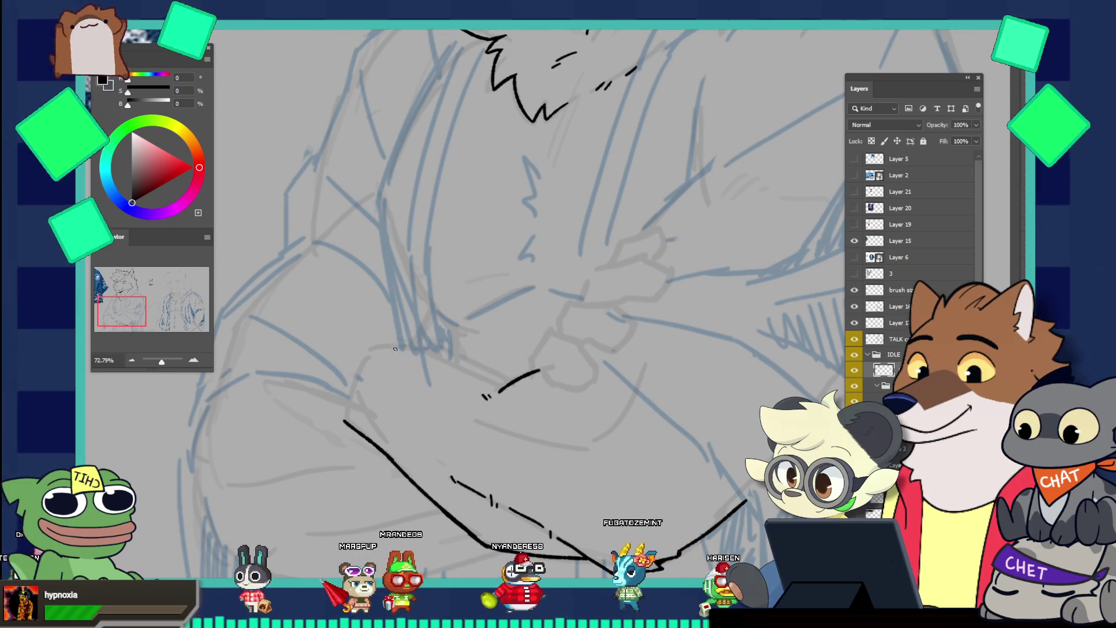
# Redraw the long lower arm line with a better curve, extending it slightly up-left
pyautogui.hotkey('ctrl', 'z')
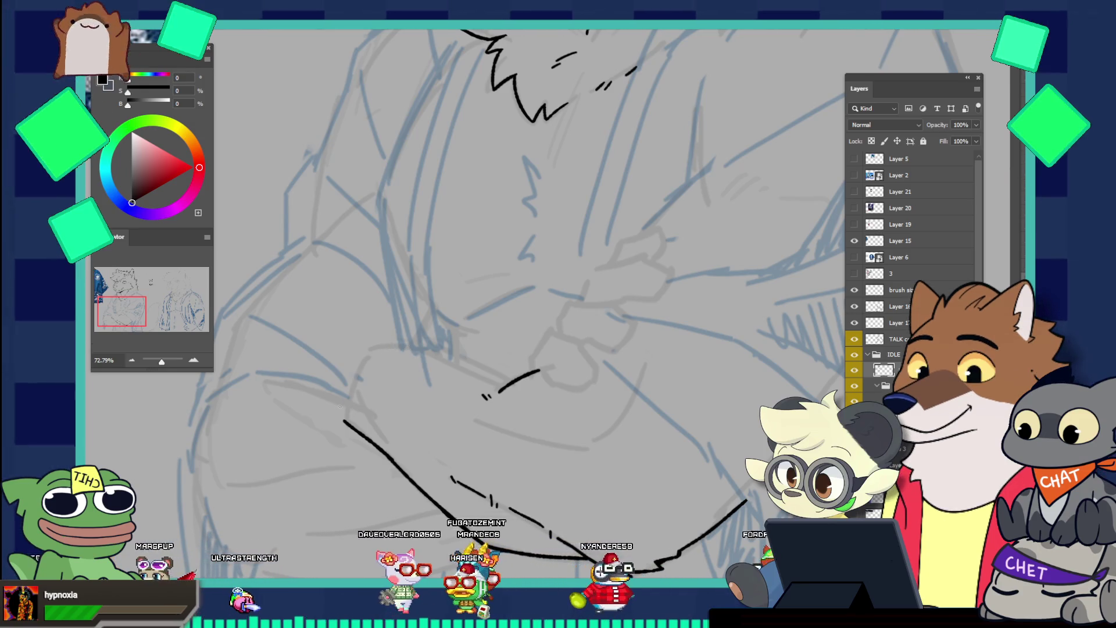
pyautogui.moveTo(336, 404); pyautogui.dragTo(347, 418)
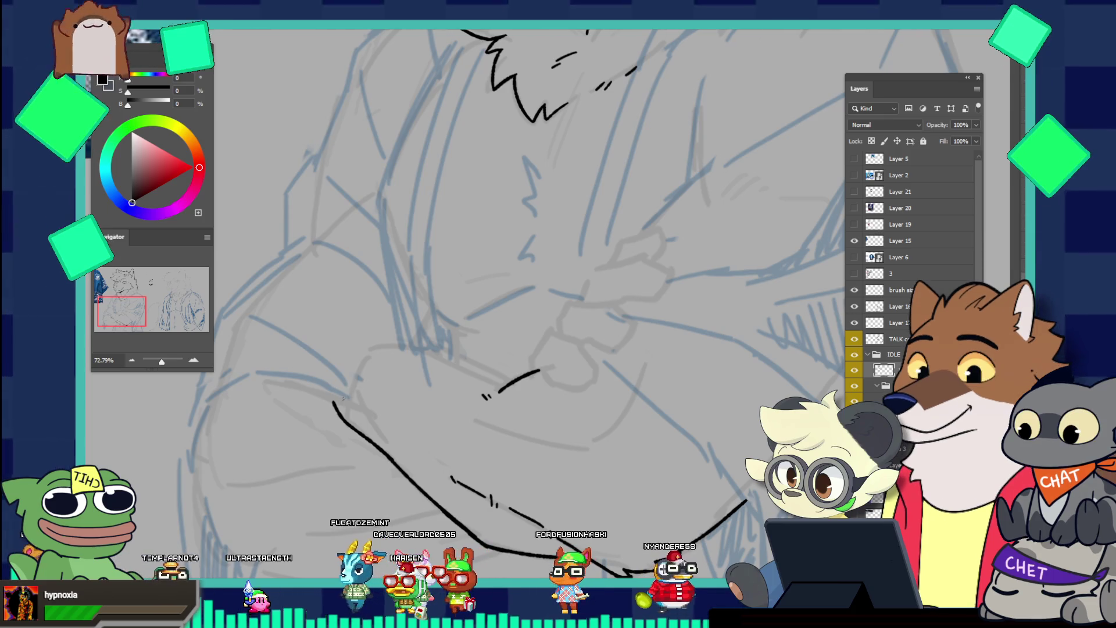
pyautogui.scroll(-5, 287, 299)
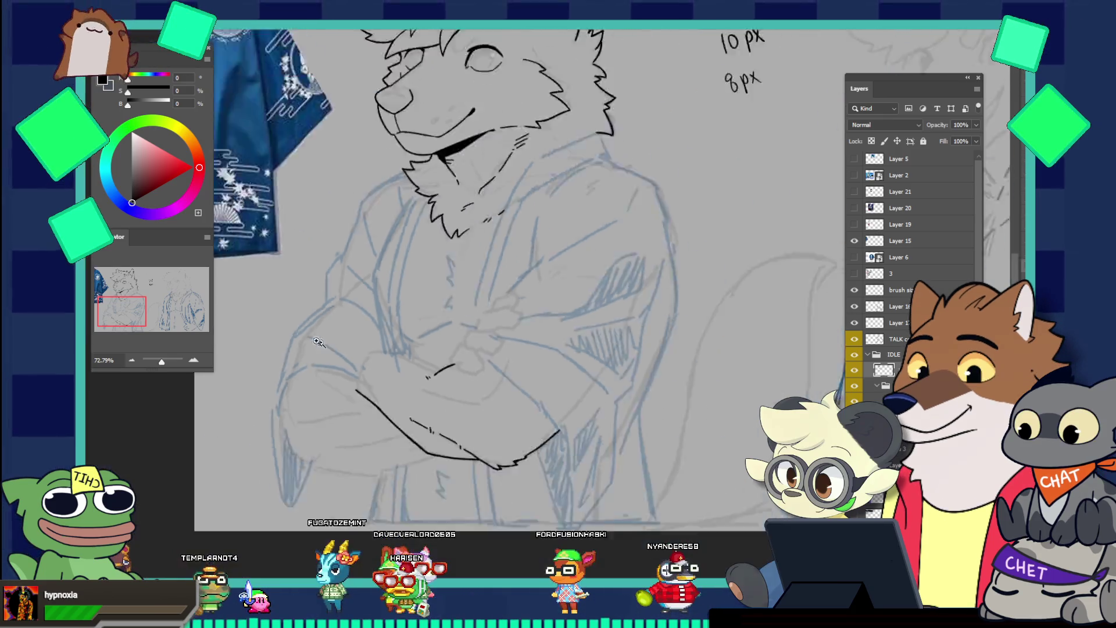
pyautogui.scroll(2, 445, 349)
pyautogui.scroll(2, 424, 344)
pyautogui.scroll(2, 404, 339)
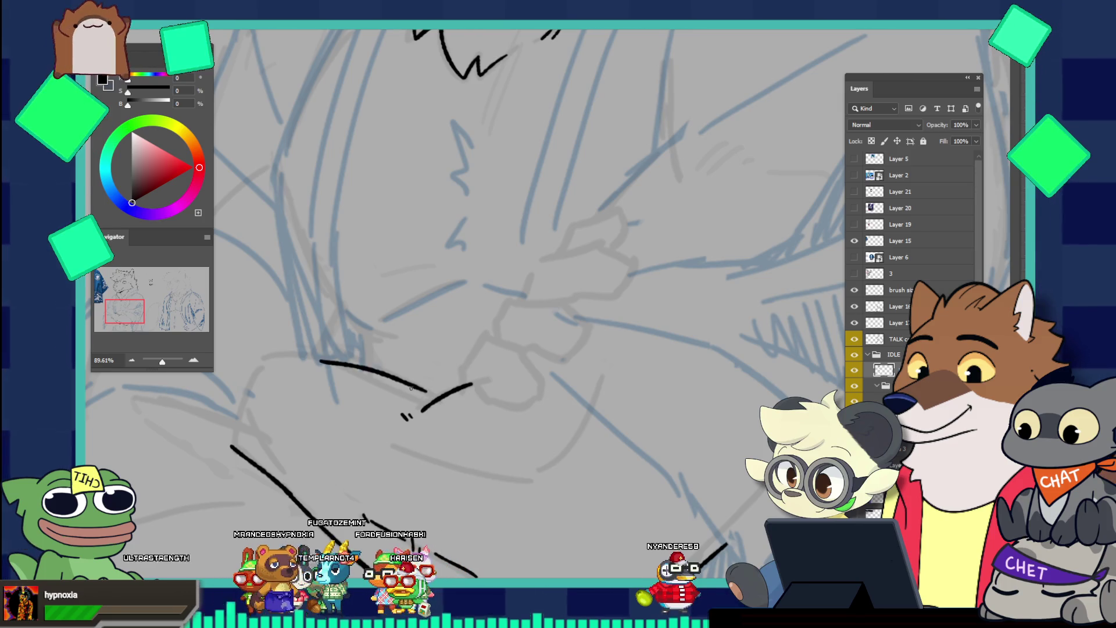
pyautogui.hotkey('ctrl', 'z')
pyautogui.moveTo(320, 355); pyautogui.dragTo(423, 397)
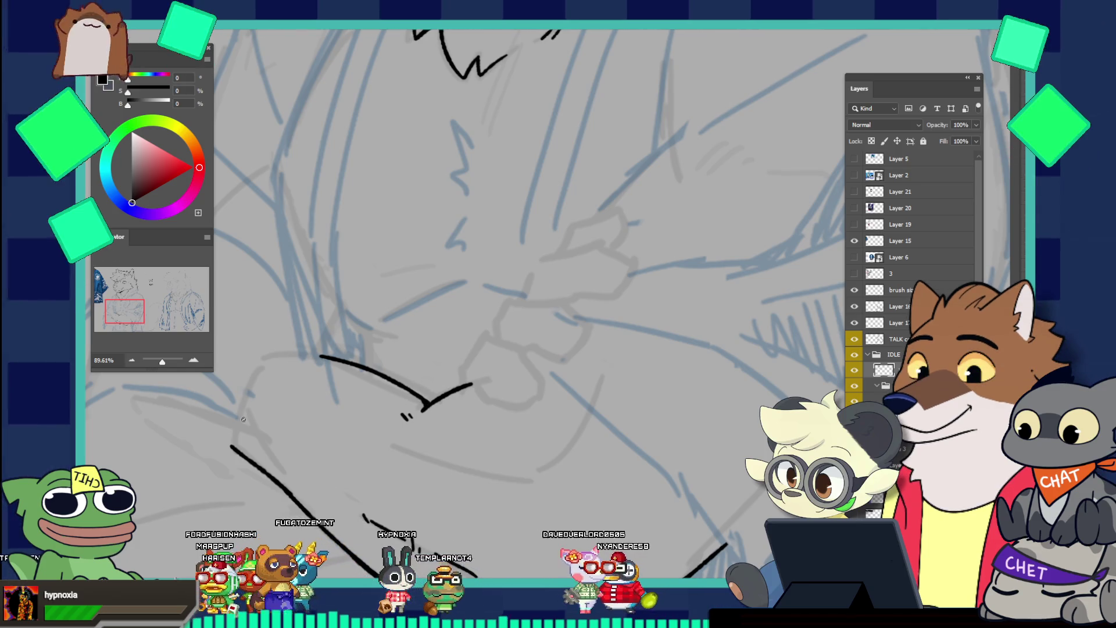
# Ink a short stroke, then the forearm's upper contour as one curve rising and arching right
pyautogui.moveTo(217, 427); pyautogui.dragTo(226, 438)
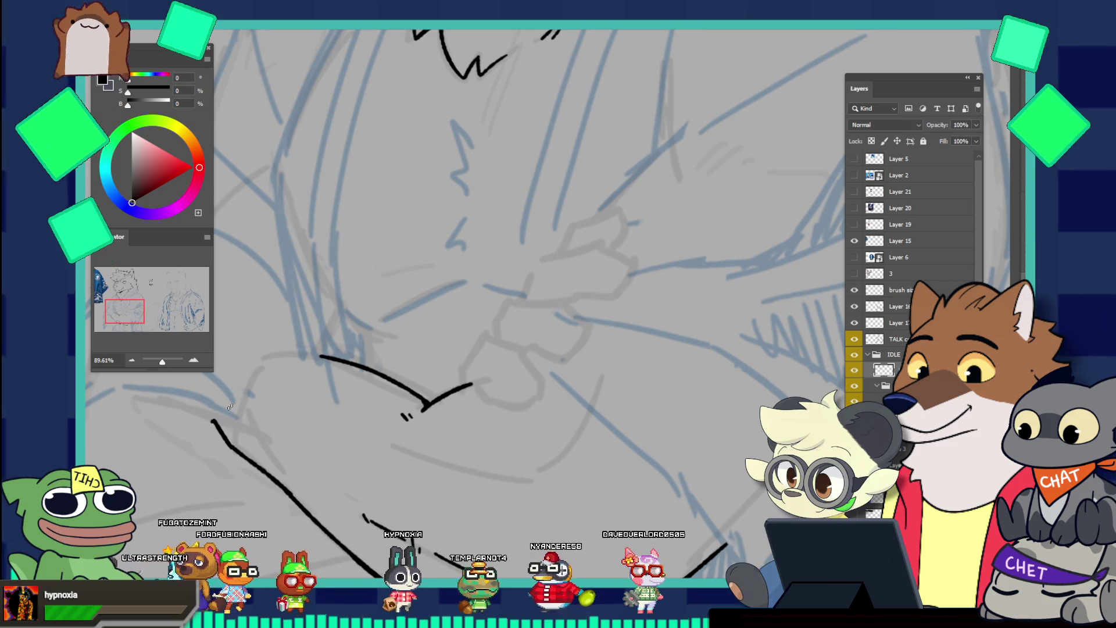
pyautogui.moveTo(214, 417); pyautogui.dragTo(247, 365)
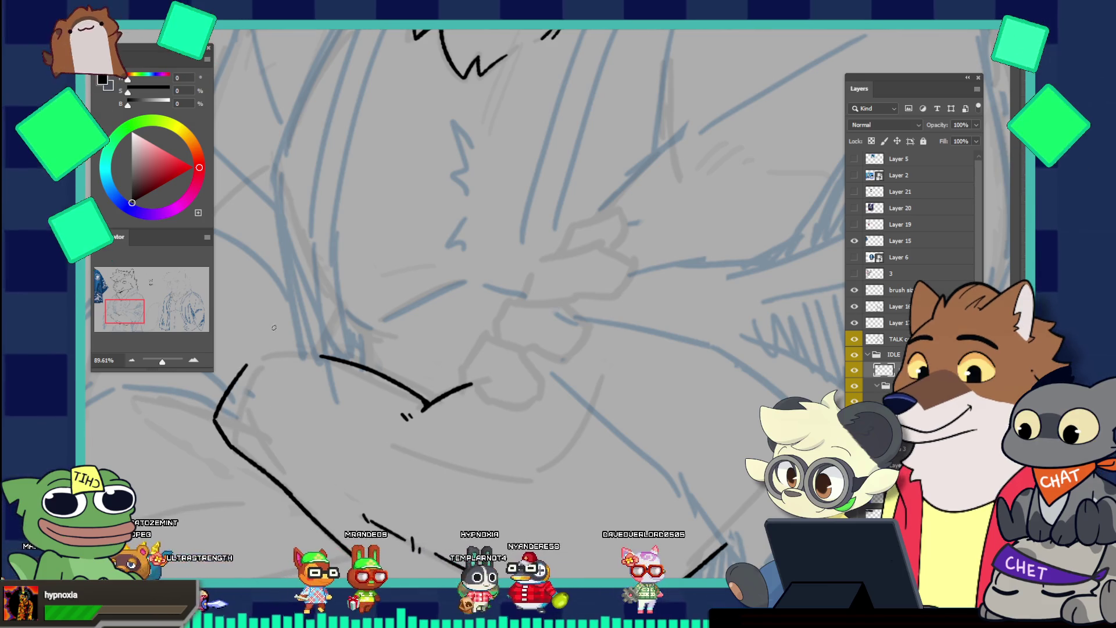
pyautogui.hotkey('ctrl', 'z')
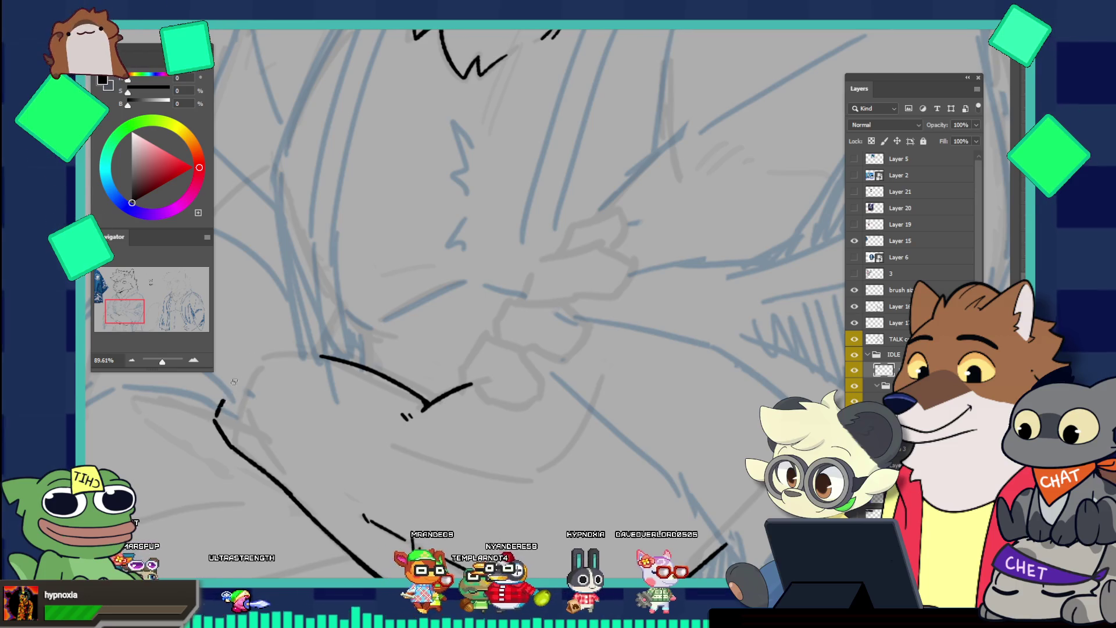
pyautogui.moveTo(216, 414); pyautogui.dragTo(317, 354)
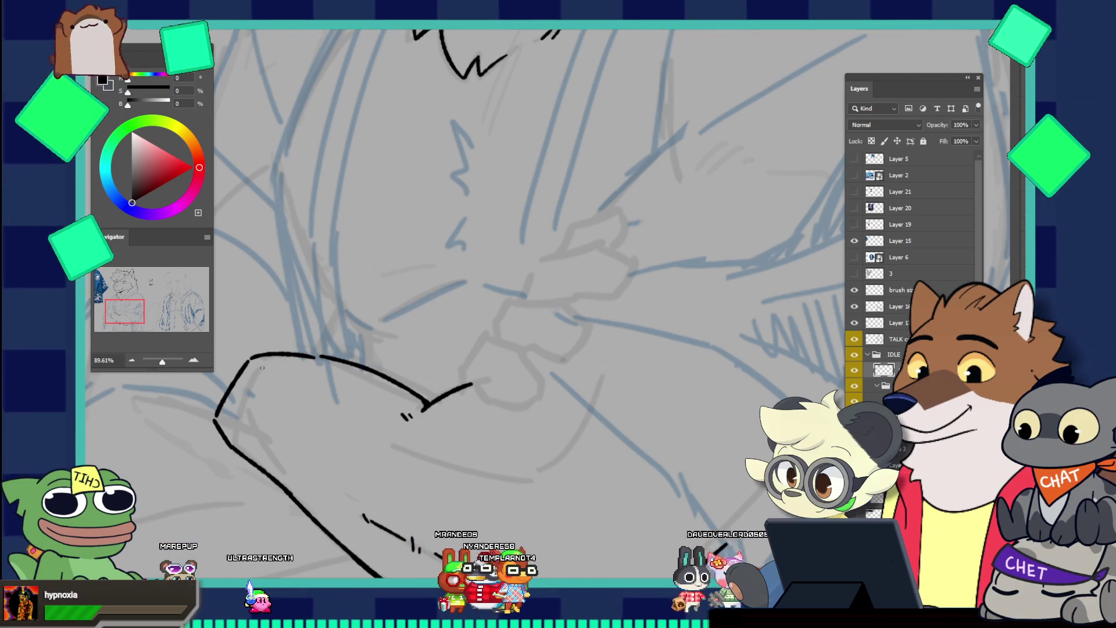
pyautogui.hotkey('ctrl', 'z')
pyautogui.moveTo(216, 417); pyautogui.dragTo(256, 356)
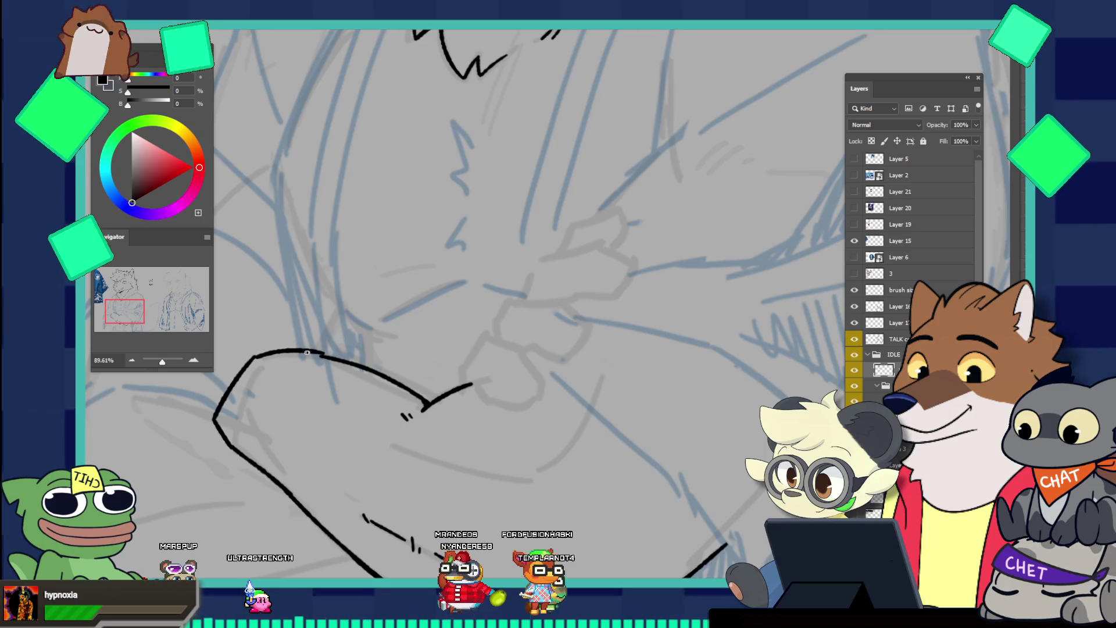
pyautogui.moveTo(310, 352); pyautogui.dragTo(249, 359)
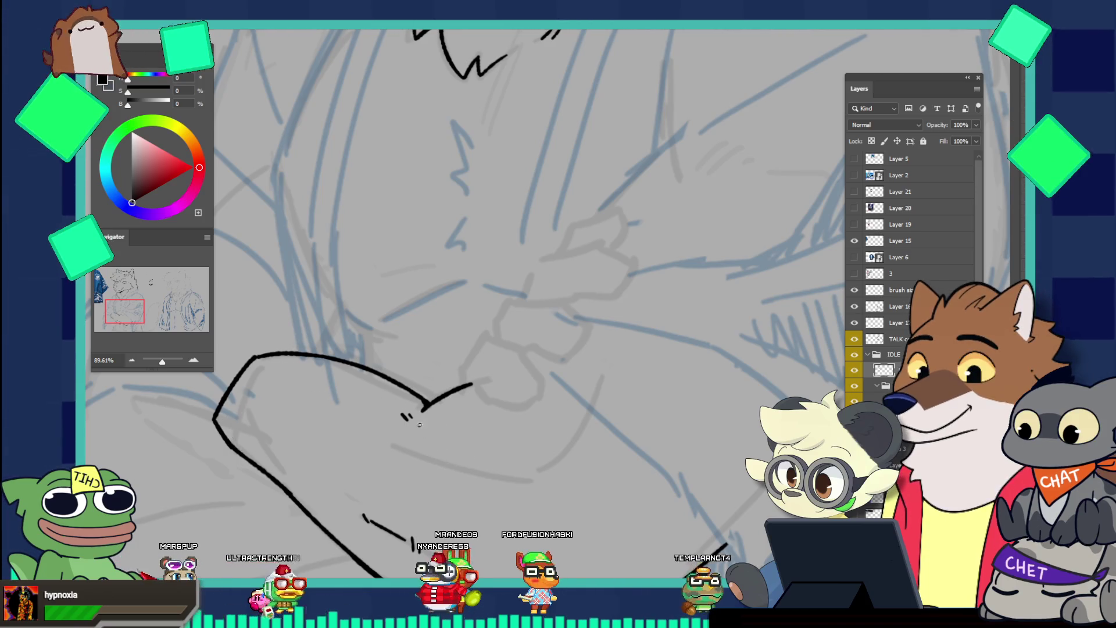
pyautogui.moveTo(489, 436); pyautogui.dragTo(300, 367)
pyautogui.moveTo(407, 415); pyautogui.dragTo(478, 387)
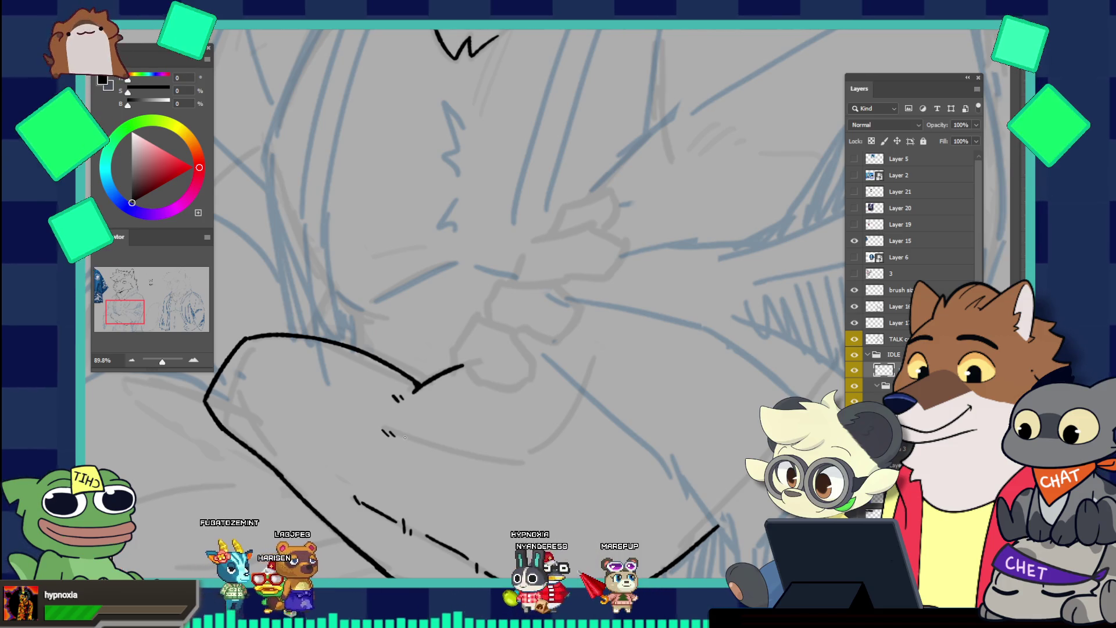
# Ink broken dashes along the lower forearm at a steeper angle
pyautogui.moveTo(383, 431); pyautogui.dragTo(451, 458)
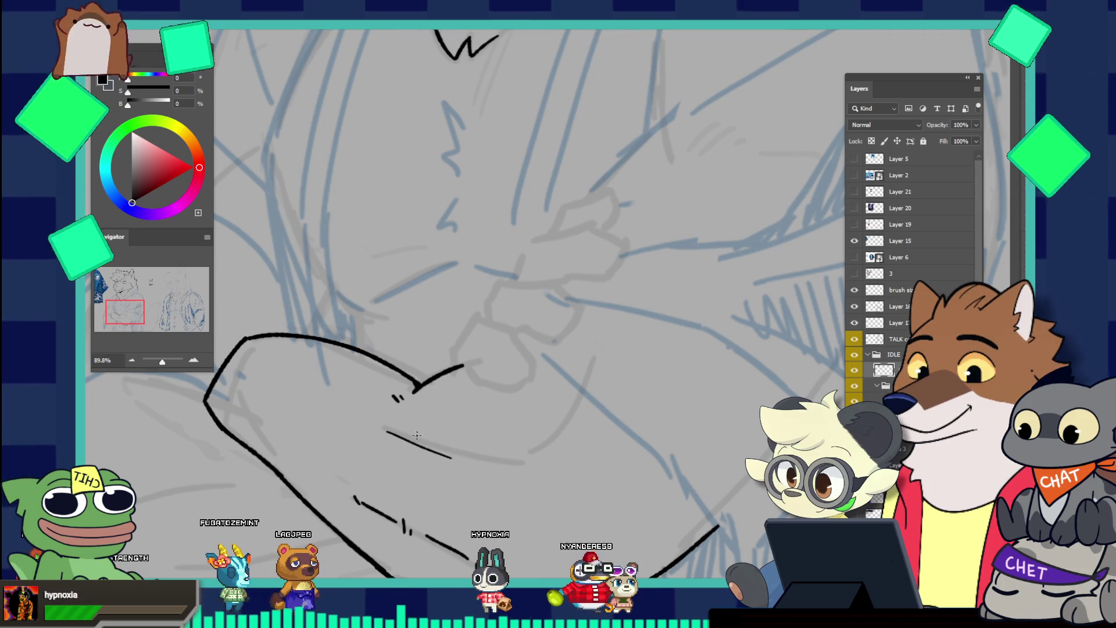
pyautogui.hotkey('ctrl', 'z')
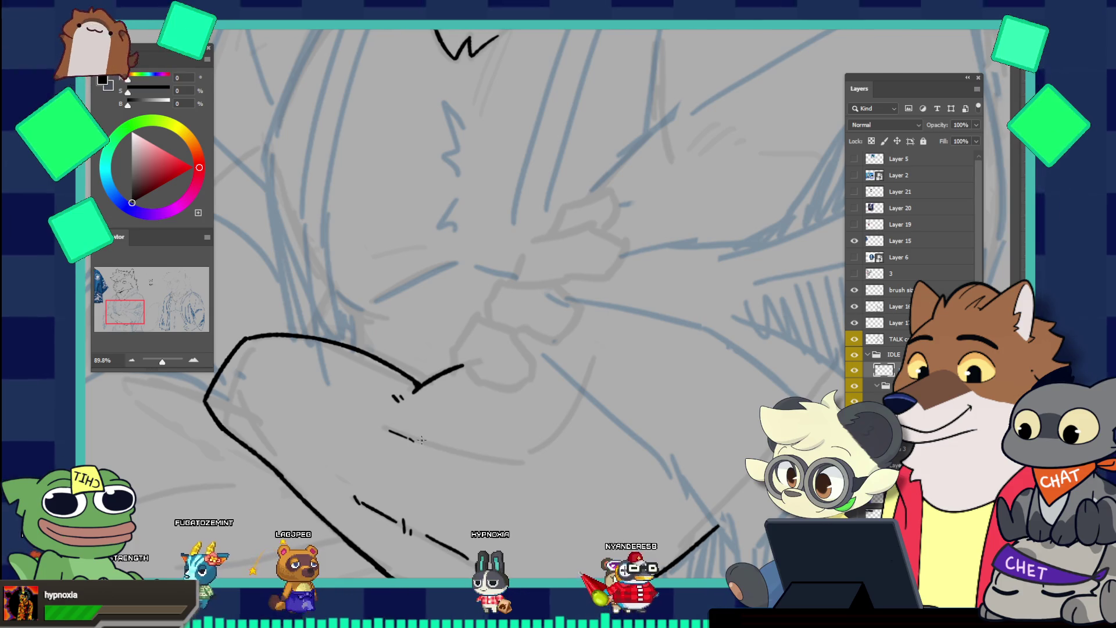
pyautogui.moveTo(414, 437); pyautogui.dragTo(423, 445)
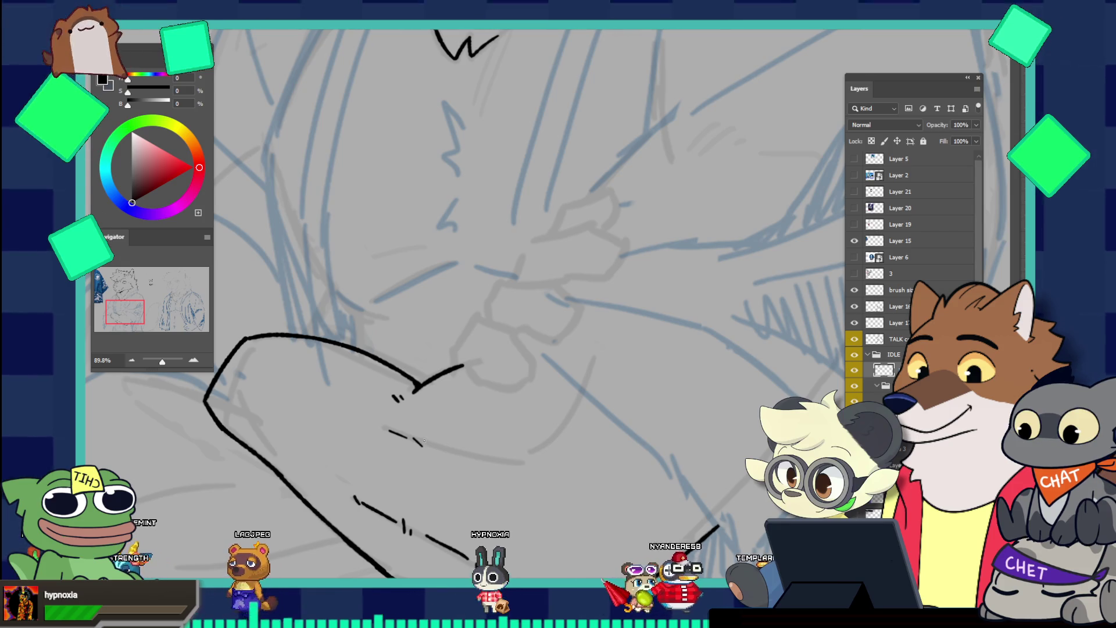
pyautogui.moveTo(427, 443); pyautogui.dragTo(479, 454)
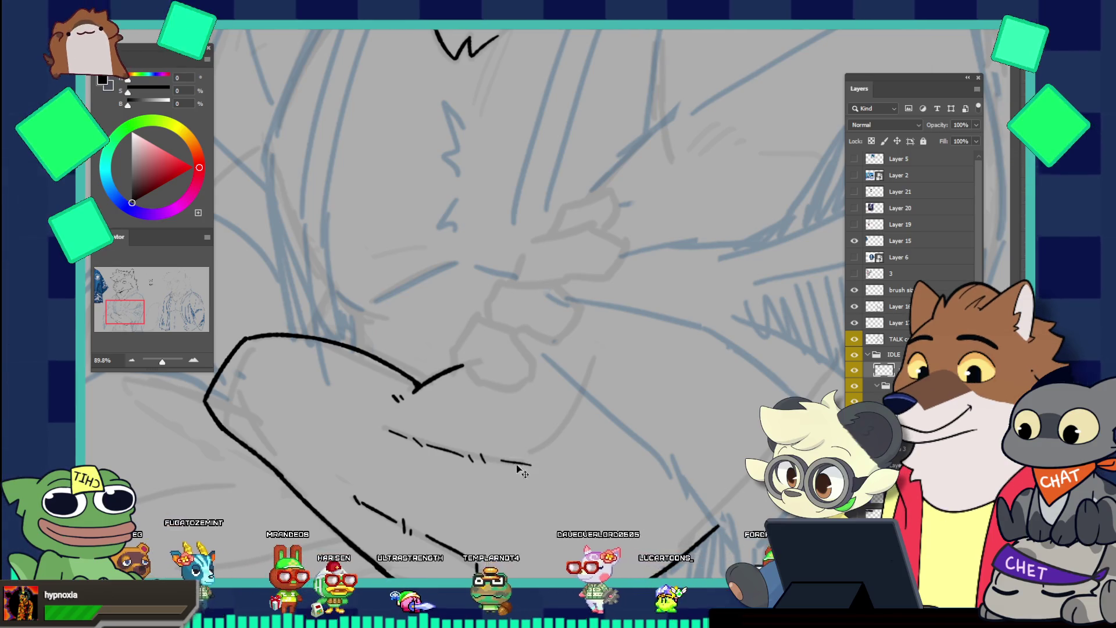
# Curve the dashed line upward at its right end
pyautogui.moveTo(501, 460)
pyautogui.mouseDown()
pyautogui.moveTo(527, 463)
pyautogui.moveTo(567, 427)
pyautogui.mouseUp()
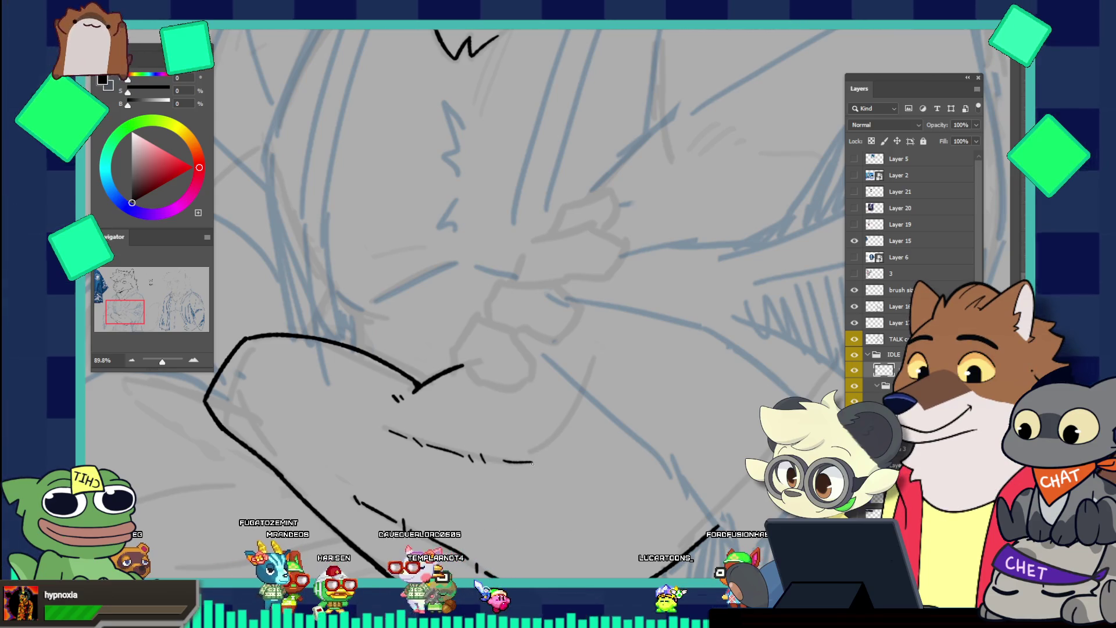
pyautogui.moveTo(533, 464); pyautogui.dragTo(560, 430)
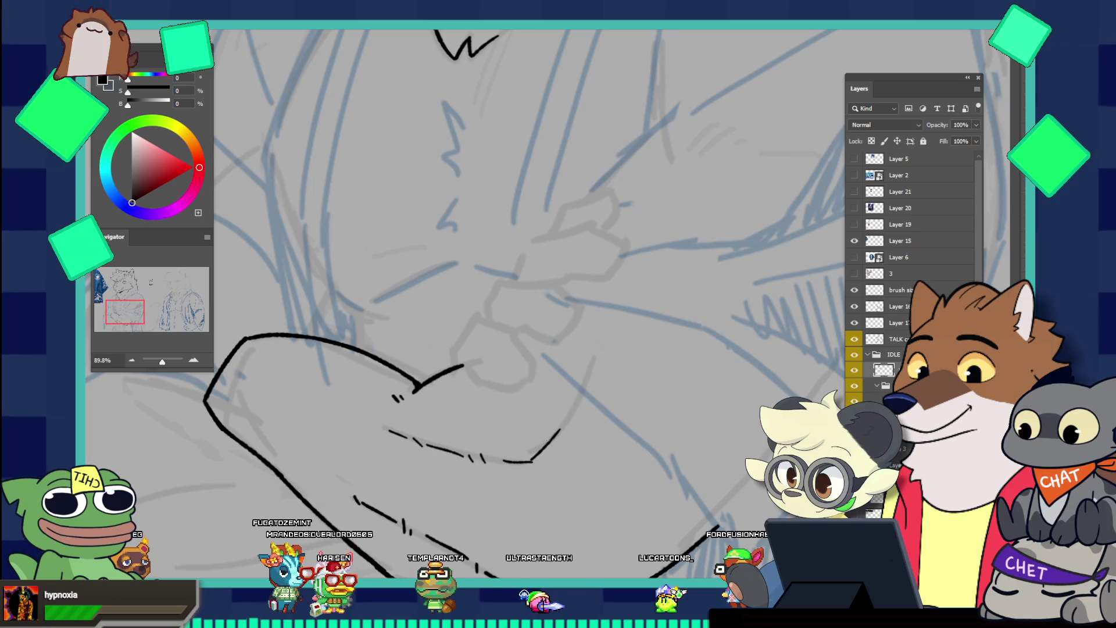
pyautogui.hotkey('ctrl', 'z')
pyautogui.moveTo(507, 462); pyautogui.dragTo(556, 427)
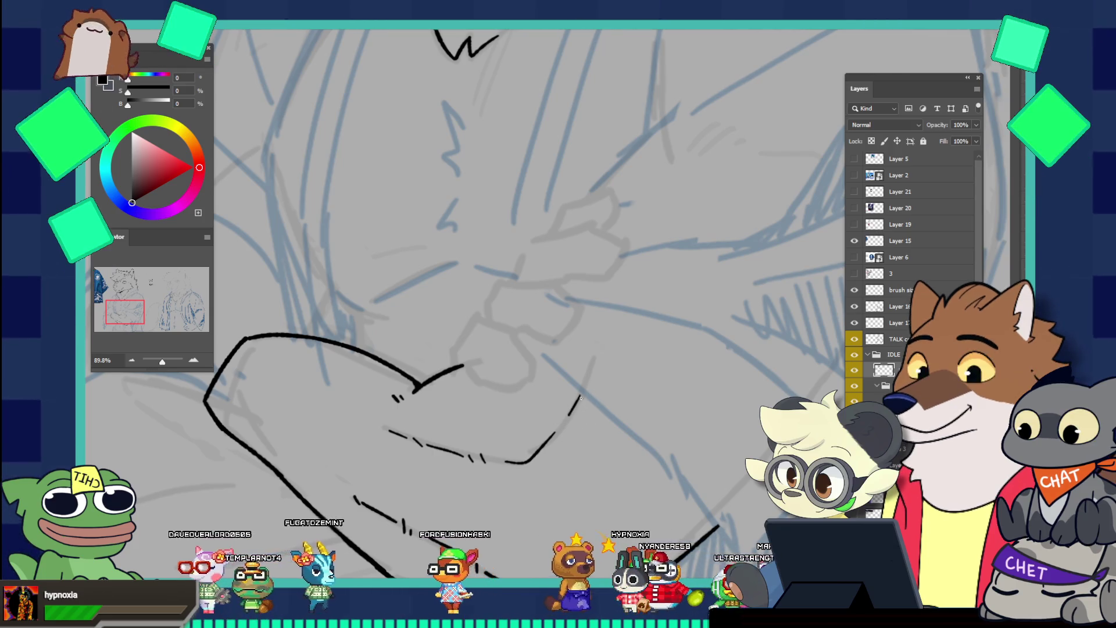
pyautogui.moveTo(572, 414); pyautogui.dragTo(525, 303)
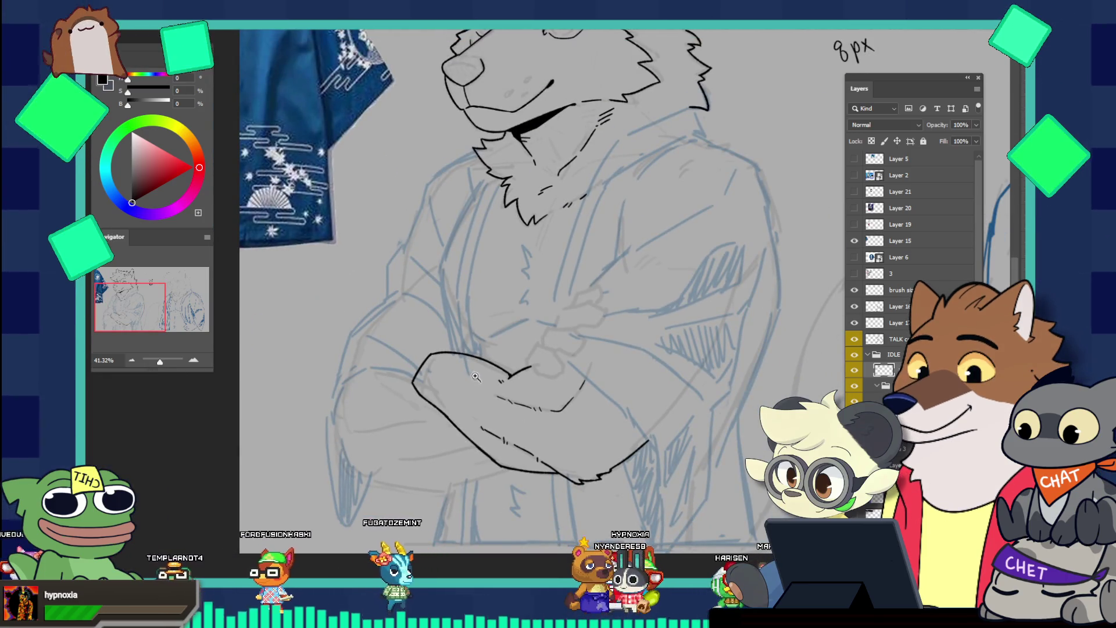
# Add one short black stroke on the crossed forearm beside its contour, redoing it once
pyautogui.moveTo(467, 369); pyautogui.dragTo(529, 363)
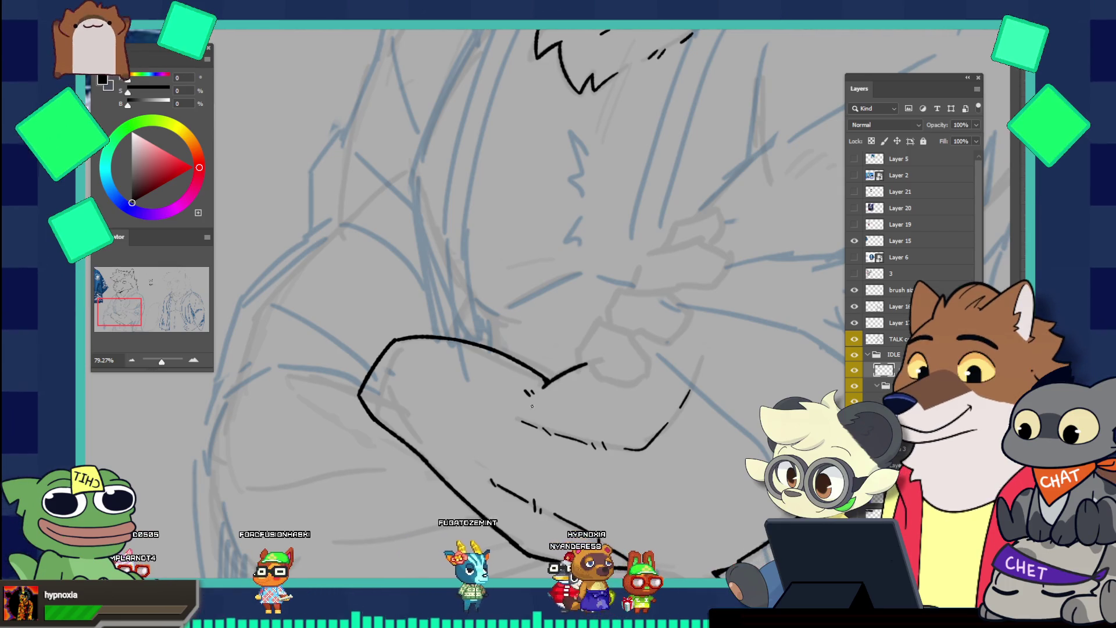
pyautogui.moveTo(504, 391); pyautogui.dragTo(550, 433)
pyautogui.hotkey('ctrl', 'z')
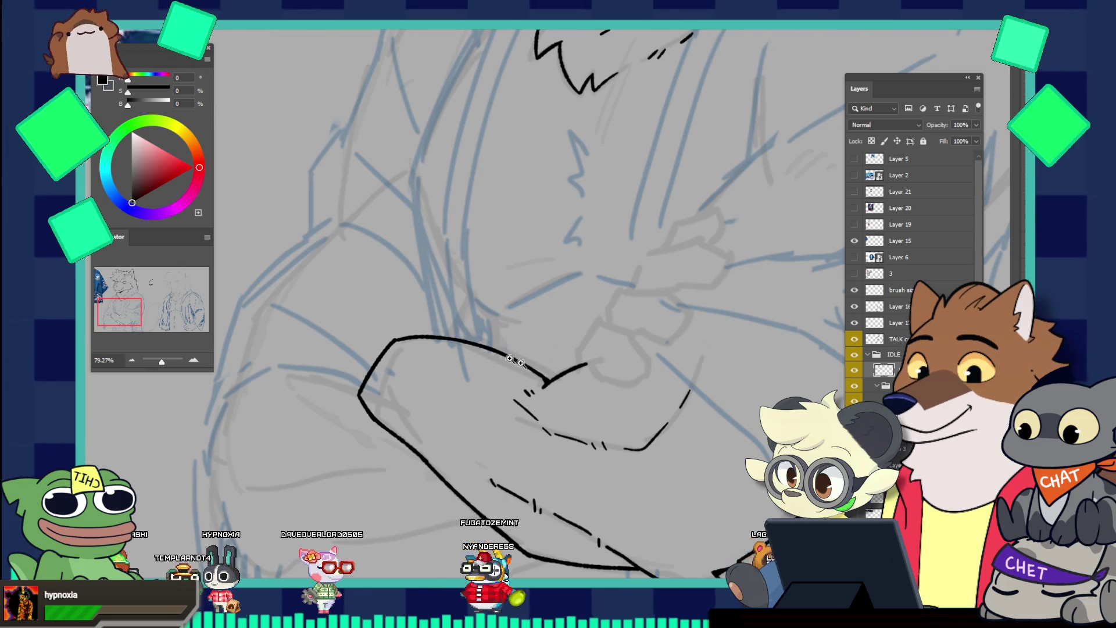
pyautogui.scroll(-5, 439, 295)
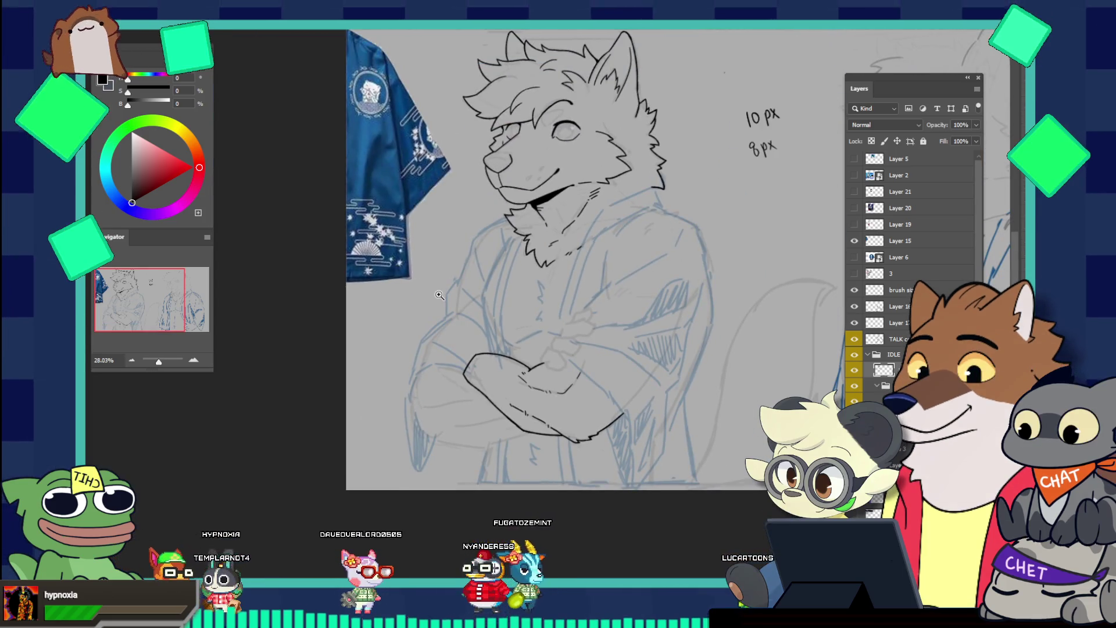
pyautogui.scroll(5, 528, 370)
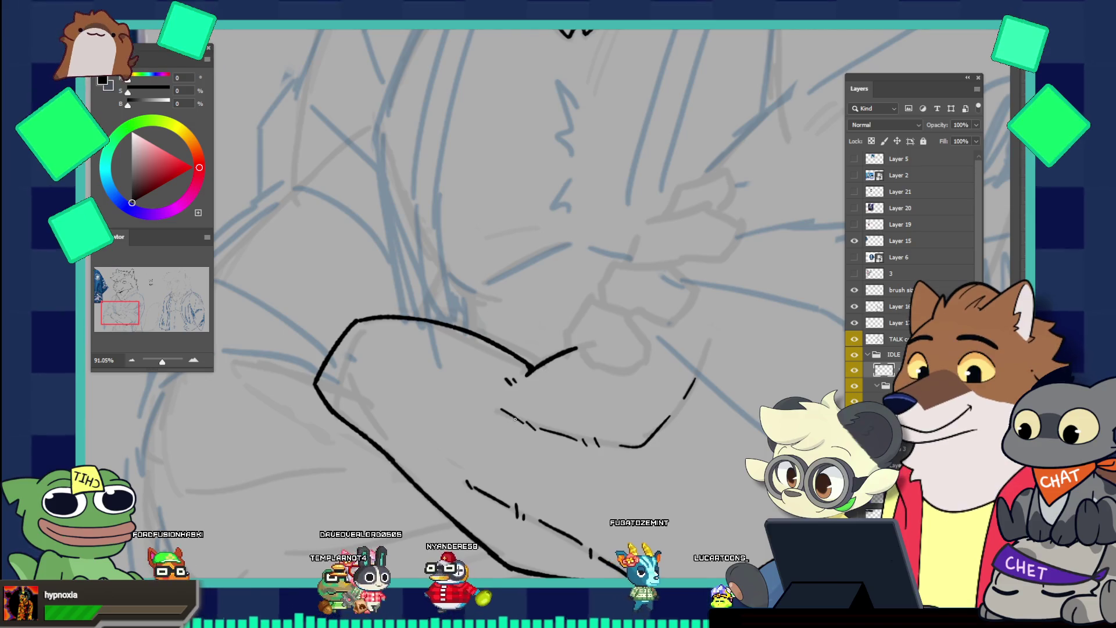
pyautogui.moveTo(496, 406); pyautogui.dragTo(512, 414)
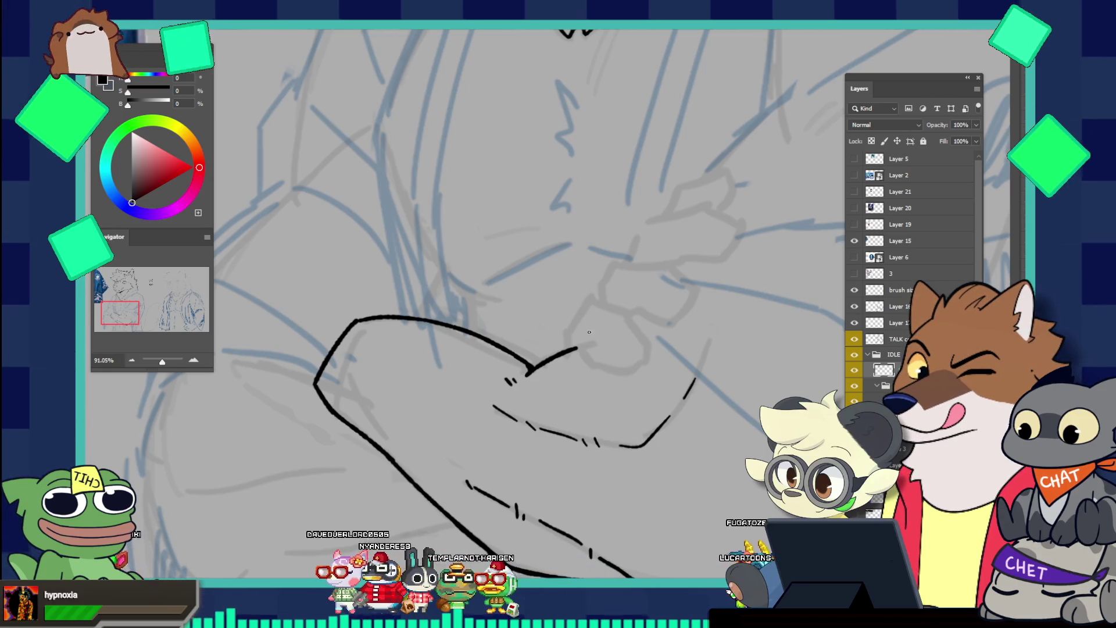
pyautogui.moveTo(559, 356); pyautogui.dragTo(449, 282)
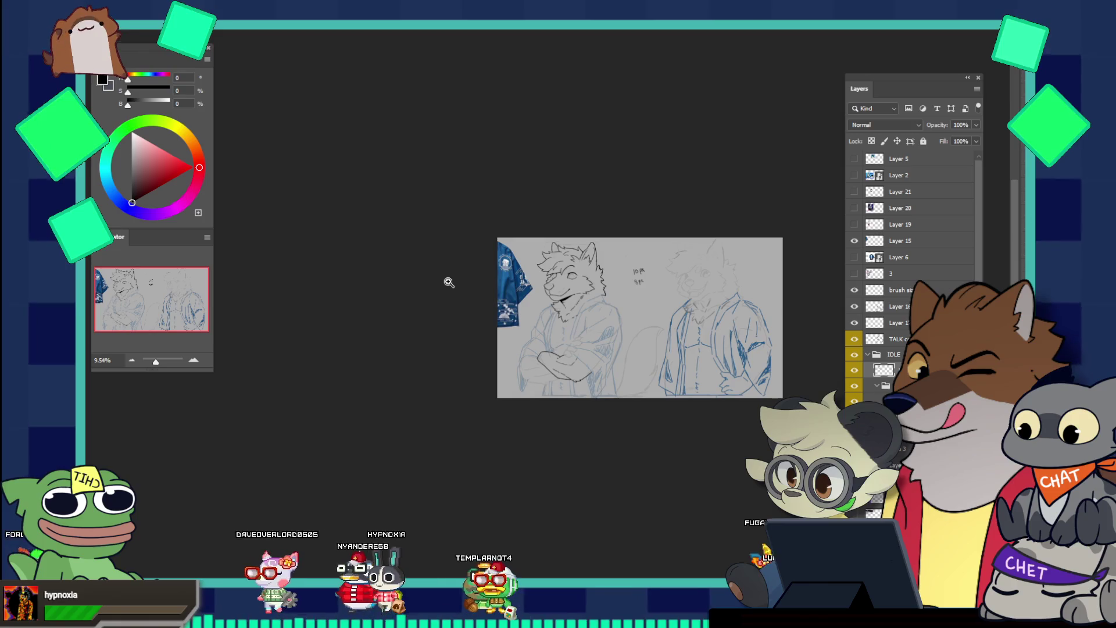
# Zoom in to about 94% so the wolf's crossed arms and fist fill the window
pyautogui.moveTo(598, 307); pyautogui.dragTo(640, 308)
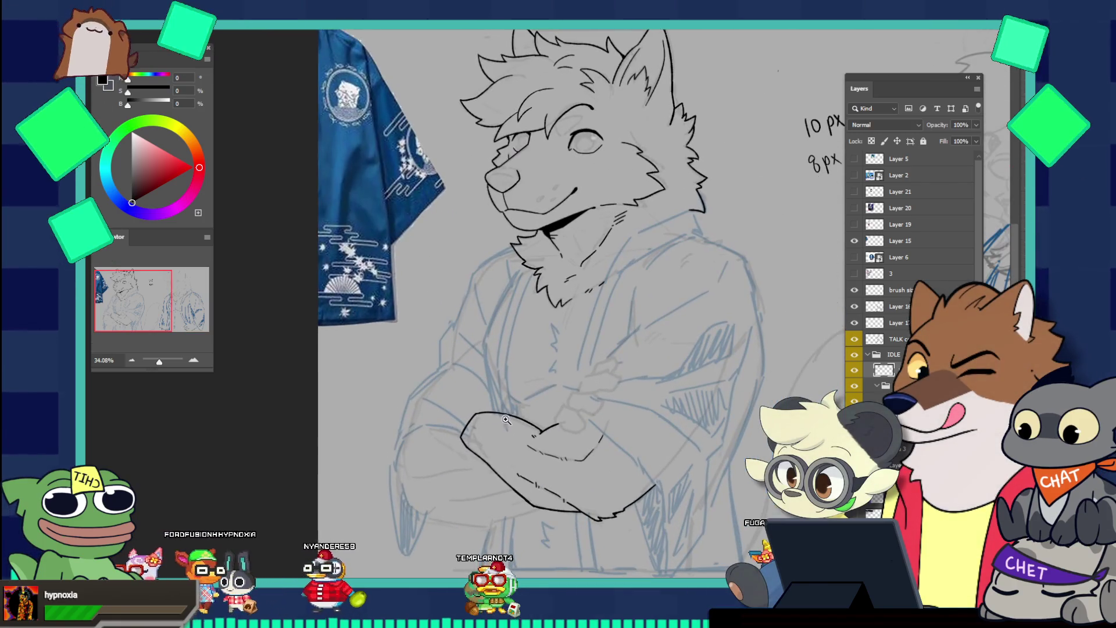
pyautogui.moveTo(483, 392)
pyautogui.mouseDown()
pyautogui.moveTo(462, 392)
pyautogui.moveTo(490, 393)
pyautogui.mouseUp()
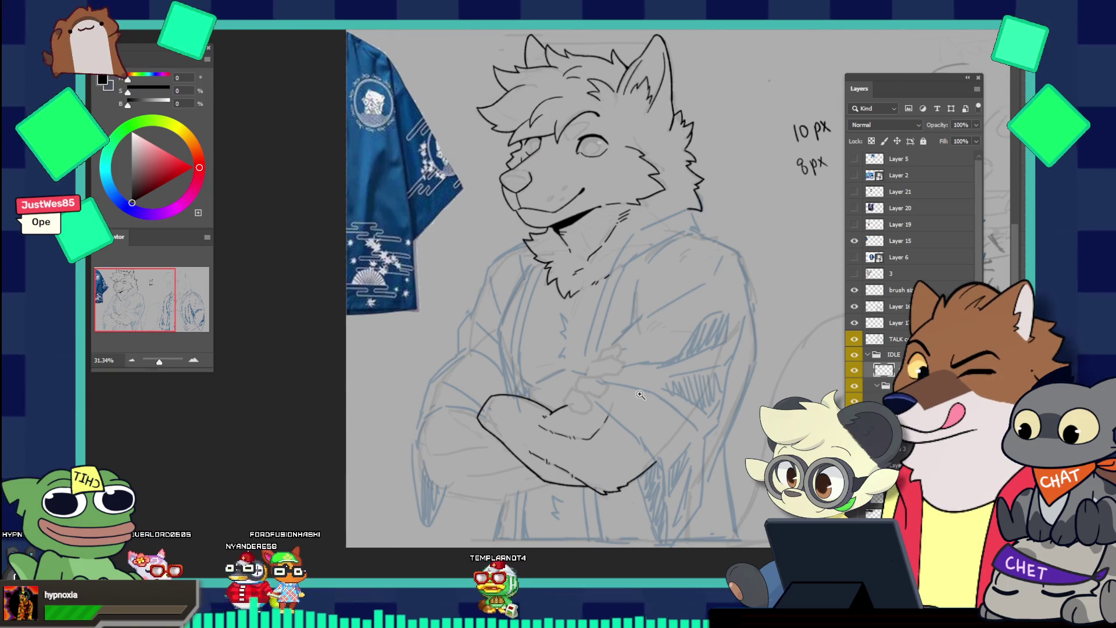
pyautogui.click(640, 394)
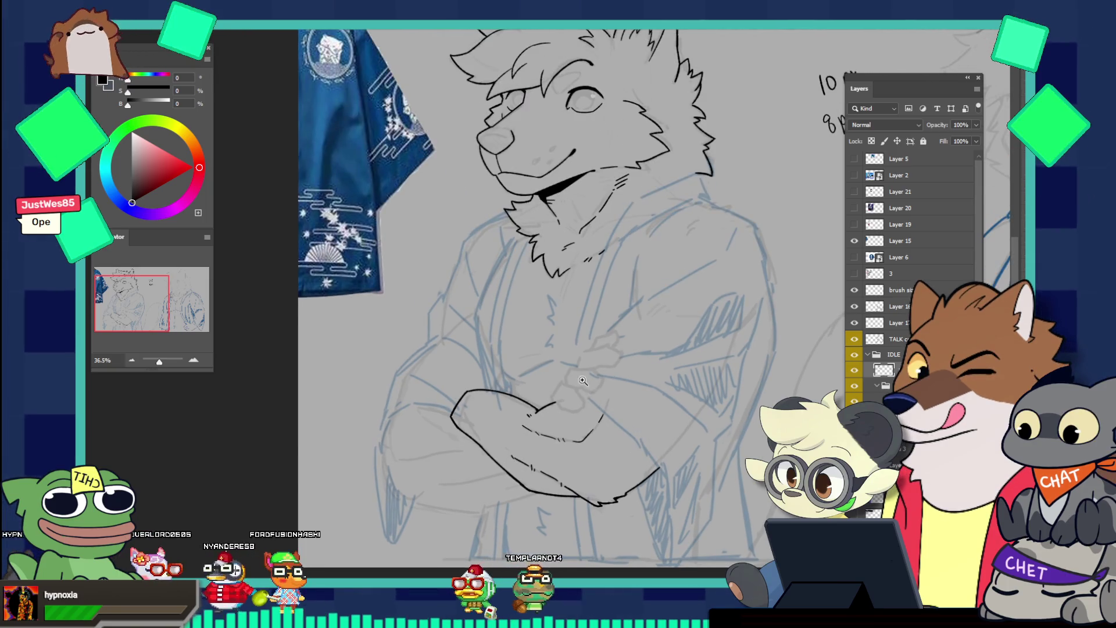
pyautogui.click(595, 375)
pyautogui.click(596, 375)
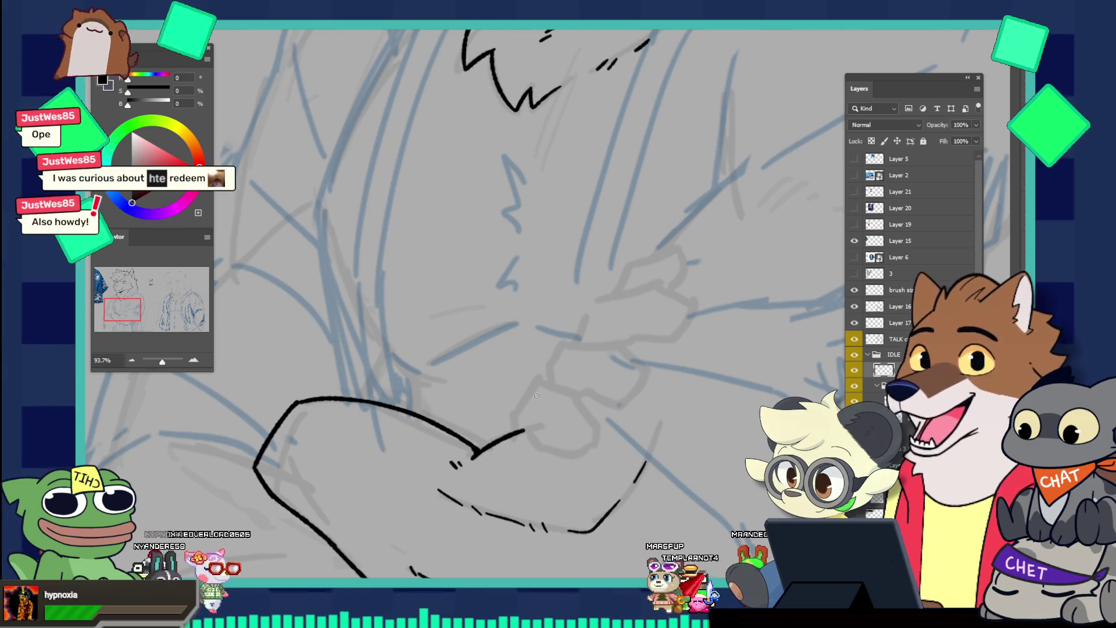
# Ink the knuckle outline rising from the arm line and closing on its right side
pyautogui.moveTo(512, 433)
pyautogui.mouseDown()
pyautogui.moveTo(530, 391)
pyautogui.moveTo(567, 399)
pyautogui.mouseUp()
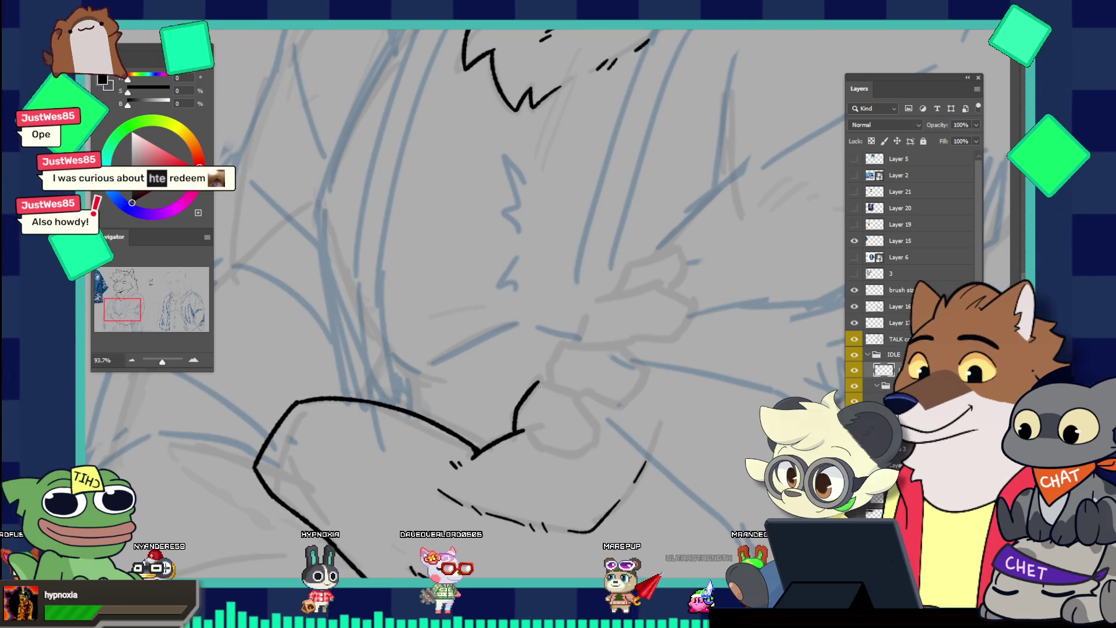
pyautogui.hotkey('ctrl', 'z')
pyautogui.moveTo(557, 387); pyautogui.dragTo(581, 405)
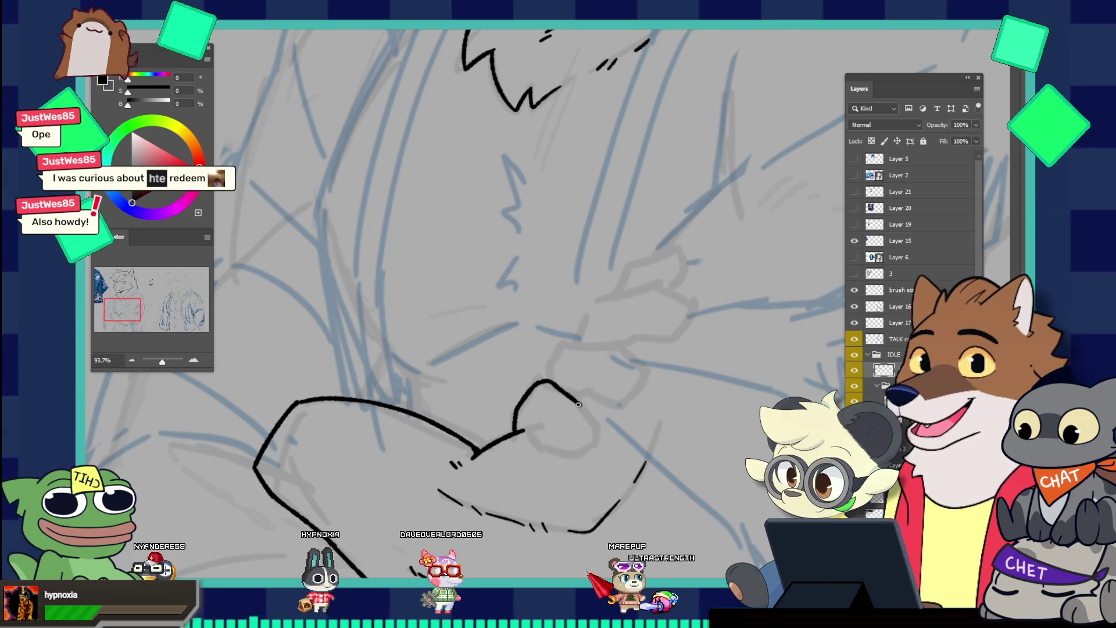
pyautogui.moveTo(525, 429)
pyautogui.mouseDown()
pyautogui.moveTo(577, 448)
pyautogui.moveTo(593, 435)
pyautogui.mouseUp()
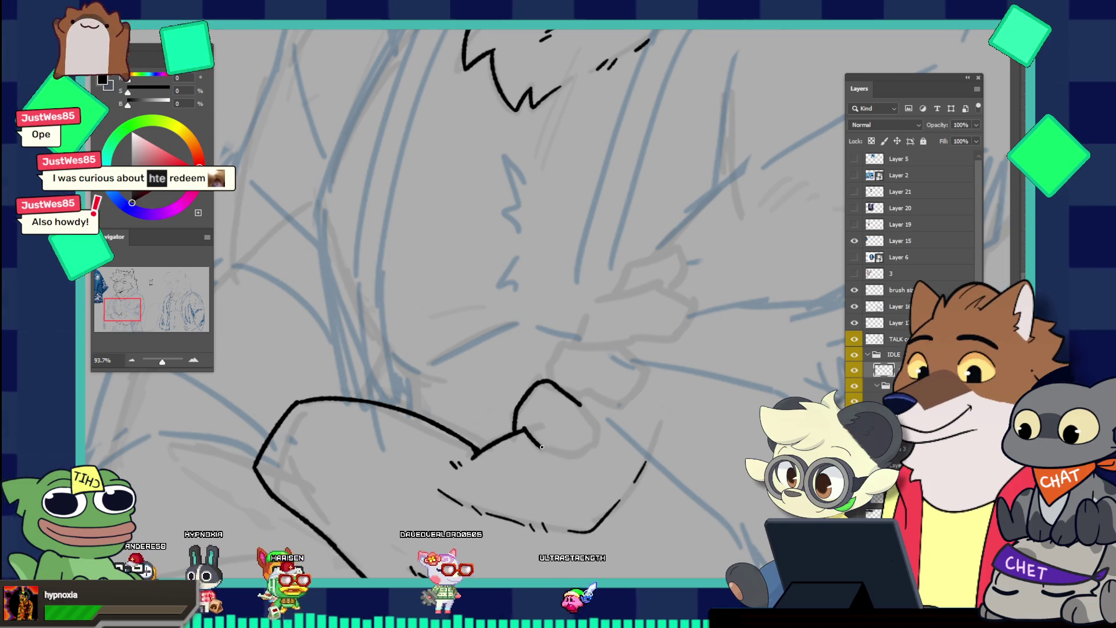
pyautogui.hotkey('ctrl', 'z')
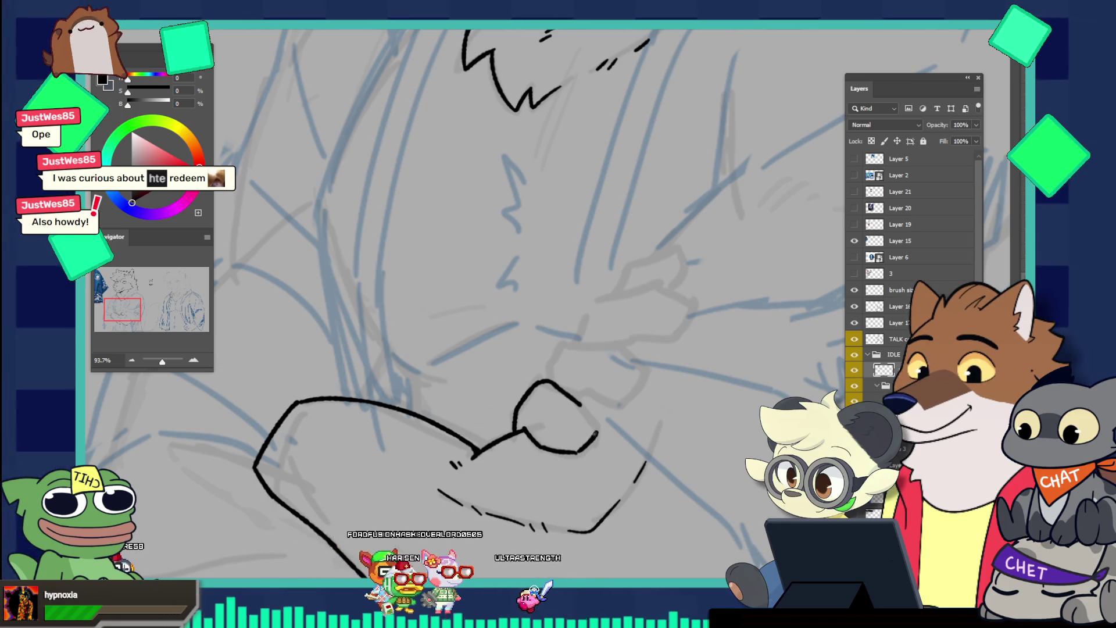
pyautogui.moveTo(597, 432); pyautogui.dragTo(579, 405)
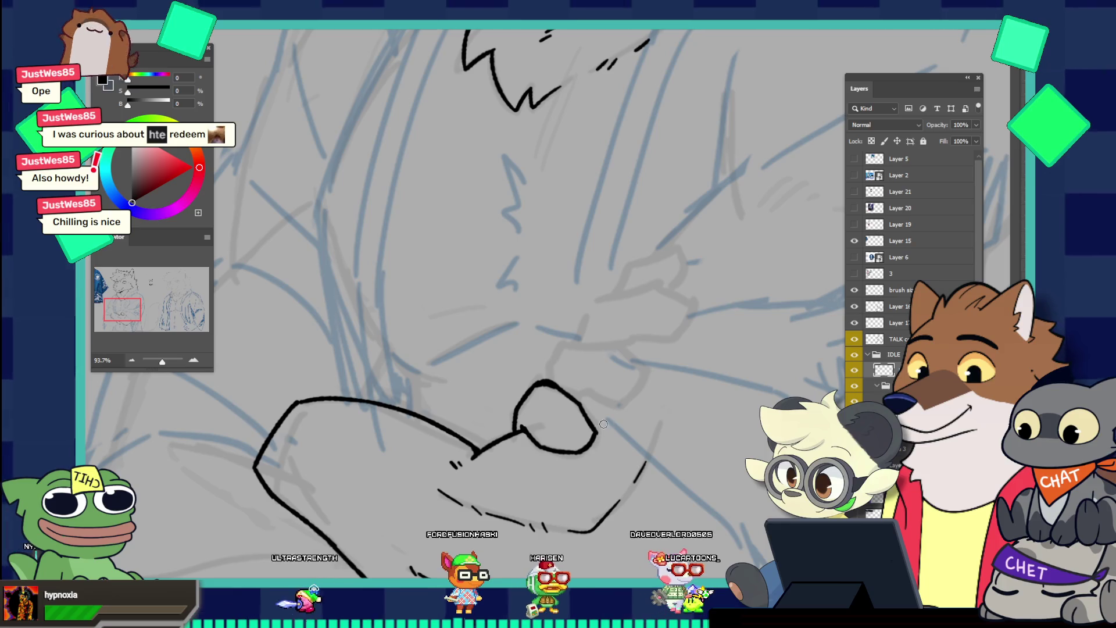
pyautogui.press('z')
pyautogui.moveTo(637, 398); pyautogui.dragTo(555, 335)
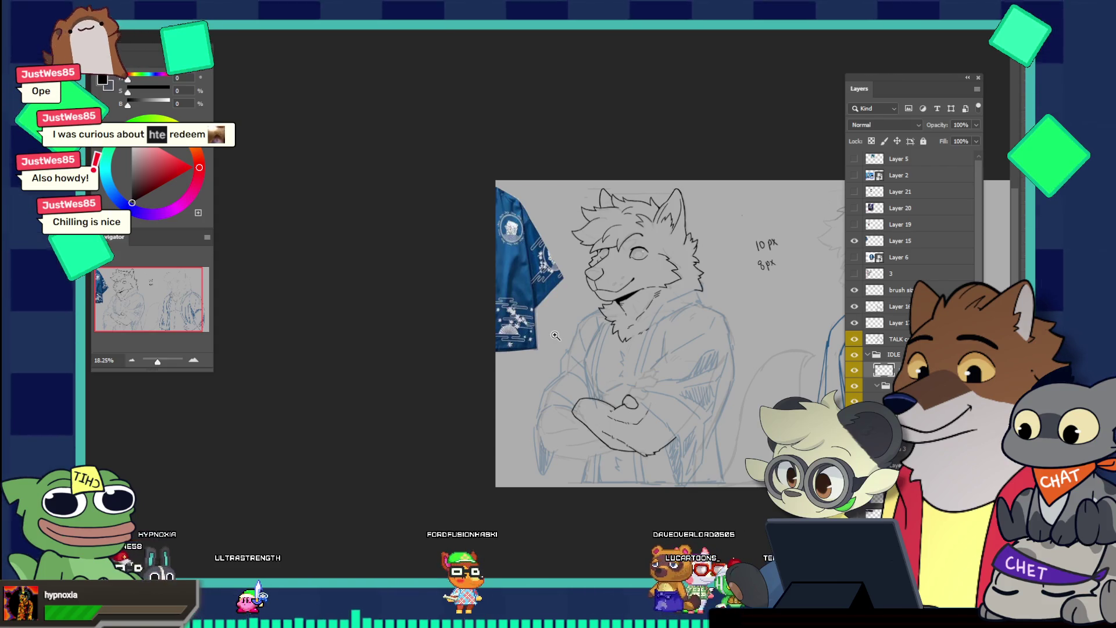
pyautogui.moveTo(555, 336)
pyautogui.mouseDown()
pyautogui.moveTo(641, 388)
pyautogui.moveTo(674, 388)
pyautogui.mouseUp()
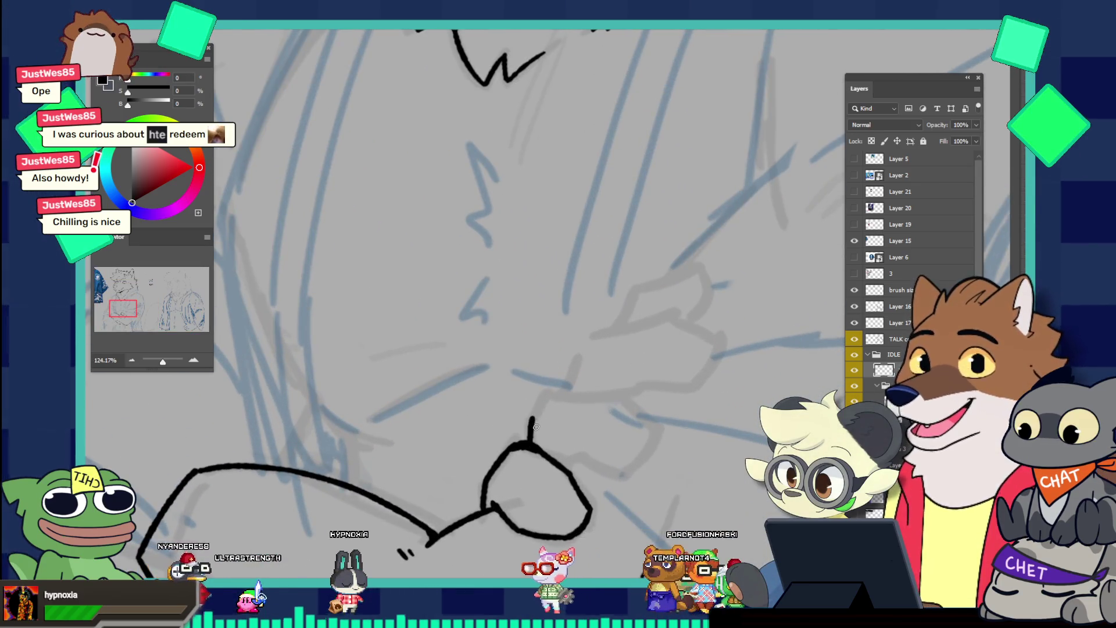
# Ink the next finger's top outline above the knuckle, curving up and right
pyautogui.moveTo(530, 445); pyautogui.dragTo(536, 414)
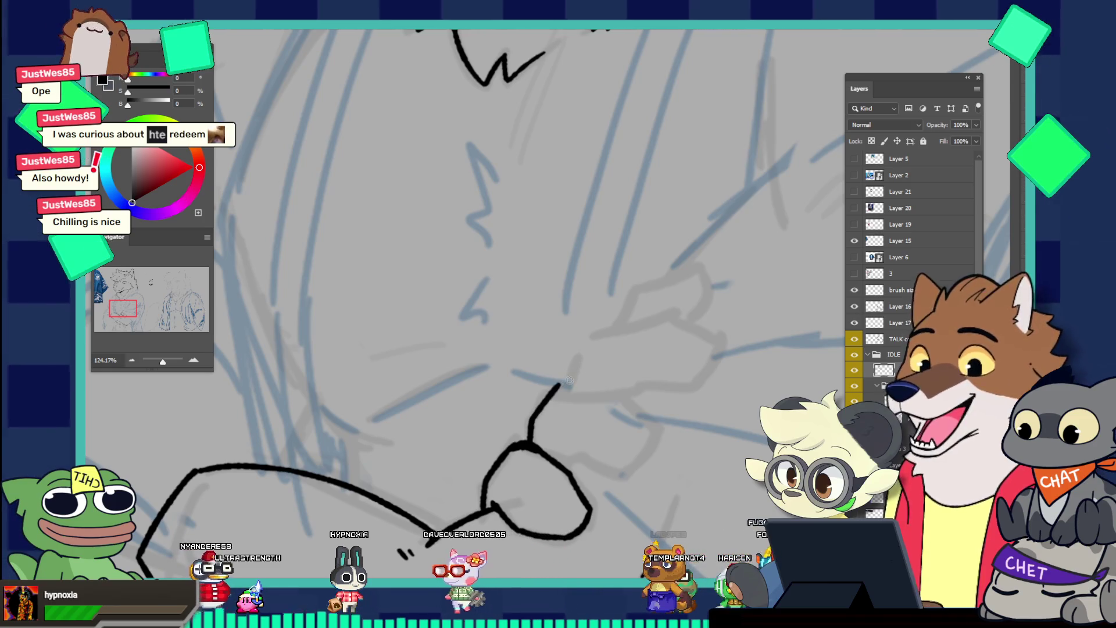
pyautogui.hotkey('ctrl', 'z')
pyautogui.moveTo(530, 440); pyautogui.dragTo(623, 386)
pyautogui.hotkey('ctrl', 'z')
pyautogui.hotkey('ctrl', 'z')
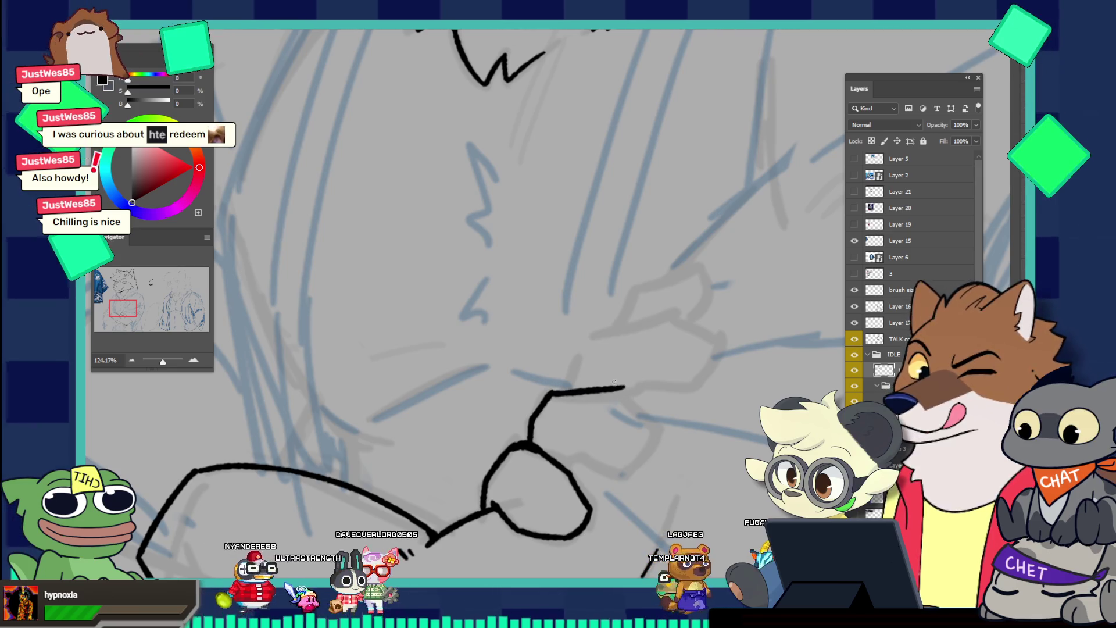
pyautogui.hotkey('ctrl', 'z')
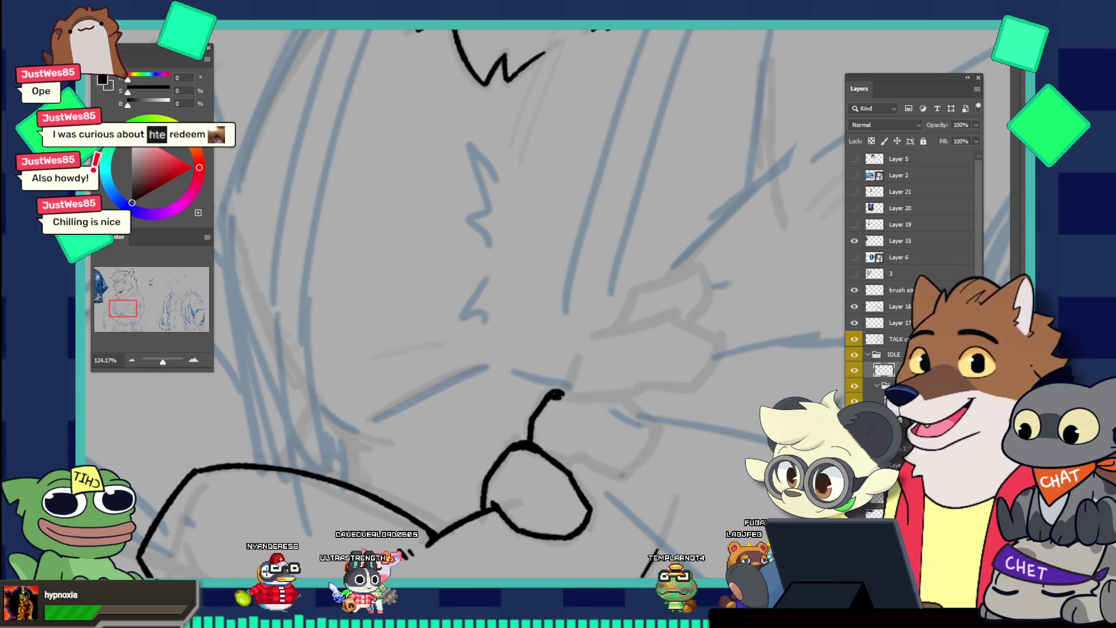
pyautogui.moveTo(549, 400); pyautogui.dragTo(597, 407)
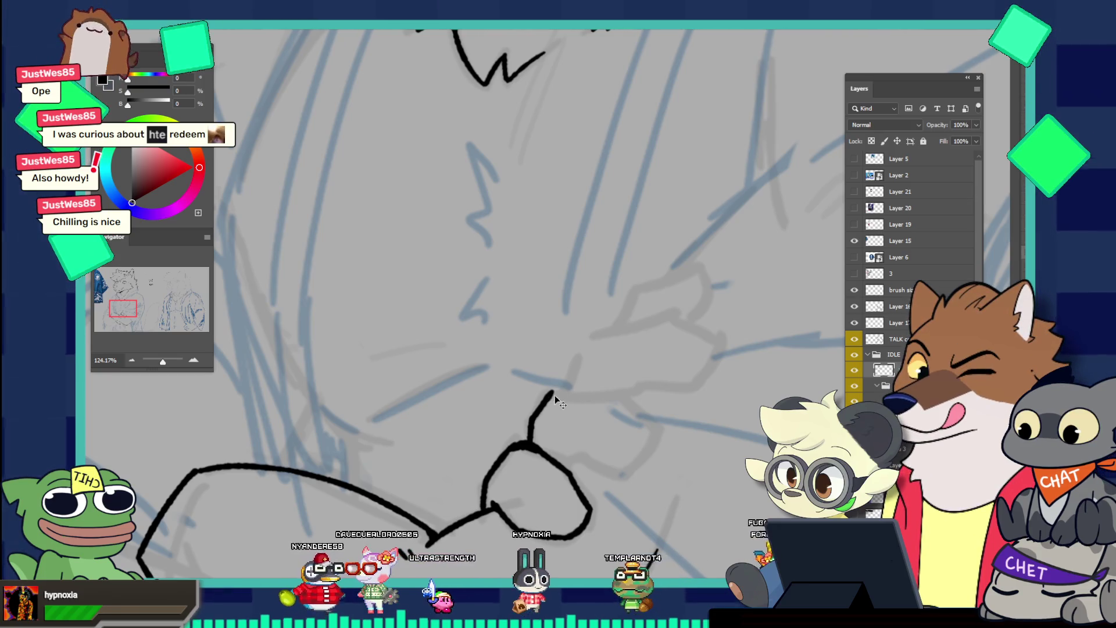
pyautogui.moveTo(557, 391)
pyautogui.mouseDown()
pyautogui.moveTo(612, 395)
pyautogui.moveTo(663, 431)
pyautogui.mouseUp()
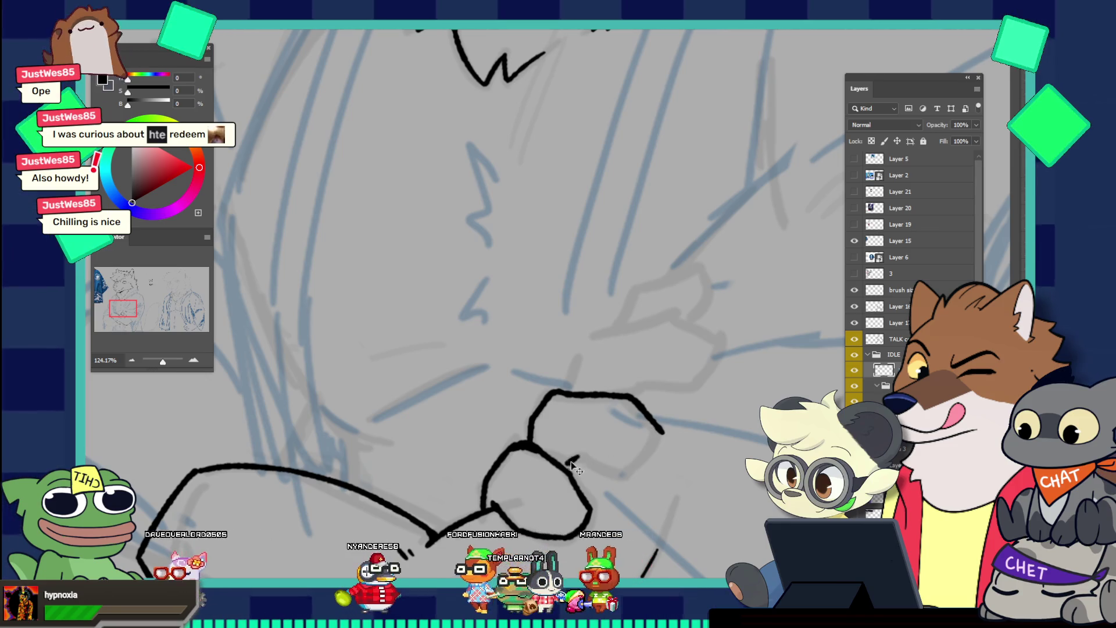
# Draw the finger's underside line beneath it
pyautogui.moveTo(562, 465); pyautogui.dragTo(605, 465)
pyautogui.hotkey('ctrl', 'z')
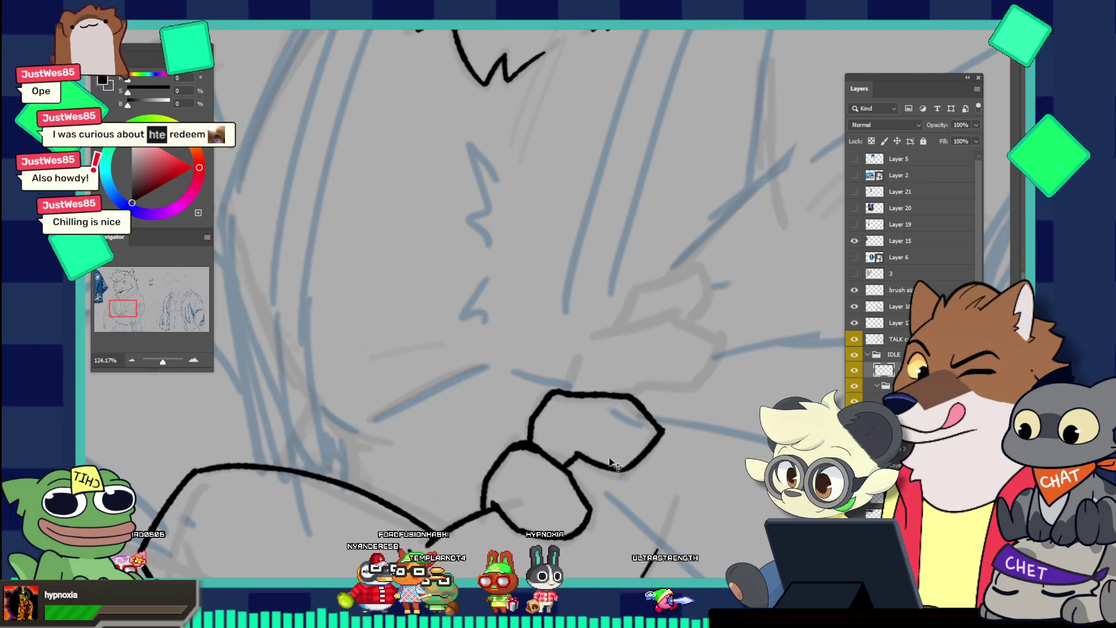
pyautogui.hotkey('ctrl', 'z')
pyautogui.moveTo(571, 452)
pyautogui.mouseDown()
pyautogui.moveTo(620, 472)
pyautogui.moveTo(665, 430)
pyautogui.mouseUp()
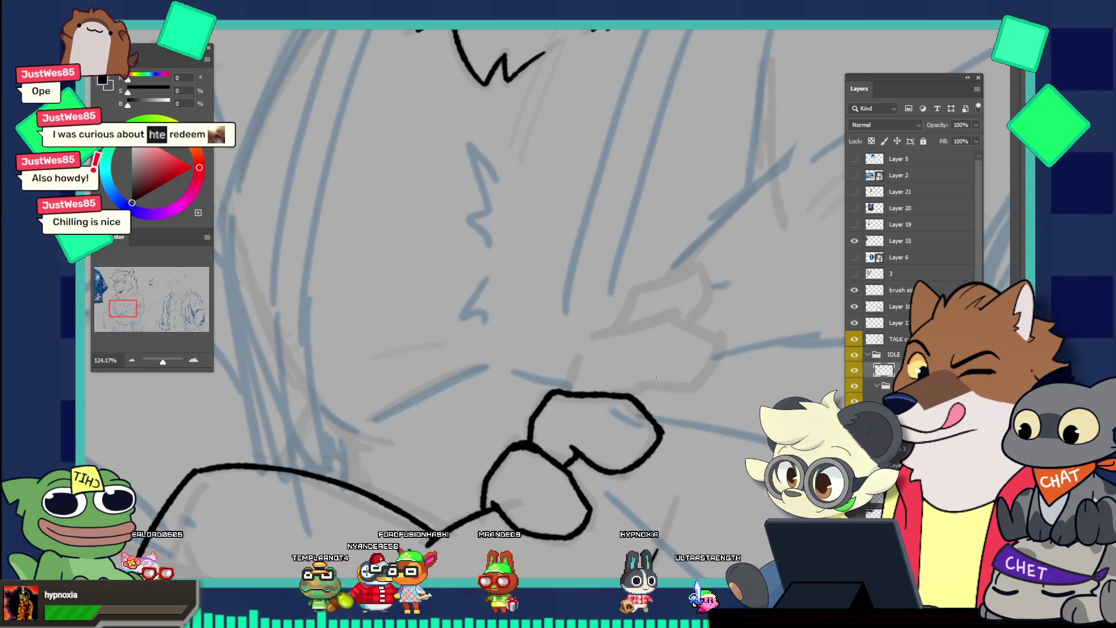
pyautogui.moveTo(663, 405); pyautogui.dragTo(577, 328)
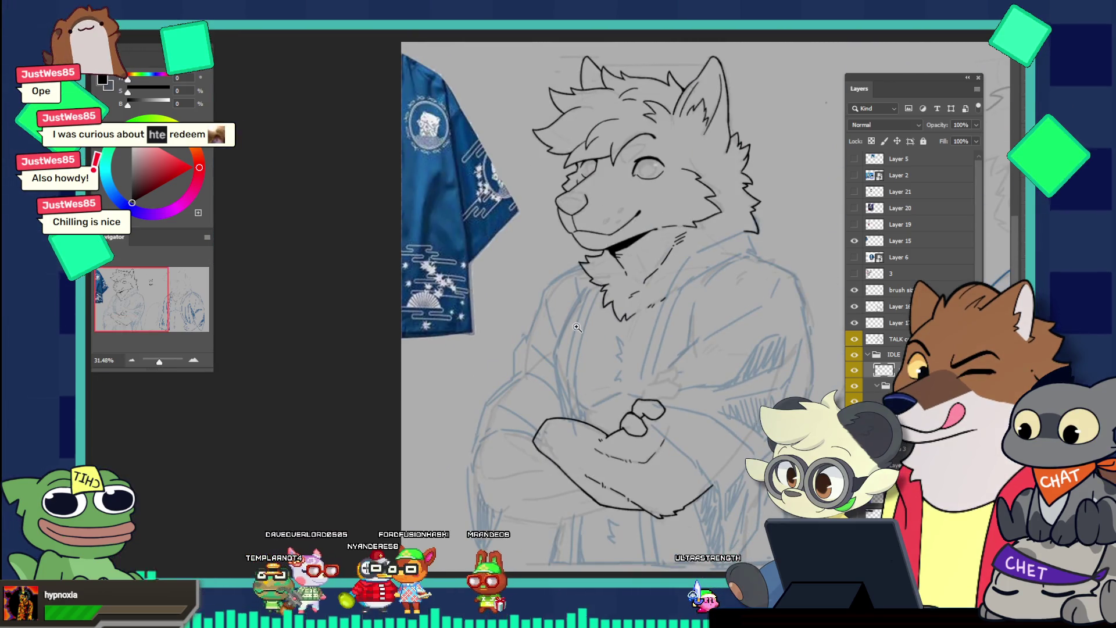
pyautogui.moveTo(722, 232)
pyautogui.mouseDown()
pyautogui.moveTo(687, 200)
pyautogui.moveTo(809, 289)
pyautogui.mouseUp()
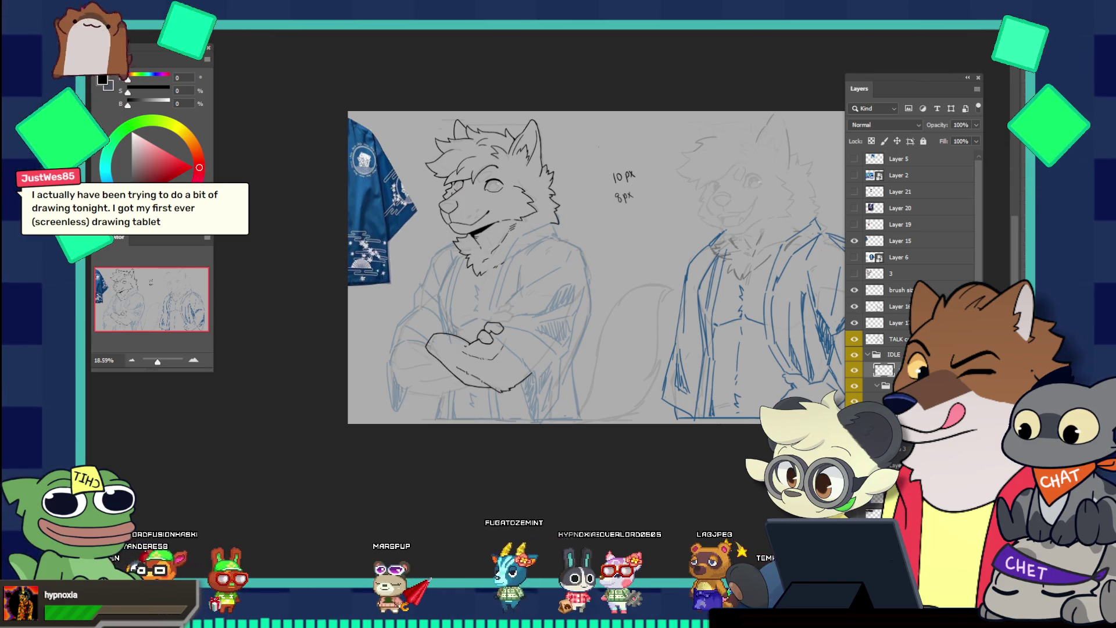
pyautogui.moveTo(506, 302)
pyautogui.mouseDown()
pyautogui.moveTo(527, 323)
pyautogui.moveTo(509, 303)
pyautogui.mouseUp()
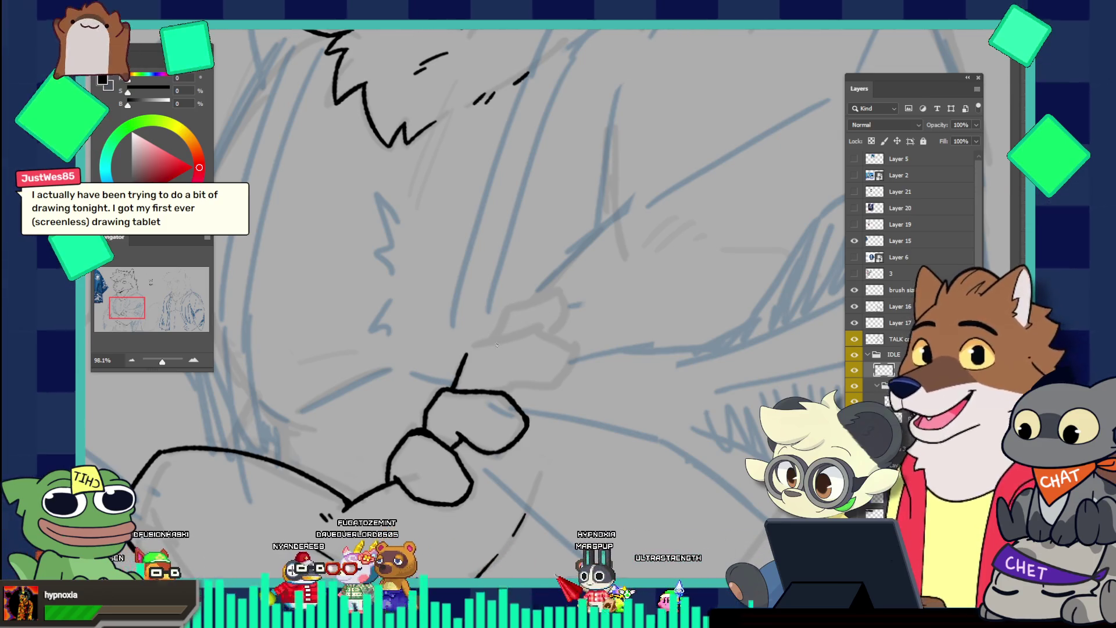
# Ink another finger above the hand: a rising line, a long top curve and its right edge
pyautogui.moveTo(454, 386); pyautogui.dragTo(464, 356)
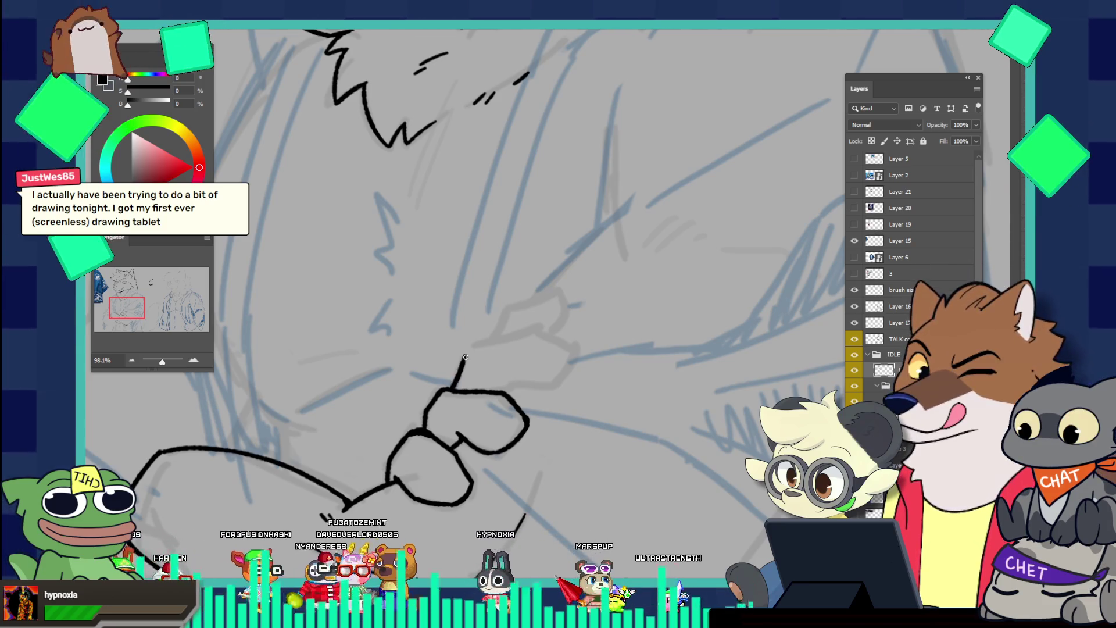
pyautogui.hotkey('ctrl', 'z')
pyautogui.moveTo(453, 387); pyautogui.dragTo(481, 346)
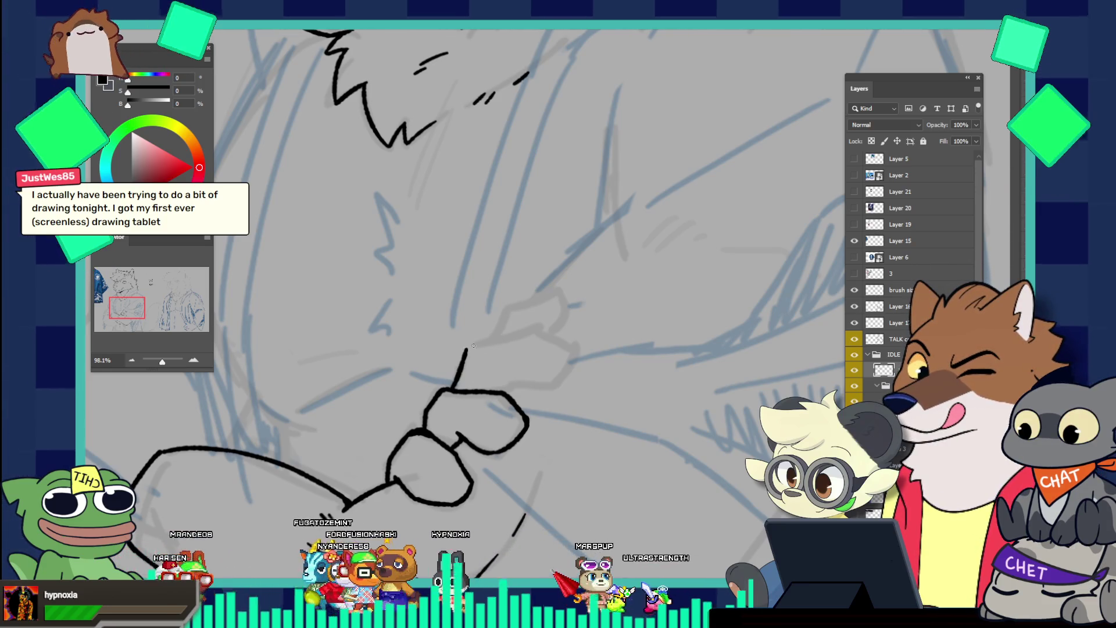
pyautogui.hotkey('ctrl', 'z')
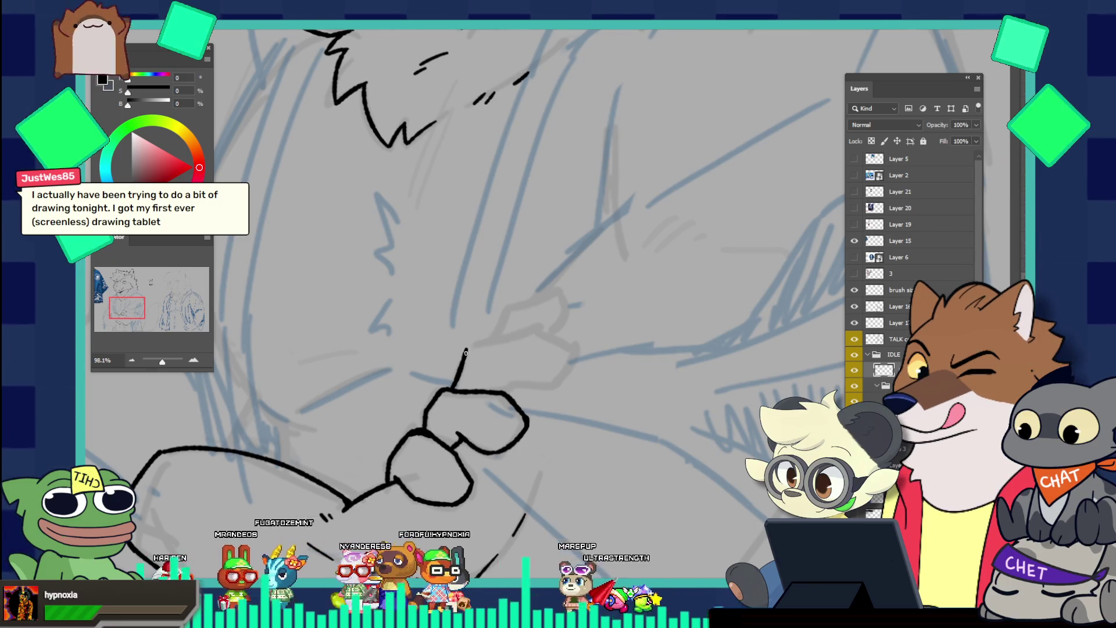
pyautogui.moveTo(468, 347); pyautogui.dragTo(543, 328)
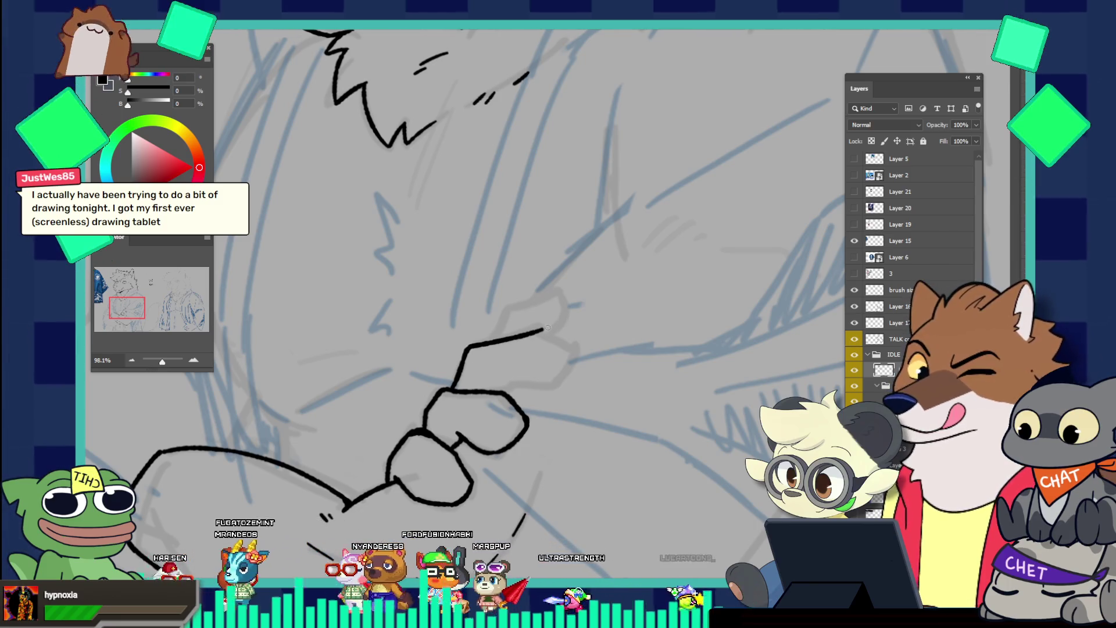
pyautogui.moveTo(468, 349)
pyautogui.mouseDown()
pyautogui.moveTo(534, 331)
pyautogui.moveTo(575, 356)
pyautogui.mouseUp()
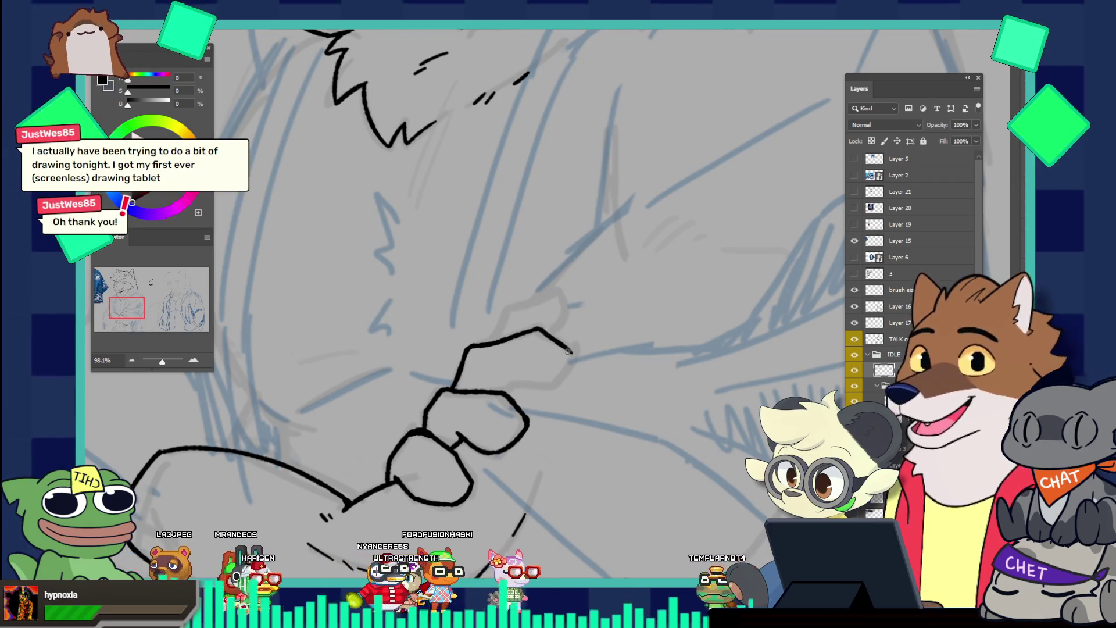
pyautogui.moveTo(503, 391); pyautogui.dragTo(534, 382)
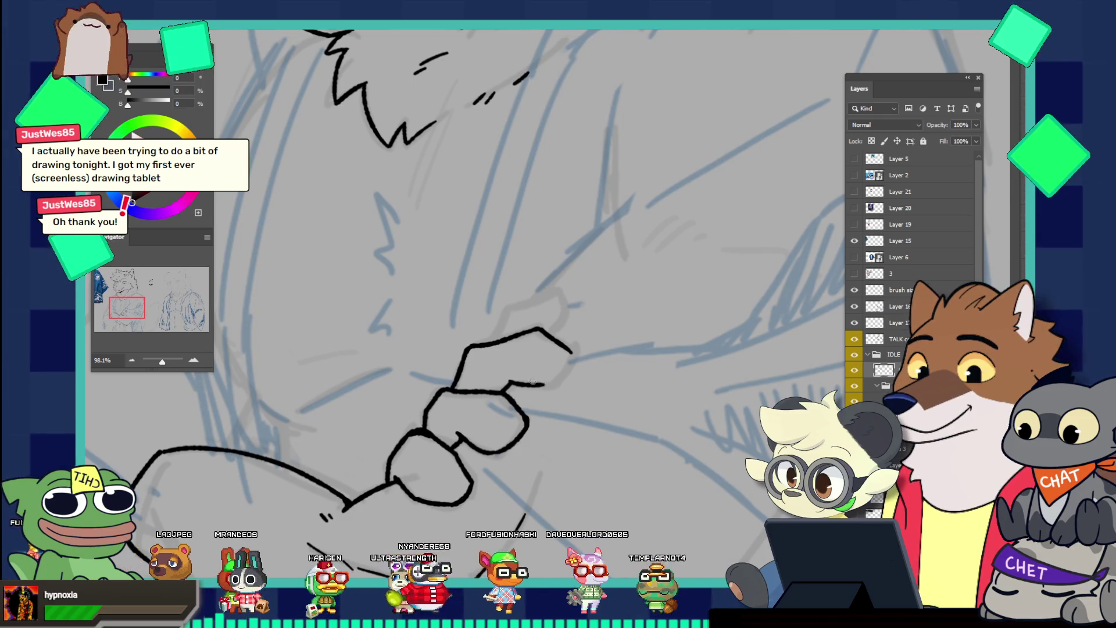
pyautogui.moveTo(536, 383); pyautogui.dragTo(564, 377)
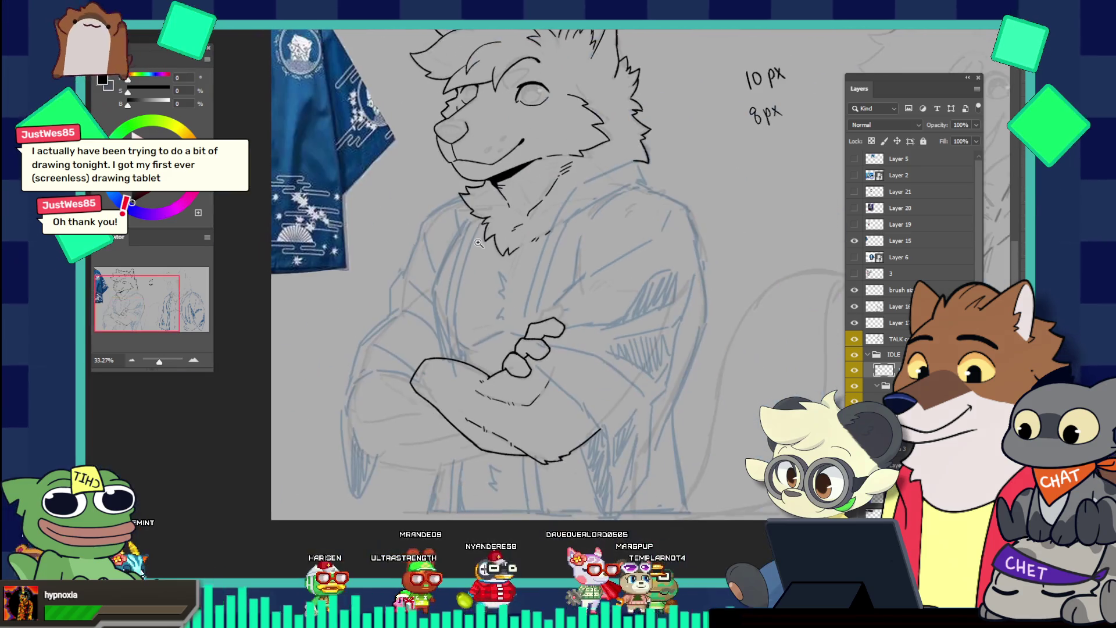
pyautogui.moveTo(561, 379); pyautogui.dragTo(478, 243)
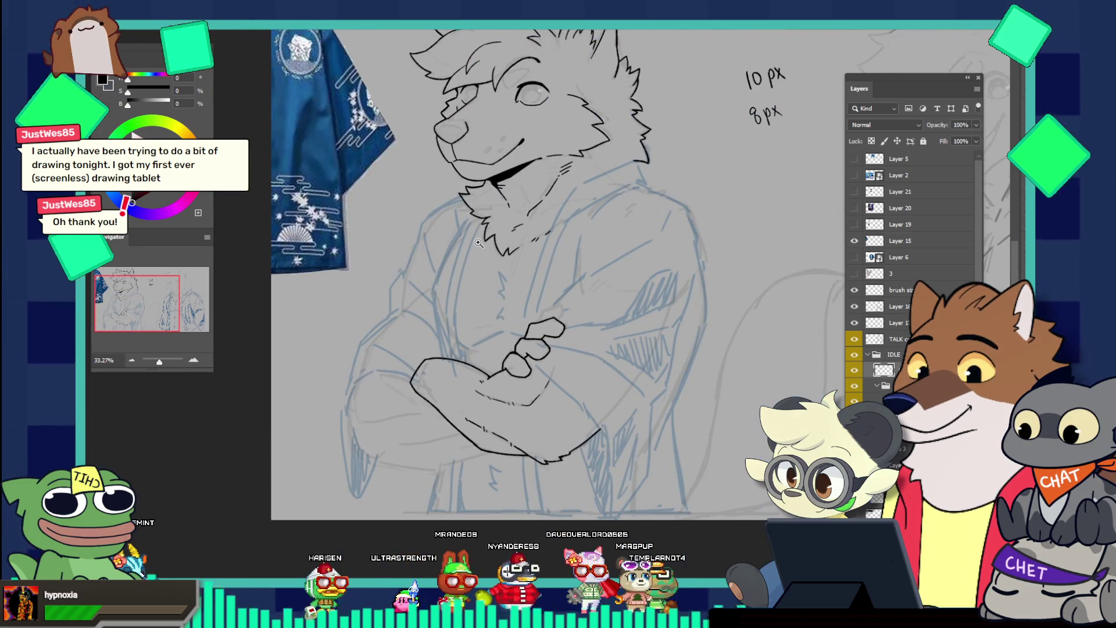
pyautogui.moveTo(560, 301); pyautogui.dragTo(616, 301)
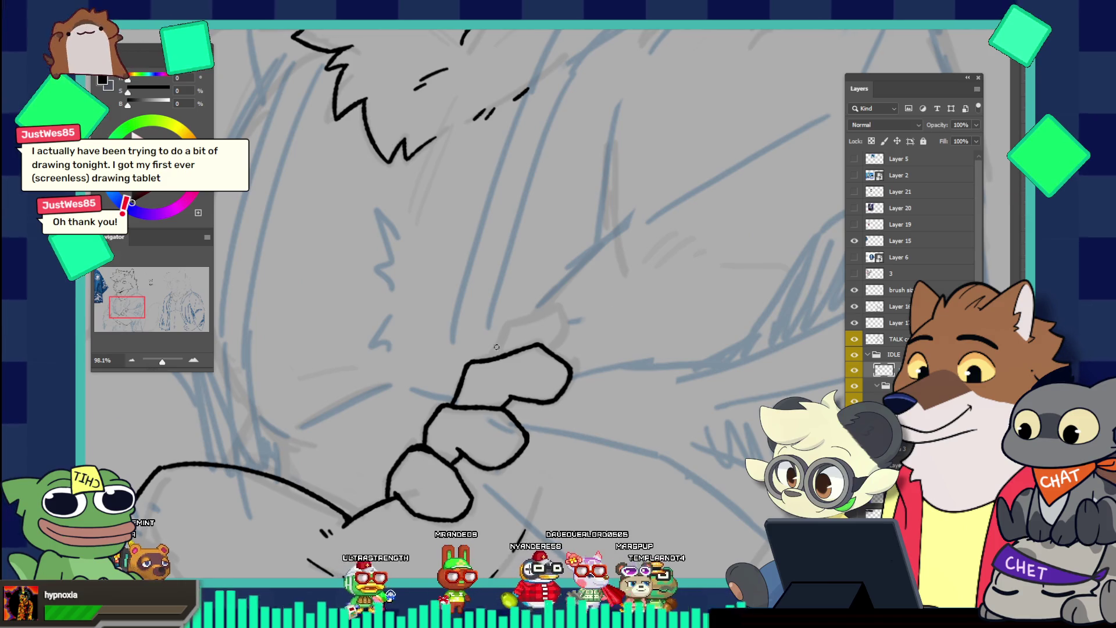
# Outline the topmost finger, curving the line around its fingertip
pyautogui.moveTo(489, 357)
pyautogui.mouseDown()
pyautogui.moveTo(507, 323)
pyautogui.moveTo(552, 315)
pyautogui.mouseUp()
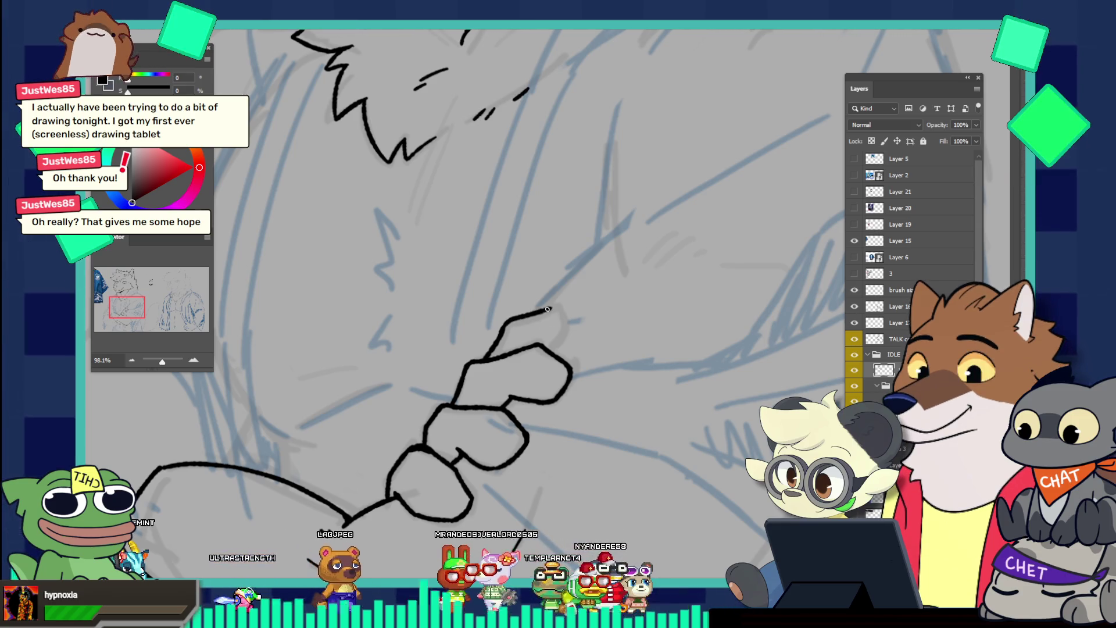
pyautogui.moveTo(549, 309); pyautogui.dragTo(554, 343)
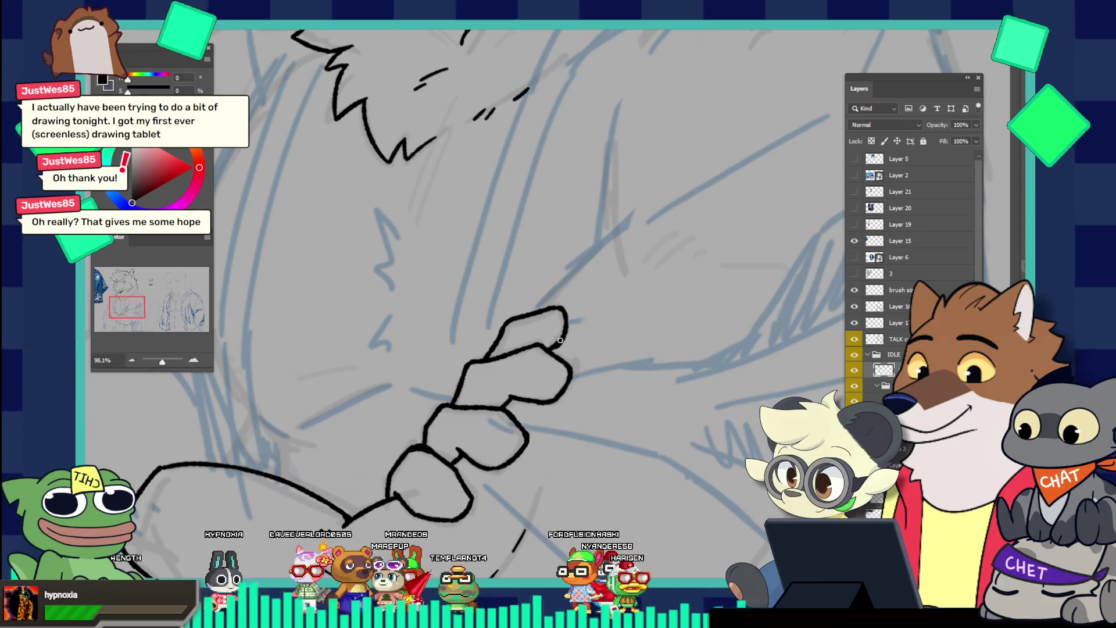
pyautogui.moveTo(596, 300); pyautogui.dragTo(495, 211)
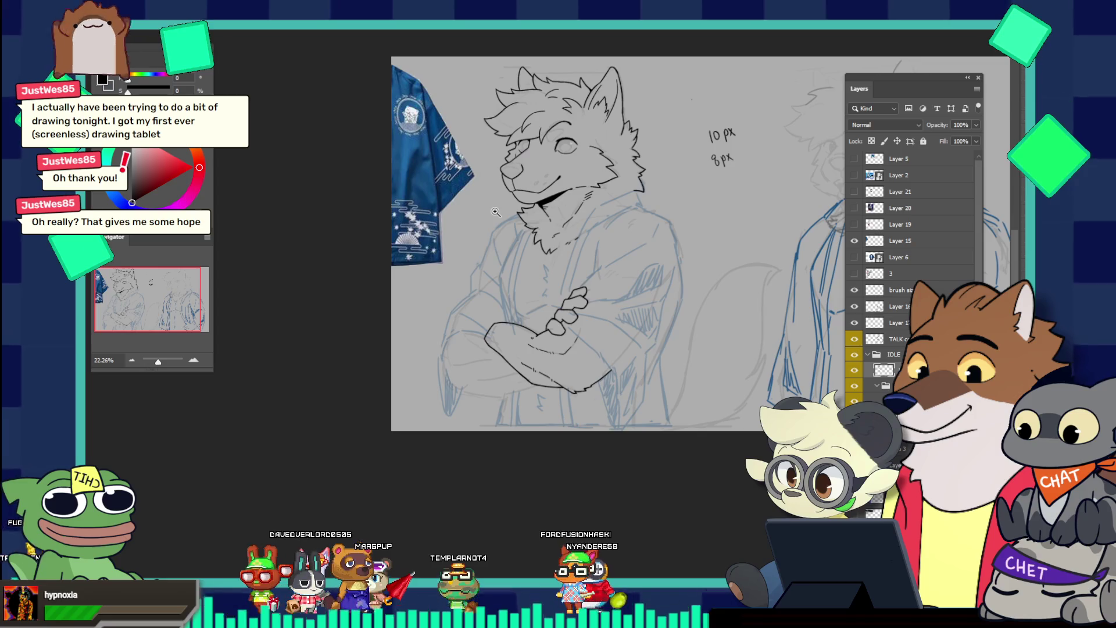
pyautogui.click(854, 175)
pyautogui.scroll(8, 452, 234)
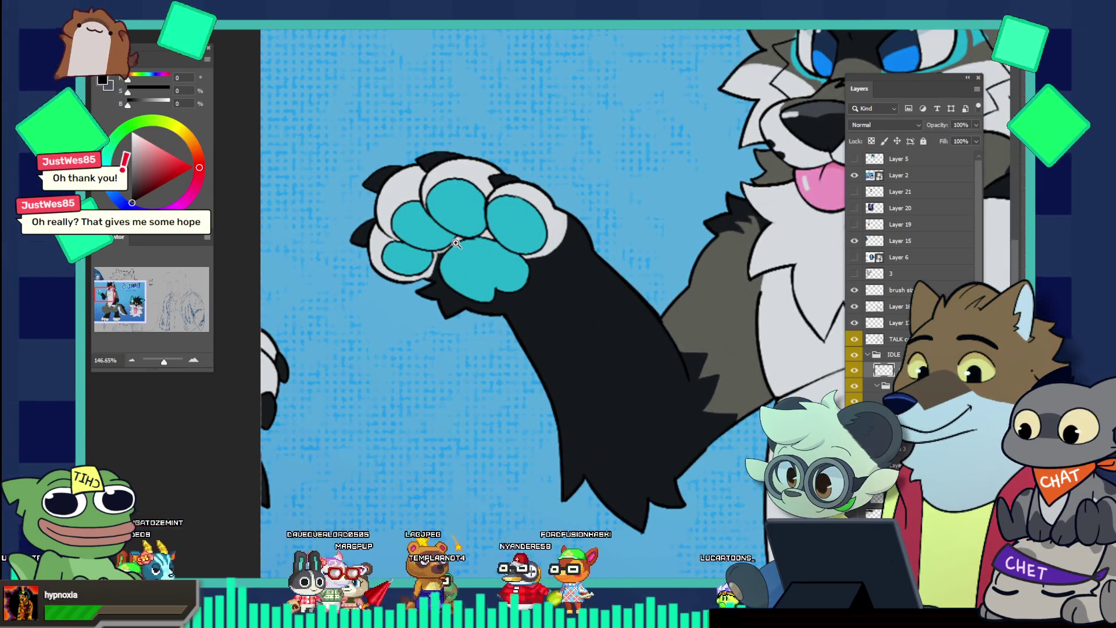
pyautogui.scroll(-5, 457, 243)
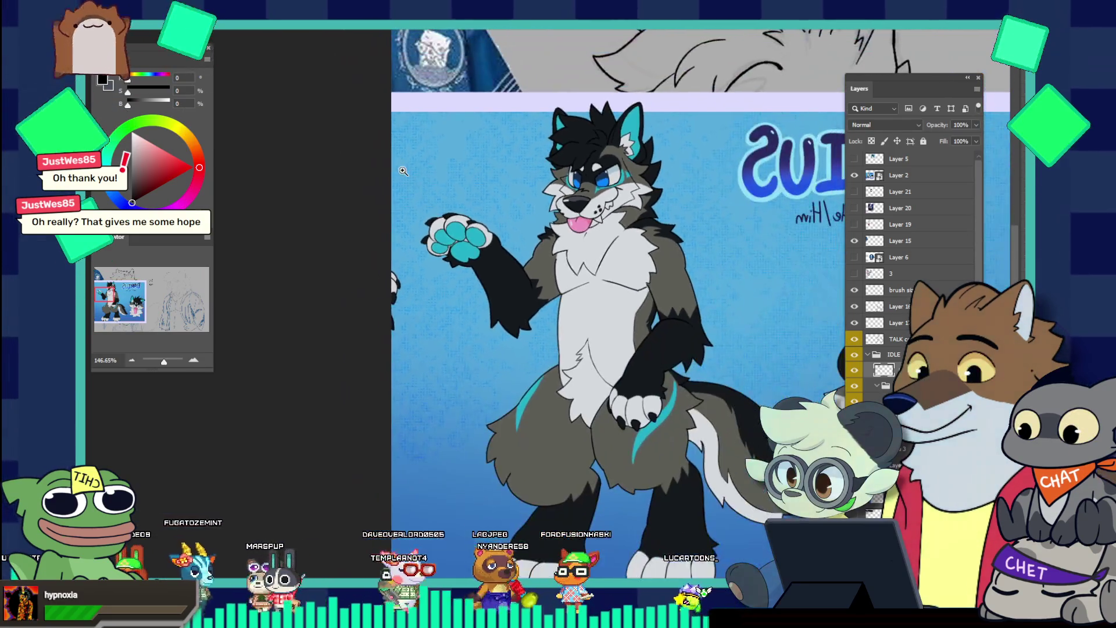
pyautogui.scroll(-1, 619, 379)
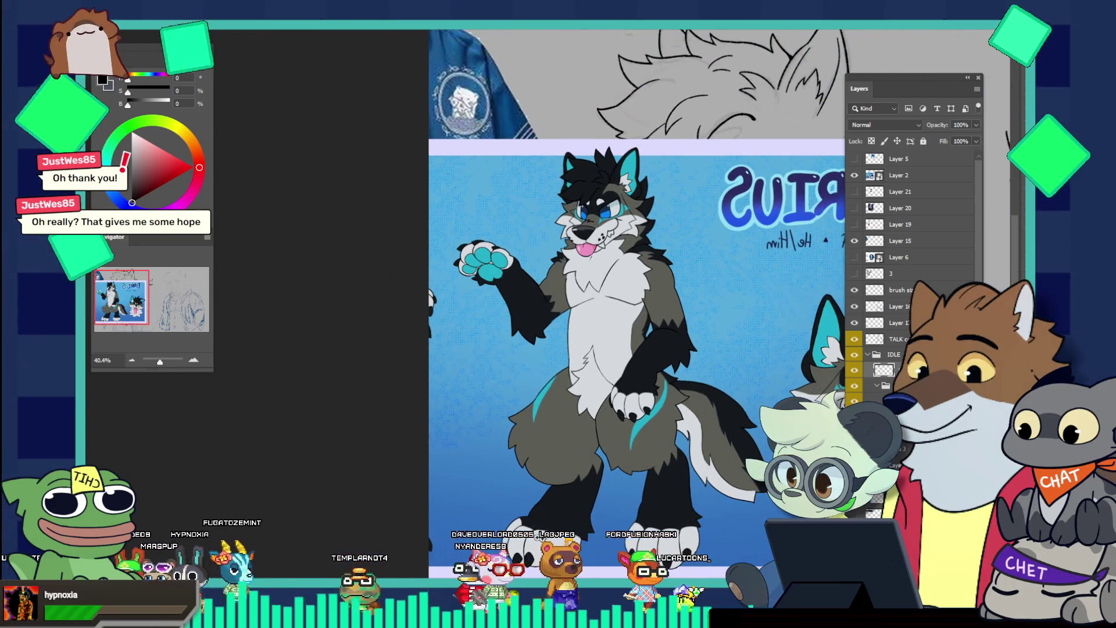
pyautogui.scroll(-2, 650, 502)
pyautogui.scroll(4, 730, 476)
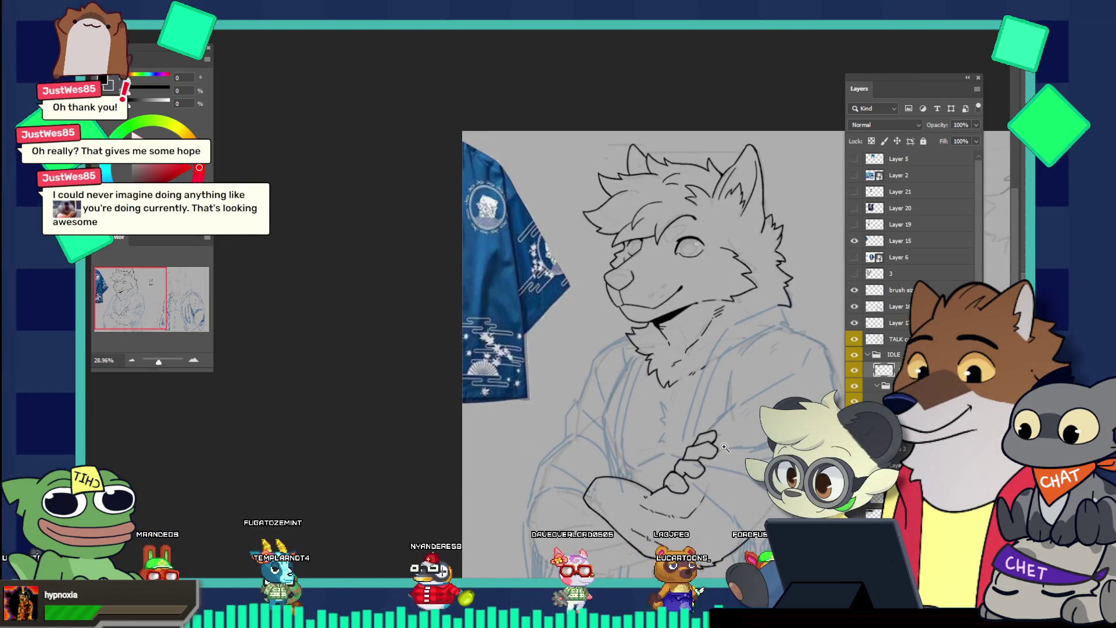
pyautogui.scroll(-2, 691, 419)
pyautogui.scroll(2, 734, 452)
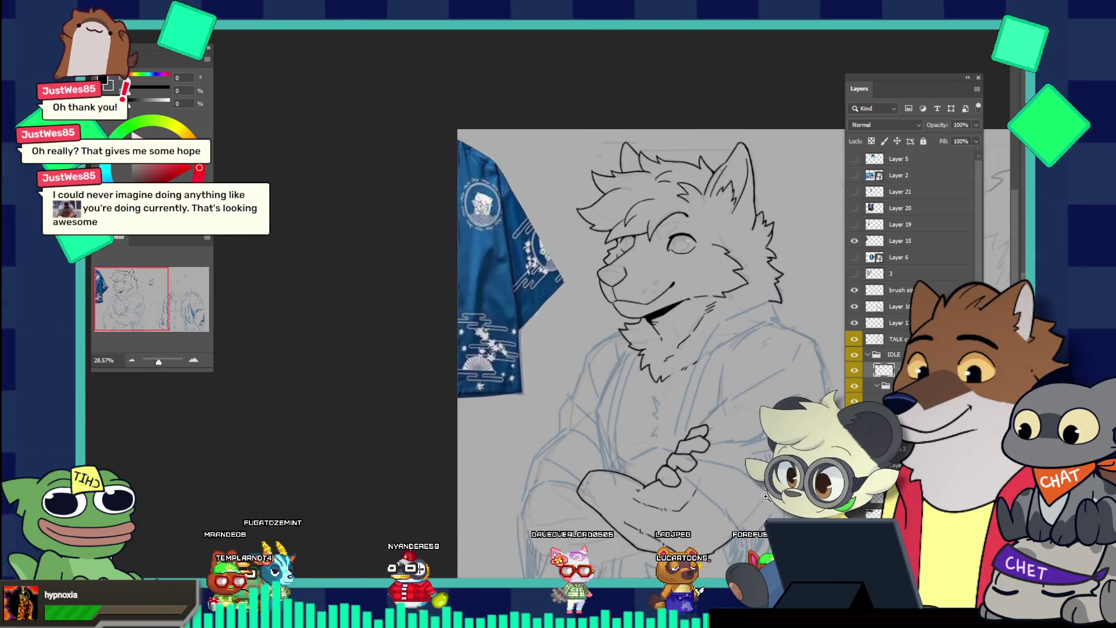
pyautogui.scroll(-2, 667, 459)
pyautogui.scroll(-1, 668, 460)
pyautogui.scroll(2, 697, 482)
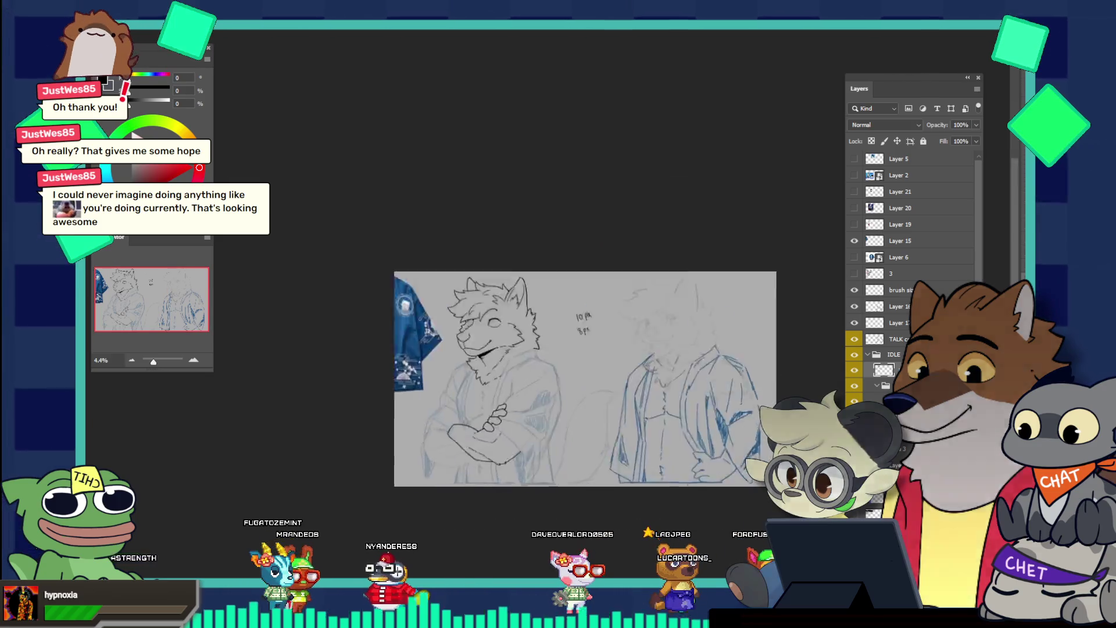
pyautogui.scroll(2, 709, 494)
pyautogui.scroll(2, 717, 508)
pyautogui.scroll(1, 686, 488)
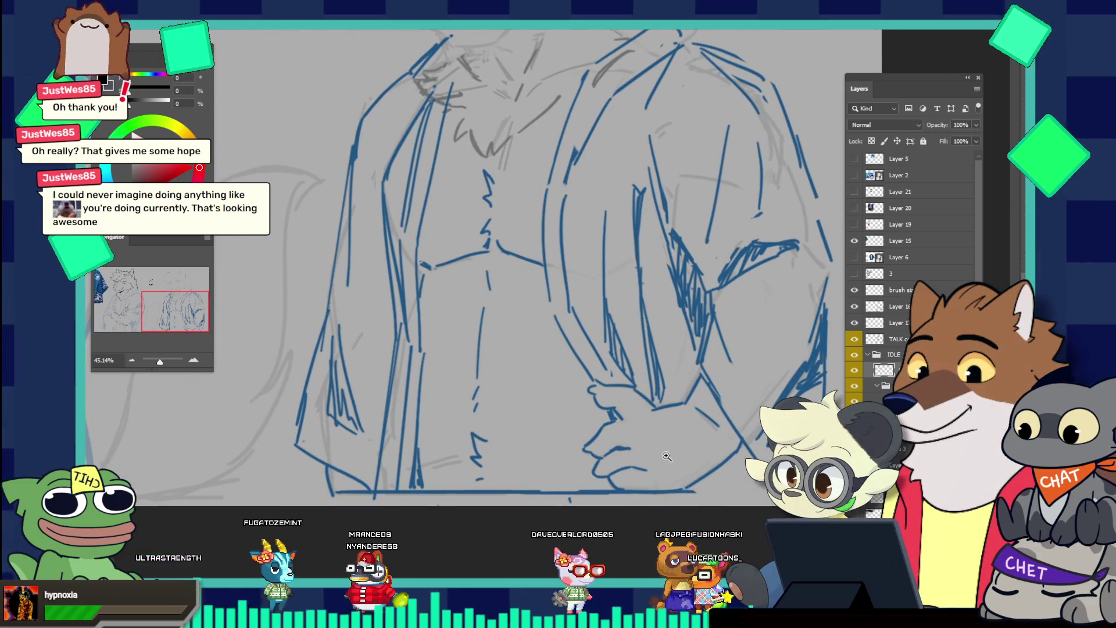
pyautogui.scroll(-2, 665, 452)
pyautogui.scroll(-3, 639, 459)
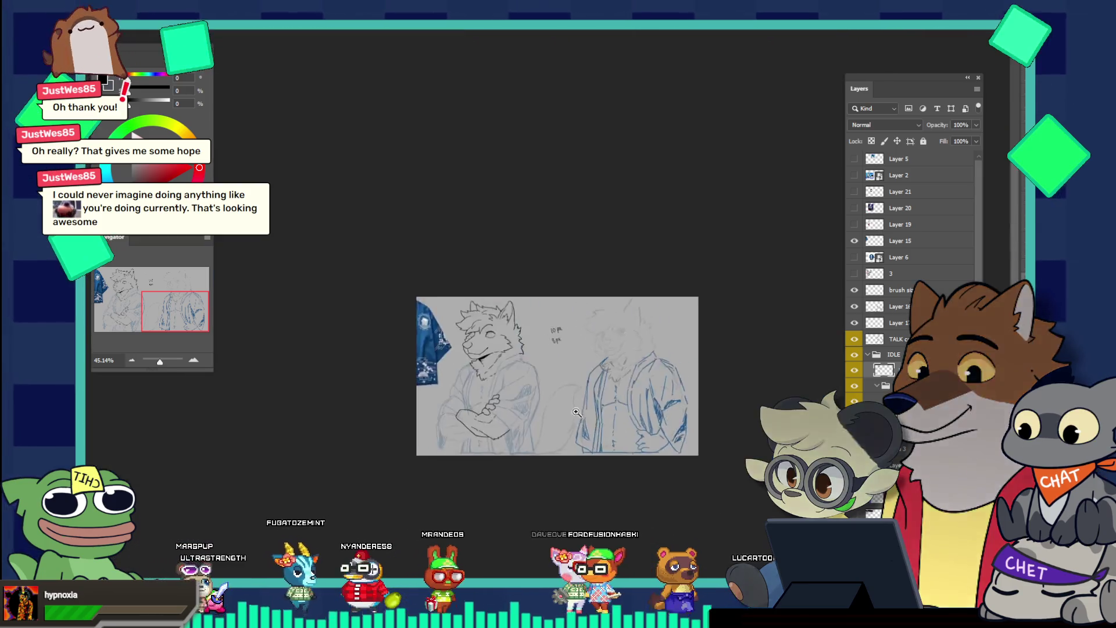
pyautogui.scroll(-1, 523, 430)
pyautogui.scroll(2, 632, 499)
pyautogui.scroll(3, 604, 436)
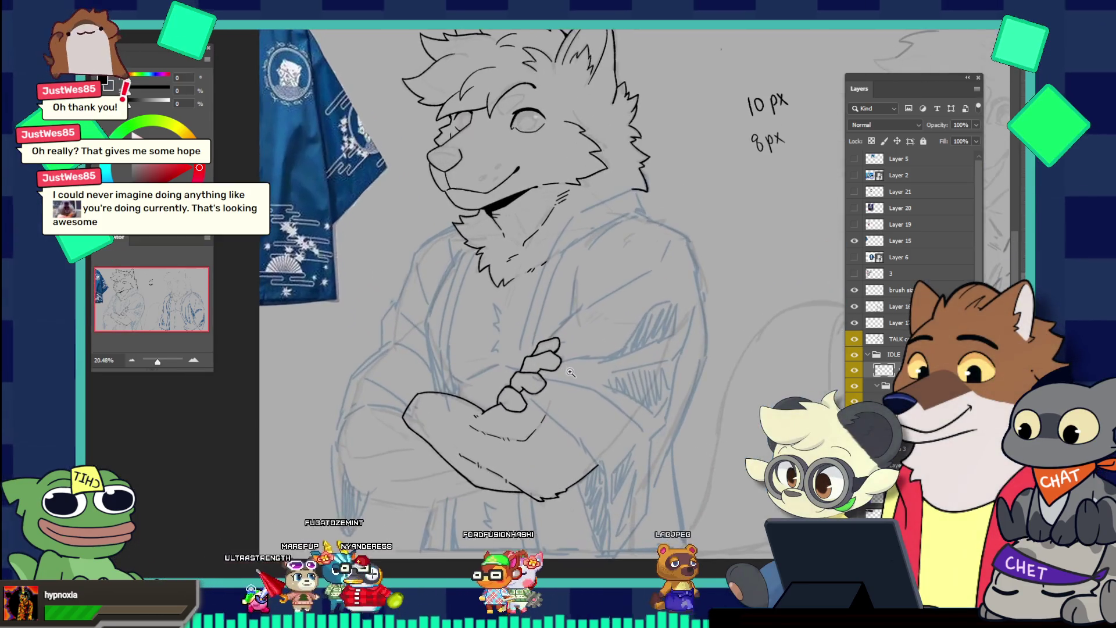
pyautogui.scroll(2, 569, 369)
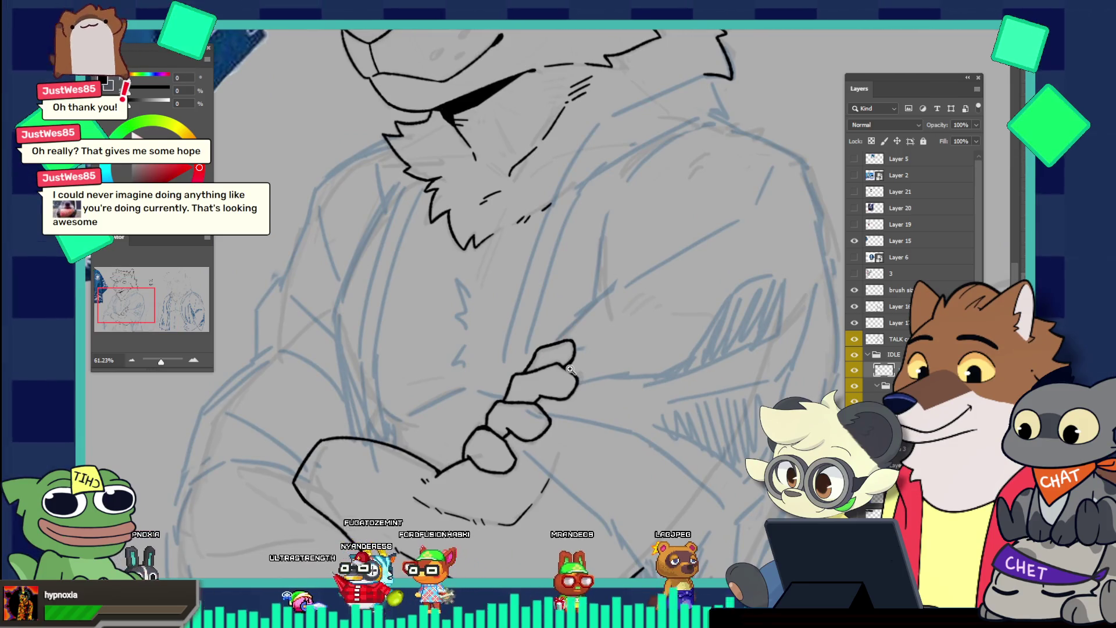
pyautogui.scroll(1, 571, 366)
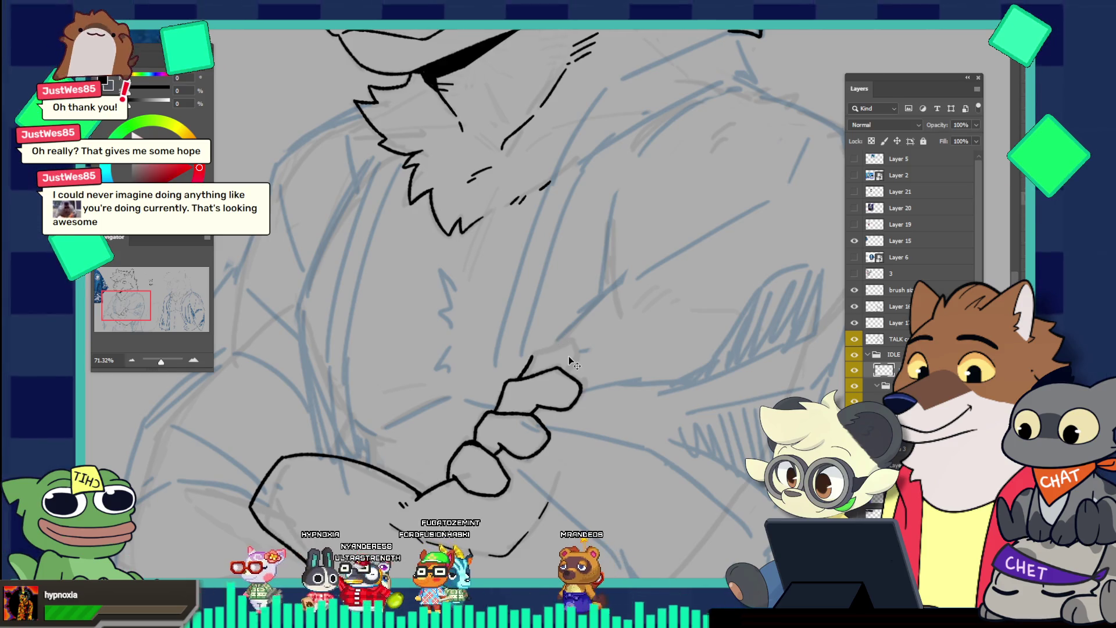
pyautogui.scroll(-3, 568, 357)
pyautogui.scroll(-1, 494, 306)
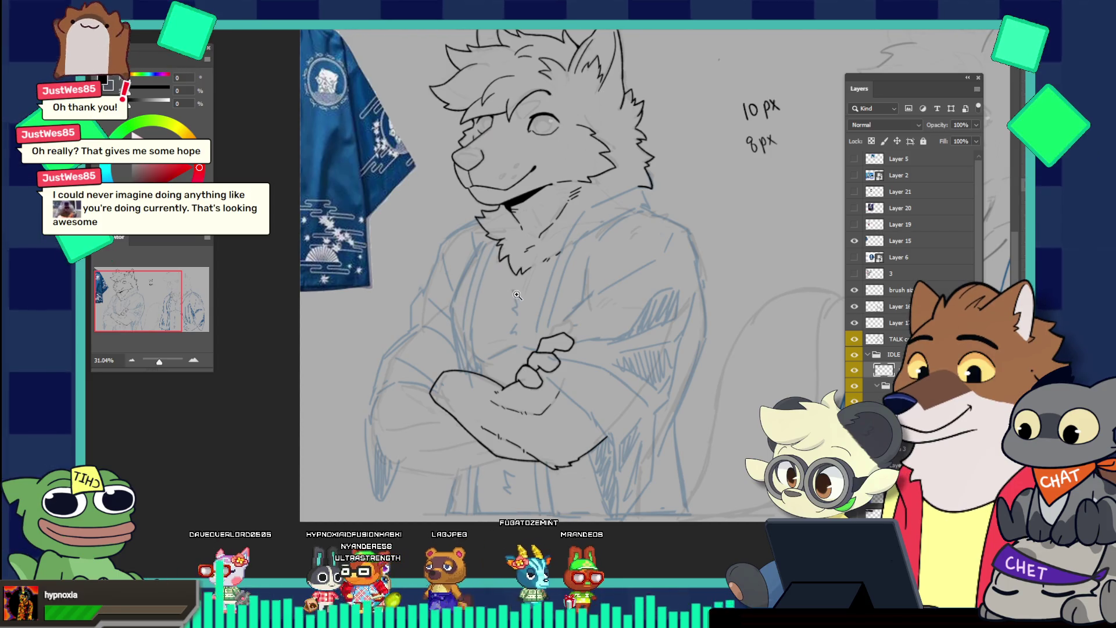
pyautogui.scroll(-2, 486, 272)
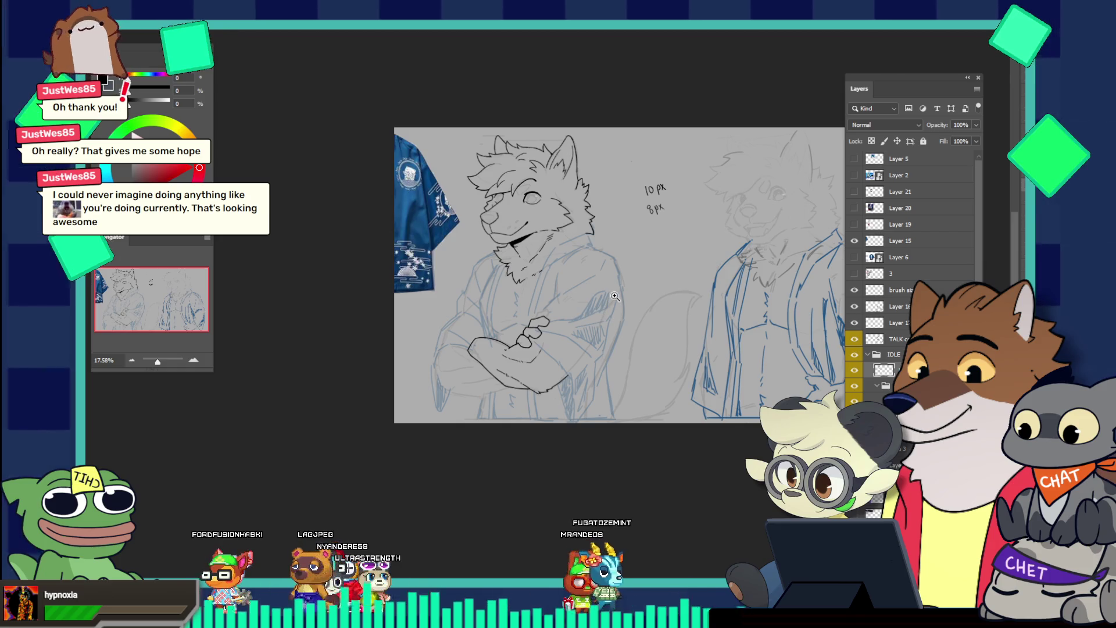
pyautogui.scroll(-1, 573, 326)
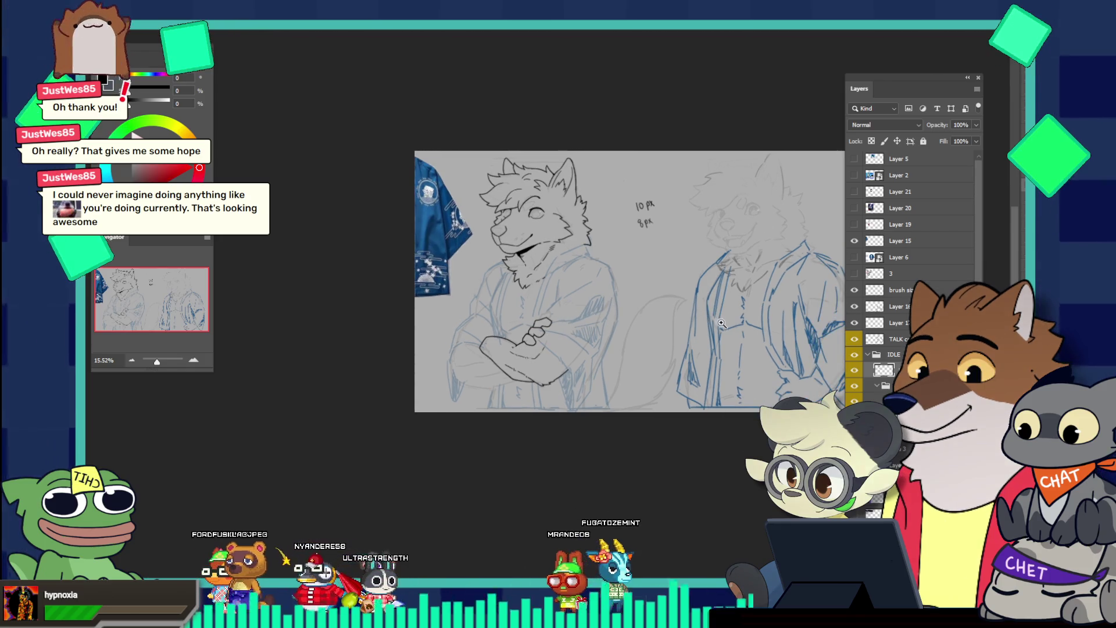
pyautogui.scroll(-2, 720, 322)
pyautogui.scroll(5, 719, 322)
pyautogui.click(658, 346)
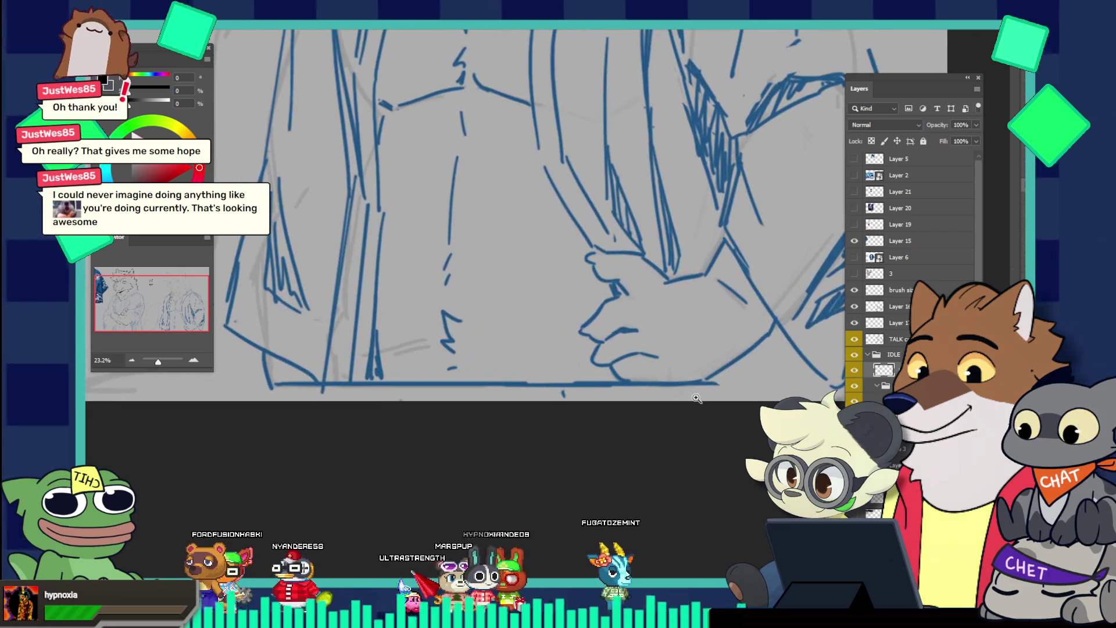
pyautogui.scroll(-3, 637, 365)
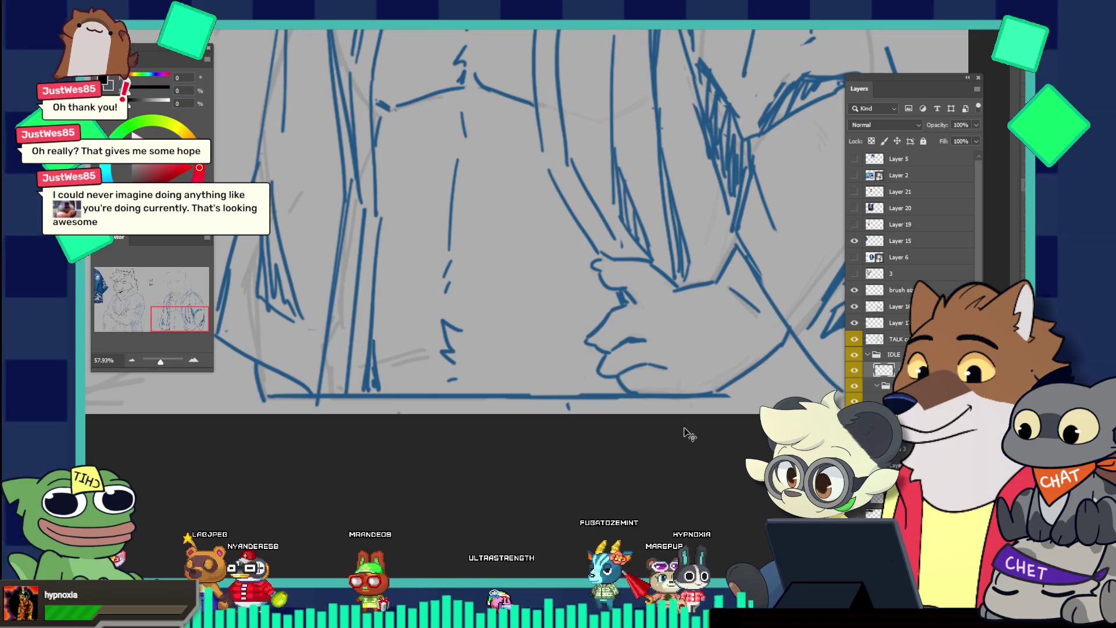
# Shift the sketch layer content slightly downward
pyautogui.moveTo(618, 336); pyautogui.dragTo(614, 358)
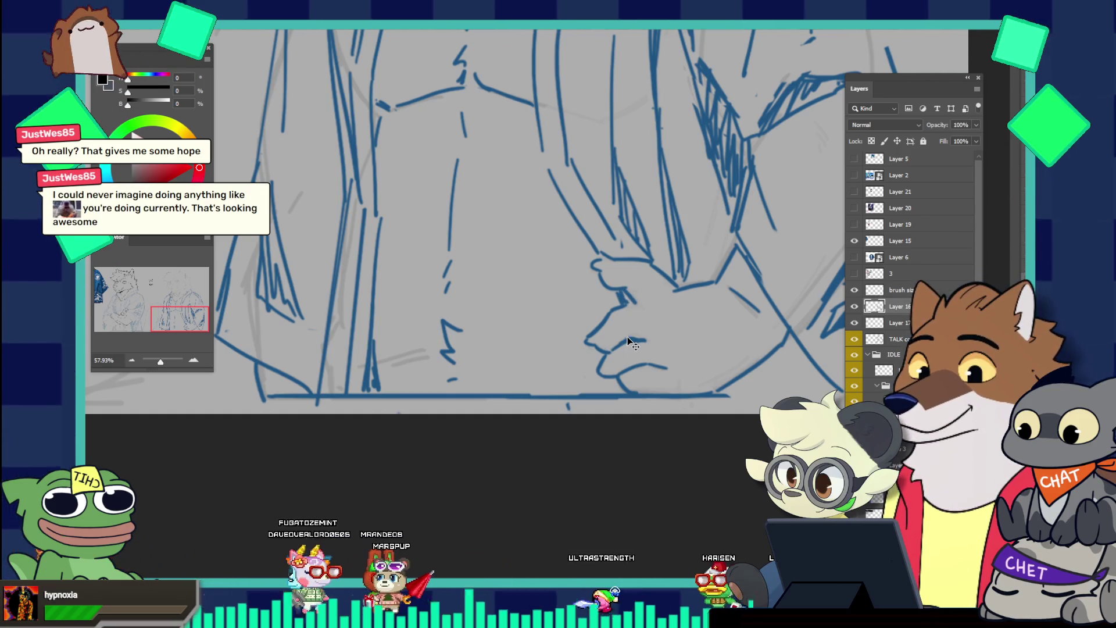
pyautogui.scroll(-5, 583, 283)
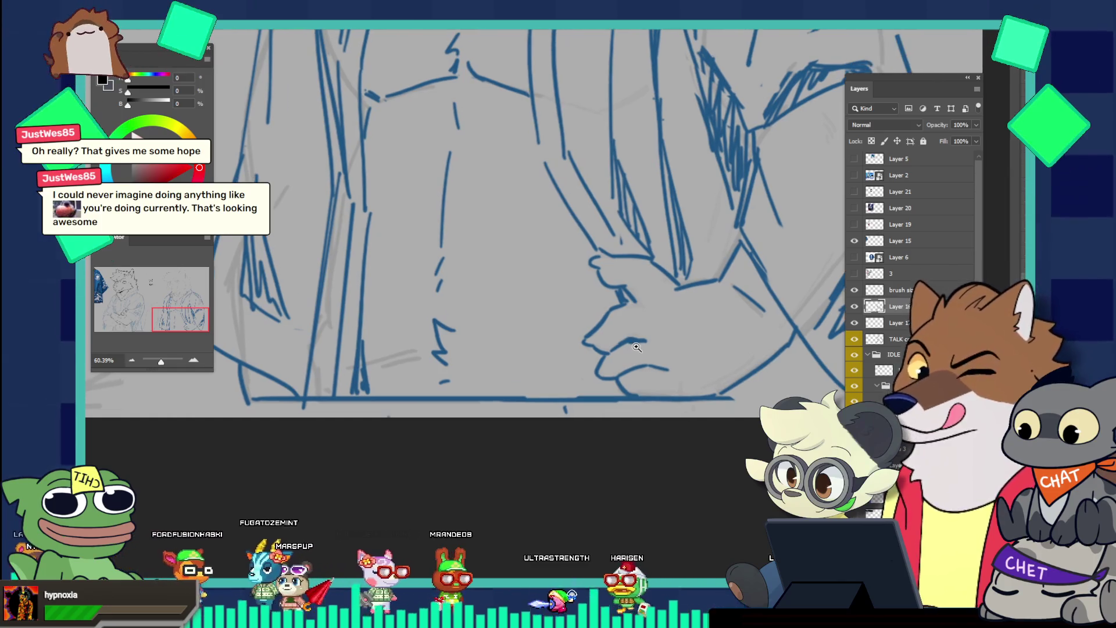
pyautogui.scroll(-1, 583, 283)
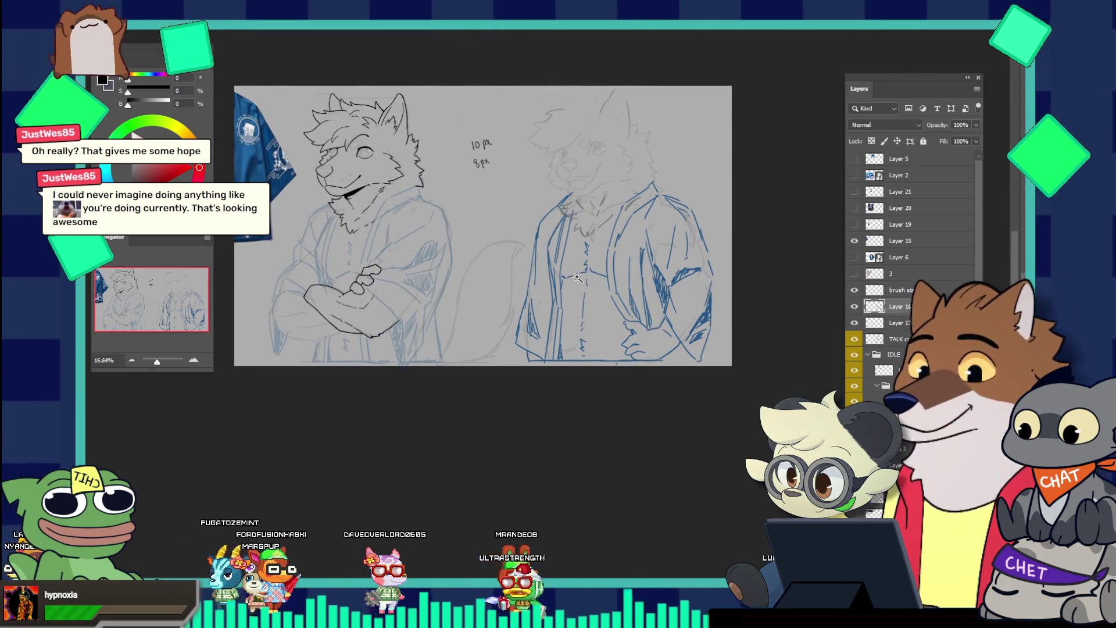
pyautogui.scroll(4, 656, 349)
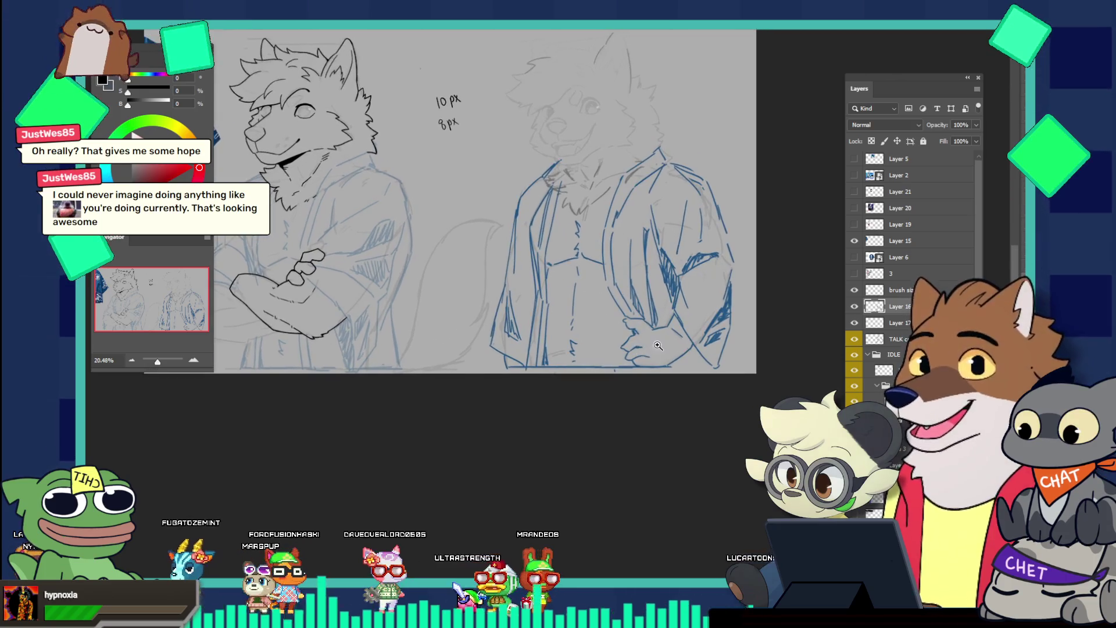
pyautogui.scroll(1, 709, 396)
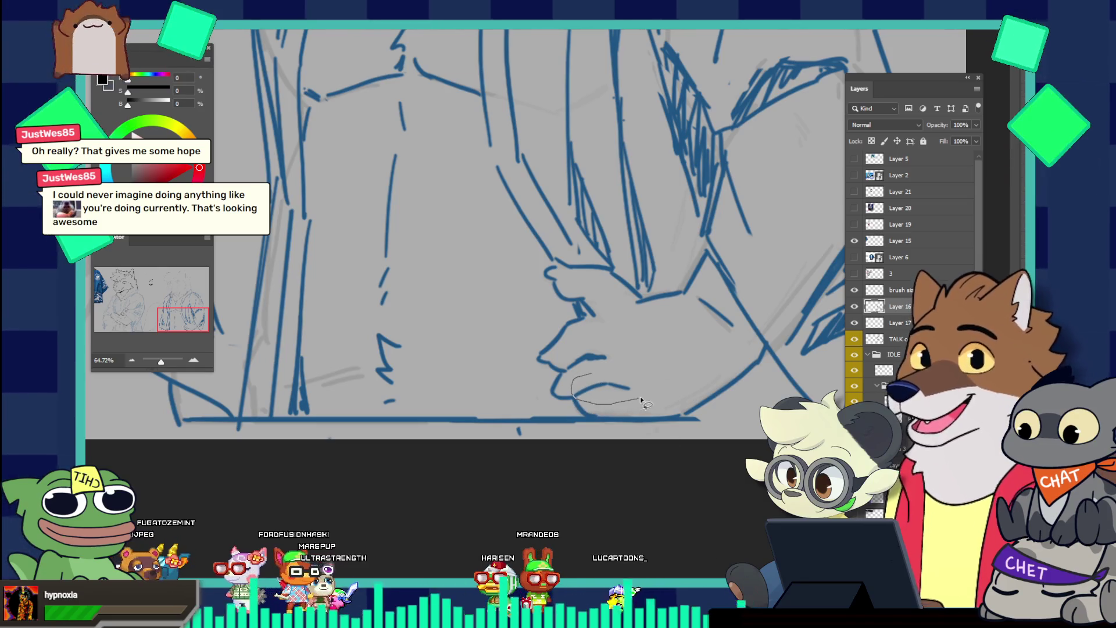
# Lasso part of the right figure's hand and nudge it slightly left
pyautogui.click(606, 345)
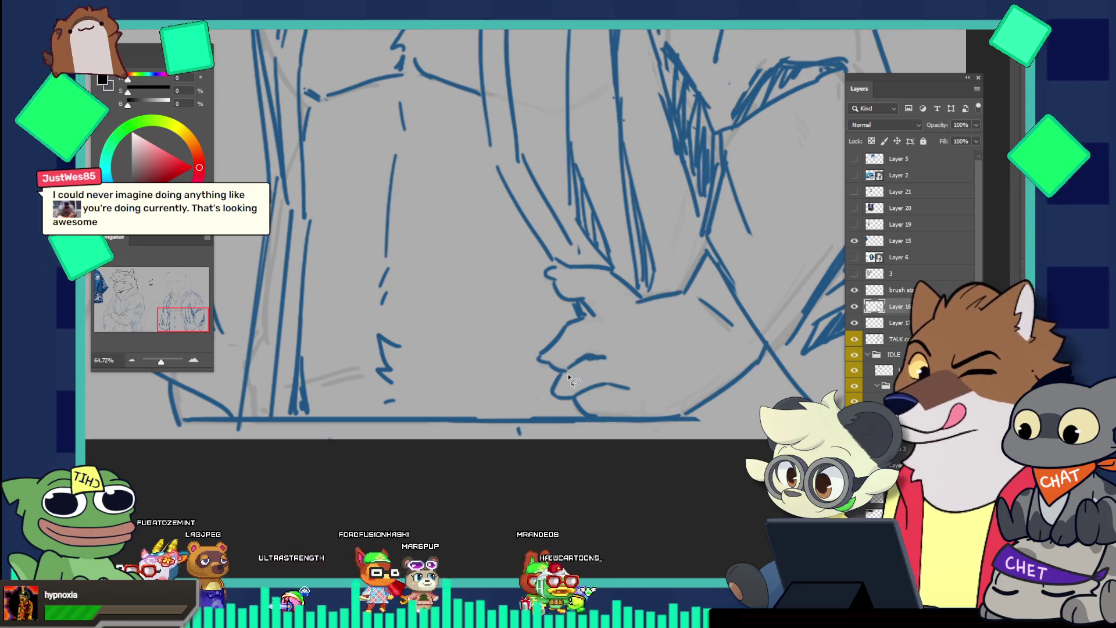
pyautogui.moveTo(580, 308)
pyautogui.mouseDown()
pyautogui.moveTo(567, 311)
pyautogui.moveTo(579, 415)
pyautogui.moveTo(636, 428)
pyautogui.moveTo(650, 349)
pyautogui.moveTo(636, 335)
pyautogui.mouseUp()
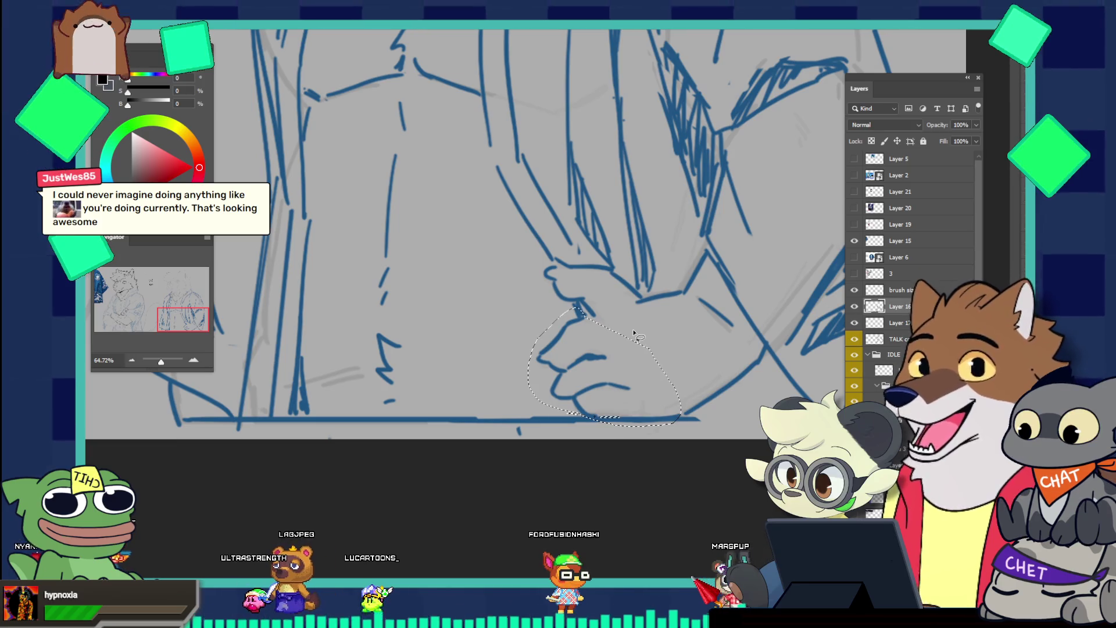
pyautogui.moveTo(600, 400); pyautogui.dragTo(598, 407)
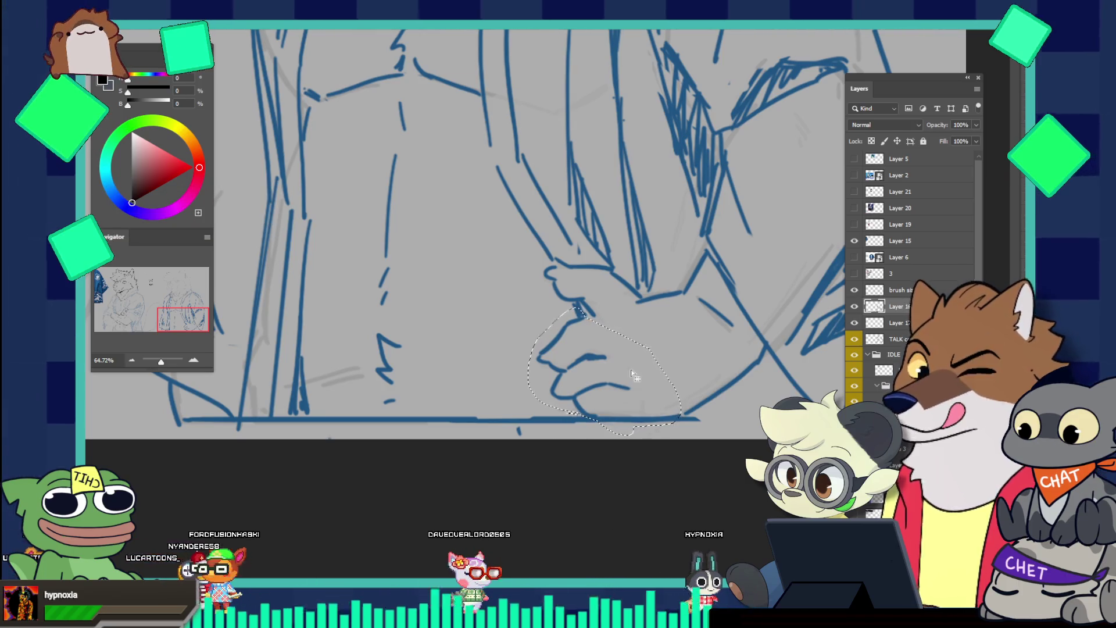
pyautogui.moveTo(625, 367); pyautogui.dragTo(566, 322)
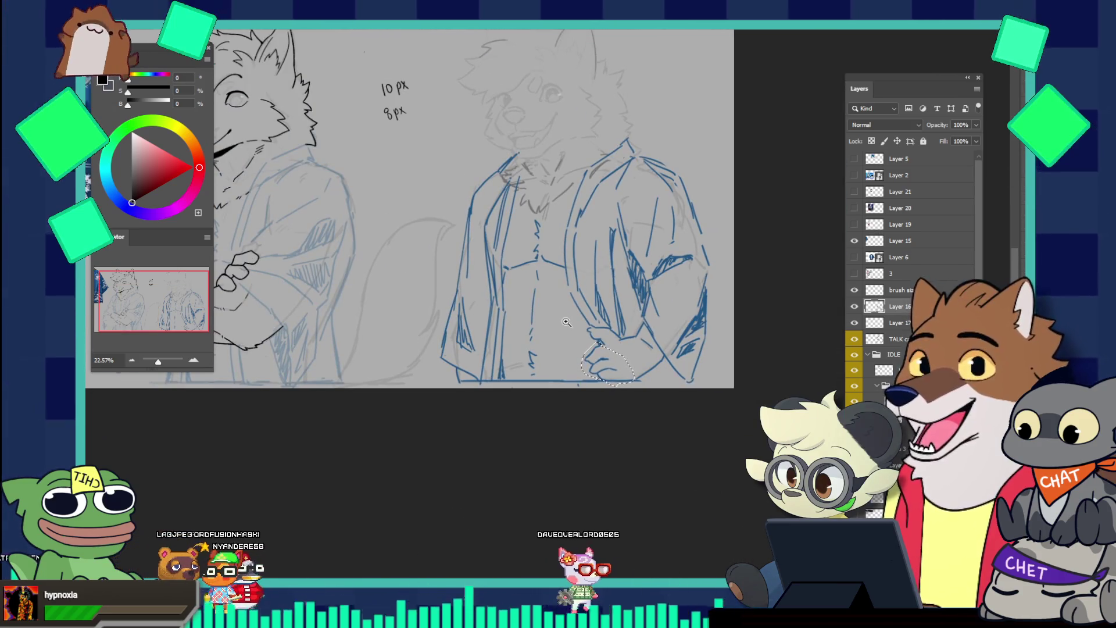
# Add more of the hand to the lasso selection, then deselect it
pyautogui.moveTo(522, 363); pyautogui.dragTo(641, 407)
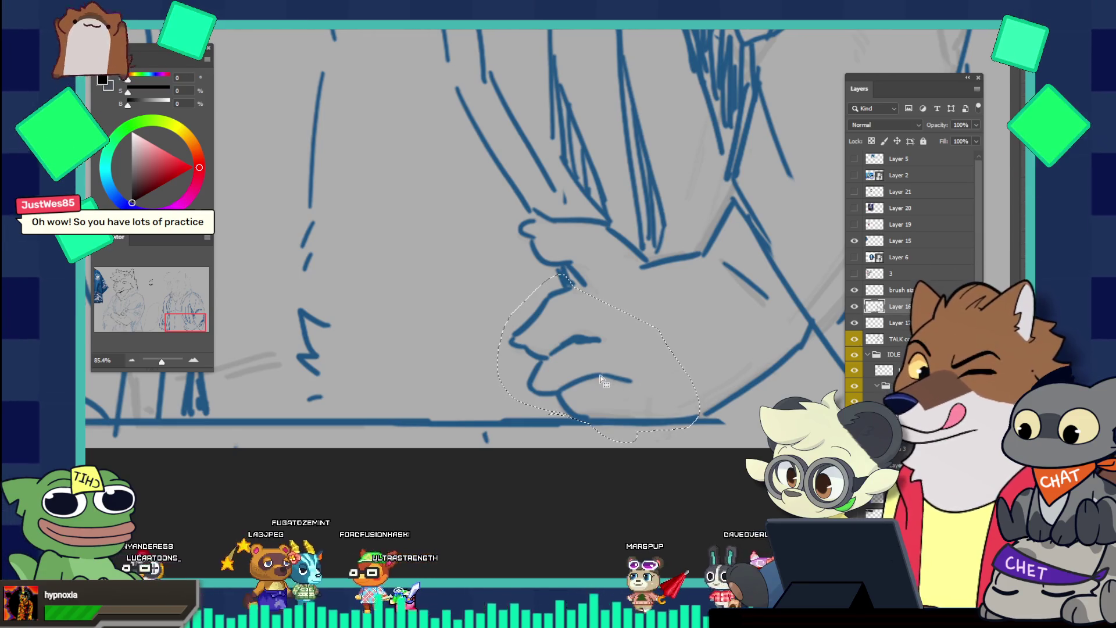
pyautogui.moveTo(582, 352)
pyautogui.mouseDown()
pyautogui.moveTo(598, 407)
pyautogui.moveTo(614, 386)
pyautogui.mouseUp()
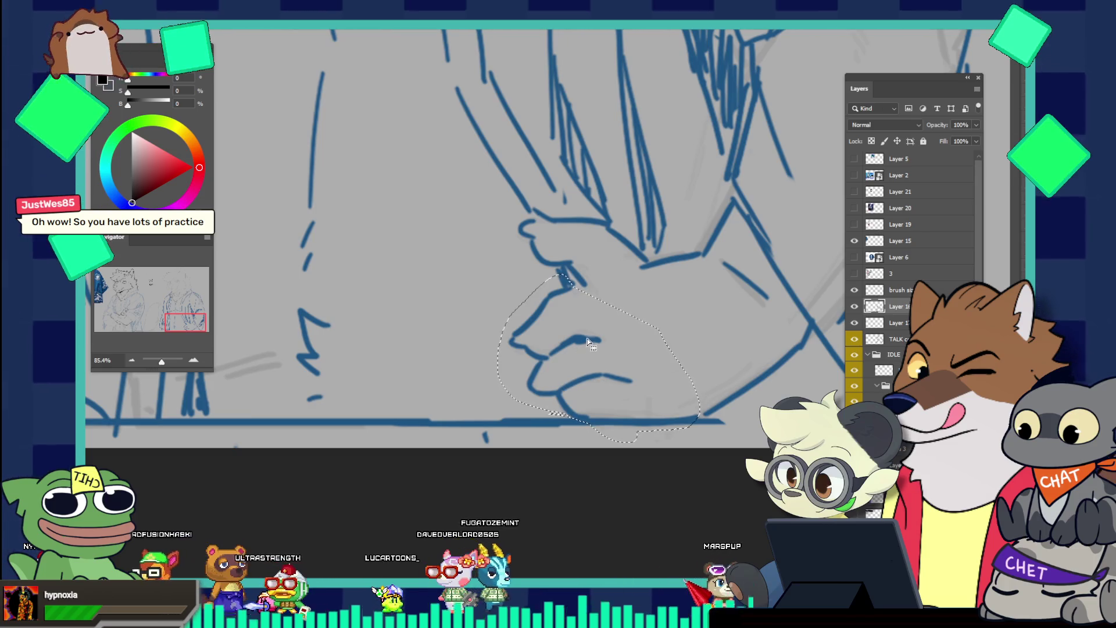
pyautogui.hotkey('ctrl', 'd')
# Erase the lower finger strokes, draw a new one, and soft-erase the lines to faint guides
pyautogui.press('b')
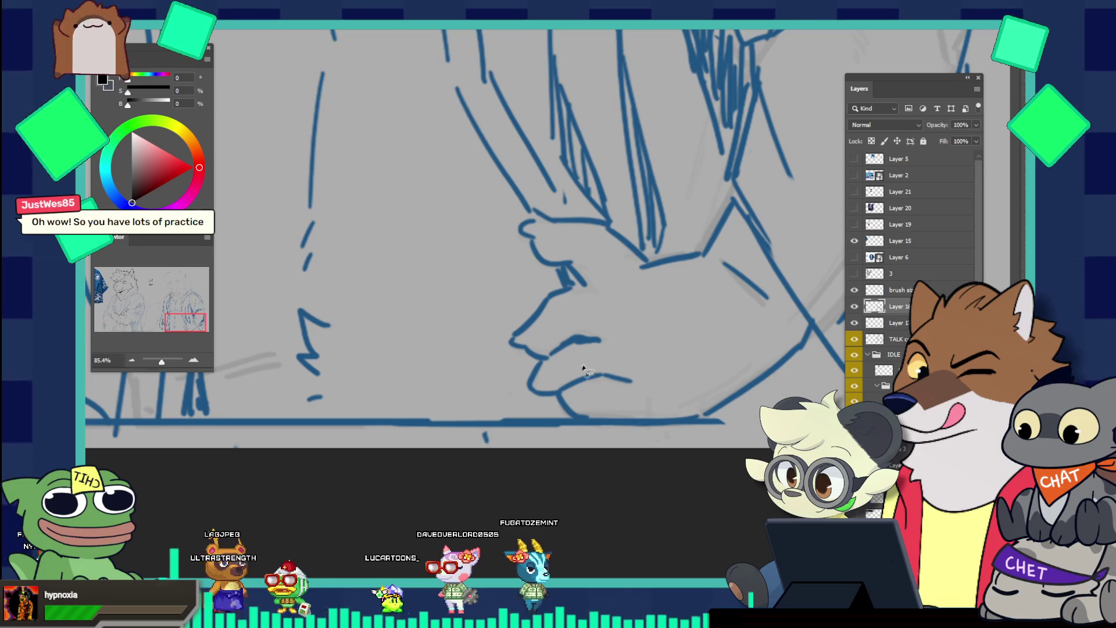
pyautogui.moveTo(552, 376); pyautogui.dragTo(629, 382)
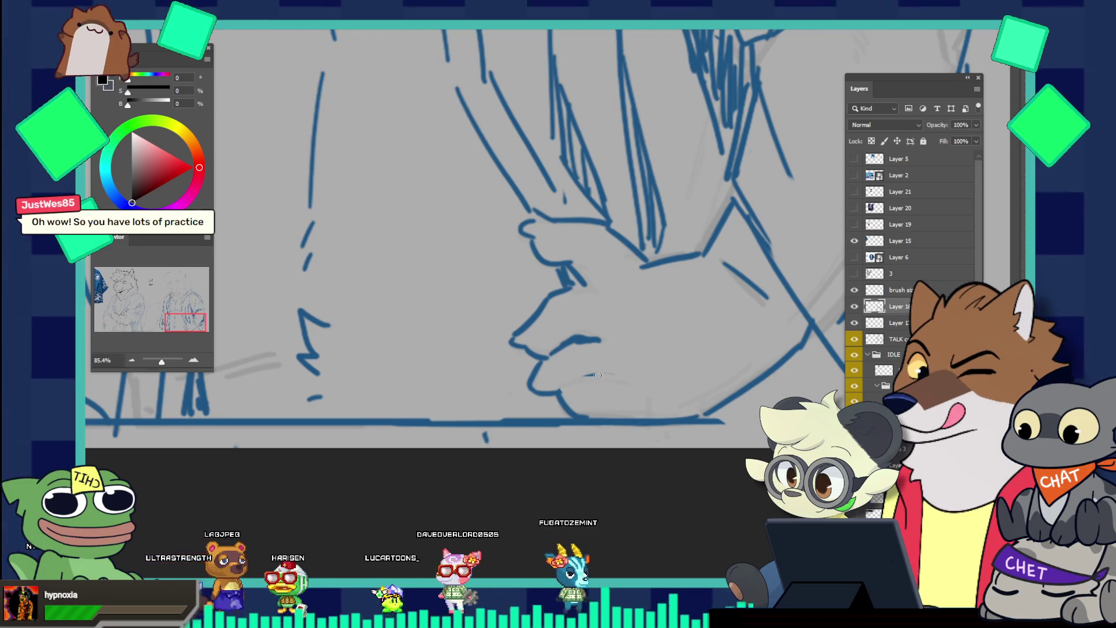
pyautogui.moveTo(533, 380); pyautogui.dragTo(547, 366)
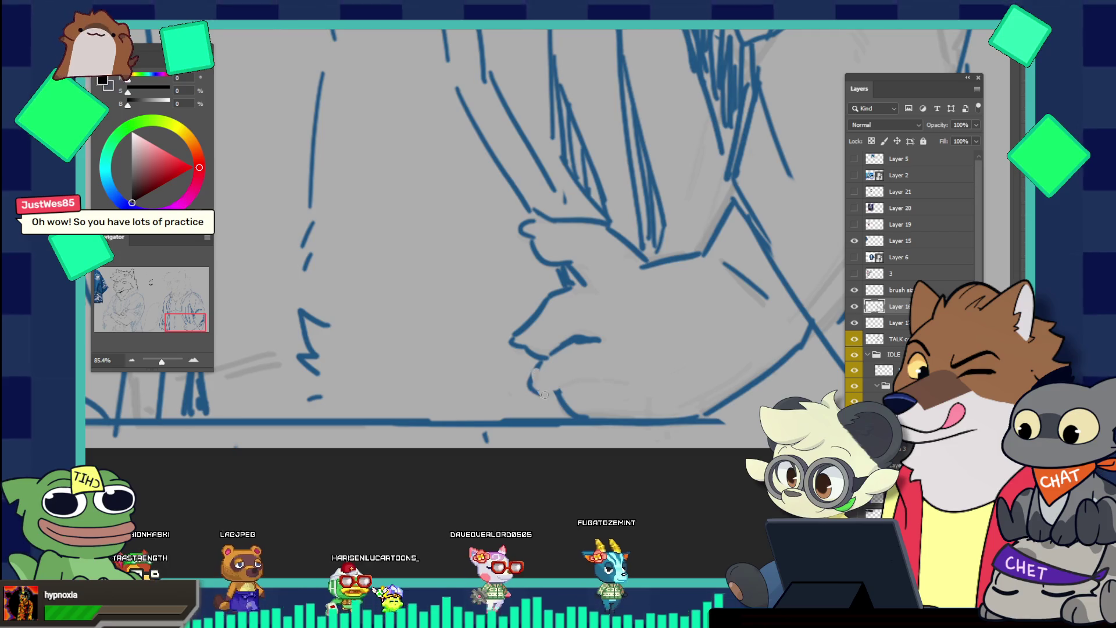
pyautogui.scroll(-3, 628, 336)
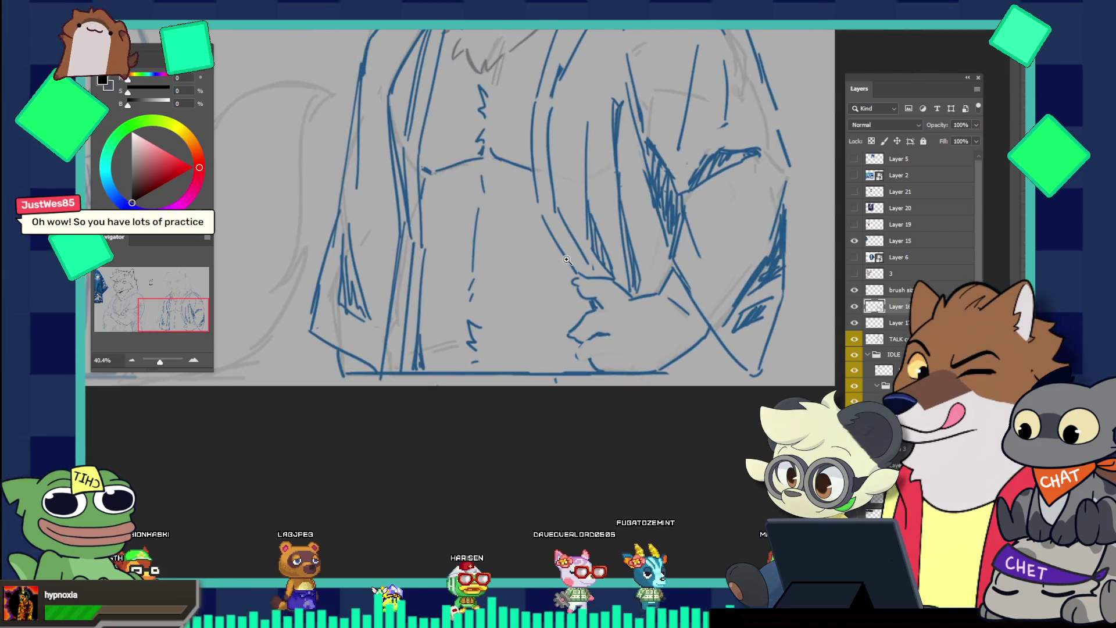
pyautogui.scroll(2, 628, 337)
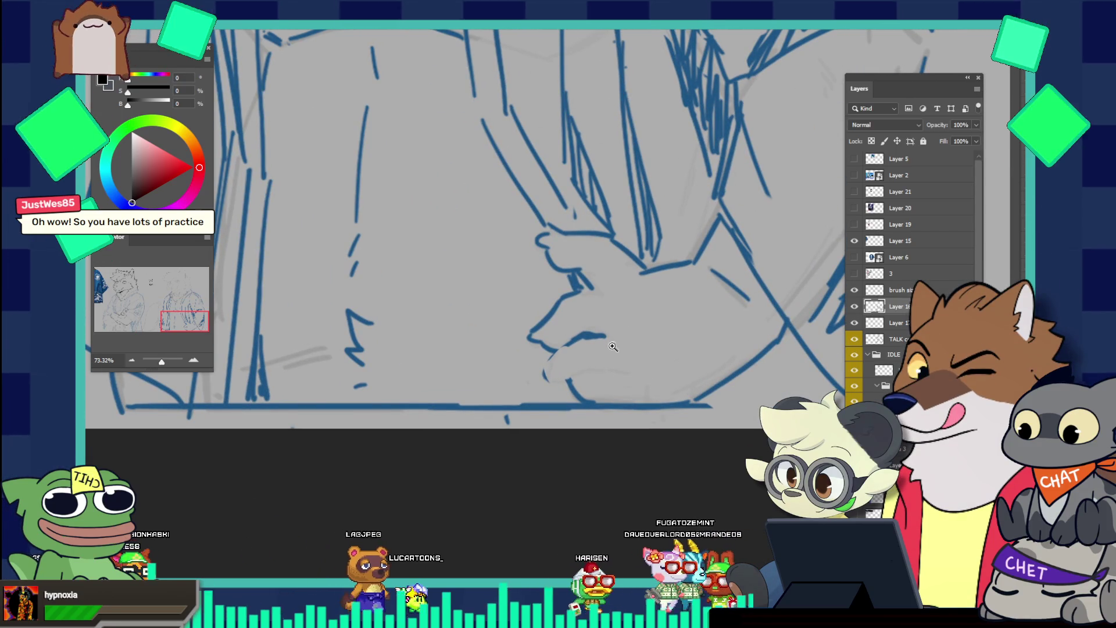
pyautogui.moveTo(581, 370); pyautogui.dragTo(632, 369)
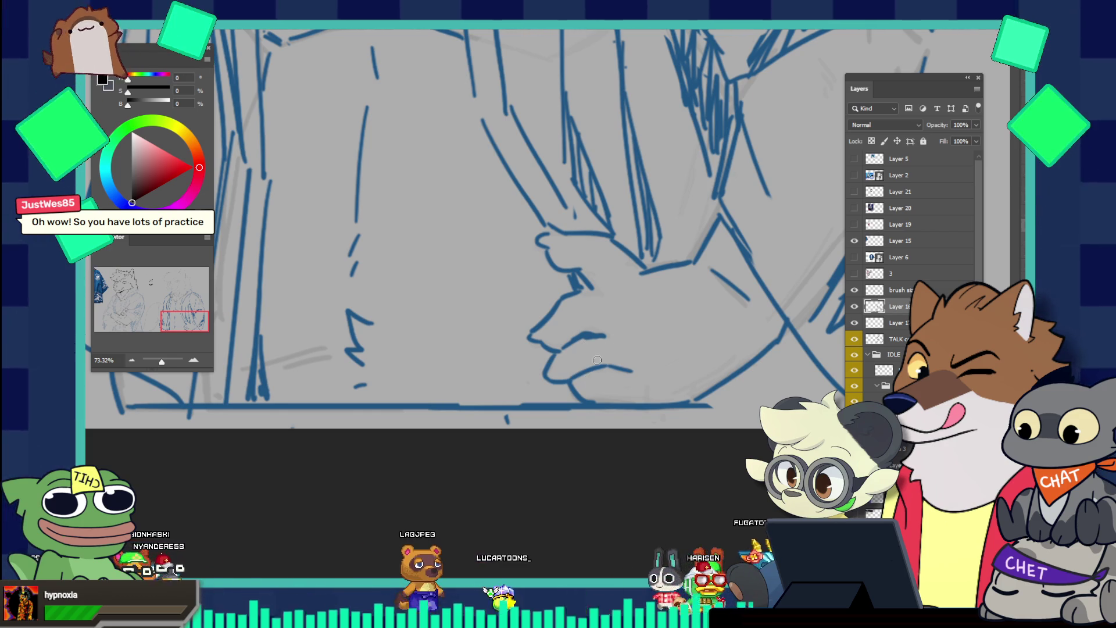
pyautogui.press('e')
pyautogui.moveTo(558, 325); pyautogui.dragTo(587, 384)
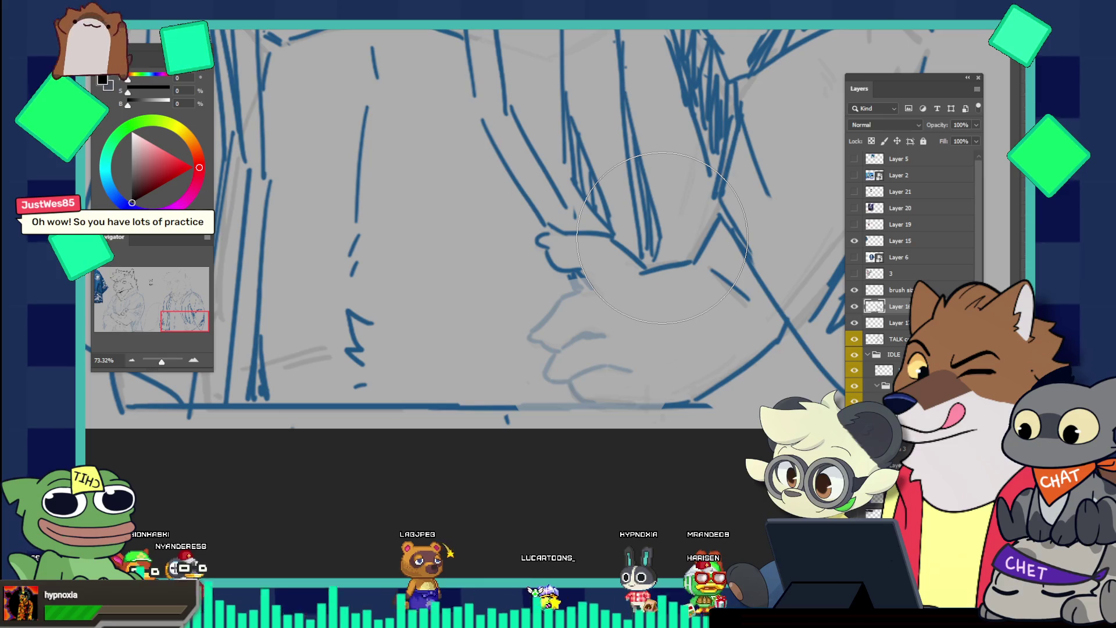
pyautogui.scroll(3, 625, 308)
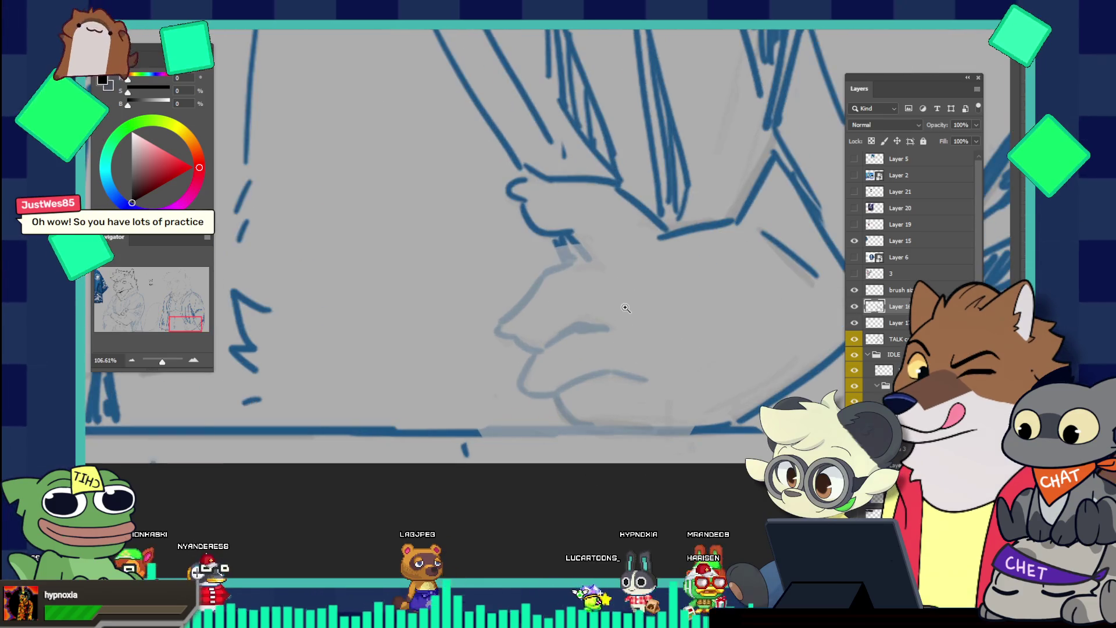
# Ink a rounder lower curve and knuckle lines over the faded hand
pyautogui.moveTo(545, 275)
pyautogui.mouseDown()
pyautogui.moveTo(507, 314)
pyautogui.moveTo(510, 347)
pyautogui.moveTo(544, 352)
pyautogui.moveTo(572, 399)
pyautogui.mouseUp()
pyautogui.hotkey('ctrl', 'z')
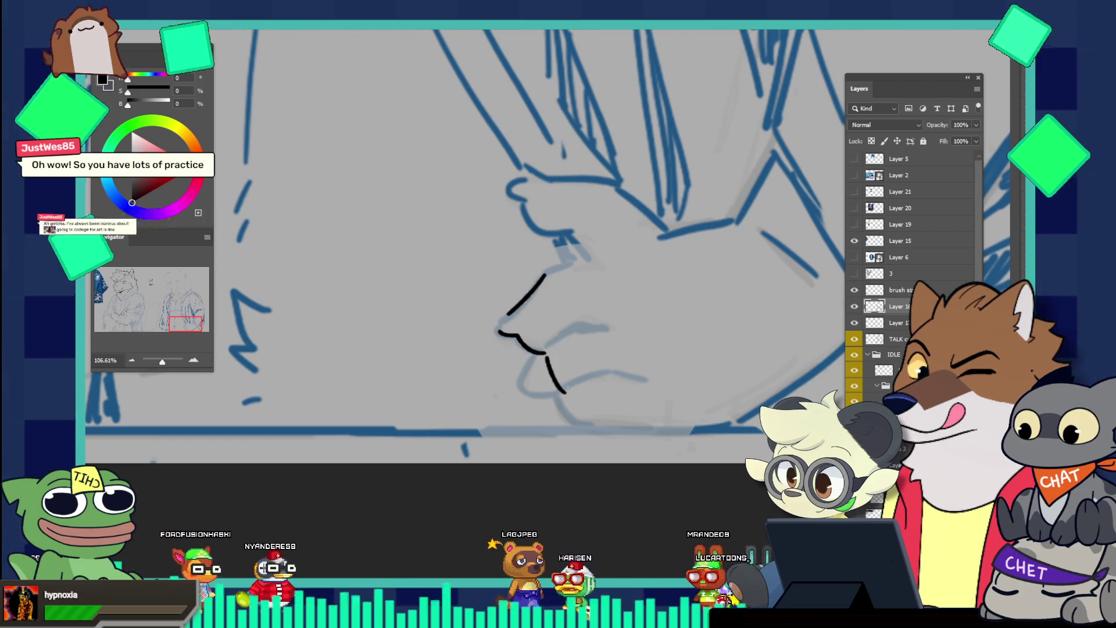
pyautogui.hotkey('ctrl', 'z')
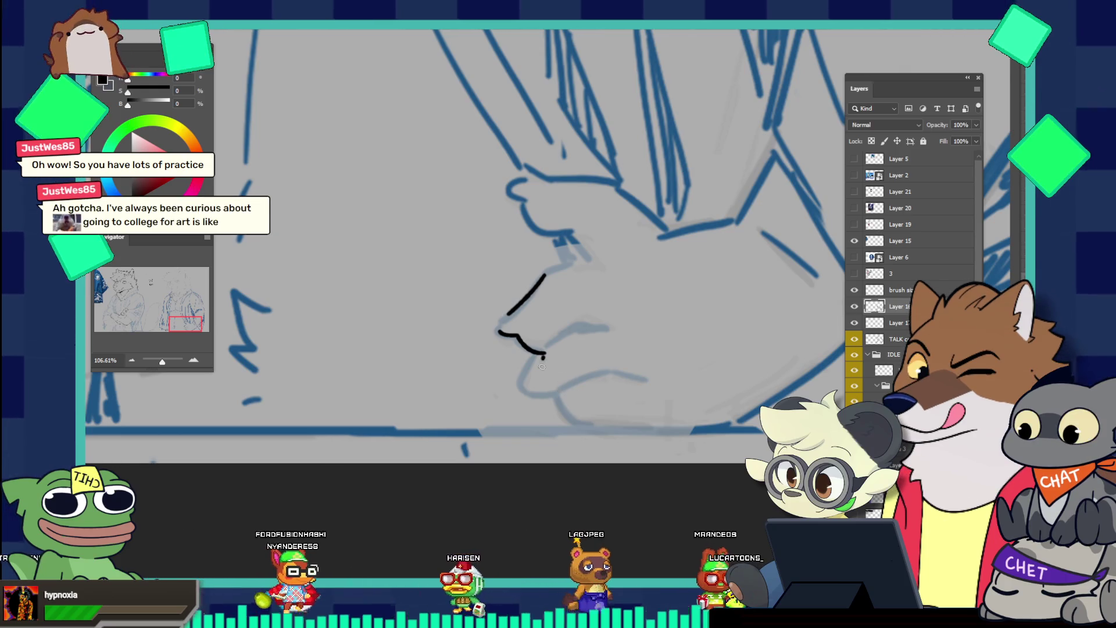
pyautogui.moveTo(543, 356); pyautogui.dragTo(571, 394)
pyautogui.moveTo(552, 352)
pyautogui.mouseDown()
pyautogui.moveTo(580, 329)
pyautogui.moveTo(623, 333)
pyautogui.mouseUp()
pyautogui.moveTo(569, 391)
pyautogui.mouseDown()
pyautogui.moveTo(609, 371)
pyautogui.moveTo(589, 388)
pyautogui.moveTo(624, 375)
pyautogui.moveTo(608, 378)
pyautogui.moveTo(616, 382)
pyautogui.mouseUp()
# Redraw the hand's underside stroke and erase its grey right-end tail
pyautogui.hotkey('ctrl', 'z')
pyautogui.hotkey('ctrl', 'z')
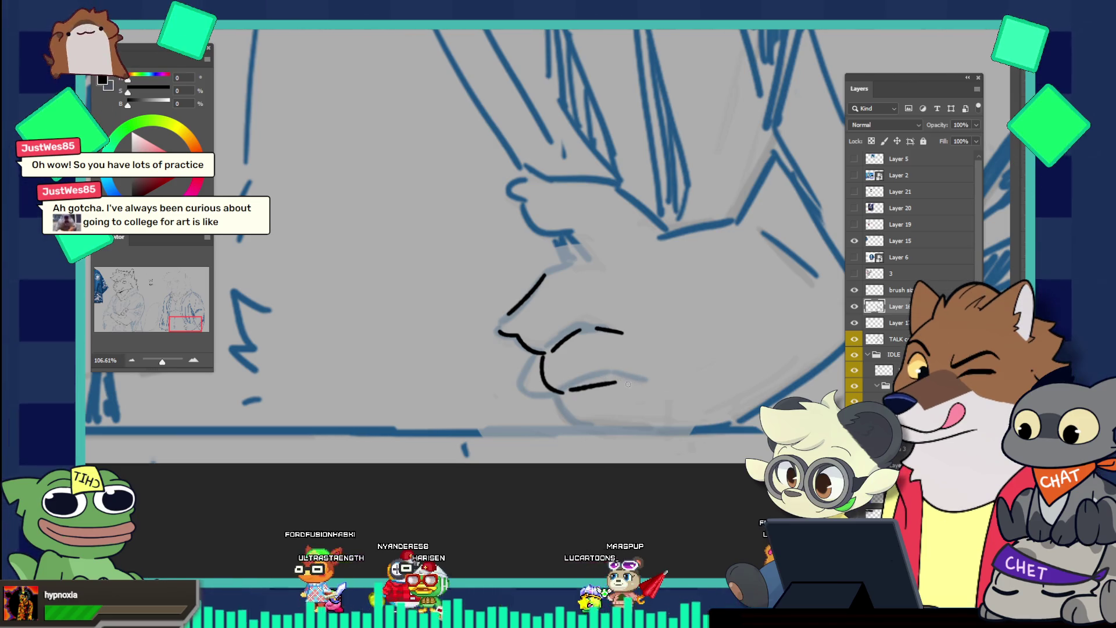
pyautogui.hotkey('ctrl', 'z')
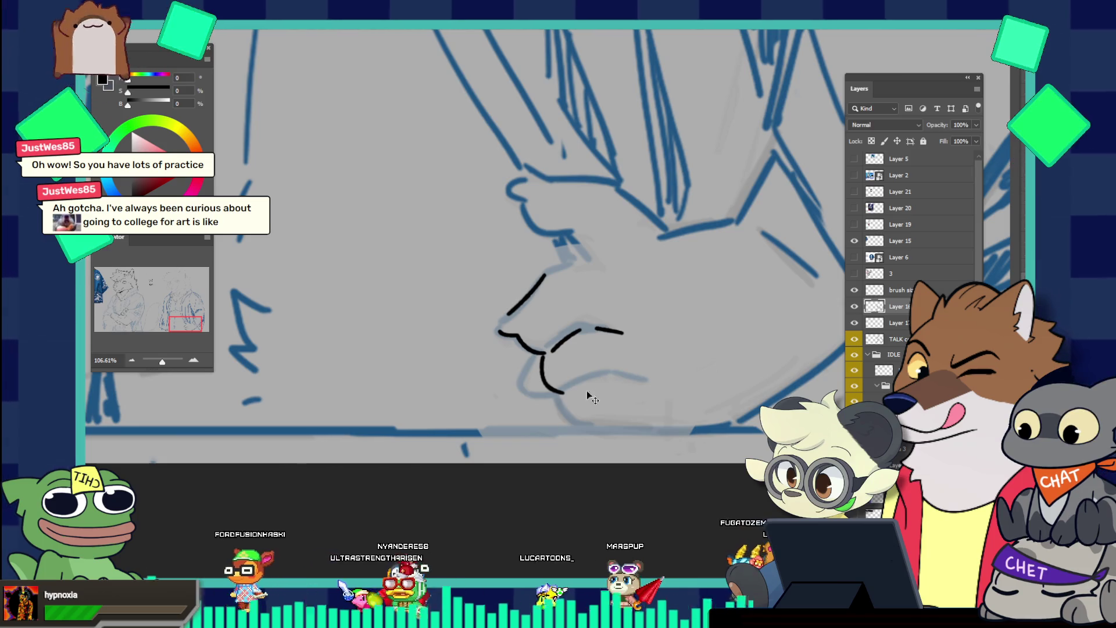
pyautogui.hotkey('ctrl', 'z')
pyautogui.moveTo(572, 396)
pyautogui.mouseDown()
pyautogui.moveTo(749, 413)
pyautogui.moveTo(796, 381)
pyautogui.mouseUp()
pyautogui.hotkey('ctrl', 'z')
pyautogui.hotkey('ctrl', 'z')
pyautogui.hotkey('ctrl', 'z')
pyautogui.hotkey('ctrl', 'z')
pyautogui.hotkey('ctrl', 'z')
pyautogui.hotkey('ctrl', 'z')
pyautogui.moveTo(625, 386)
pyautogui.mouseDown()
pyautogui.moveTo(704, 414)
pyautogui.moveTo(790, 388)
pyautogui.mouseUp()
pyautogui.hotkey('ctrl', 'z')
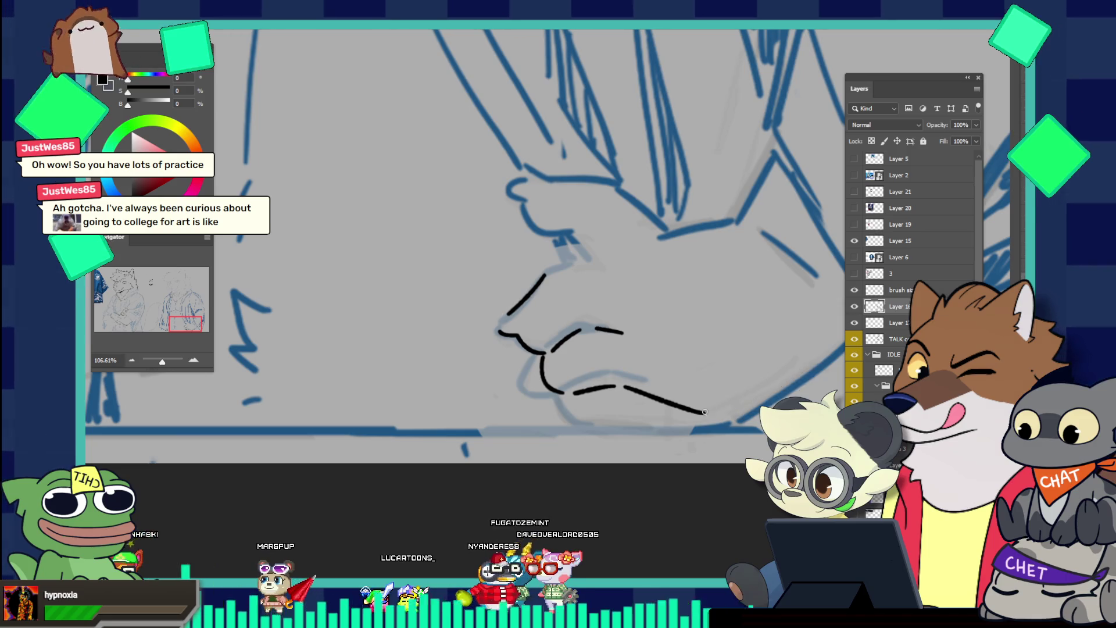
pyautogui.moveTo(703, 414); pyautogui.dragTo(783, 376)
pyautogui.moveTo(790, 250)
pyautogui.mouseDown()
pyautogui.moveTo(701, 248)
pyautogui.moveTo(833, 340)
pyautogui.mouseUp()
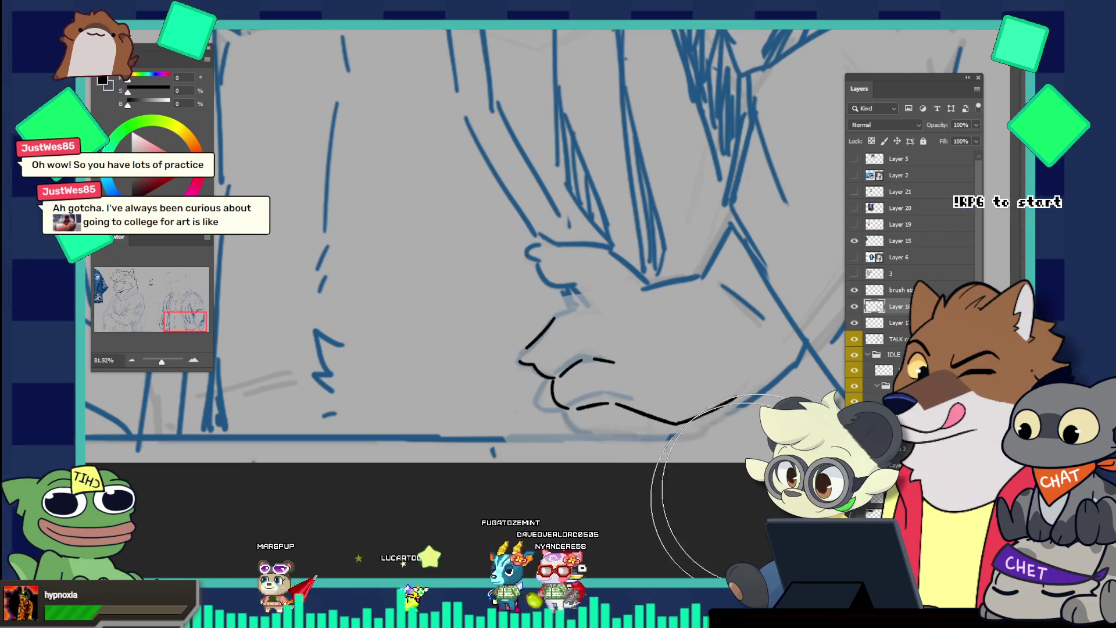
pyautogui.click(779, 472)
pyautogui.click(743, 463)
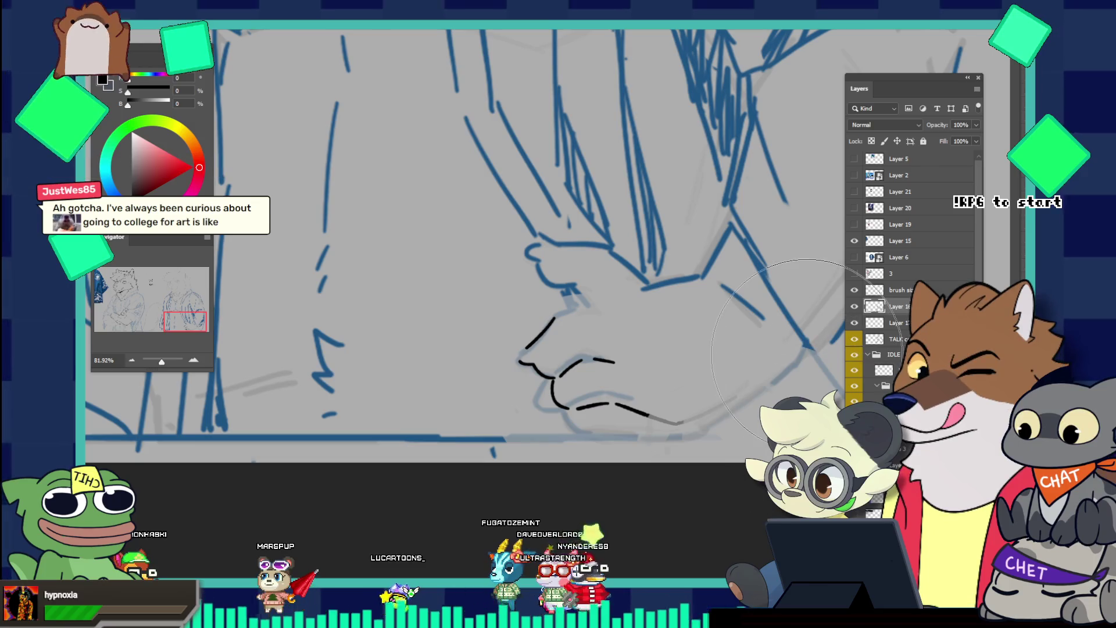
# Extend the underside line upward to the right, sweeping toward the sleeve
pyautogui.press('b')
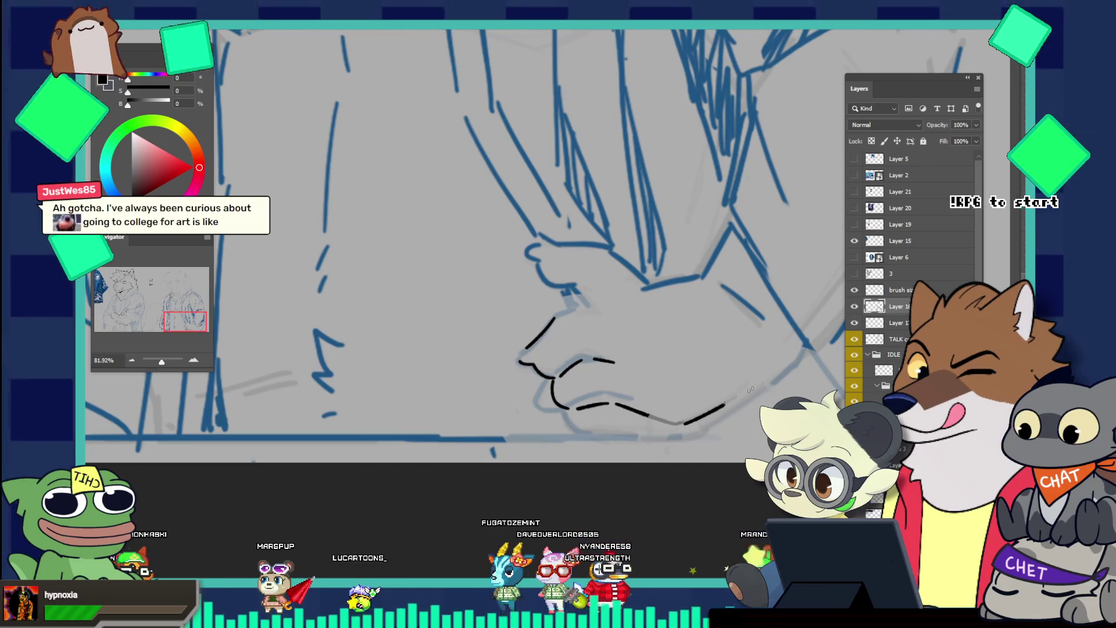
pyautogui.moveTo(675, 423); pyautogui.dragTo(764, 376)
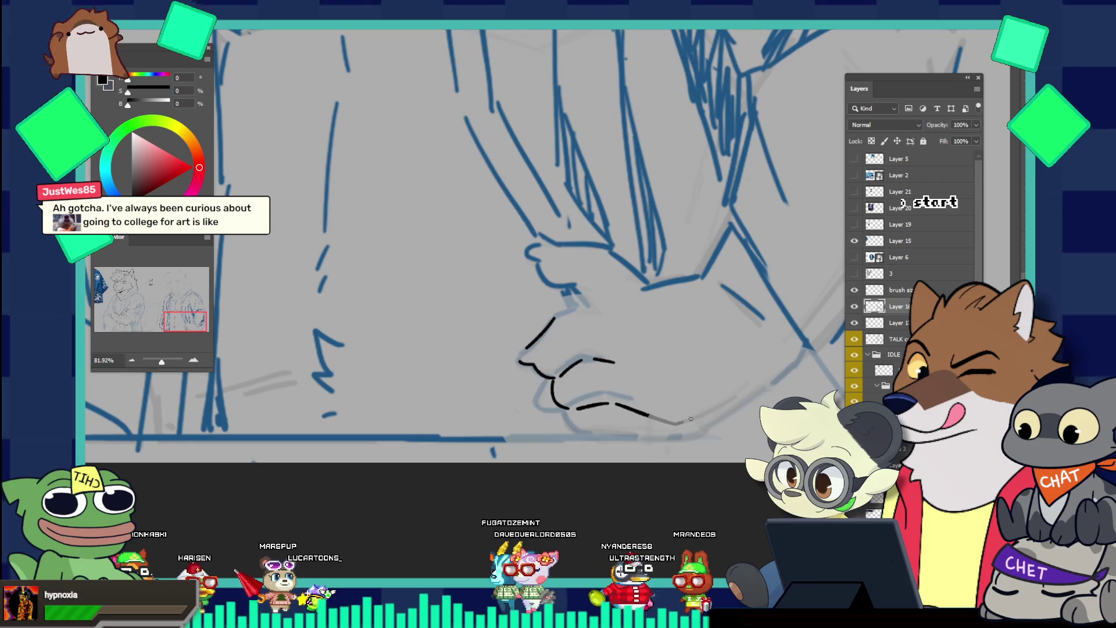
pyautogui.hotkey('ctrl', 'z')
pyautogui.moveTo(689, 418)
pyautogui.mouseDown()
pyautogui.moveTo(789, 361)
pyautogui.moveTo(805, 330)
pyautogui.mouseUp()
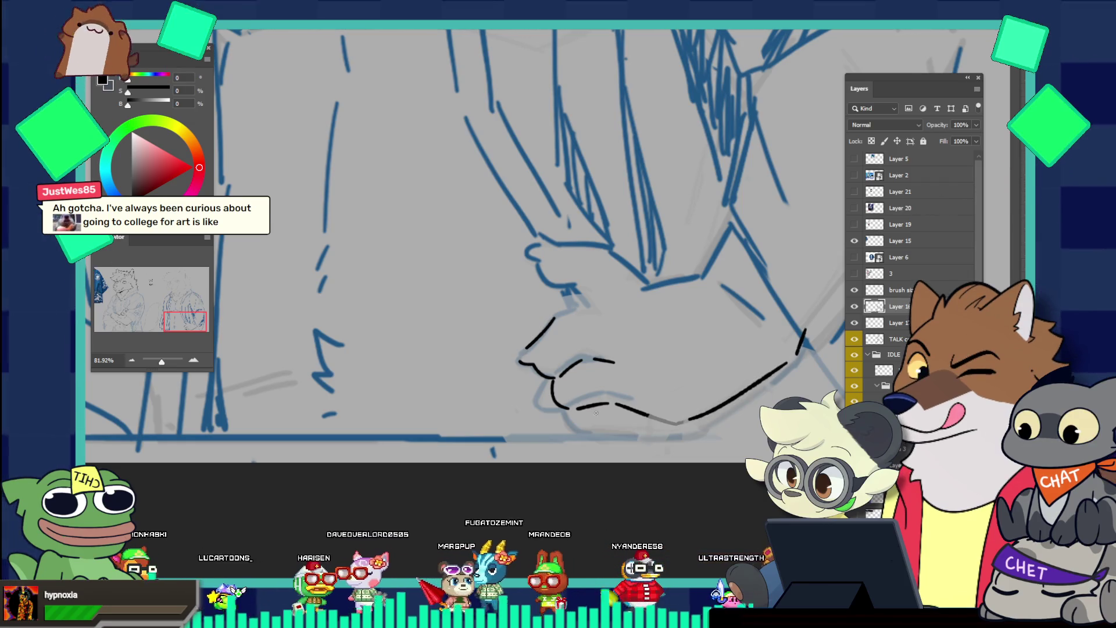
# Draw a straight horizontal black line beneath the hand
pyautogui.keyDown('shift'); pyautogui.click(505, 438); pyautogui.keyUp('shift')
pyautogui.hotkey('ctrl', 'z')
pyautogui.moveTo(494, 439); pyautogui.dragTo(674, 439)
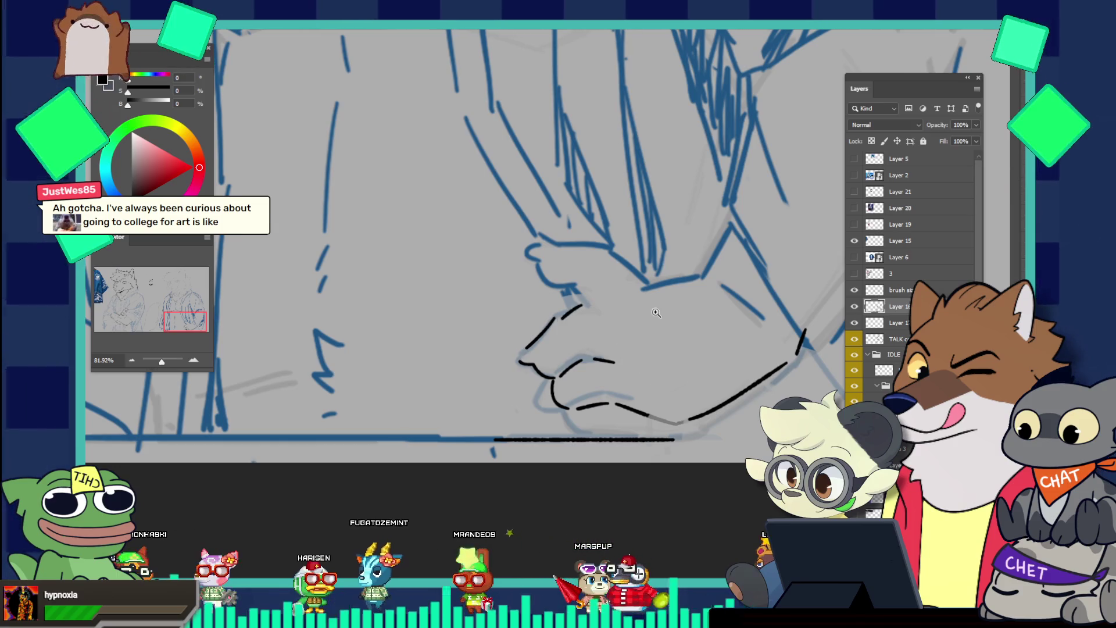
pyautogui.scroll(-5, 642, 248)
# Erase and redraw the hand's lower edge as a longer line with a second stroke along it
pyautogui.moveTo(641, 248); pyautogui.dragTo(686, 278)
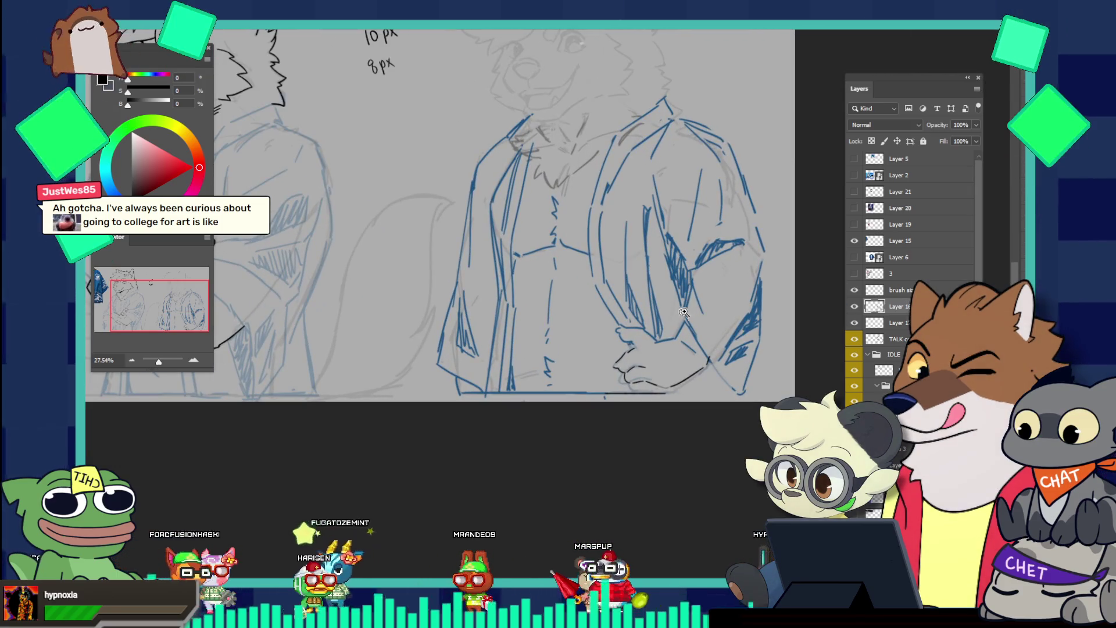
pyautogui.scroll(-1, 682, 312)
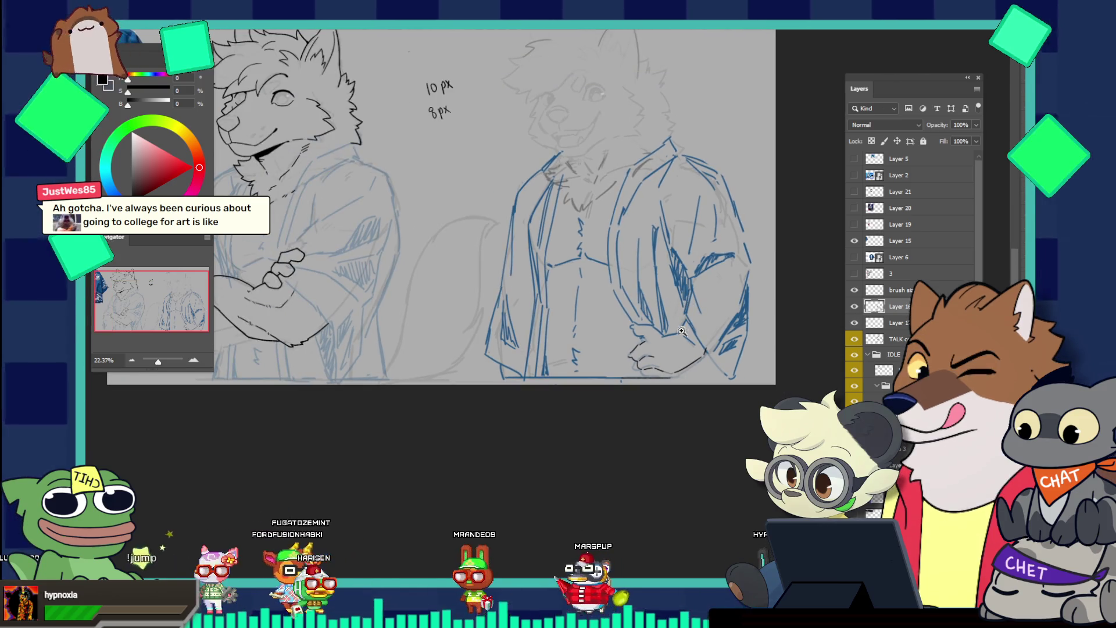
pyautogui.scroll(4, 682, 328)
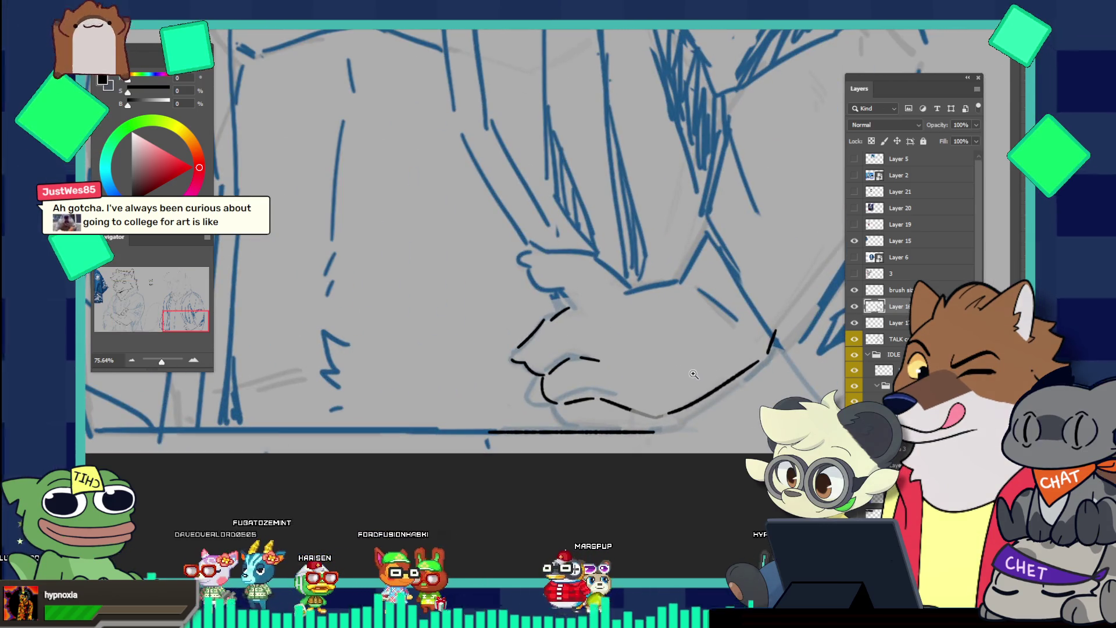
pyautogui.scroll(1, 694, 374)
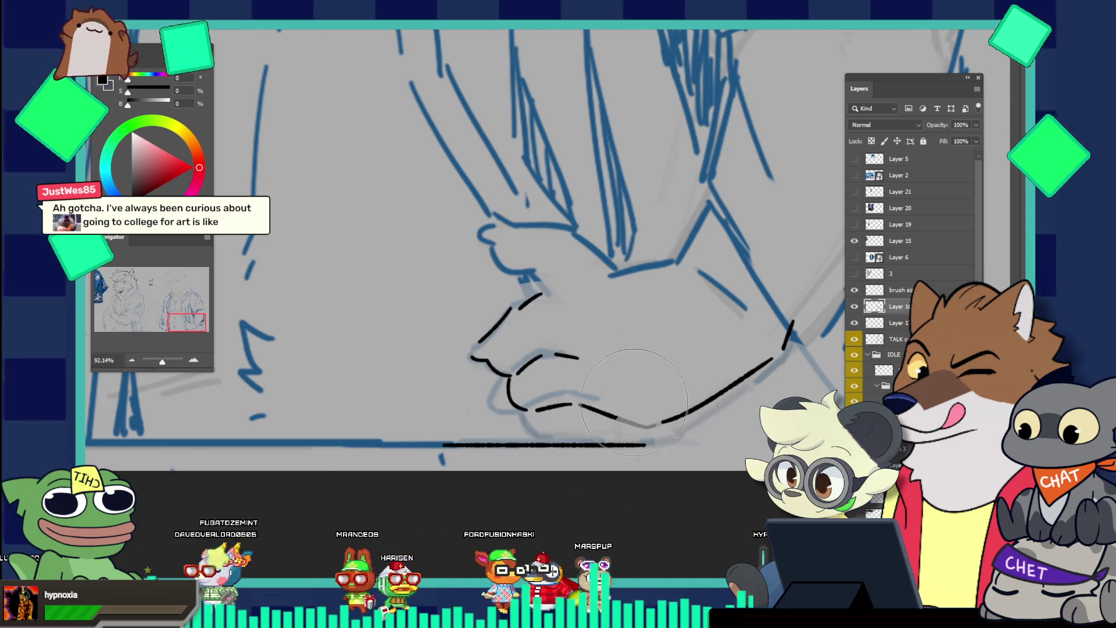
pyautogui.click(634, 402)
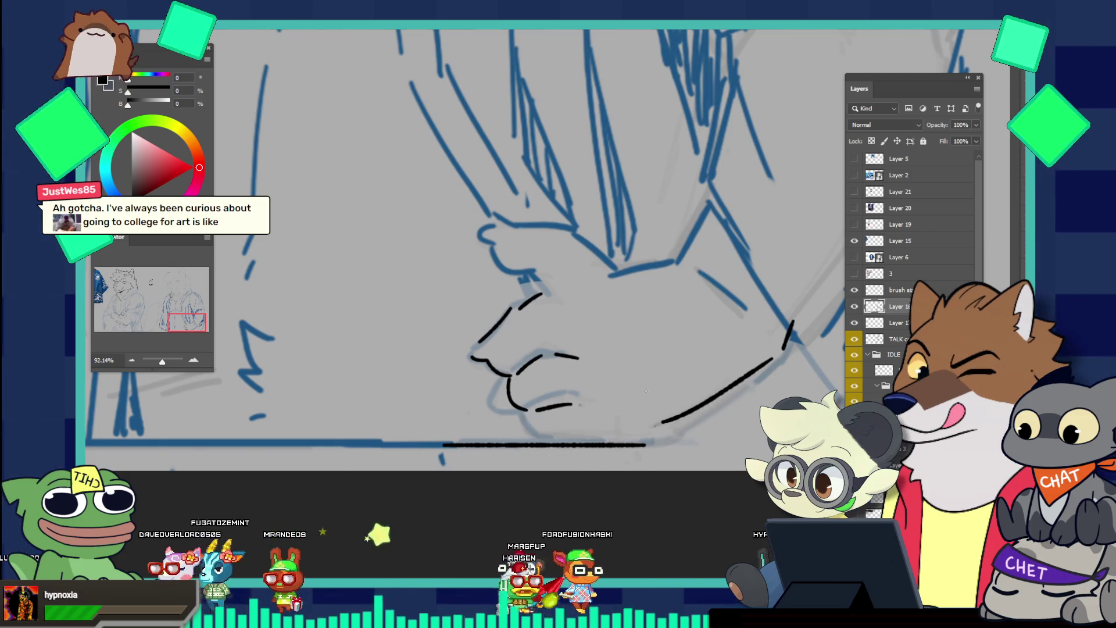
pyautogui.moveTo(577, 405); pyautogui.dragTo(601, 410)
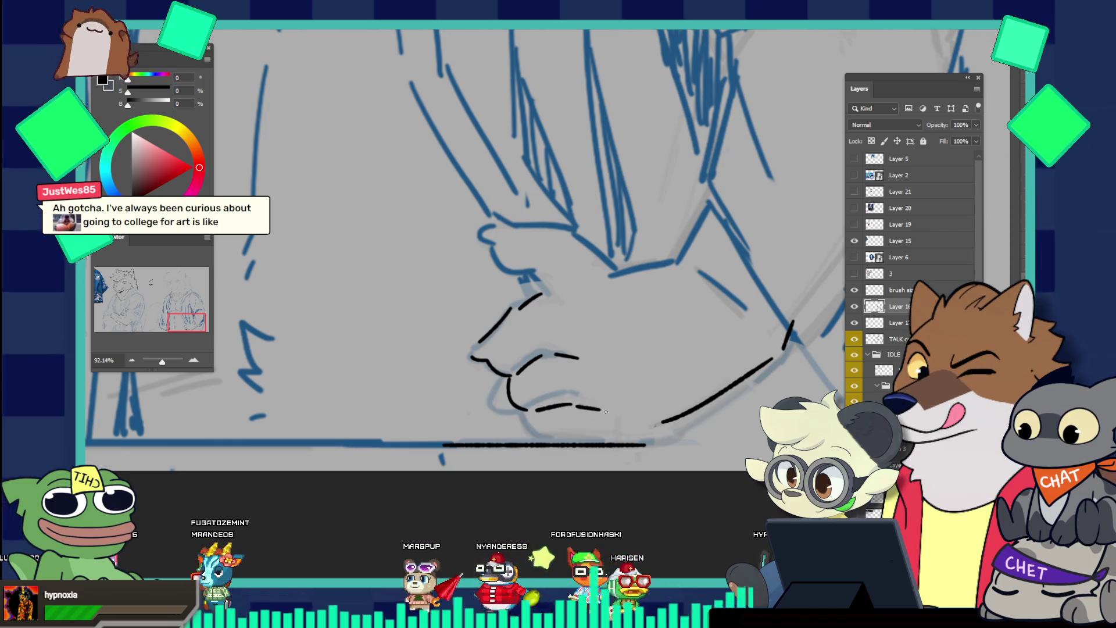
pyautogui.hotkey('ctrl', 'z')
pyautogui.moveTo(529, 410); pyautogui.dragTo(584, 409)
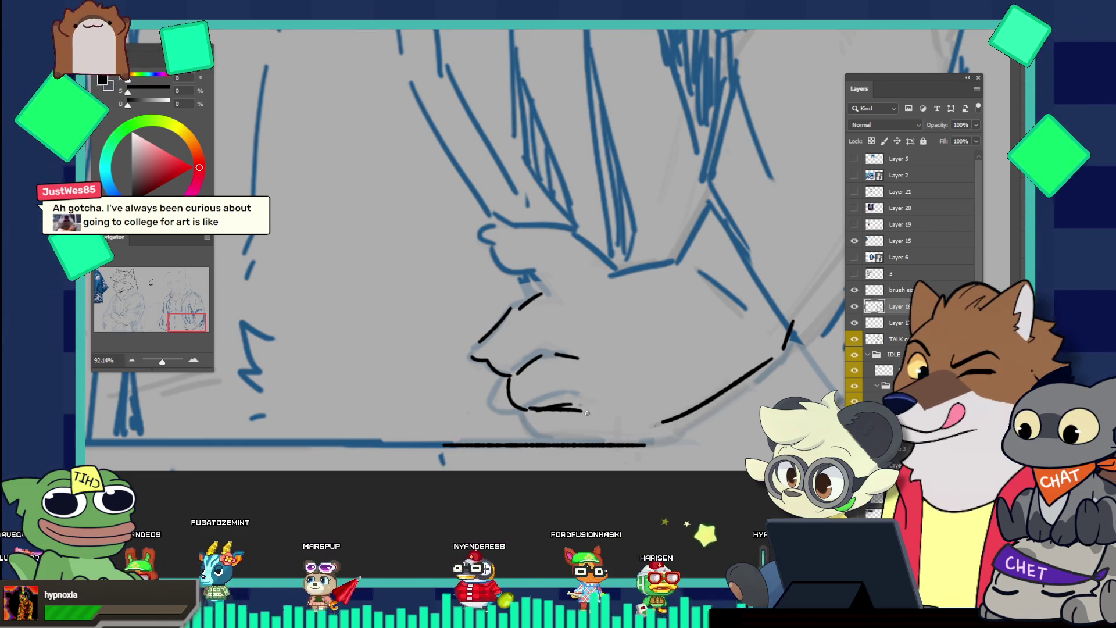
pyautogui.hotkey('ctrl', 'z')
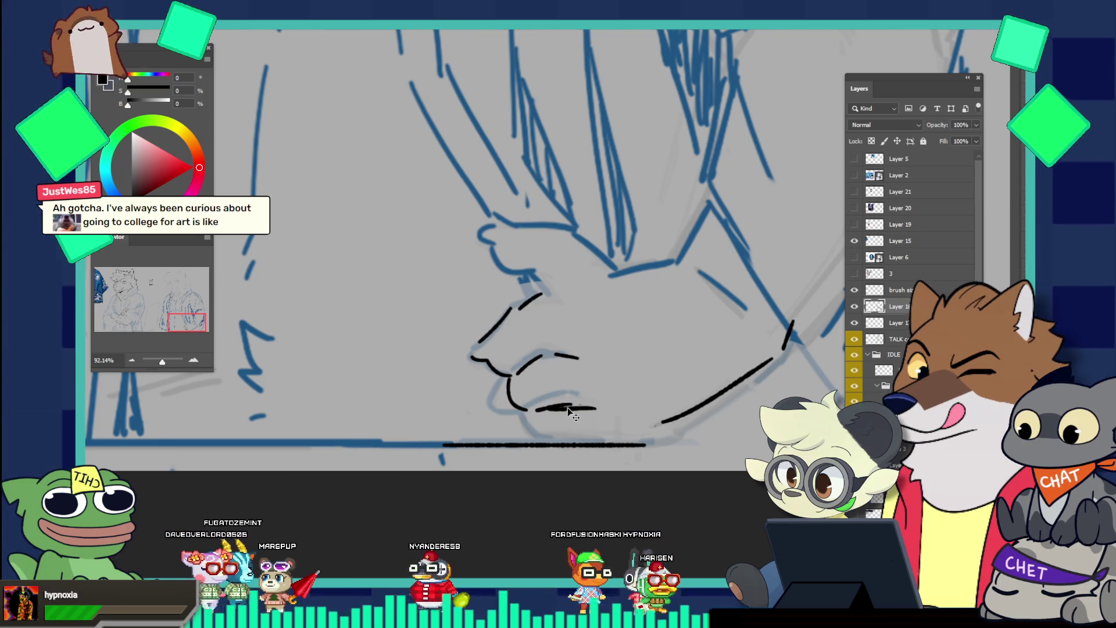
pyautogui.moveTo(536, 409); pyautogui.dragTo(628, 406)
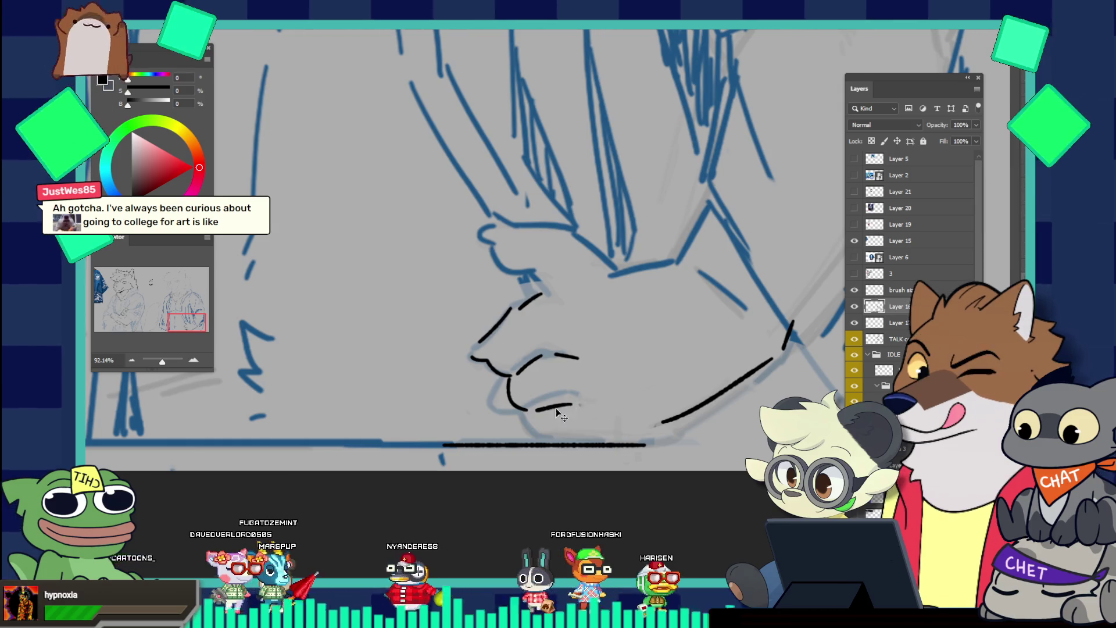
pyautogui.moveTo(542, 414); pyautogui.dragTo(619, 416)
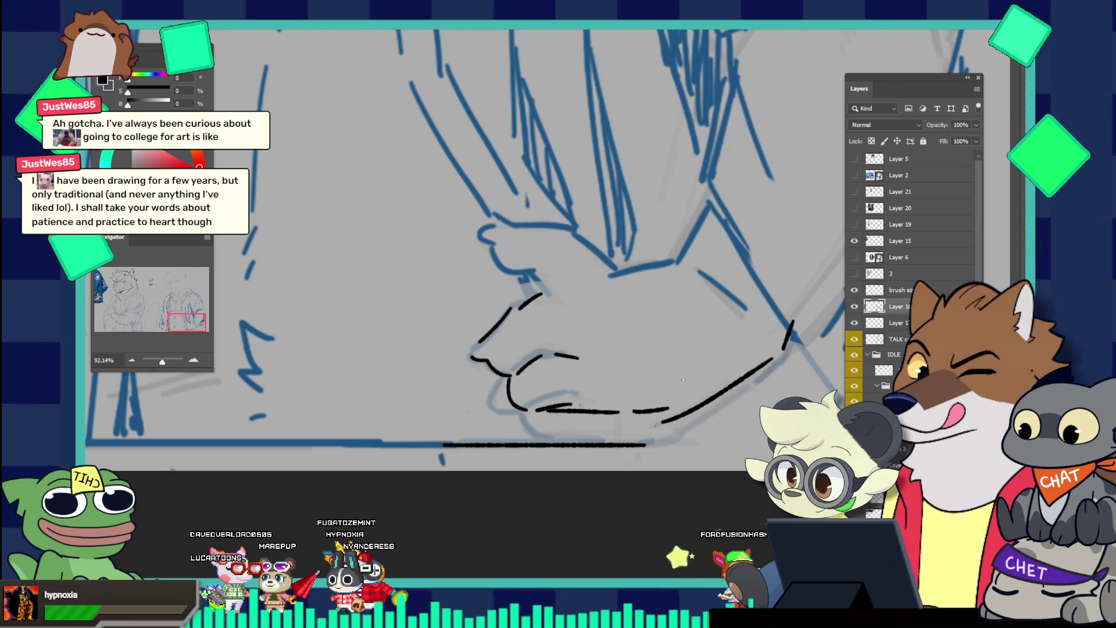
# Replace the long rising stroke toward the sleeve with a short final stroke, then fit the canvas
pyautogui.moveTo(659, 423); pyautogui.dragTo(737, 359)
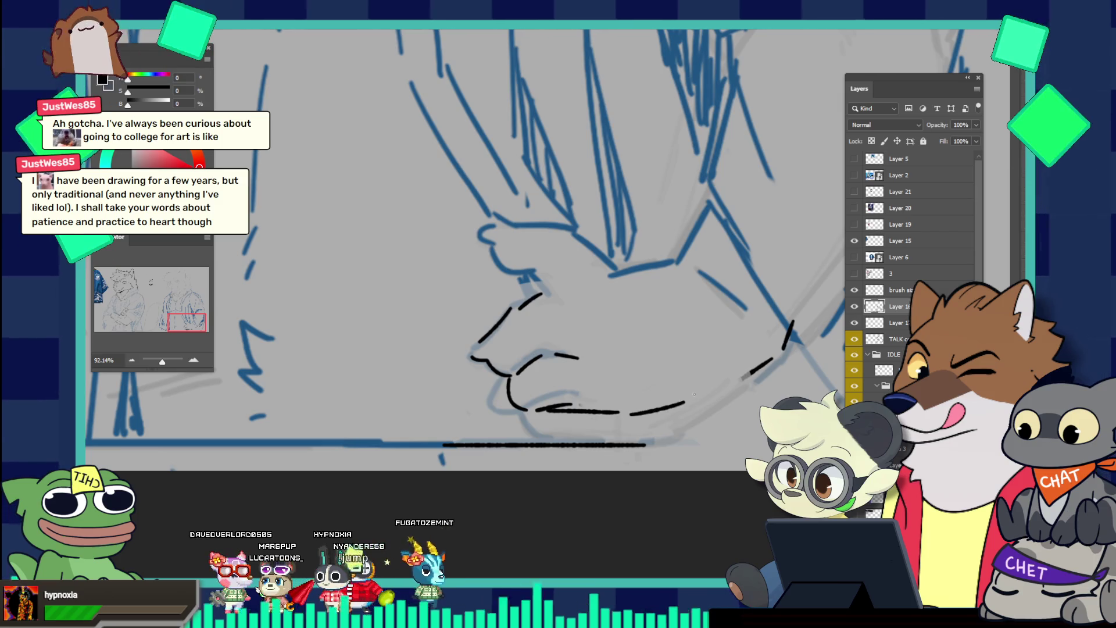
pyautogui.moveTo(631, 413); pyautogui.dragTo(729, 376)
pyautogui.hotkey('ctrl', 'z')
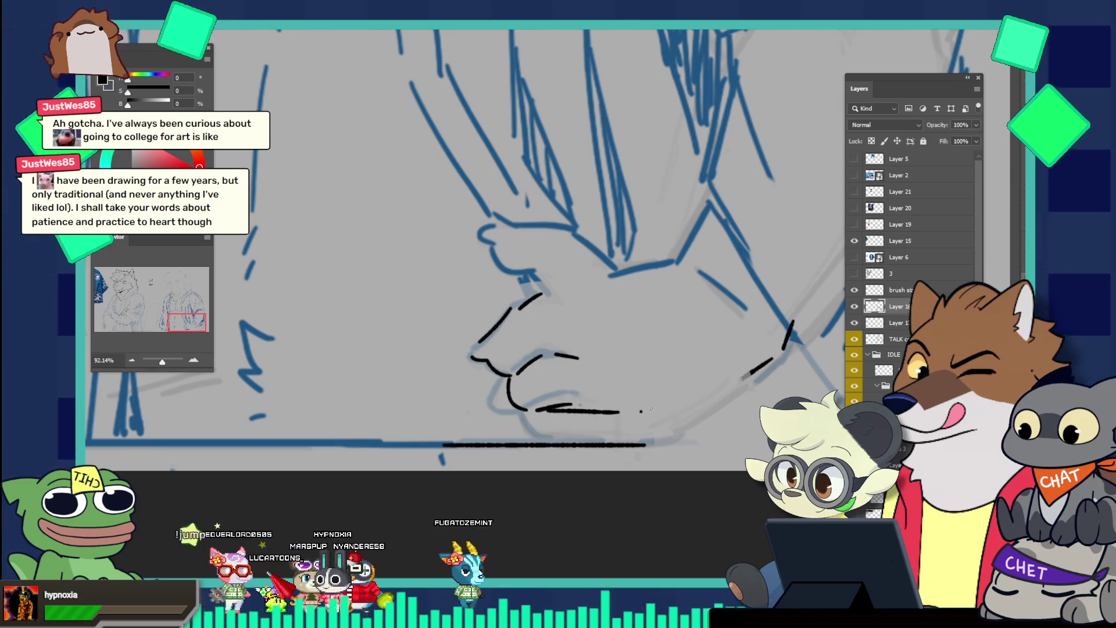
pyautogui.moveTo(638, 417); pyautogui.dragTo(732, 375)
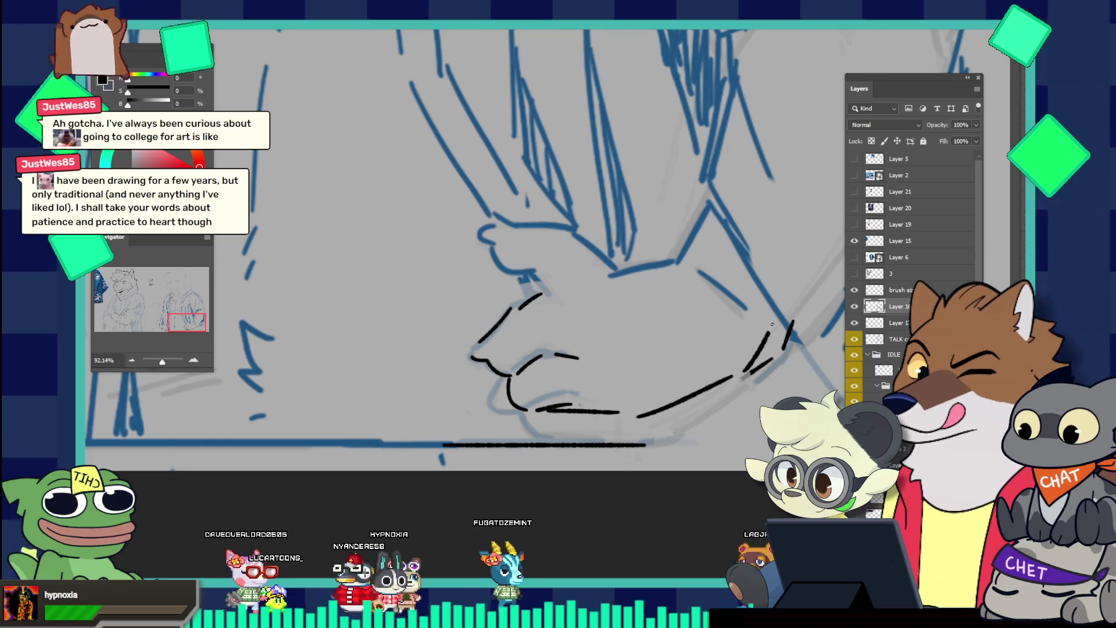
pyautogui.hotkey('ctrl', 'z')
pyautogui.moveTo(638, 413)
pyautogui.mouseDown()
pyautogui.moveTo(753, 362)
pyautogui.moveTo(708, 263)
pyautogui.moveTo(644, 433)
pyautogui.mouseUp()
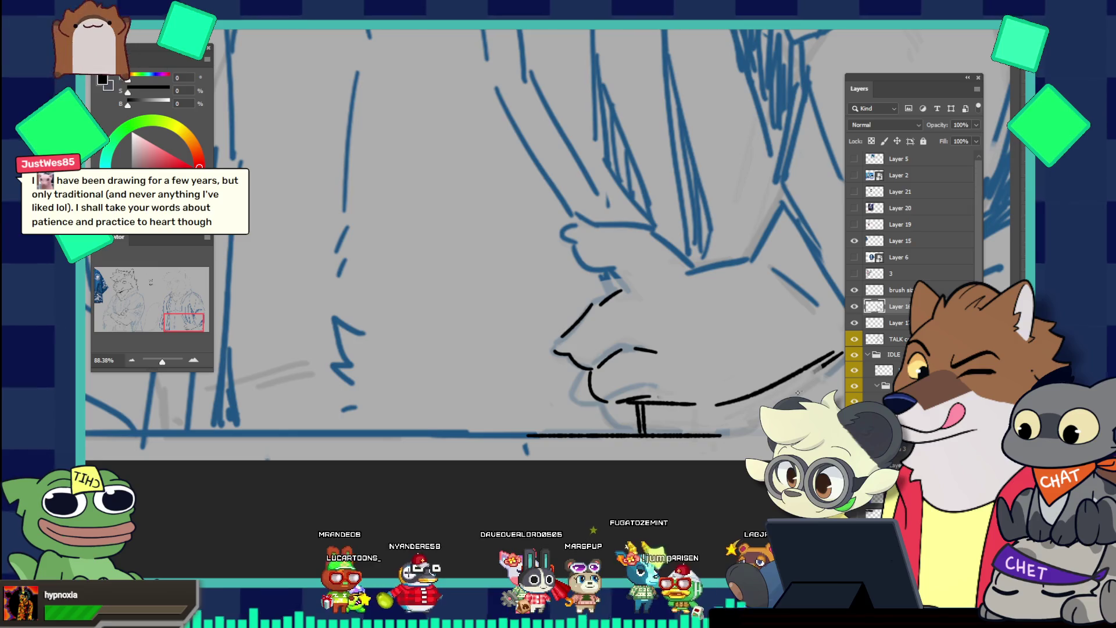
pyautogui.hotkey('ctrl', '0')
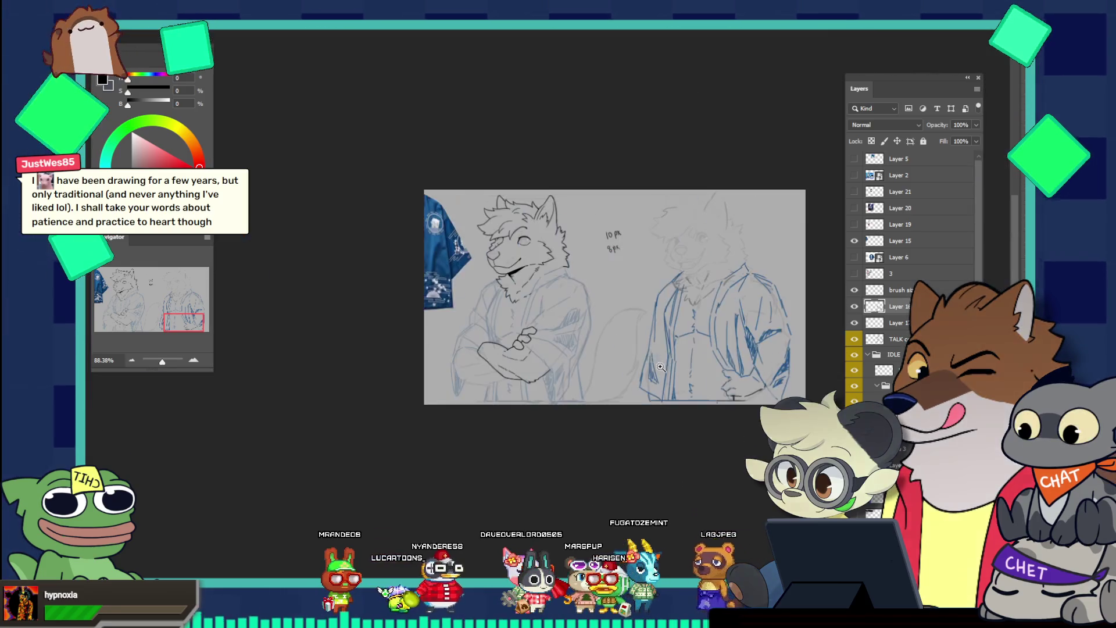
# Zoom to view both figures, add a diagonal line, and trim the bottom line's right end
pyautogui.scroll(3, 581, 262)
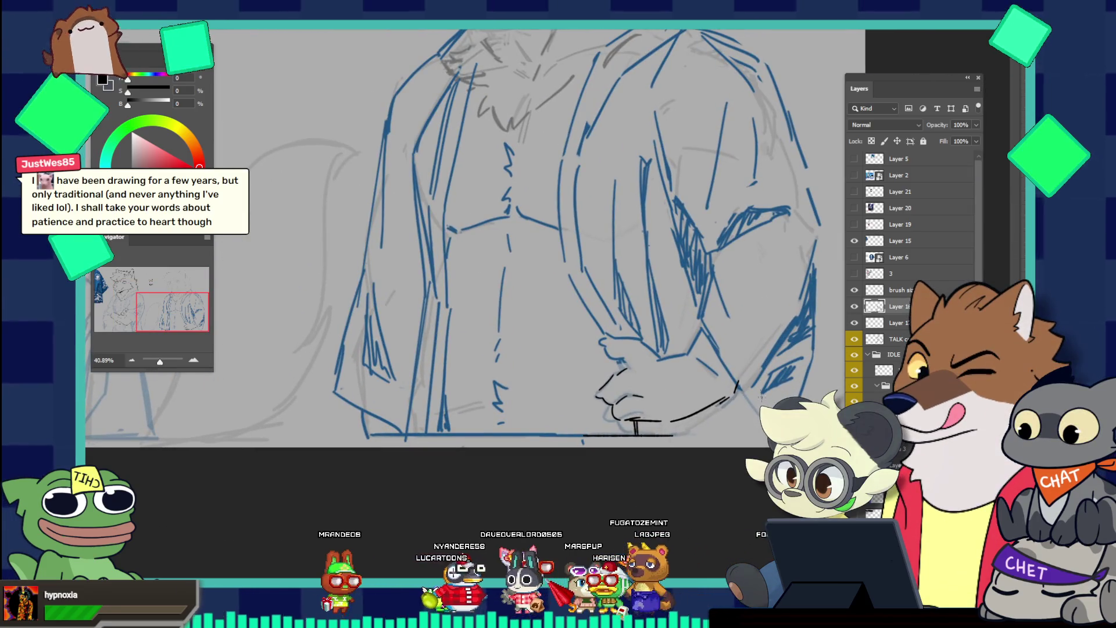
pyautogui.scroll(-3, 734, 367)
pyautogui.scroll(1, 734, 367)
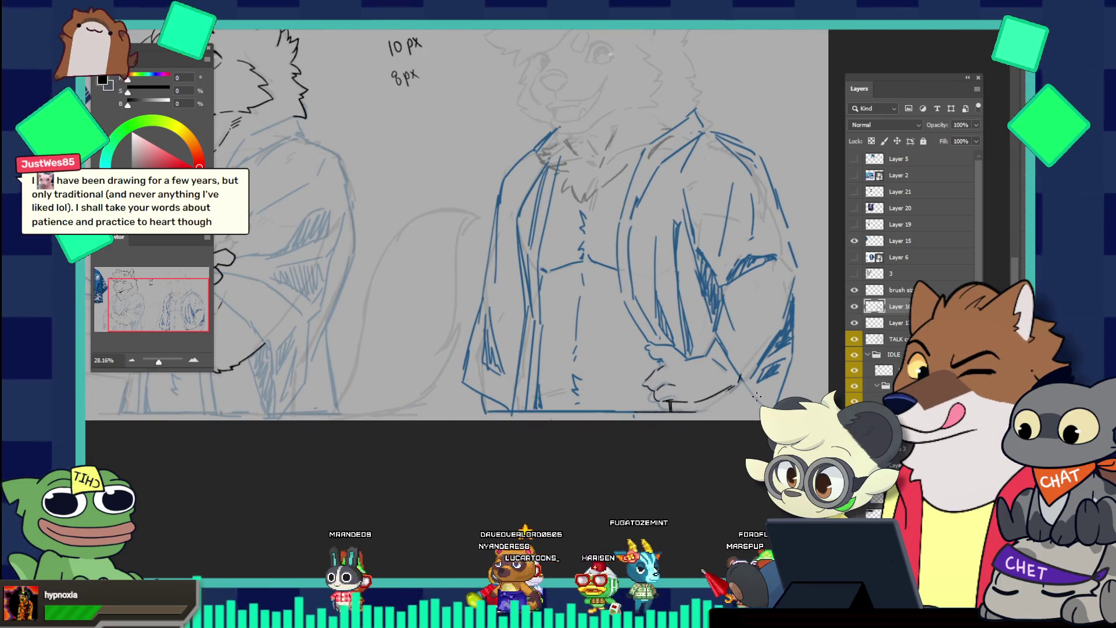
pyautogui.scroll(-3, 747, 394)
pyautogui.scroll(2, 738, 393)
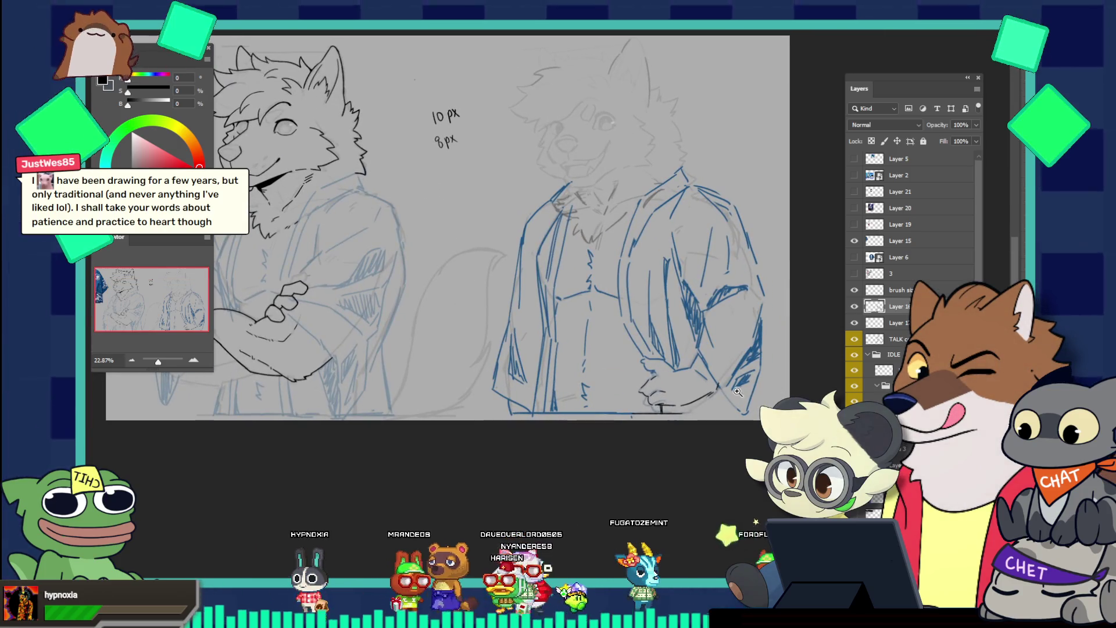
pyautogui.scroll(2, 738, 393)
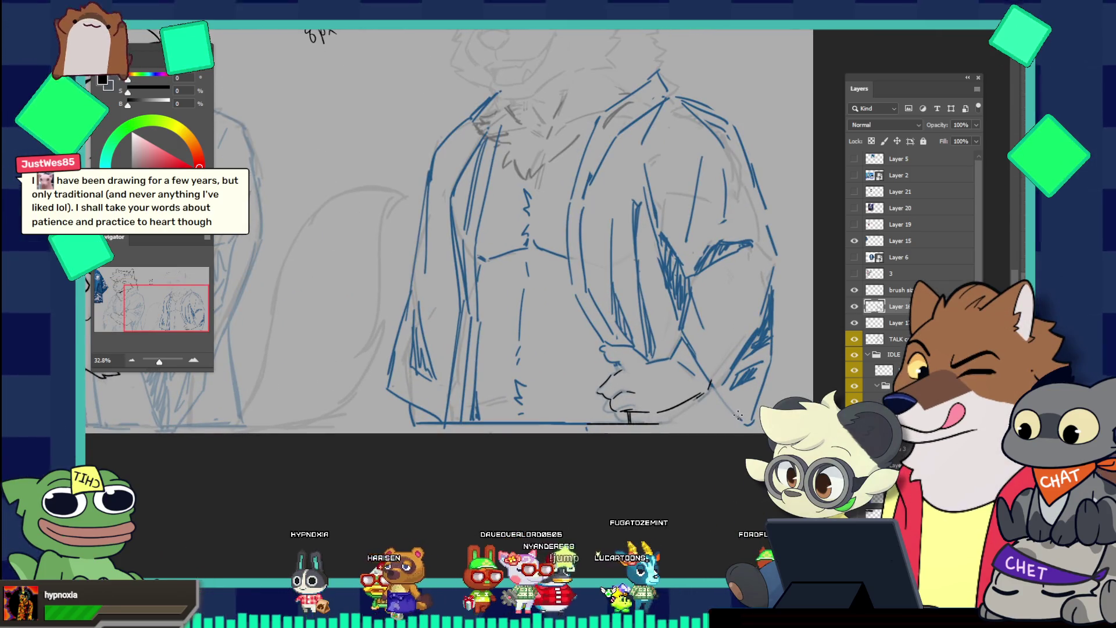
pyautogui.moveTo(711, 382)
pyautogui.mouseDown()
pyautogui.moveTo(720, 421)
pyautogui.moveTo(729, 414)
pyautogui.mouseUp()
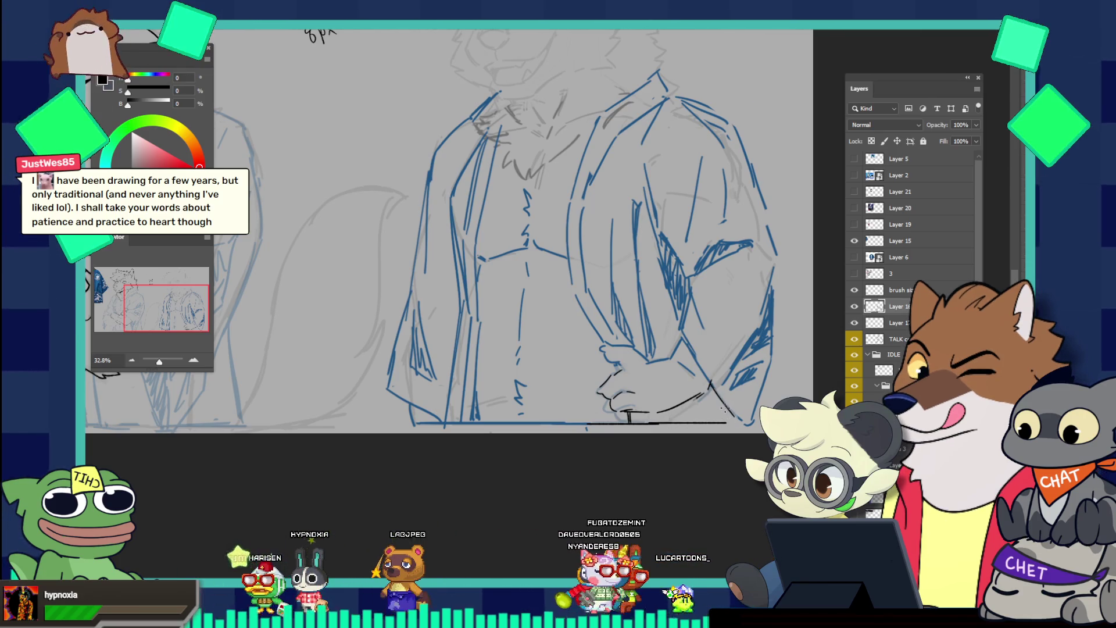
pyautogui.moveTo(728, 423)
pyautogui.mouseDown()
pyautogui.moveTo(653, 421)
pyautogui.moveTo(722, 416)
pyautogui.mouseUp()
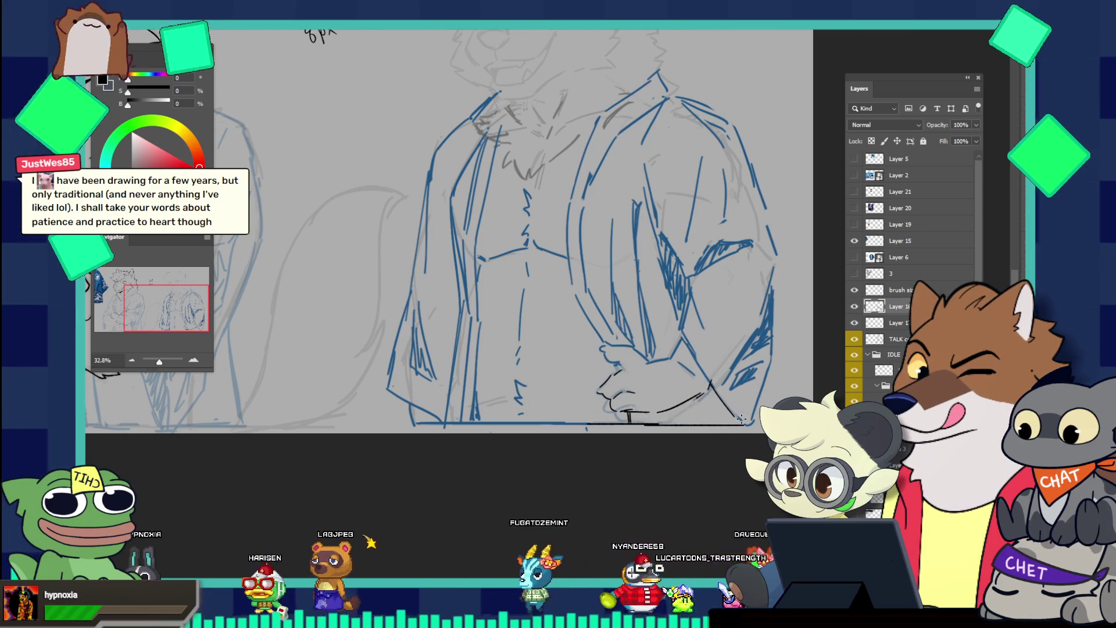
# Erase the stray blue strokes around the right figure's lower sleeve and hand with an enlarged eraser
pyautogui.scroll(-3, 635, 353)
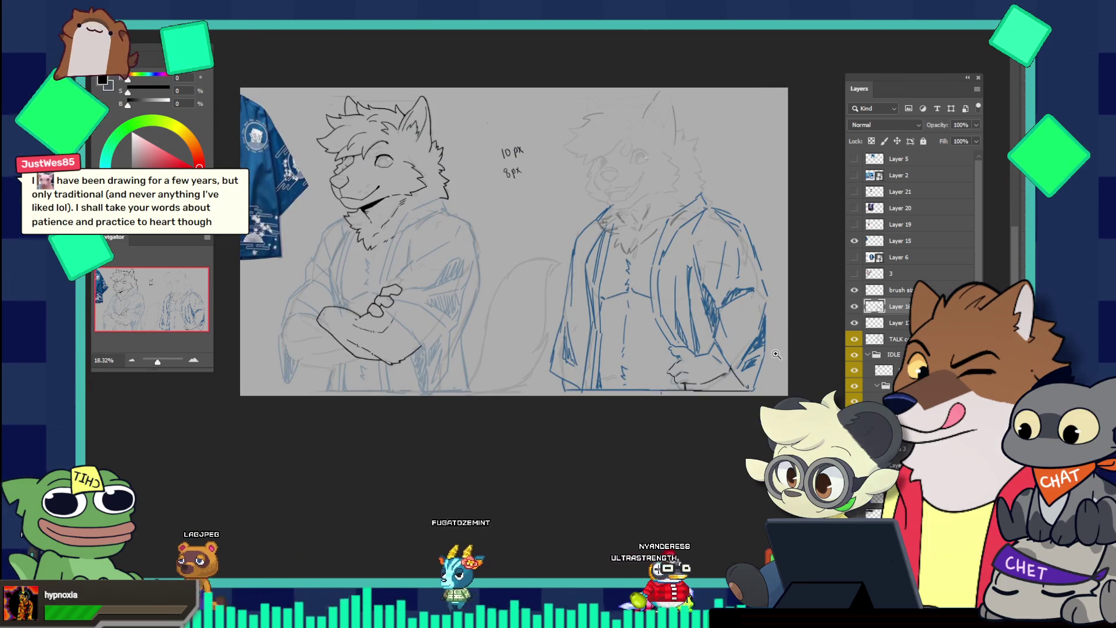
pyautogui.scroll(3, 775, 347)
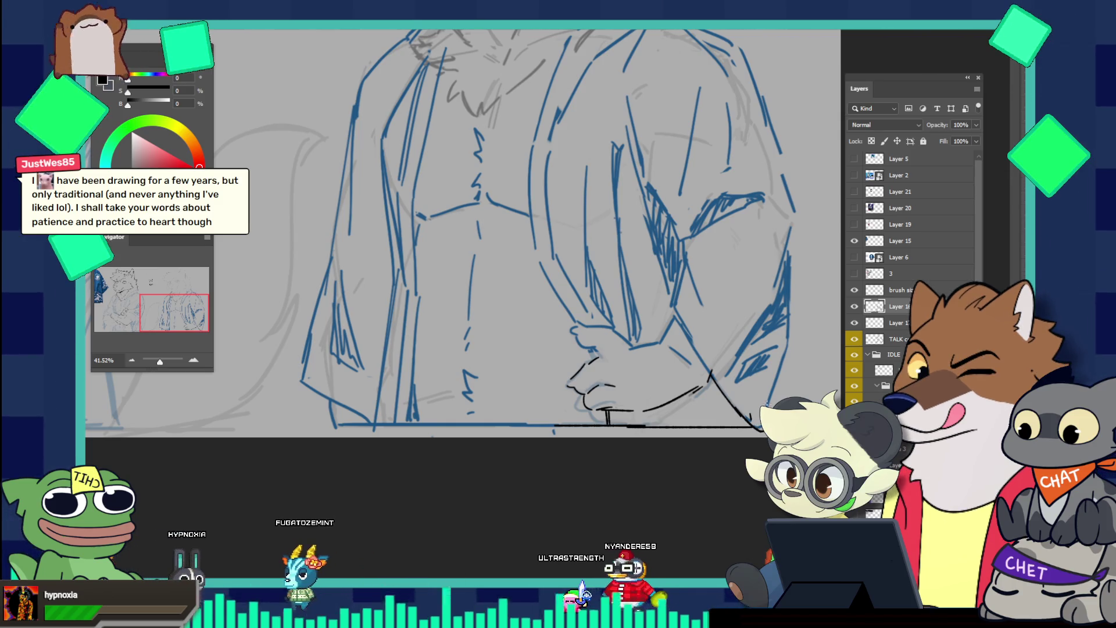
pyautogui.scroll(-3, 736, 354)
pyautogui.scroll(-1, 735, 354)
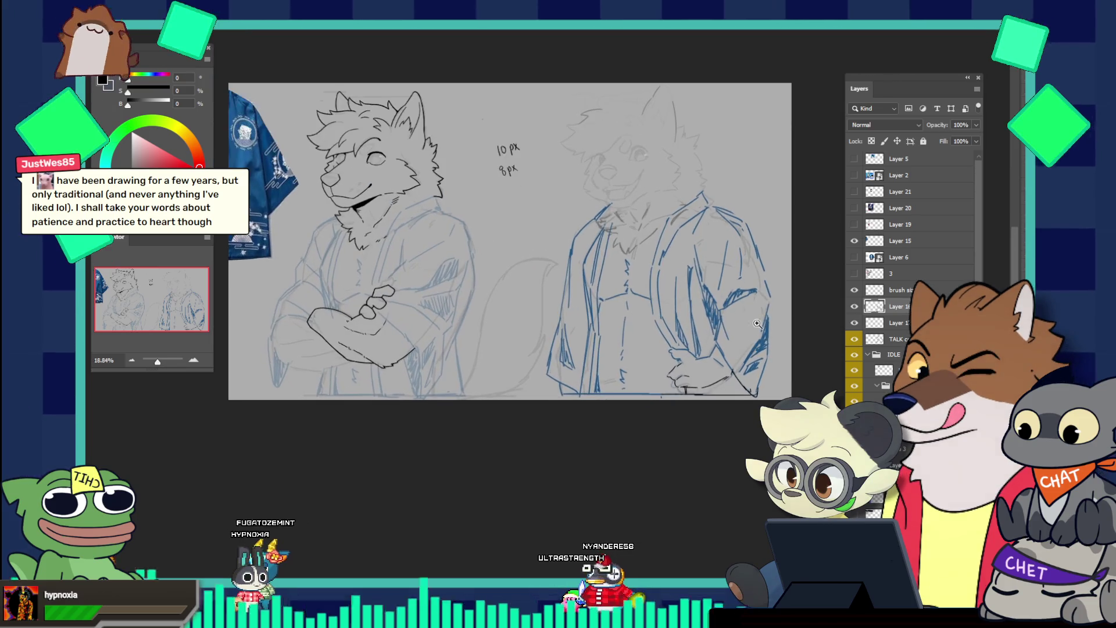
pyautogui.press('e')
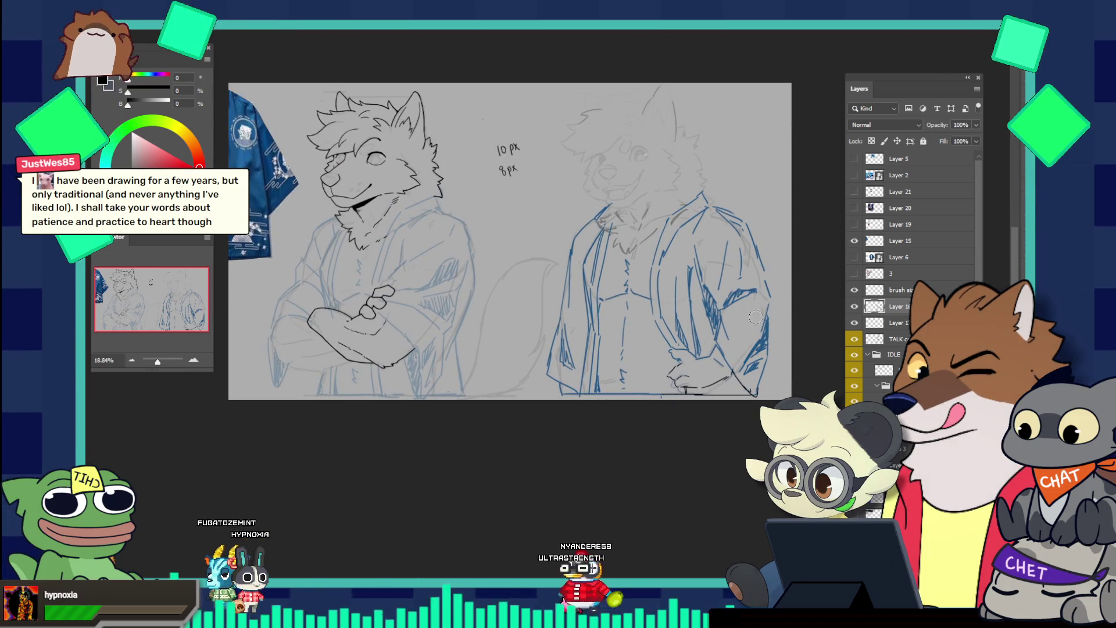
pyautogui.moveTo(714, 347); pyautogui.dragTo(764, 298)
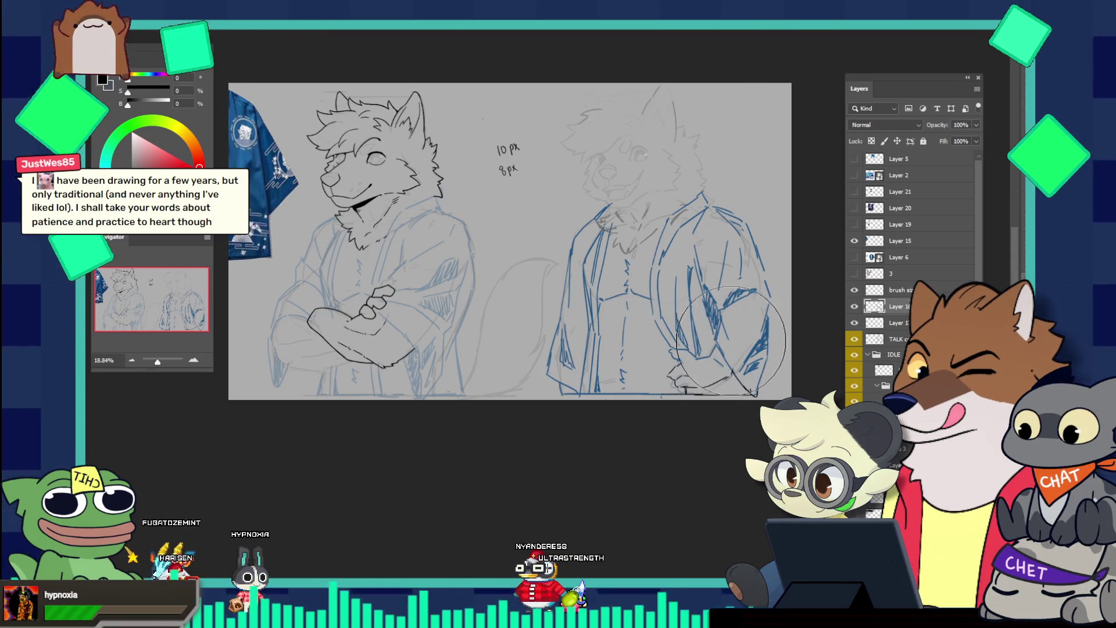
pyautogui.press(']')
pyautogui.press(']')
pyautogui.press(']')
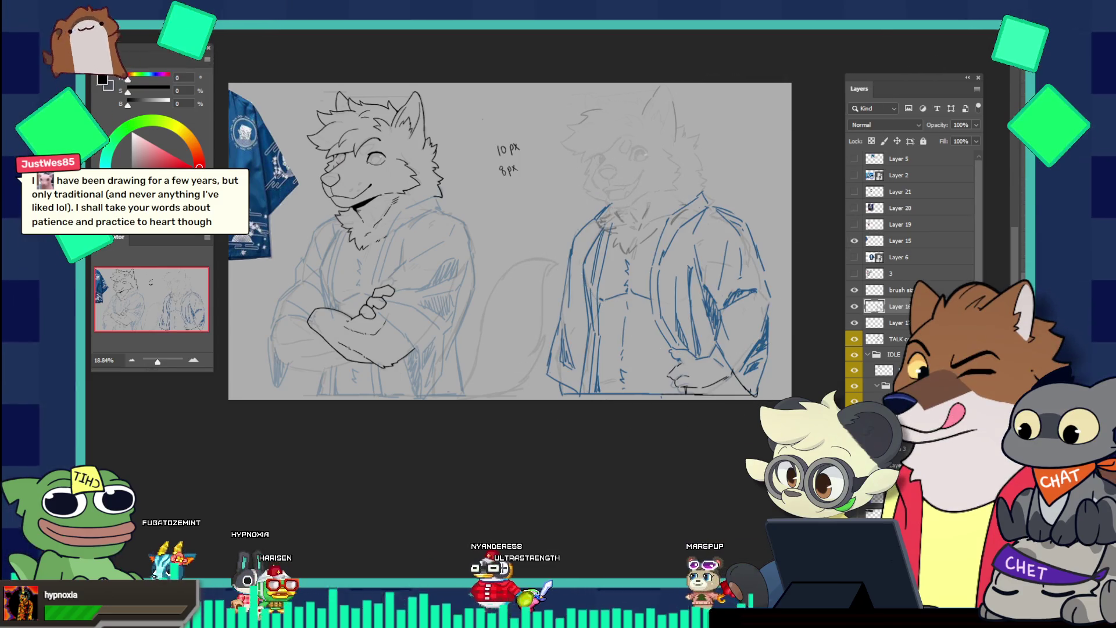
pyautogui.click(977, 125)
# Fade the blue sketch layer to 39% opacity and zoom in close on the left figure's crossed arms
pyautogui.moveTo(941, 133); pyautogui.dragTo(944, 135)
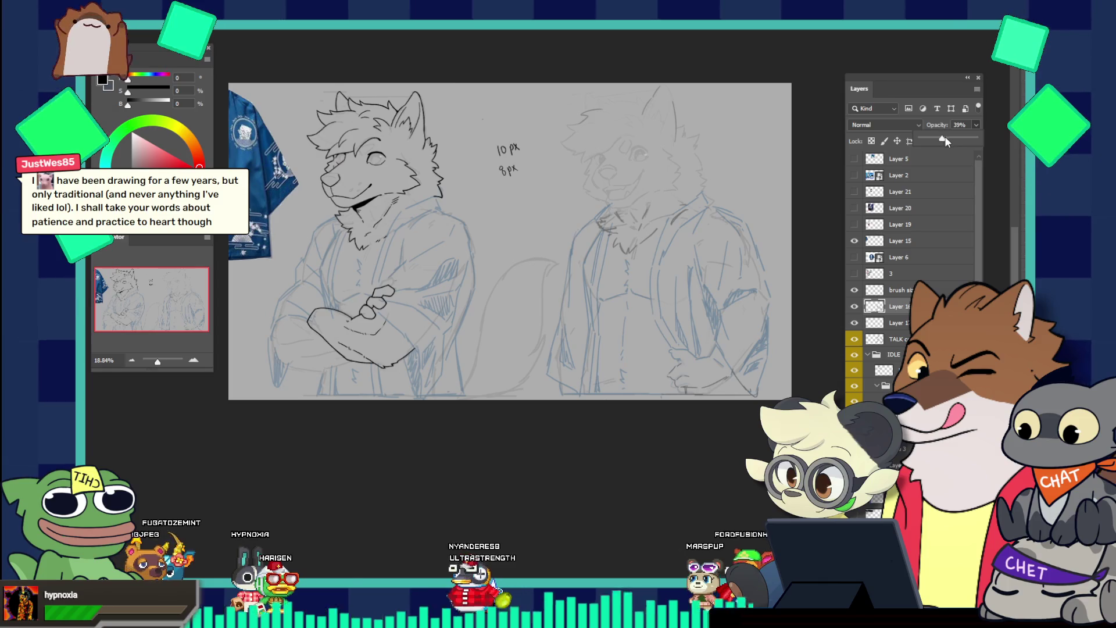
pyautogui.moveTo(825, 257)
pyautogui.mouseDown()
pyautogui.moveTo(640, 283)
pyautogui.moveTo(661, 284)
pyautogui.mouseUp()
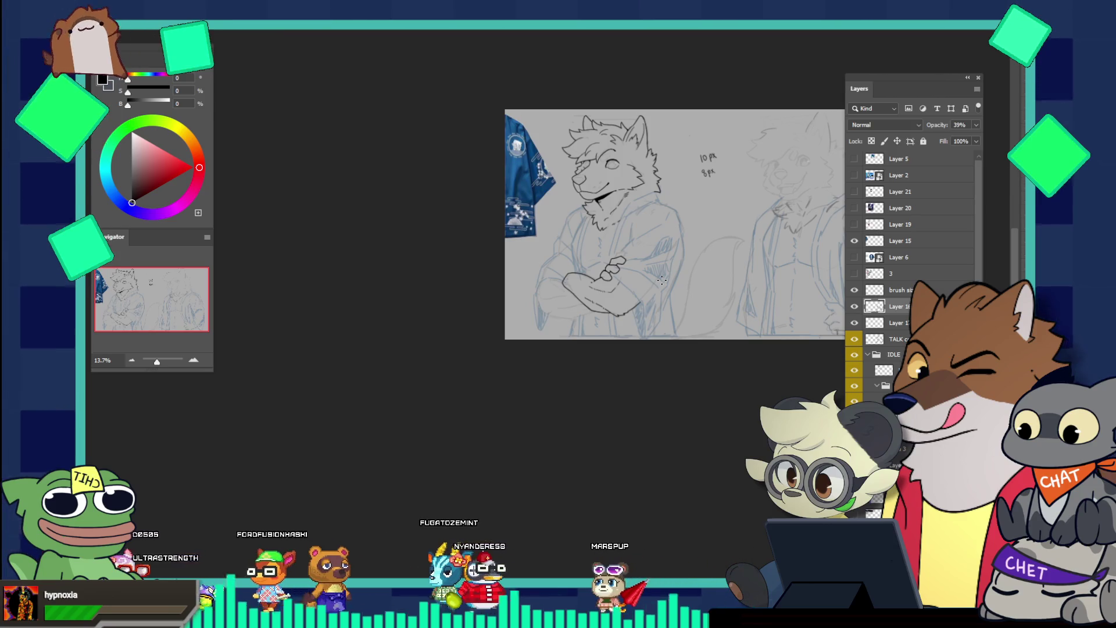
pyautogui.moveTo(574, 285); pyautogui.dragTo(618, 285)
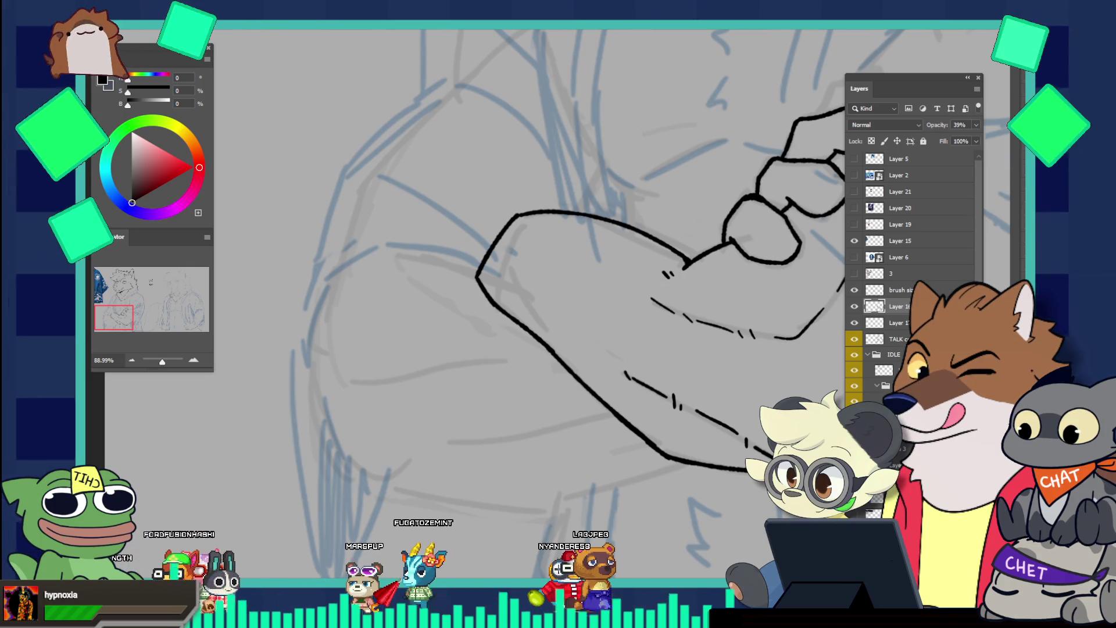
pyautogui.click(853, 323)
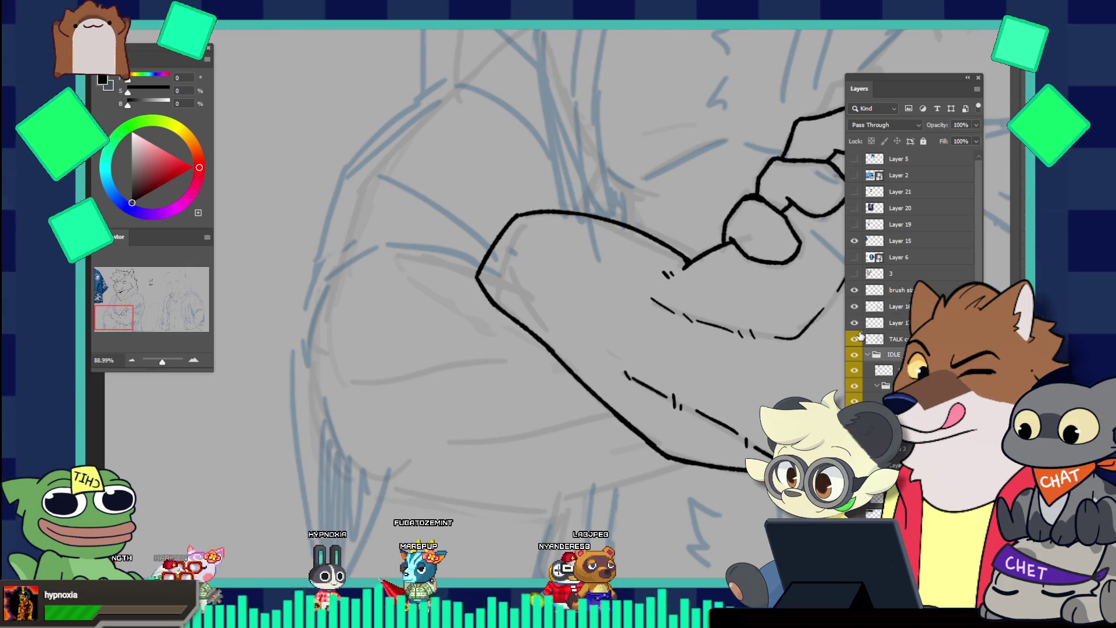
# On the inking layer, ink a long black line down the arm's left side ending in a hook
pyautogui.click(884, 370)
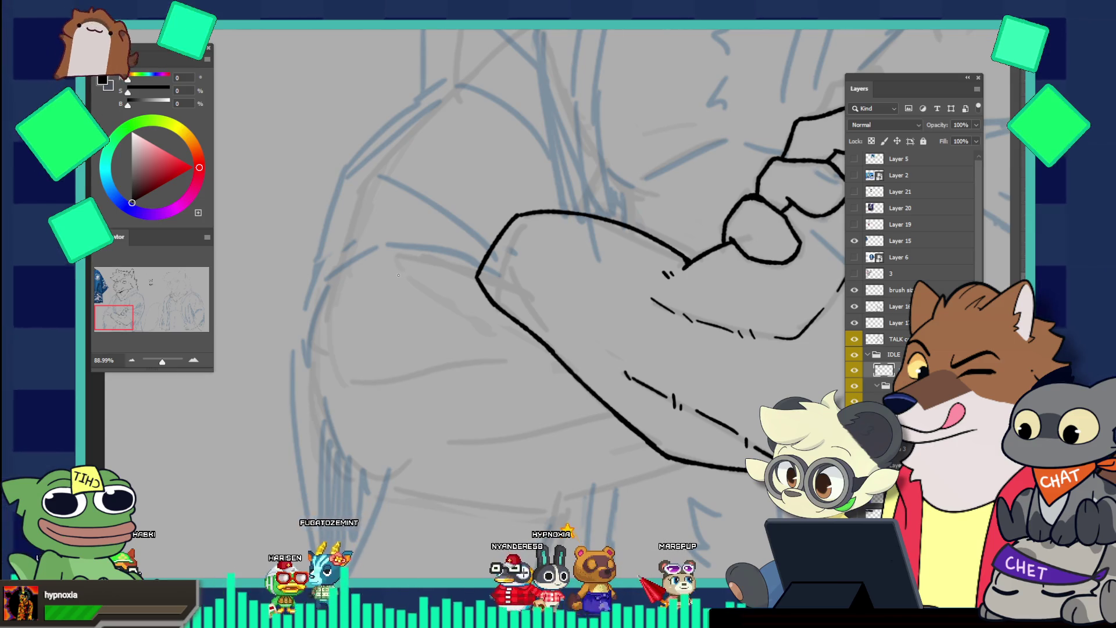
pyautogui.moveTo(332, 285); pyautogui.dragTo(302, 348)
pyautogui.hotkey('ctrl', 'z')
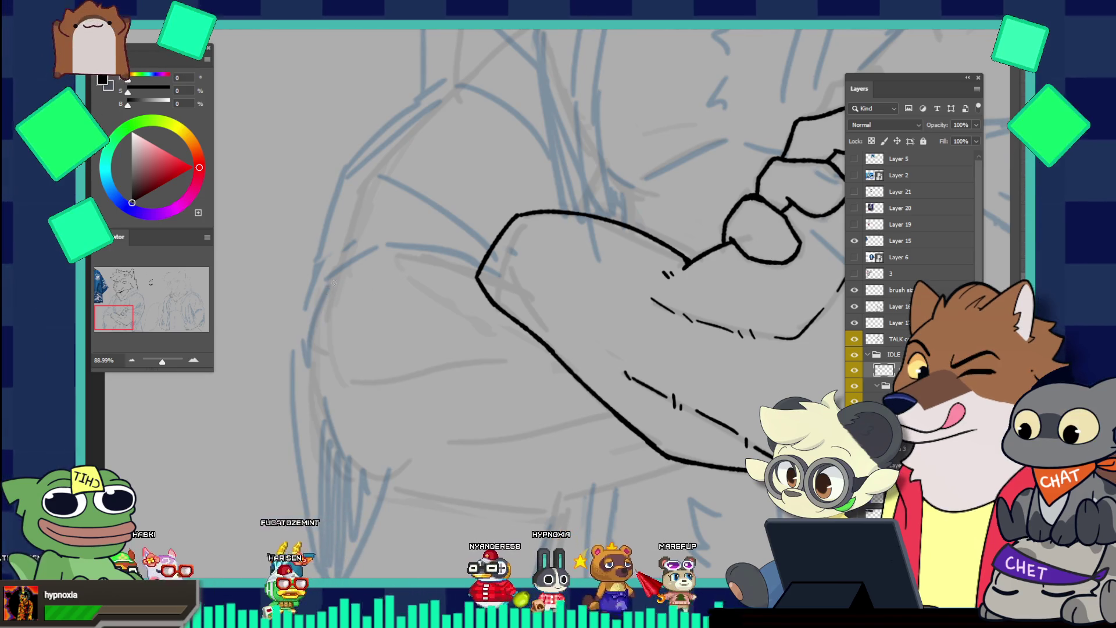
pyautogui.moveTo(334, 283); pyautogui.dragTo(298, 352)
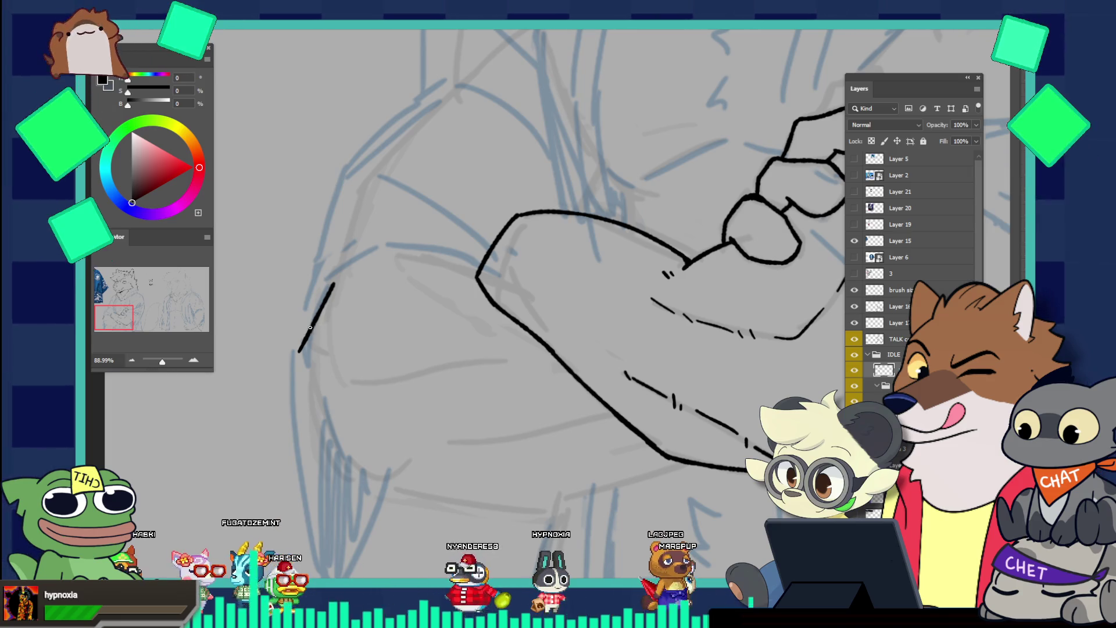
pyautogui.moveTo(340, 276); pyautogui.dragTo(300, 371)
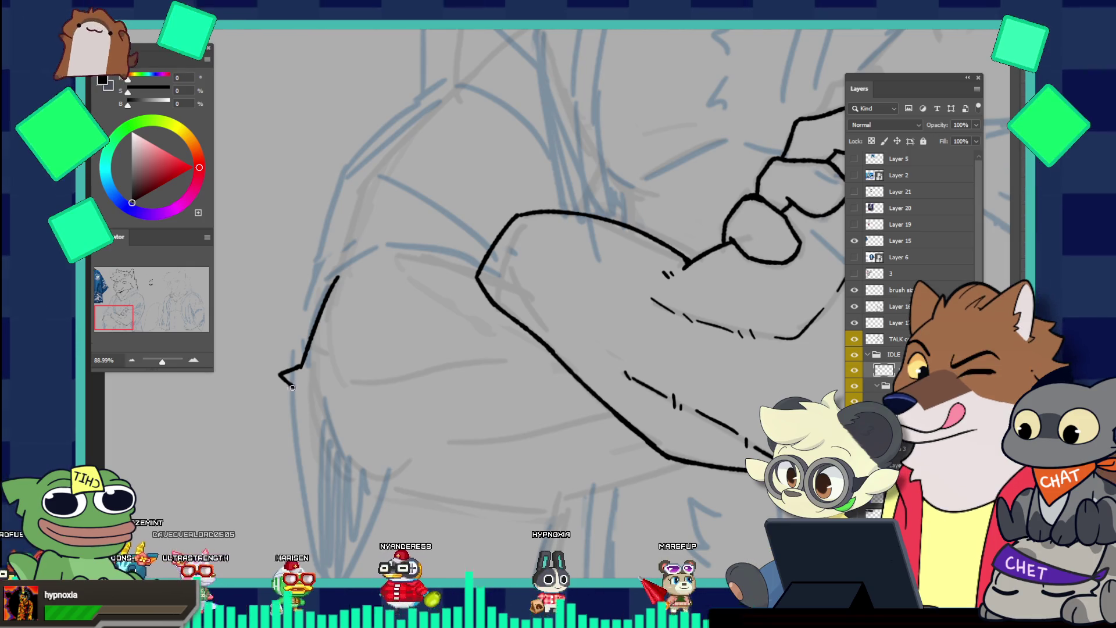
pyautogui.hotkey('ctrl', 'z')
pyautogui.moveTo(294, 372)
pyautogui.mouseDown()
pyautogui.moveTo(300, 379)
pyautogui.moveTo(280, 390)
pyautogui.mouseUp()
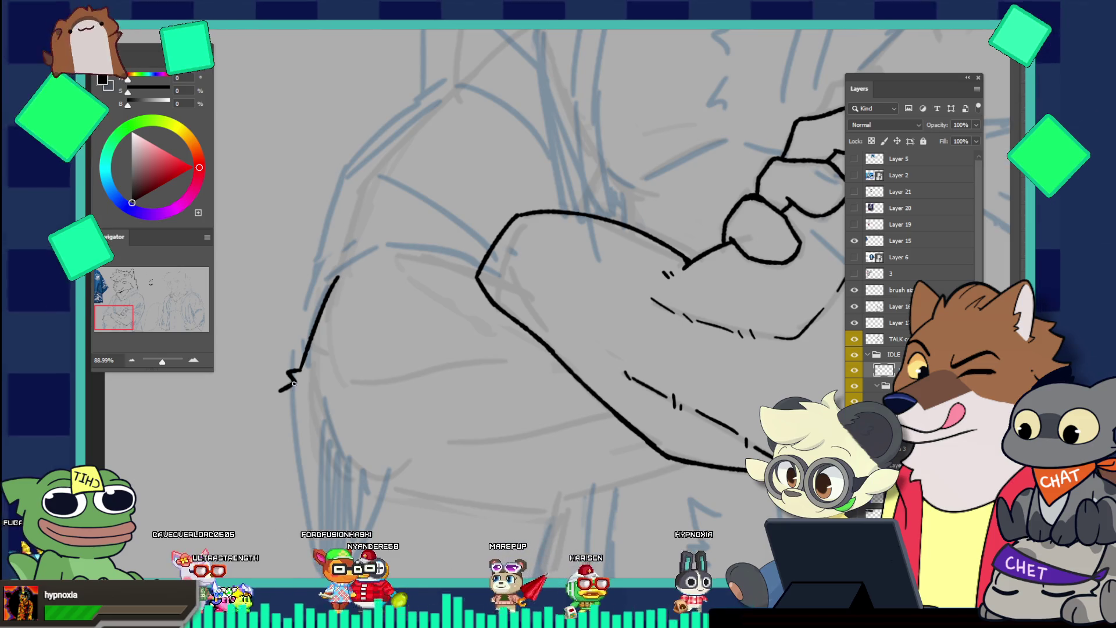
# Continue the line into a jagged tail extending right, with a short horizontal stroke at the arm's bottom
pyautogui.hotkey('ctrl', 'z')
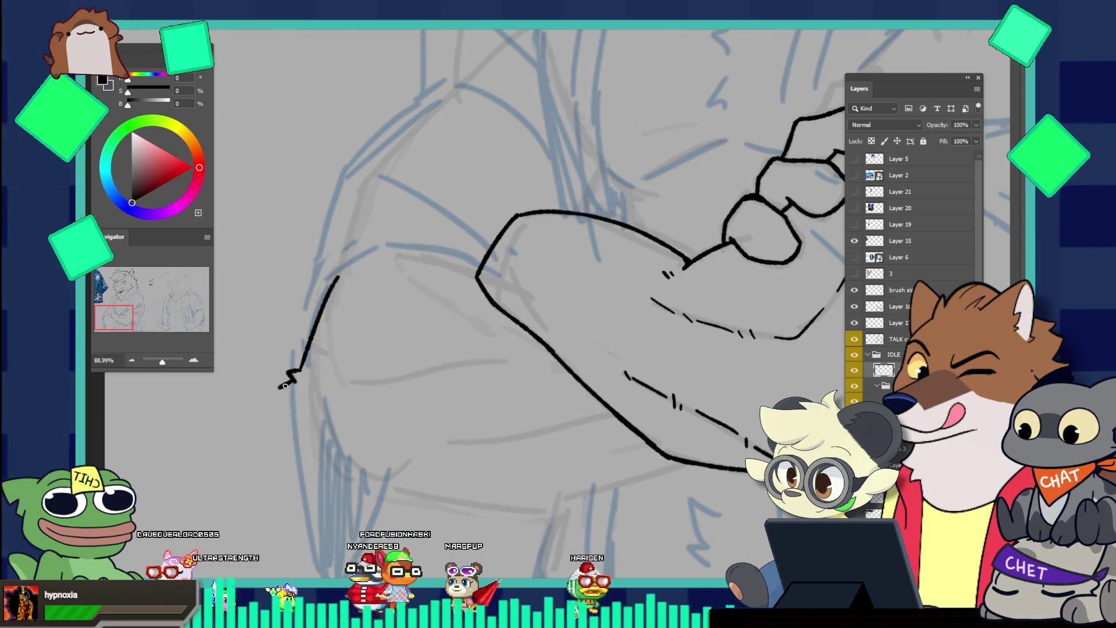
pyautogui.moveTo(320, 420); pyautogui.dragTo(318, 419)
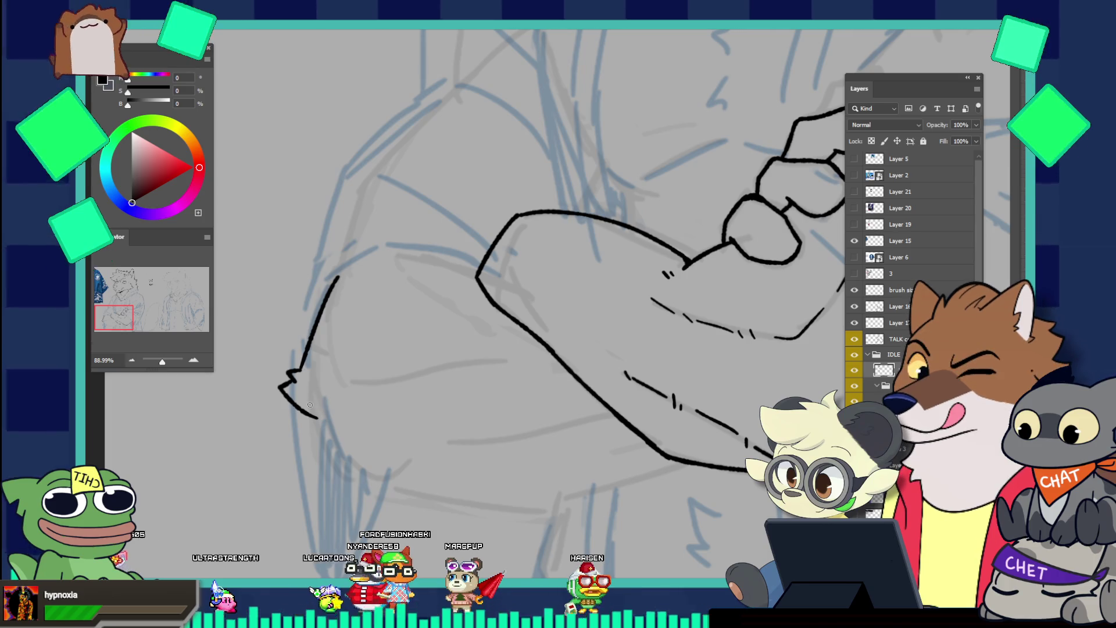
pyautogui.hotkey('ctrl', 'z')
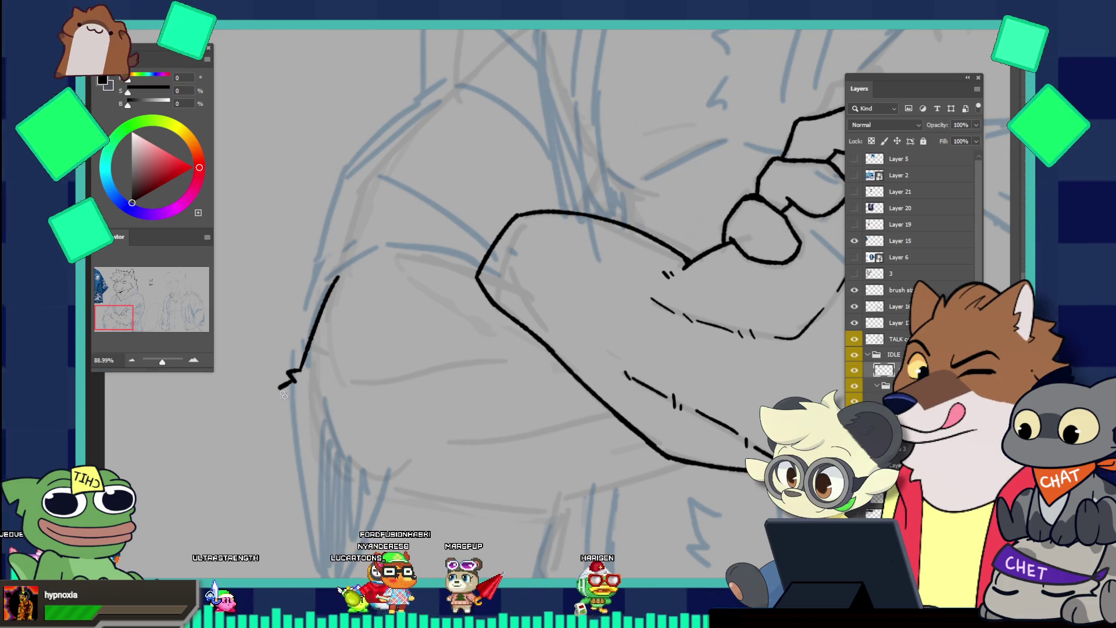
pyautogui.moveTo(304, 419); pyautogui.dragTo(315, 440)
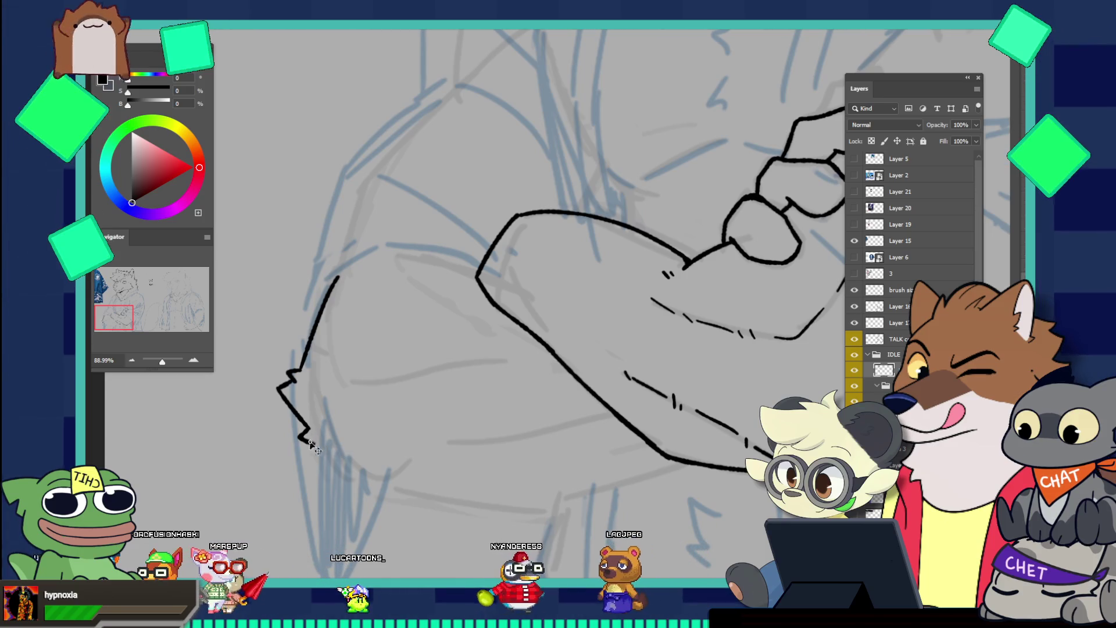
pyautogui.moveTo(314, 446); pyautogui.dragTo(343, 451)
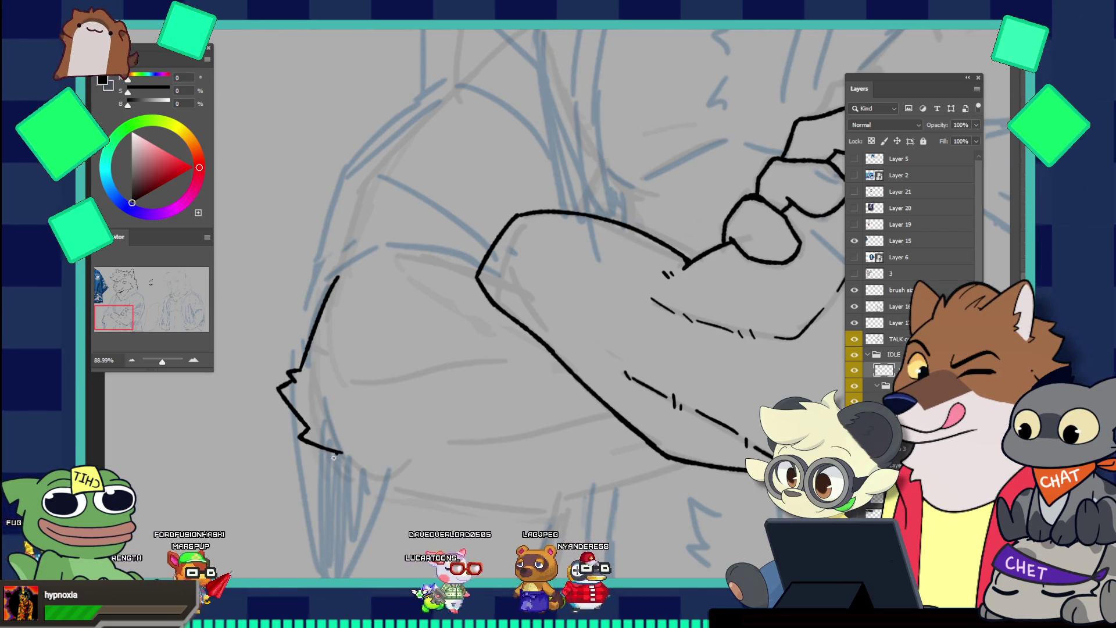
pyautogui.moveTo(335, 454); pyautogui.dragTo(346, 462)
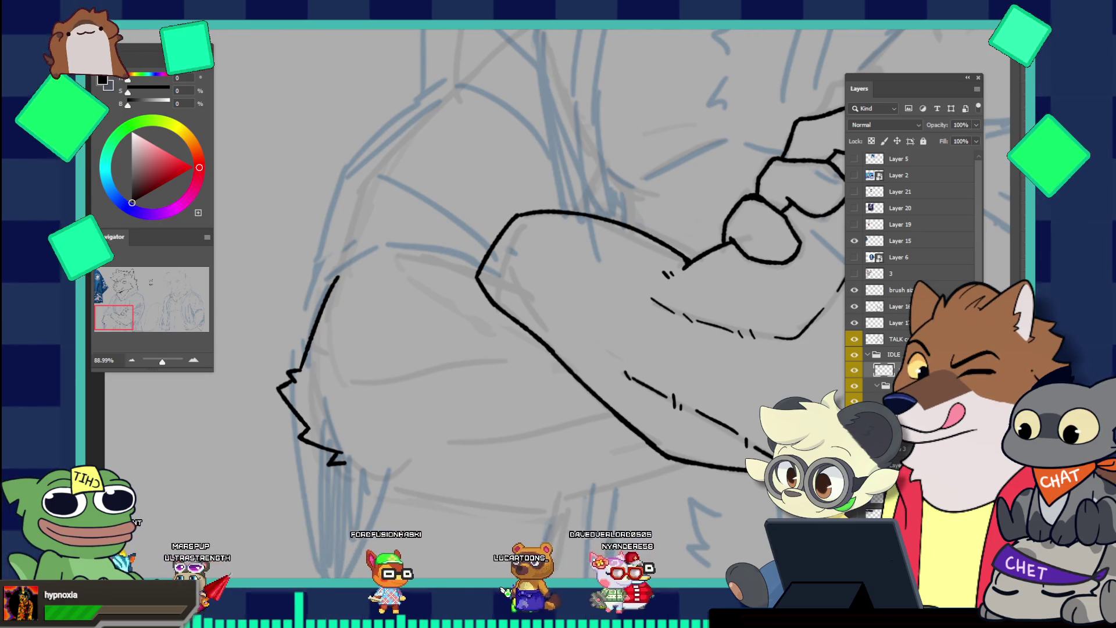
pyautogui.hotkey('ctrl', 'z')
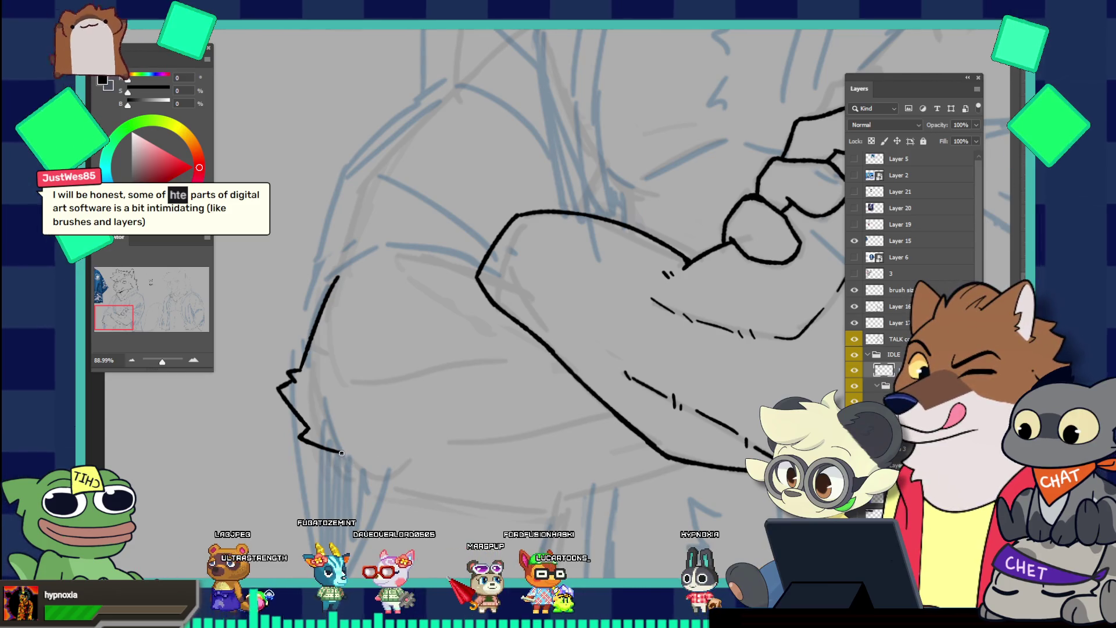
pyautogui.moveTo(337, 465); pyautogui.dragTo(371, 463)
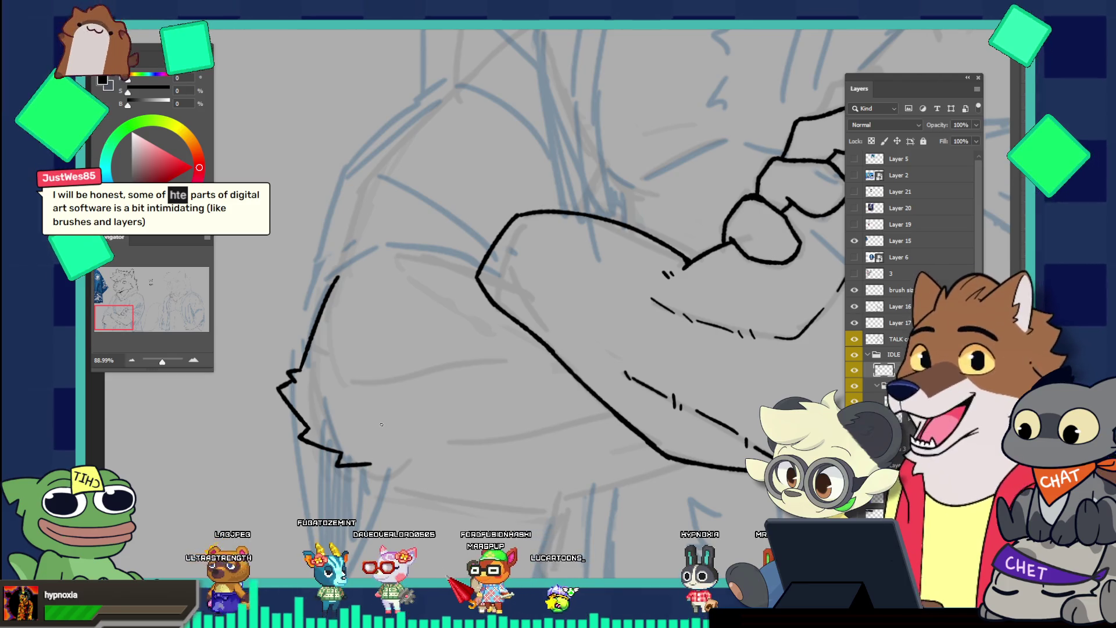
# Rework the lower arm line's ending with a zigzag extending down-right, then view the whole sketch
pyautogui.hotkey('ctrl', 'z')
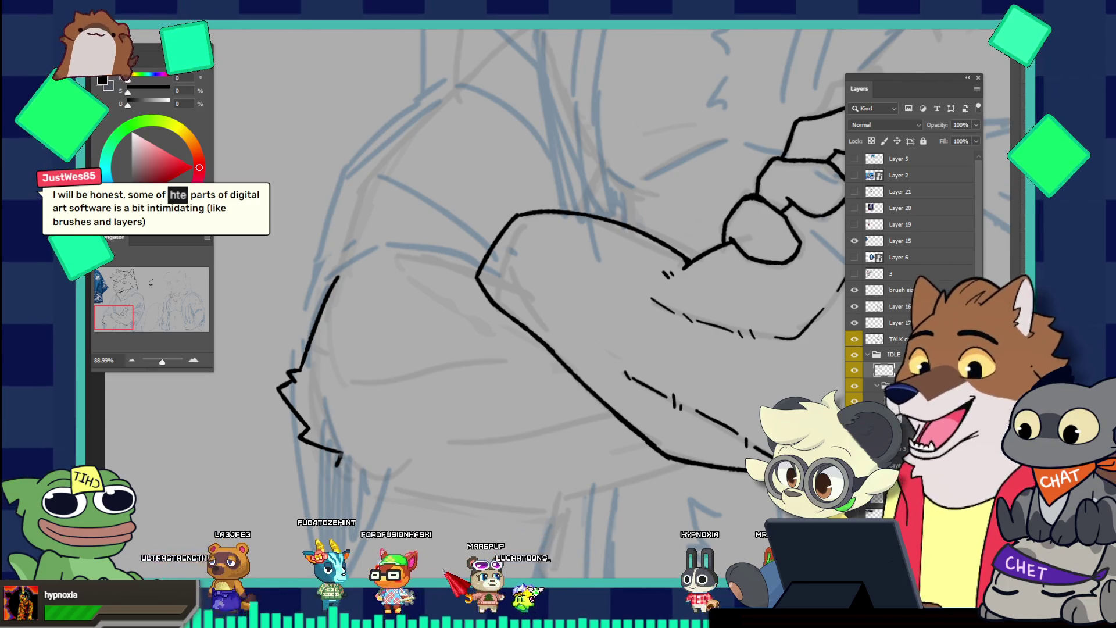
pyautogui.moveTo(336, 463); pyautogui.dragTo(369, 472)
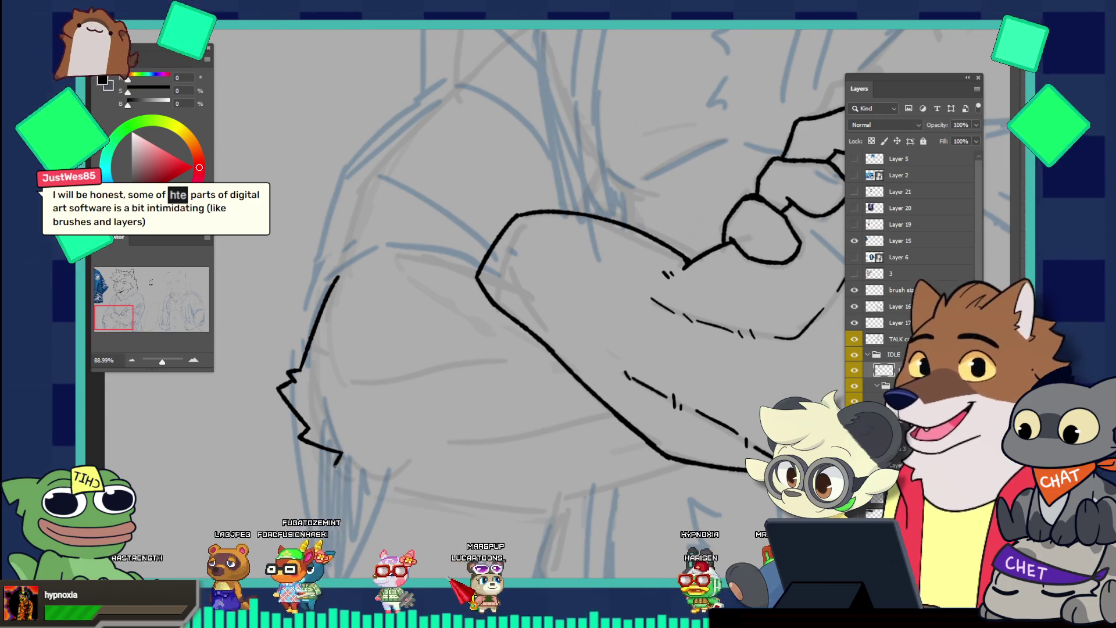
pyautogui.hotkey('ctrl', 'z')
pyautogui.moveTo(301, 437); pyautogui.dragTo(376, 489)
pyautogui.hotkey('ctrl', 'z')
pyautogui.hotkey('ctrl', 'z')
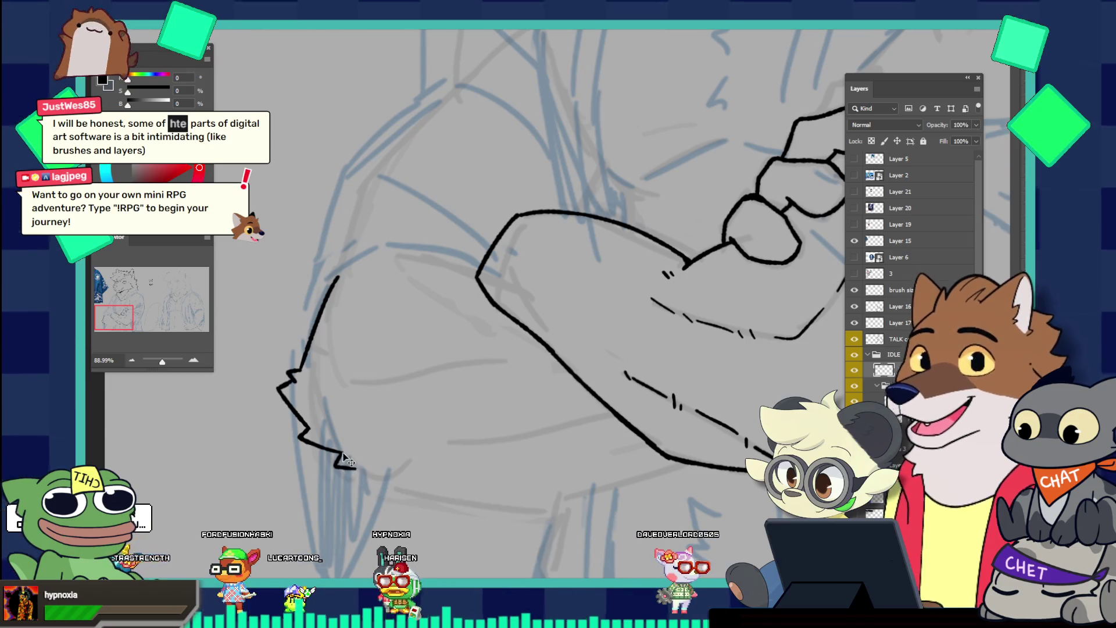
pyautogui.hotkey('ctrl', 'z')
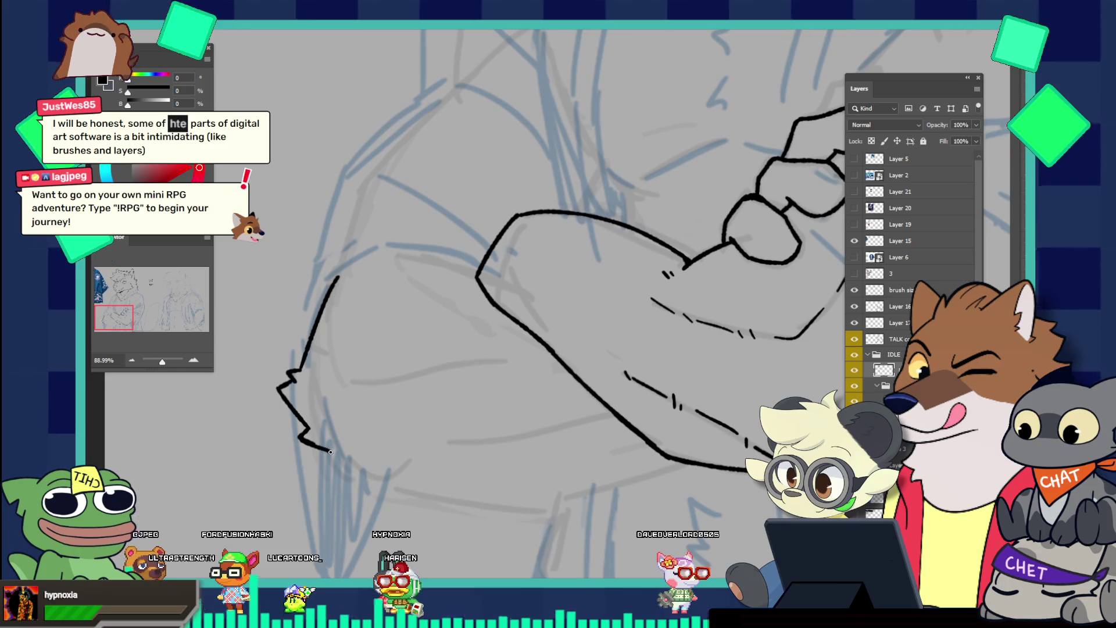
pyautogui.moveTo(330, 451); pyautogui.dragTo(320, 459)
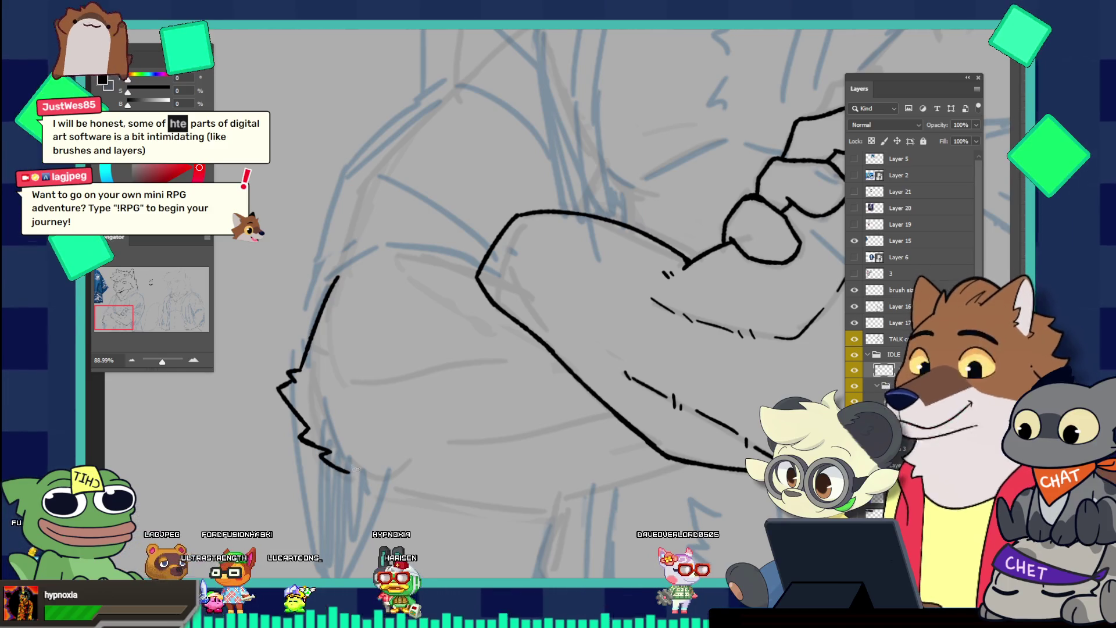
pyautogui.moveTo(347, 471); pyautogui.dragTo(402, 490)
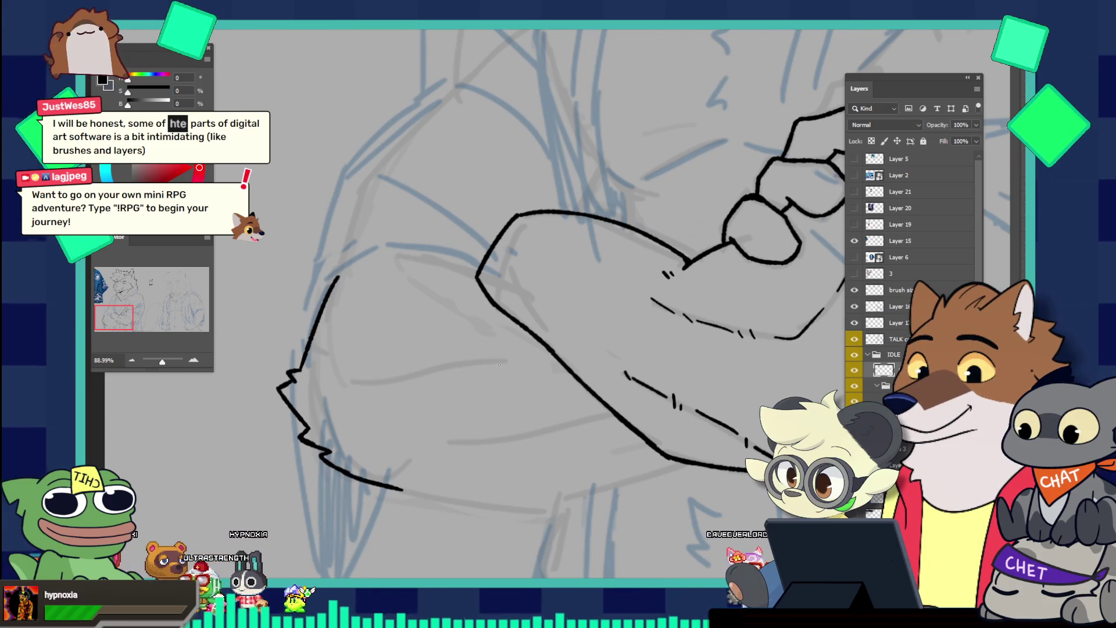
pyautogui.hotkey('ctrl', 'z')
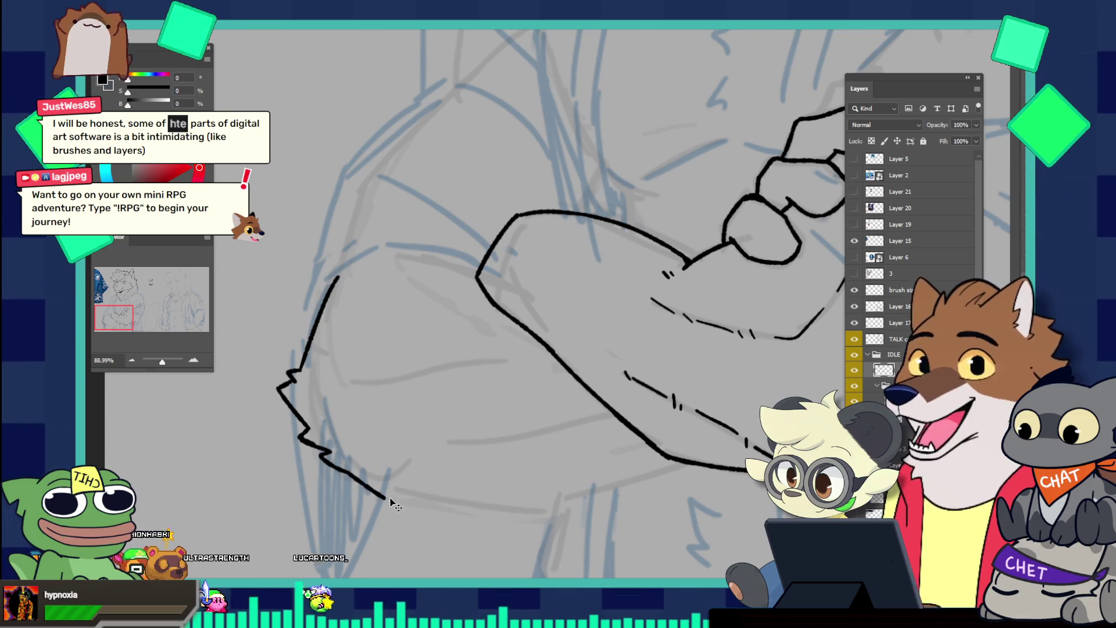
pyautogui.moveTo(473, 505)
pyautogui.mouseDown()
pyautogui.moveTo(362, 359)
pyautogui.moveTo(625, 390)
pyautogui.mouseUp()
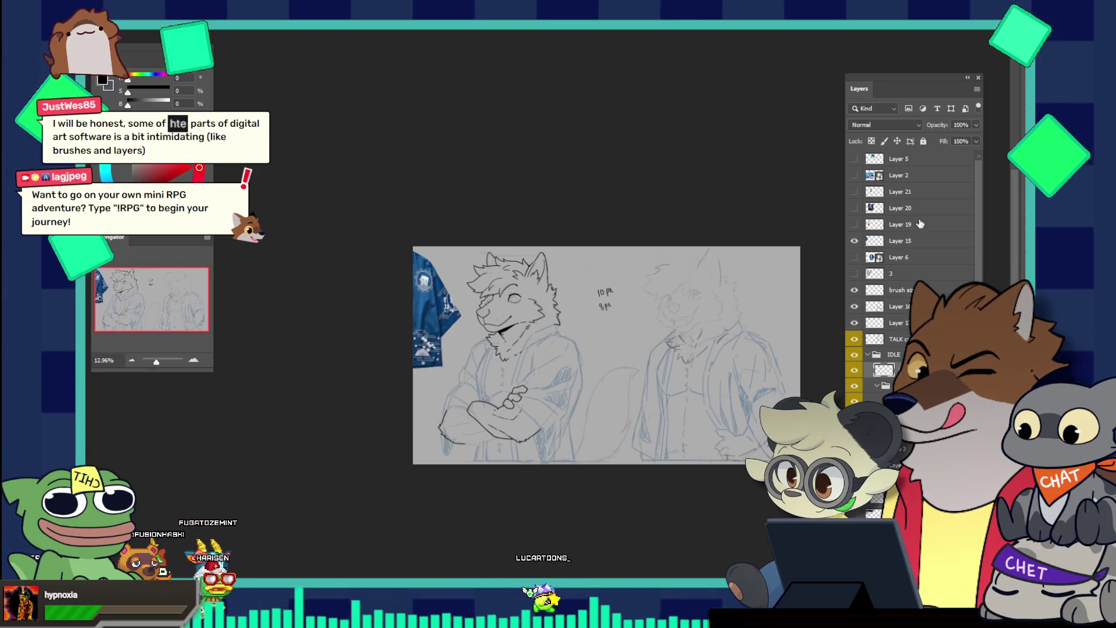
# Hide Layer 127, then expand and collapse Group 11, leaving Group 11 selected
pyautogui.click(96, 22)
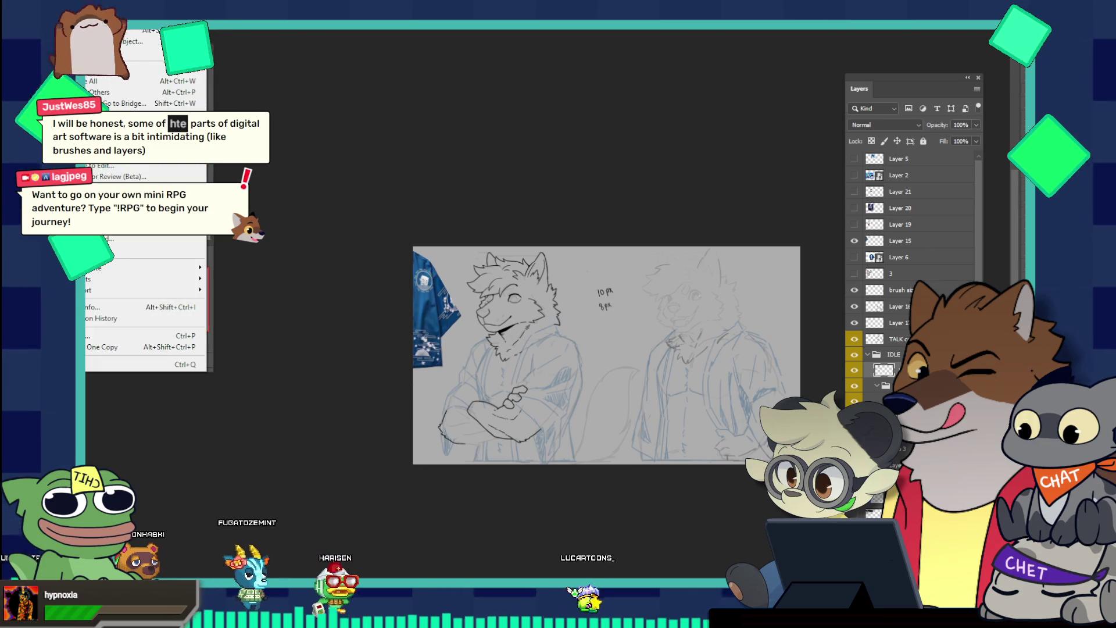
pyautogui.click(810, 170)
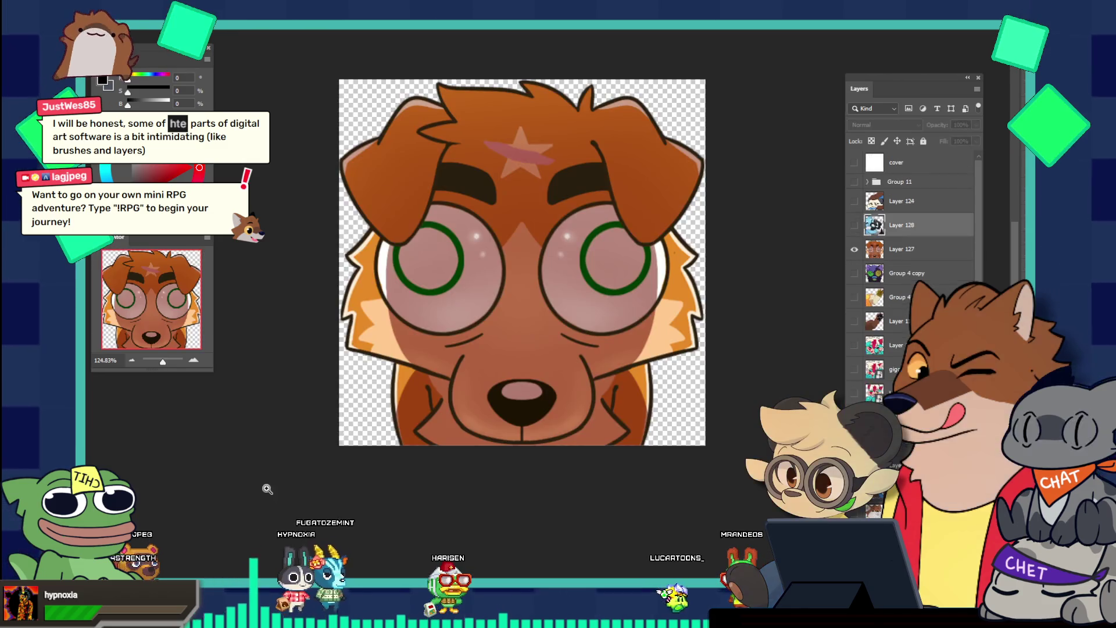
pyautogui.click(855, 250)
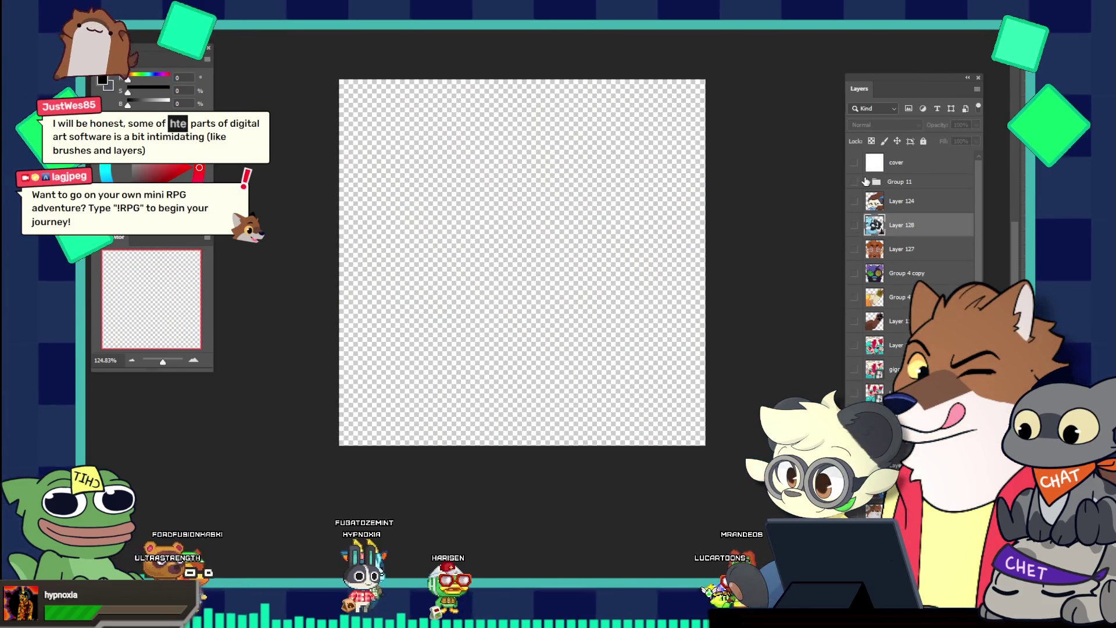
pyautogui.click(868, 182)
pyautogui.click(867, 183)
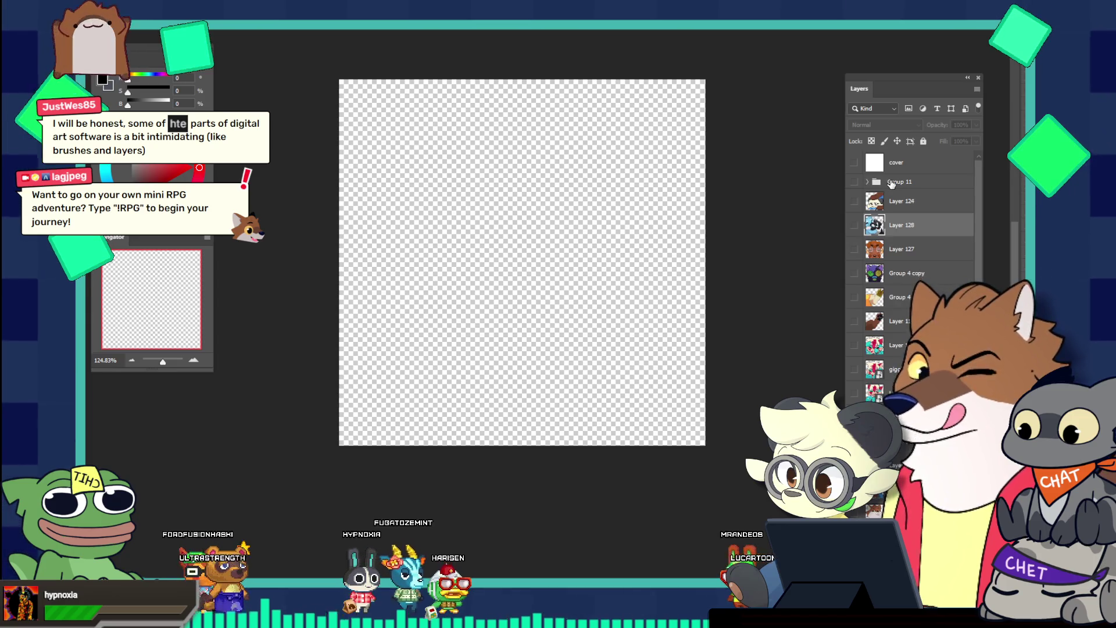
pyautogui.click(889, 183)
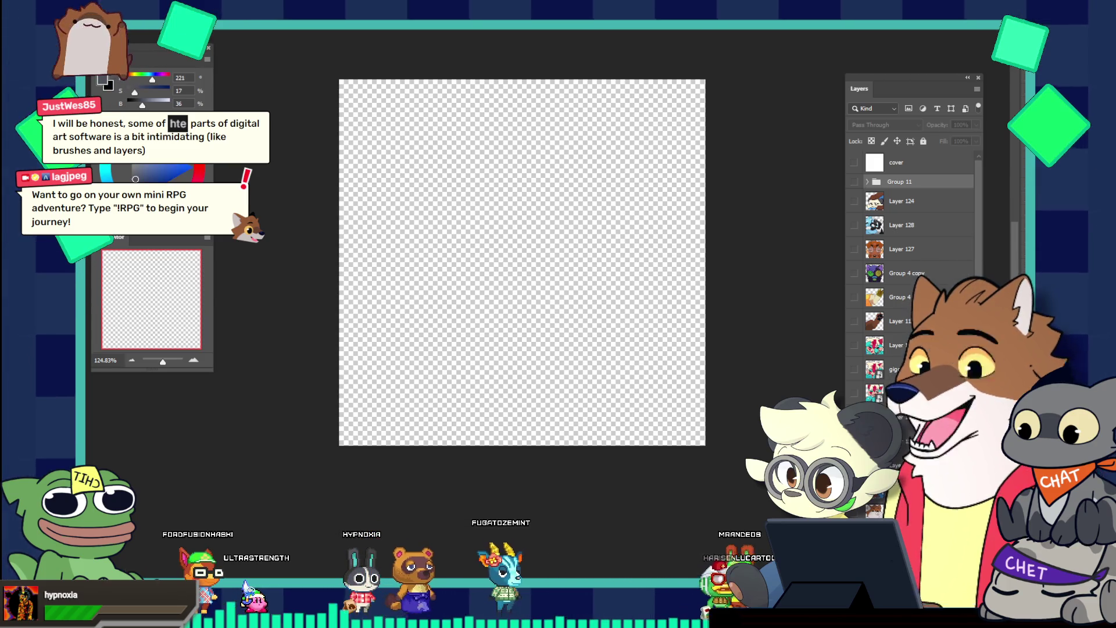
# Pick a dark blue-grey paint colour and dismiss the hidden-target-layer fill error
pyautogui.click(135, 179)
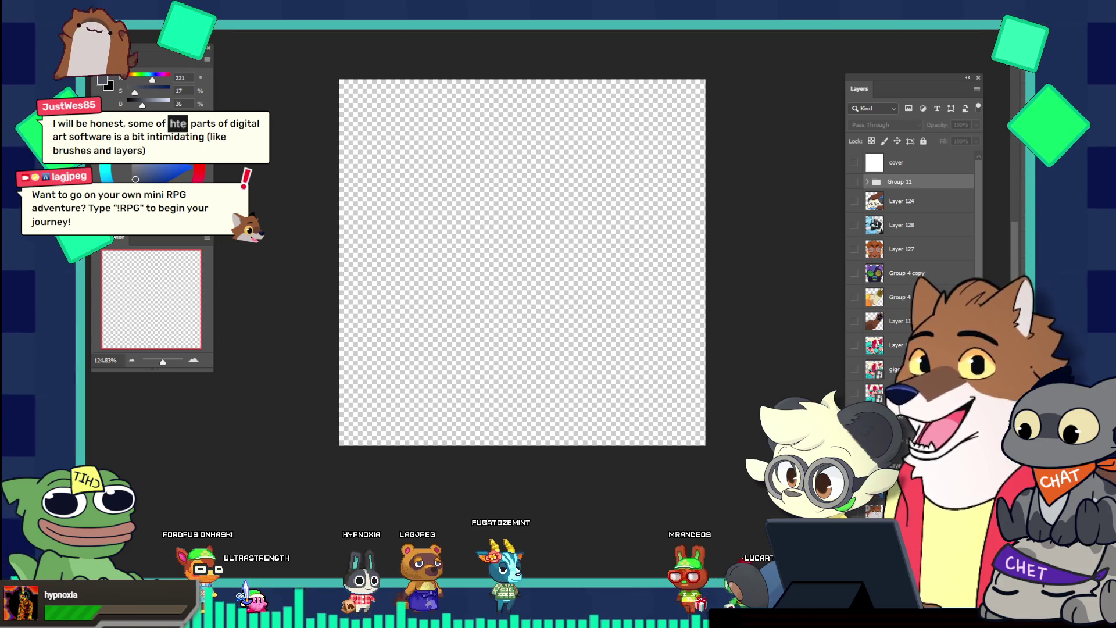
pyautogui.click(469, 309)
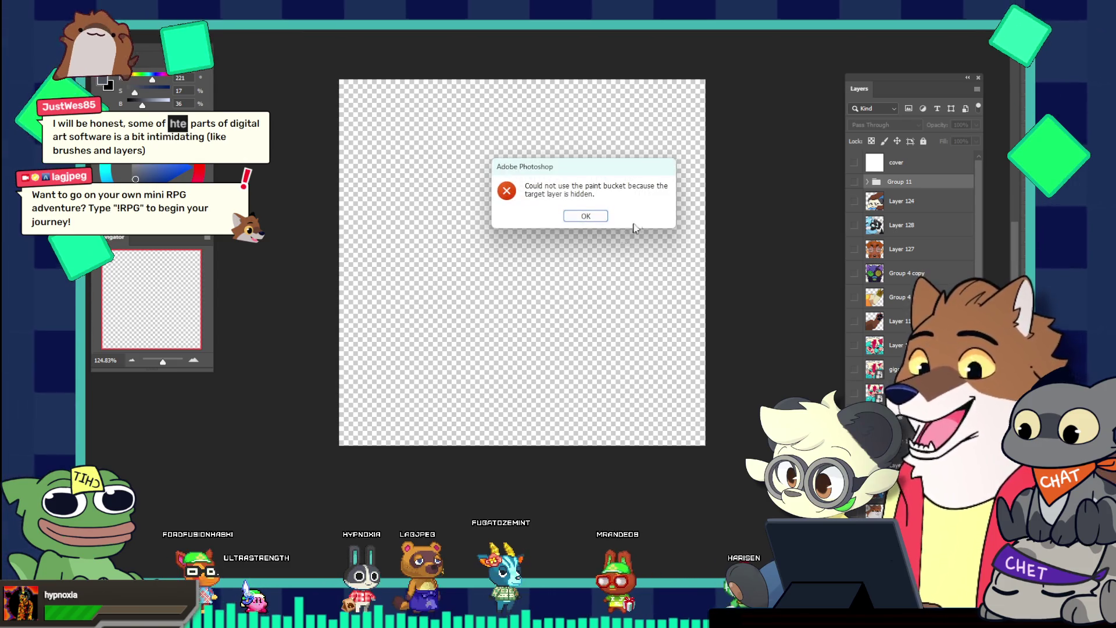
pyautogui.press('Return')
# Add new Layer 129, group the old layers into a hidden Group 12, and select Layer 129
pyautogui.hotkey('ctrl', 'shift', 'alt', 'n')
pyautogui.click(882, 207)
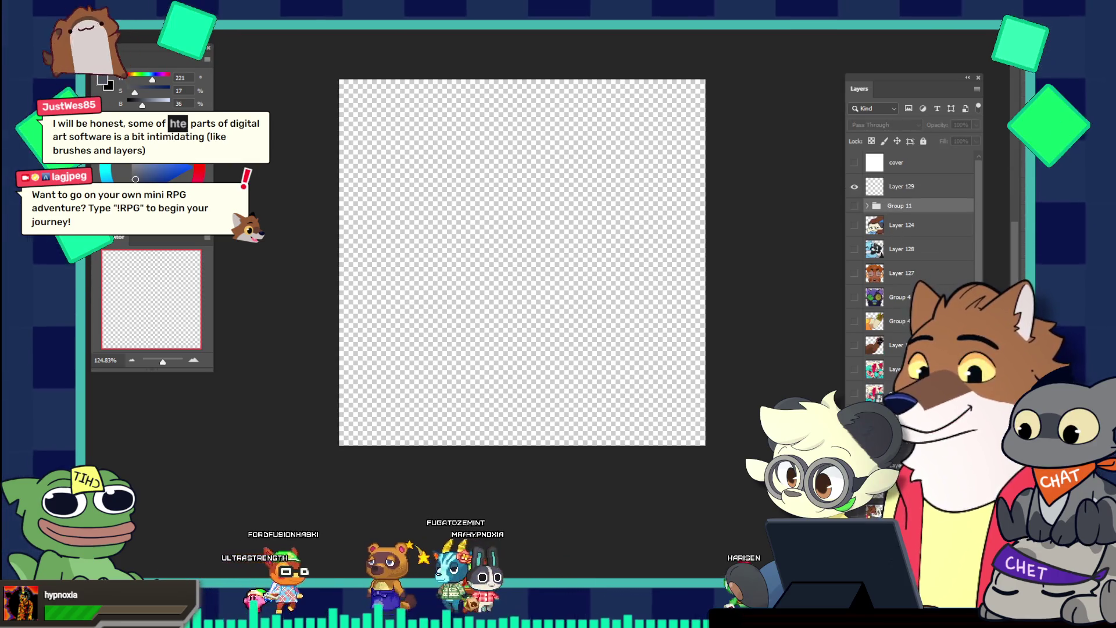
pyautogui.scroll(-2, 906, 261)
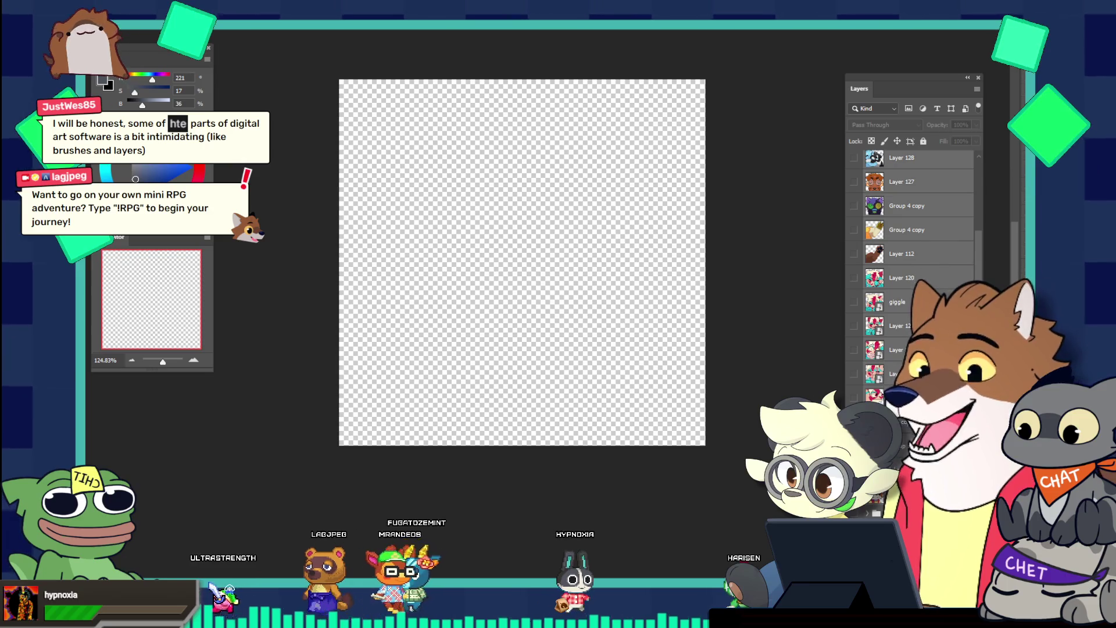
pyautogui.hotkey('ctrl', 'g')
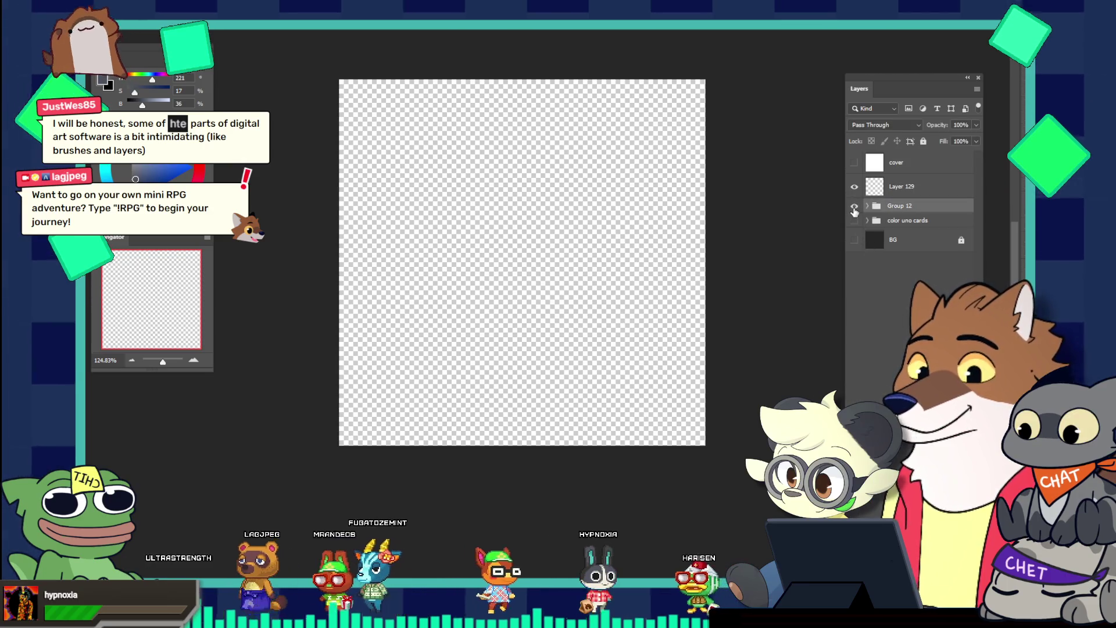
pyautogui.click(853, 206)
pyautogui.click(907, 187)
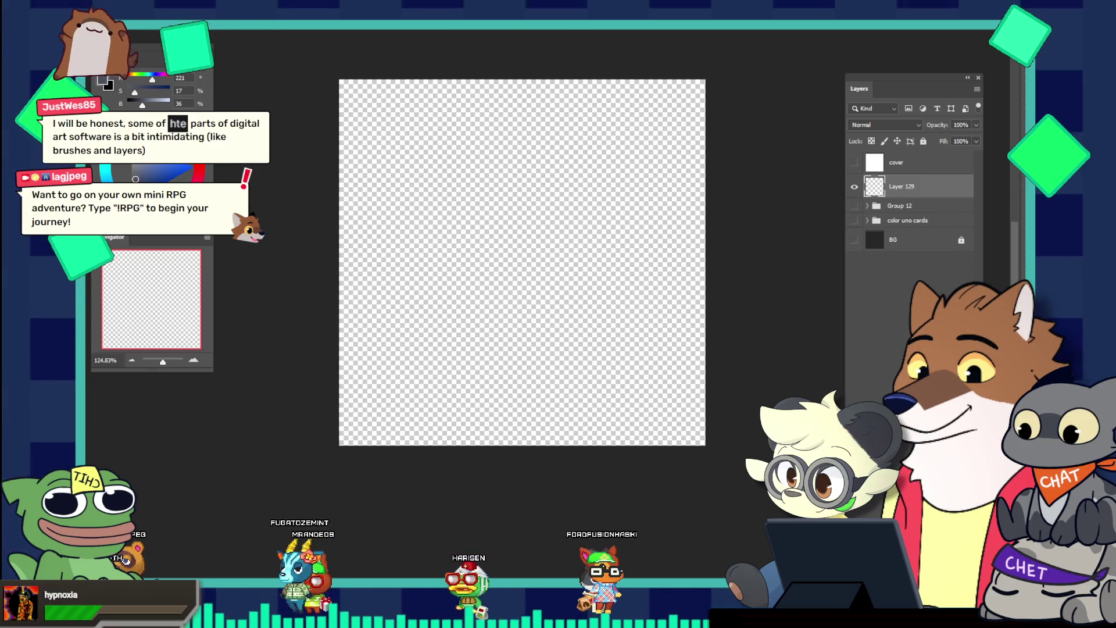
pyautogui.hotkey('ctrl', 'n')
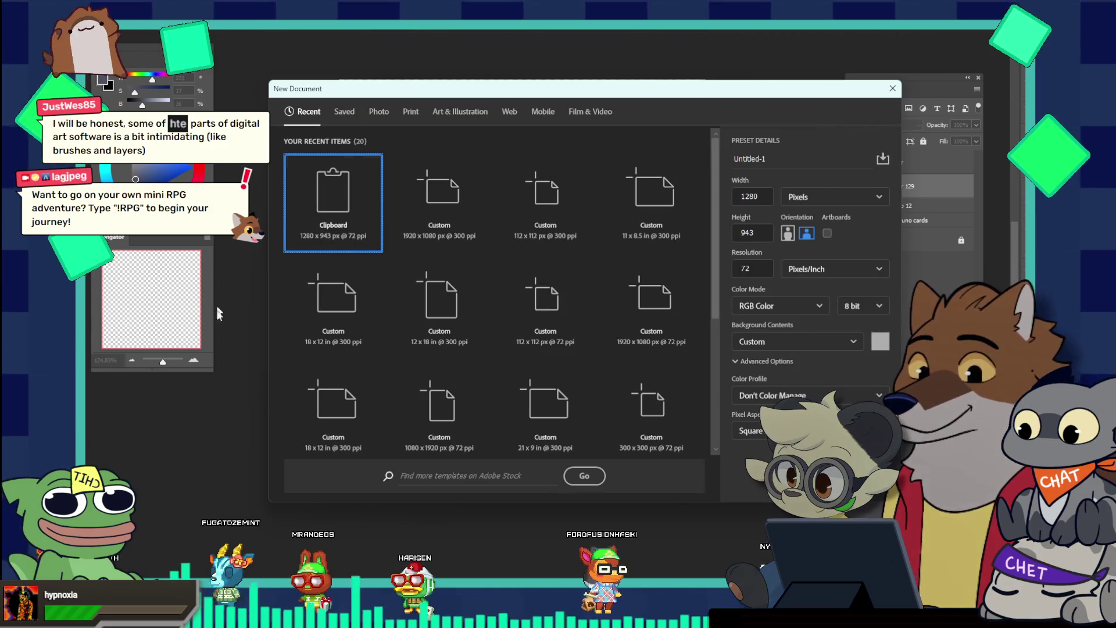
# Create a 112 × 112 px document at 300 ppi, briefly switching units to inches and back
pyautogui.click(567, 297)
pyautogui.click(790, 257)
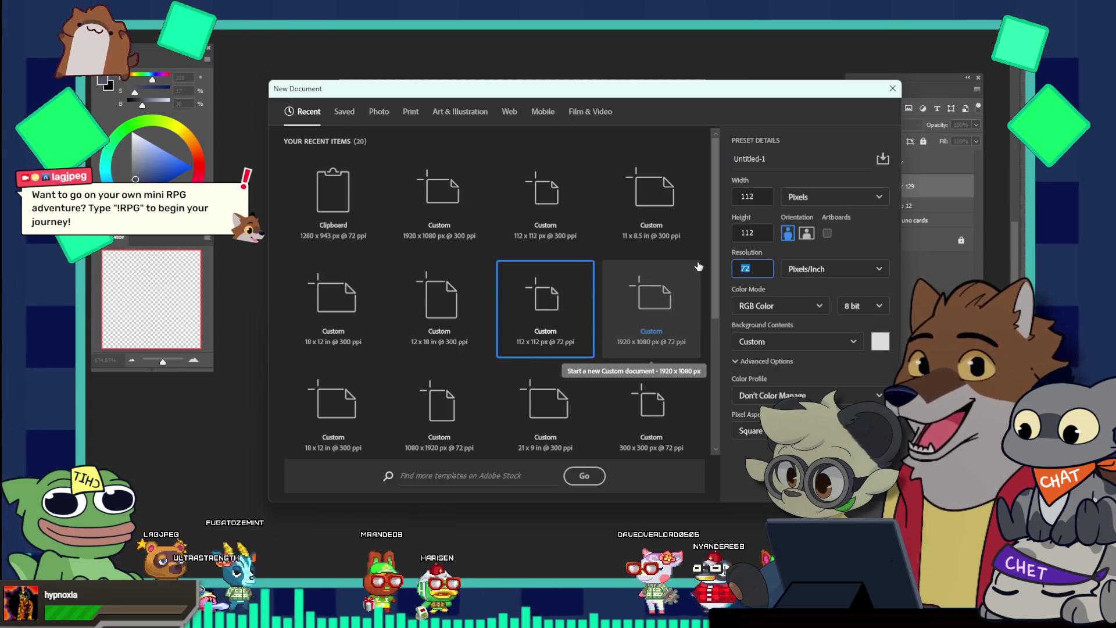
pyautogui.moveTo(723, 93); pyautogui.dragTo(621, 91)
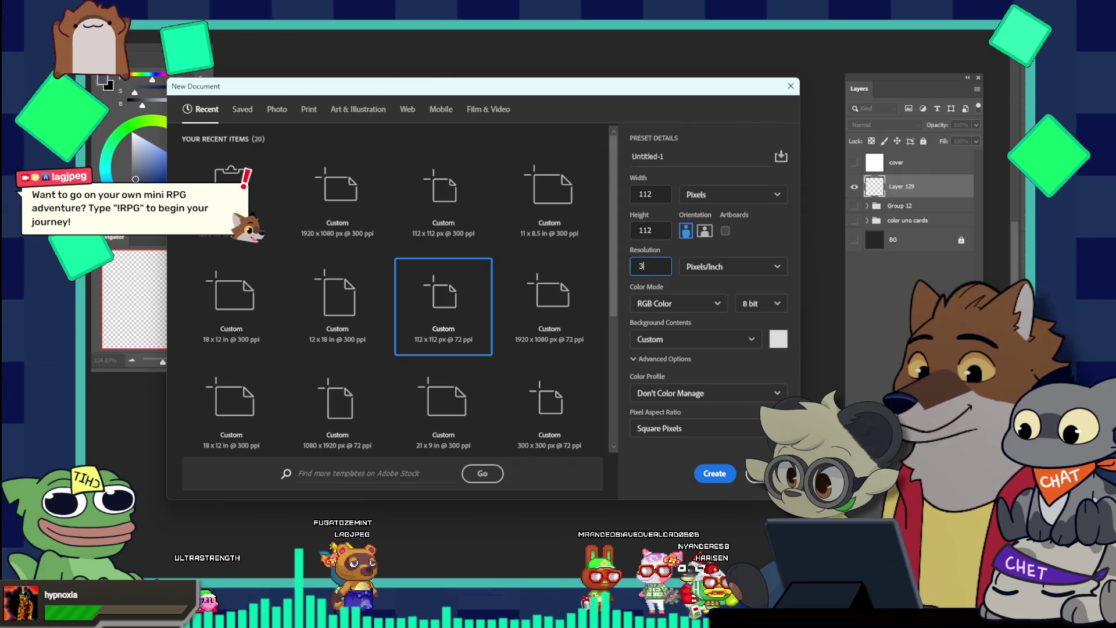
pyautogui.write('3')
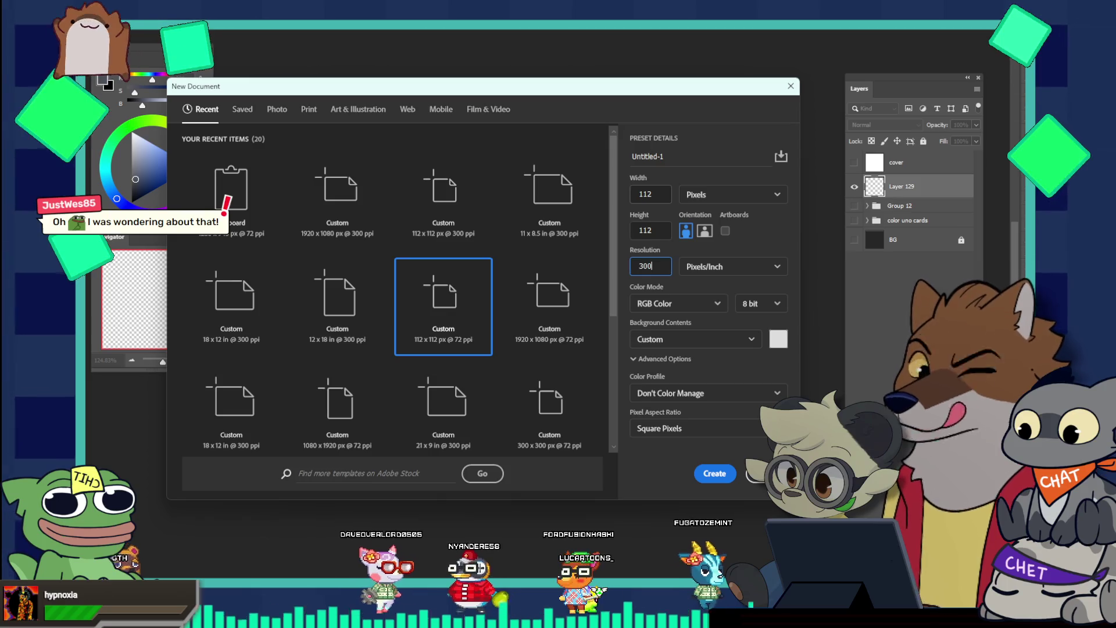
pyautogui.click(695, 193)
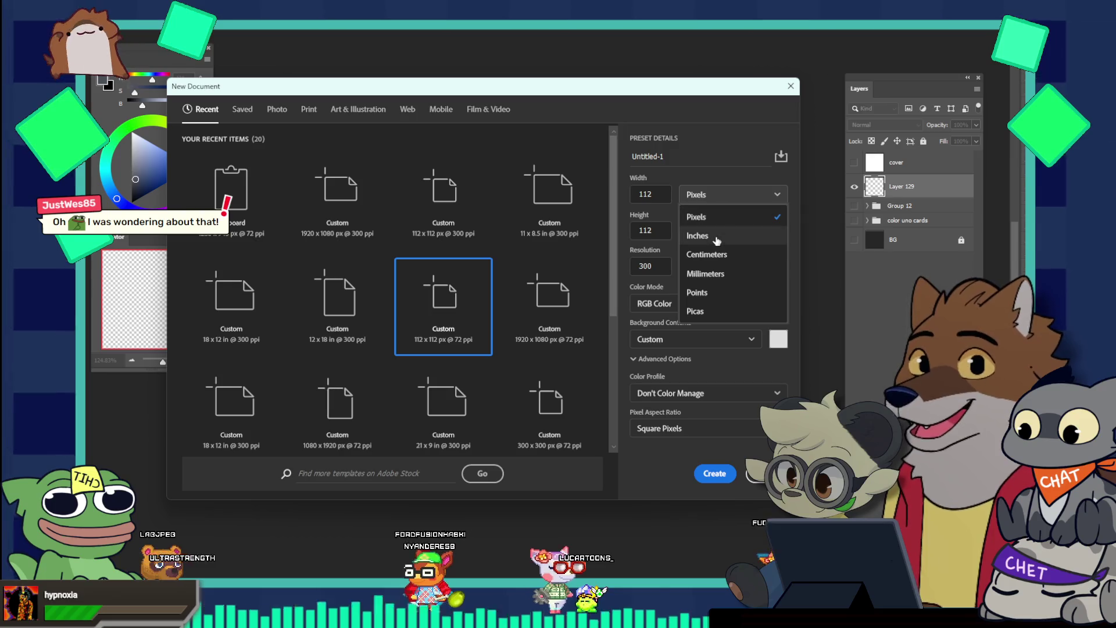
pyautogui.click(716, 238)
pyautogui.click(709, 192)
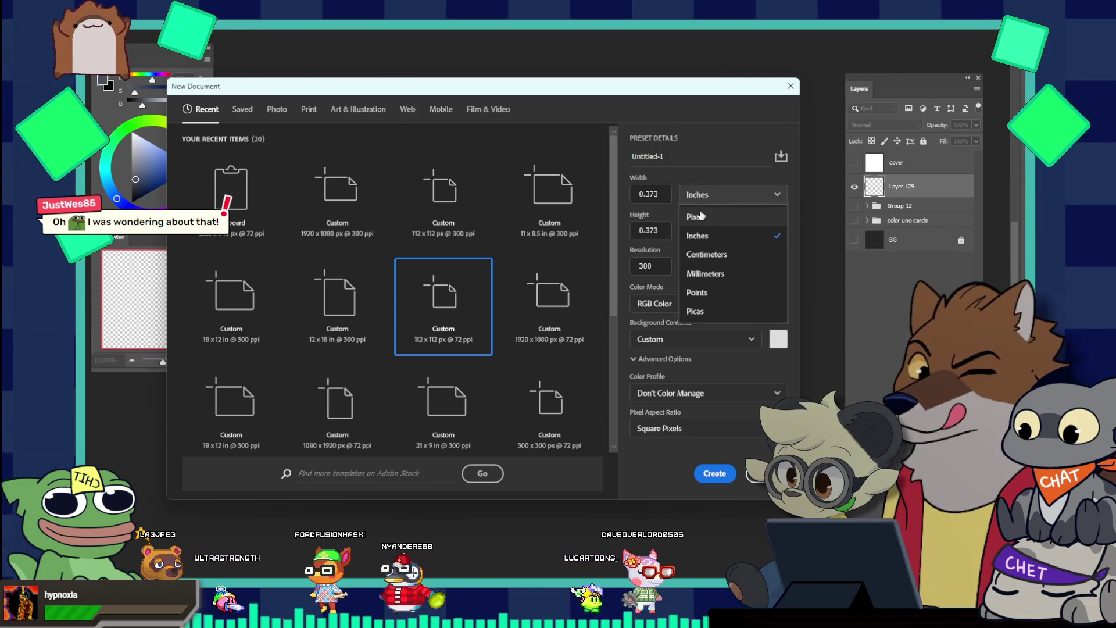
pyautogui.click(698, 217)
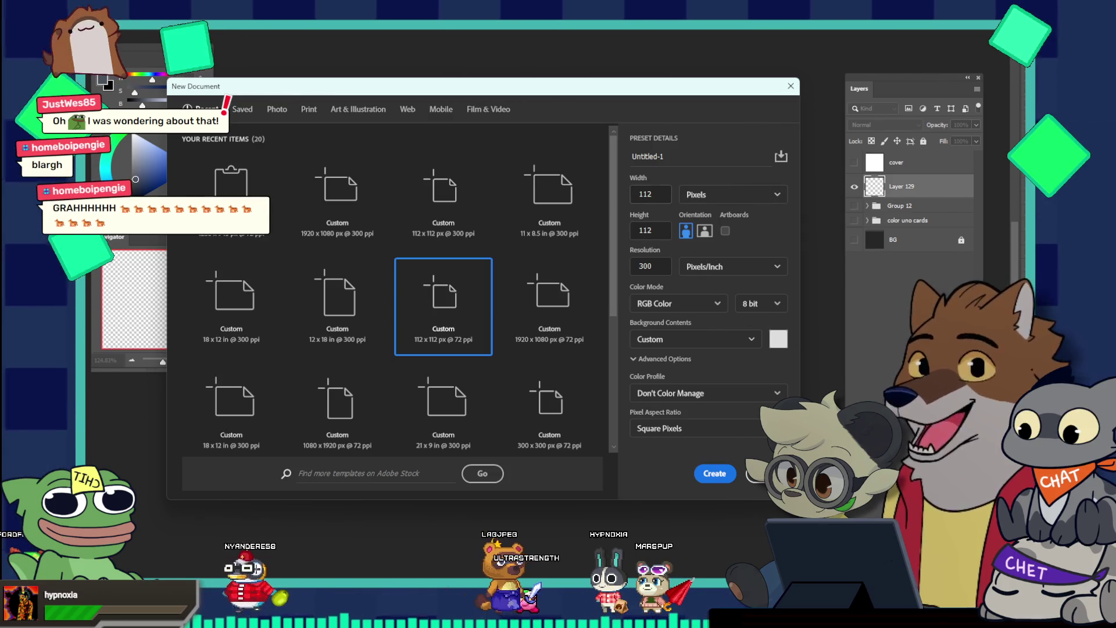
pyautogui.click(735, 362)
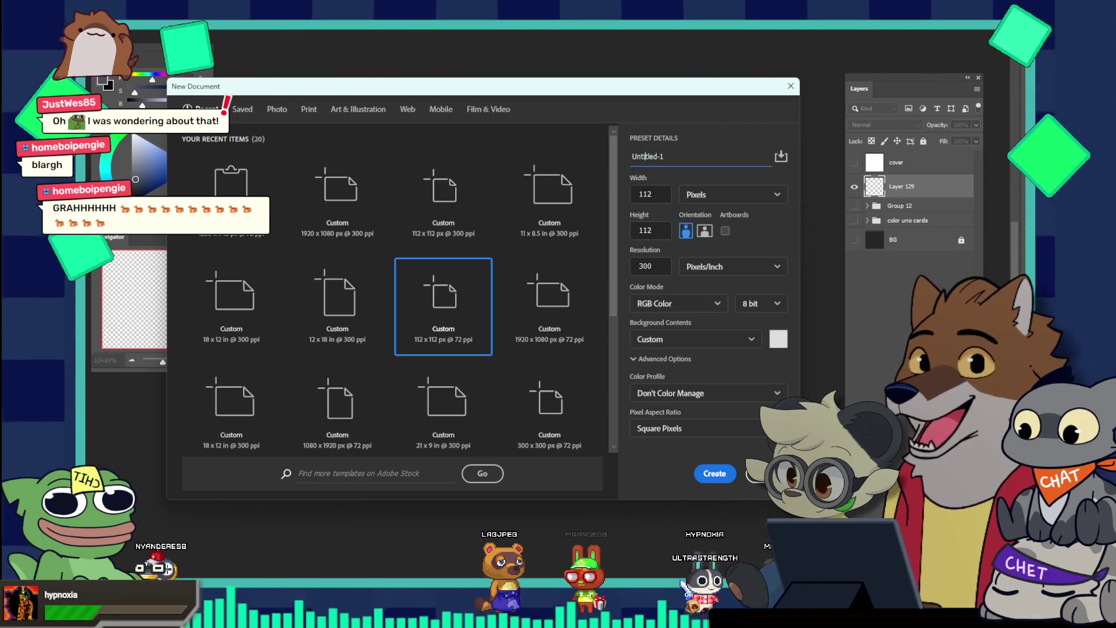
pyautogui.doubleClick(648, 157)
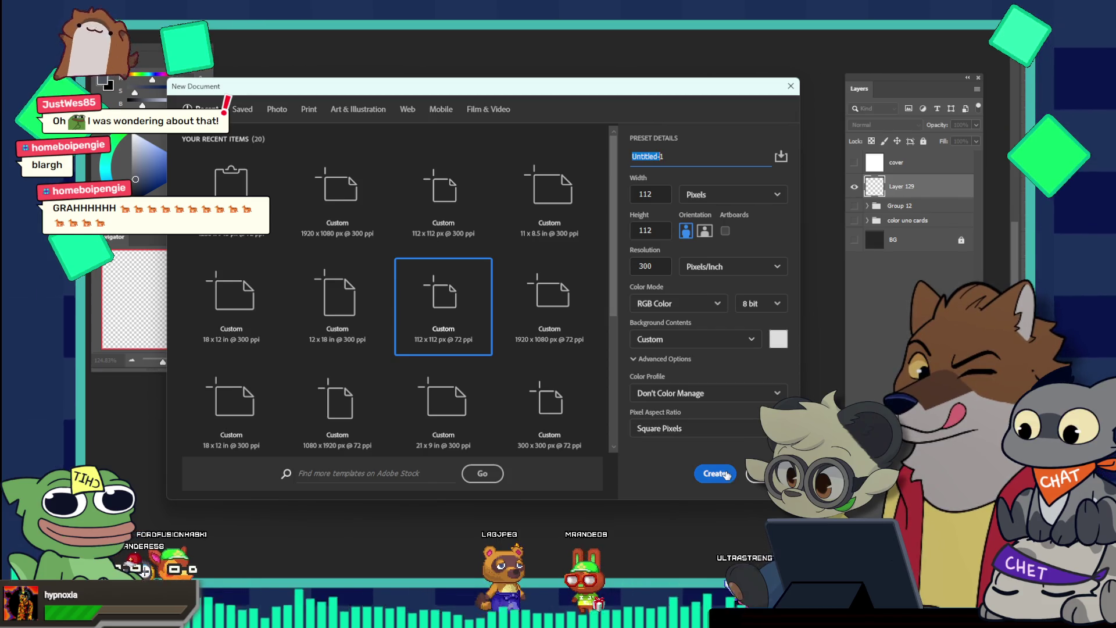
pyautogui.press('Return')
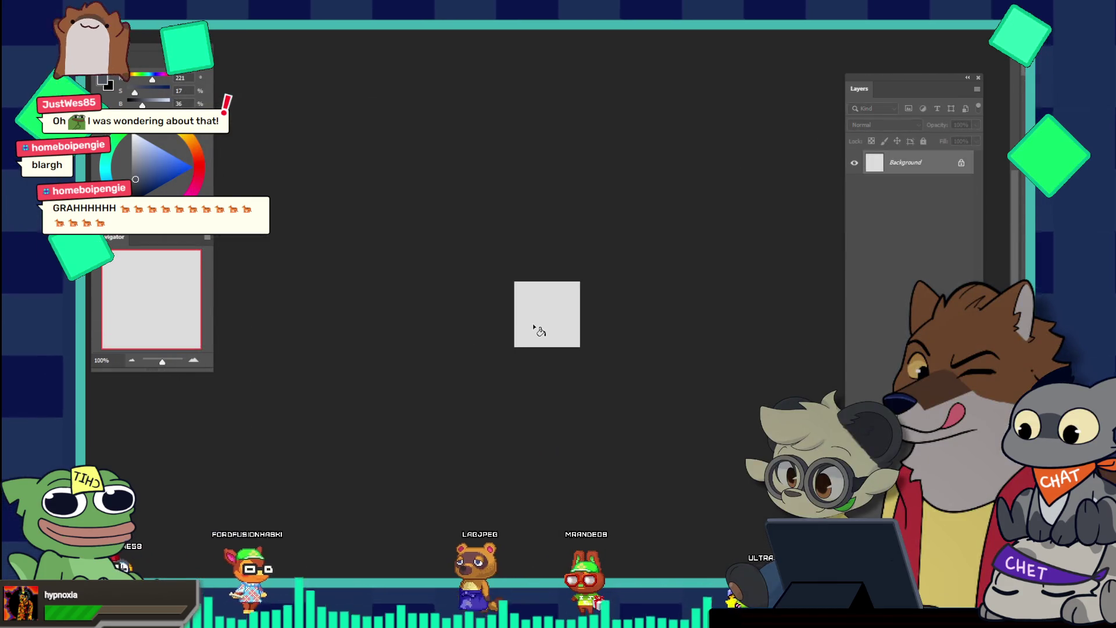
# Zoom the small canvas to fill the view, switch to the Brush tool, and show the Brushes presets with F5
pyautogui.press('z')
pyautogui.moveTo(581, 314)
pyautogui.mouseDown()
pyautogui.moveTo(598, 320)
pyautogui.moveTo(569, 337)
pyautogui.mouseUp()
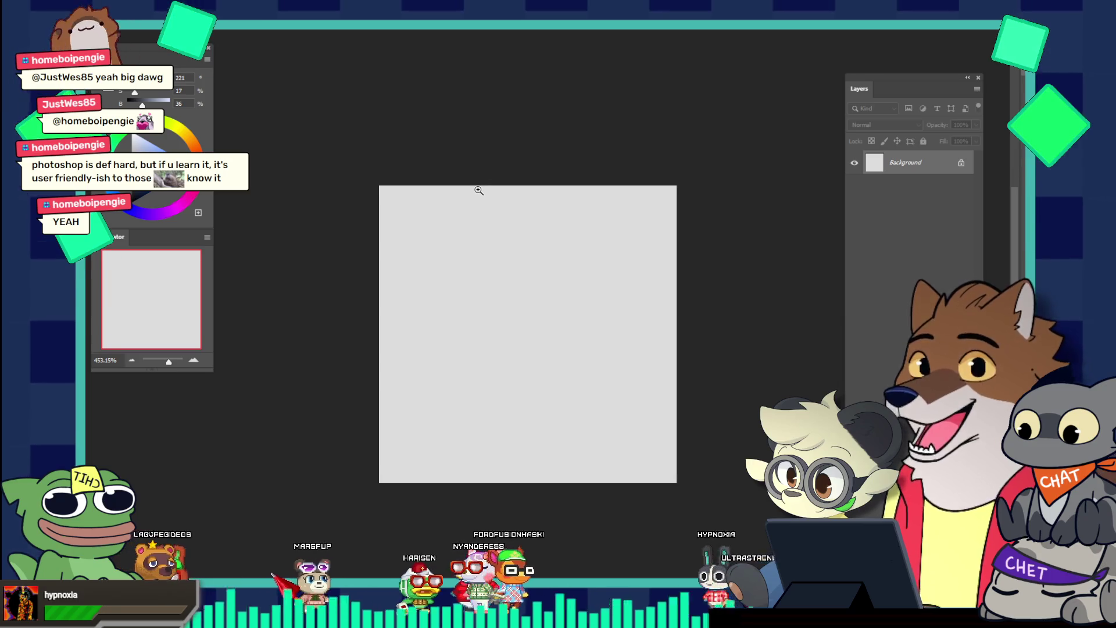
pyautogui.press('b')
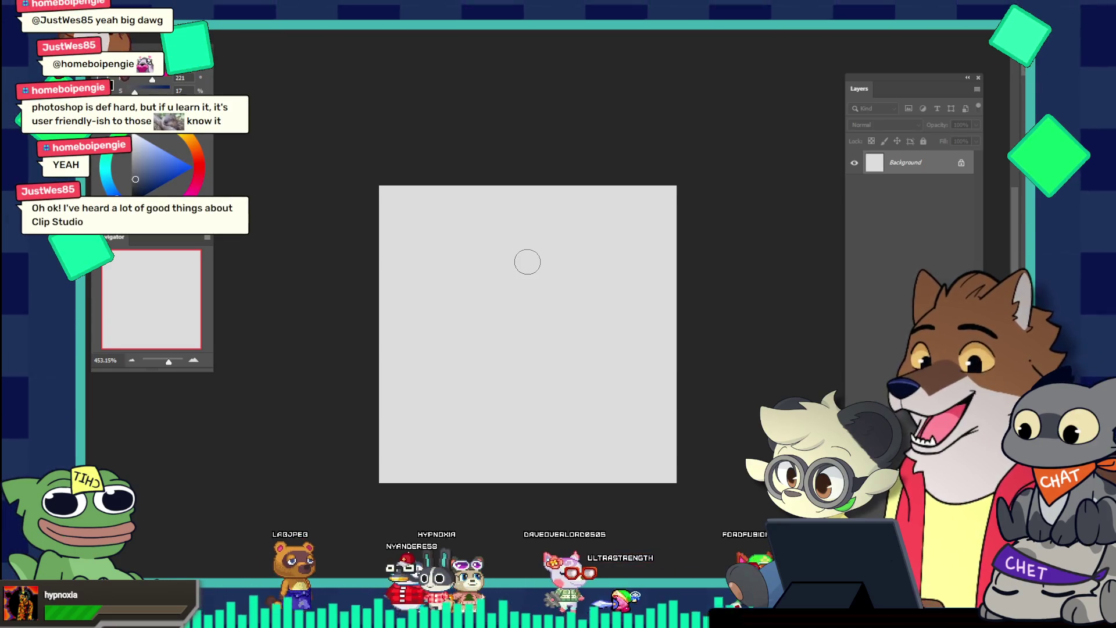
pyautogui.press('p')
pyautogui.press('b')
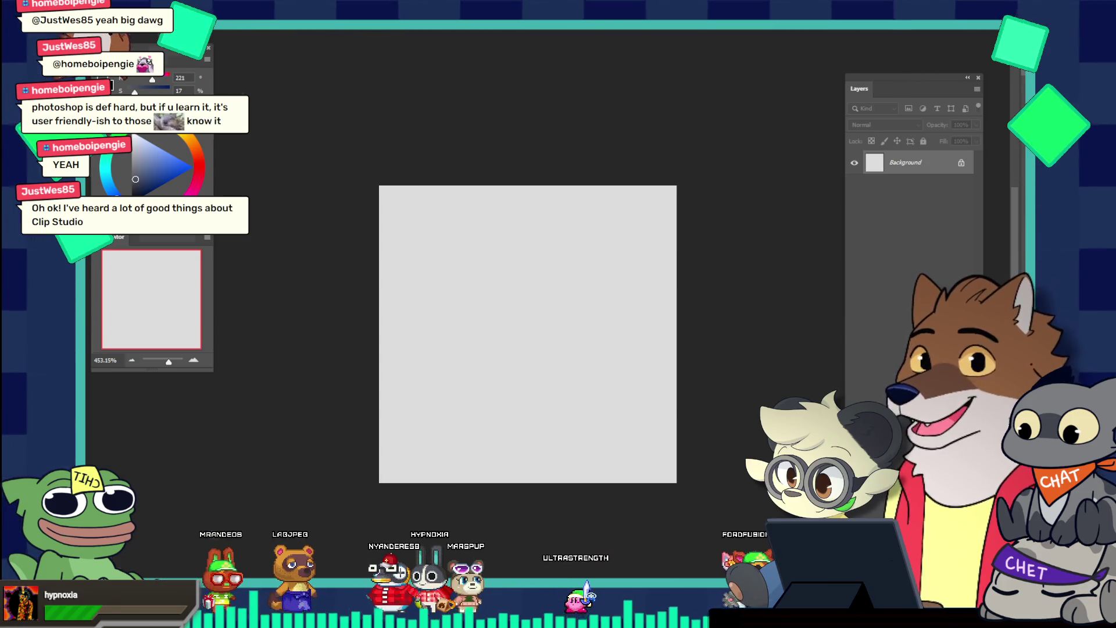
pyautogui.press('F5')
pyautogui.scroll(2, 139, 349)
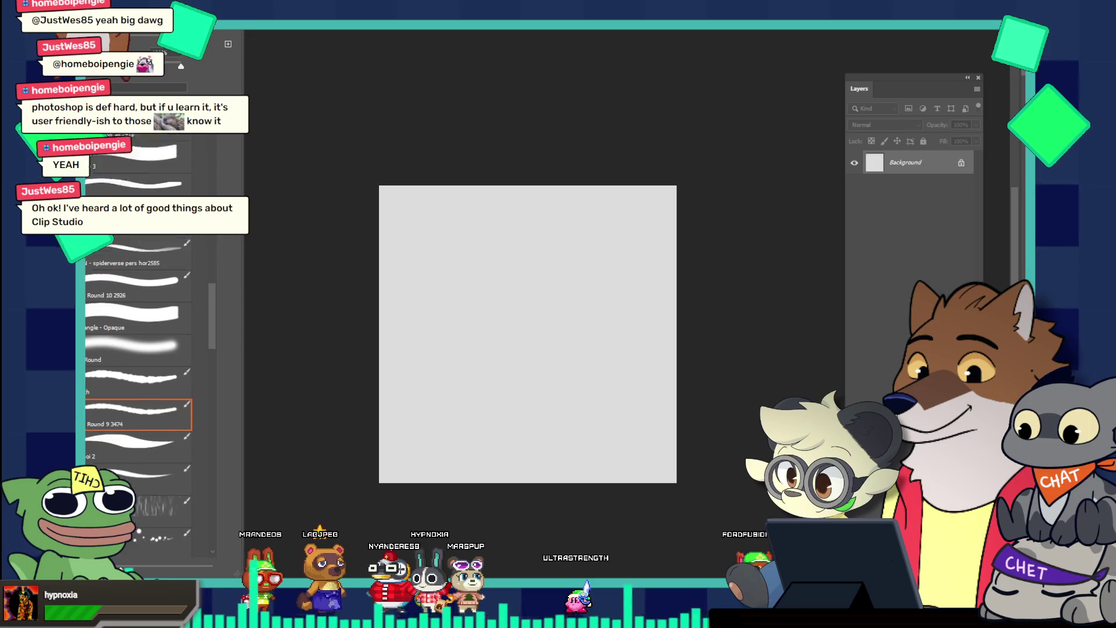
# Choose the Round Pressure Size brush from the General Brushes group
pyautogui.scroll(2, 140, 349)
pyautogui.scroll(2, 139, 348)
pyautogui.scroll(2, 139, 349)
pyautogui.scroll(2, 140, 349)
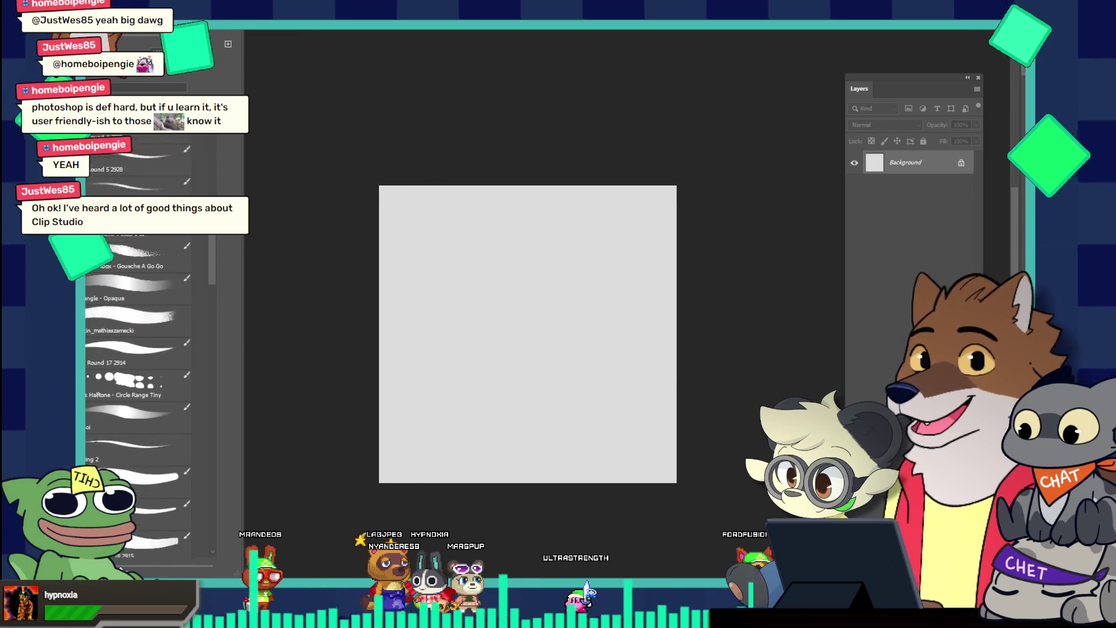
pyautogui.scroll(2, 139, 349)
pyautogui.scroll(2, 139, 349)
pyautogui.scroll(2, 139, 349)
pyautogui.scroll(1, 217, 195)
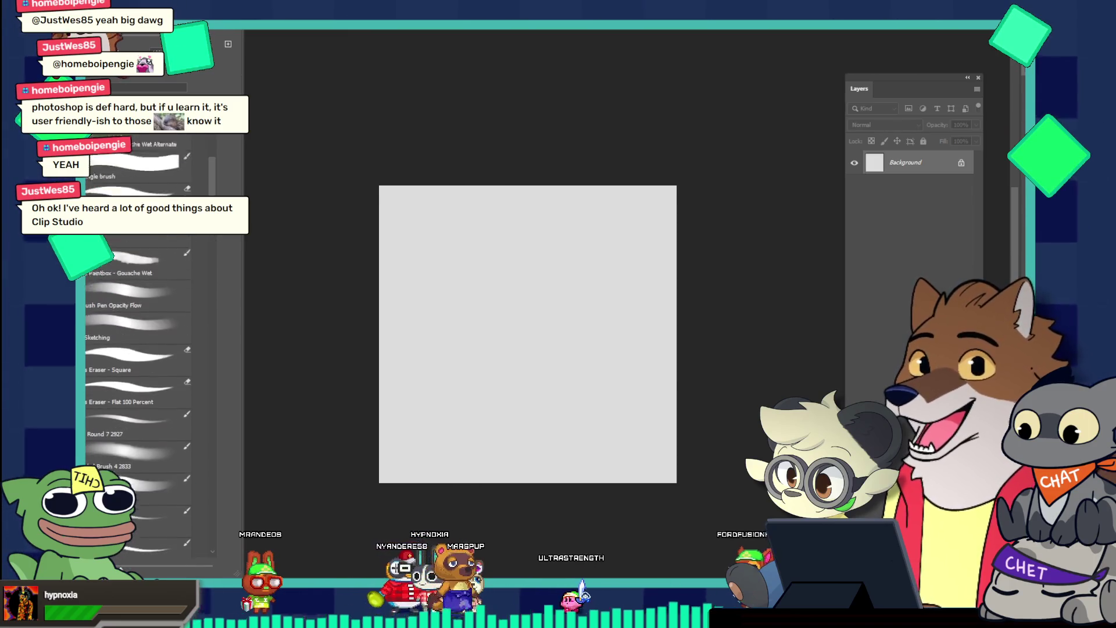
pyautogui.scroll(1, 216, 195)
pyautogui.scroll(-2, 204, 243)
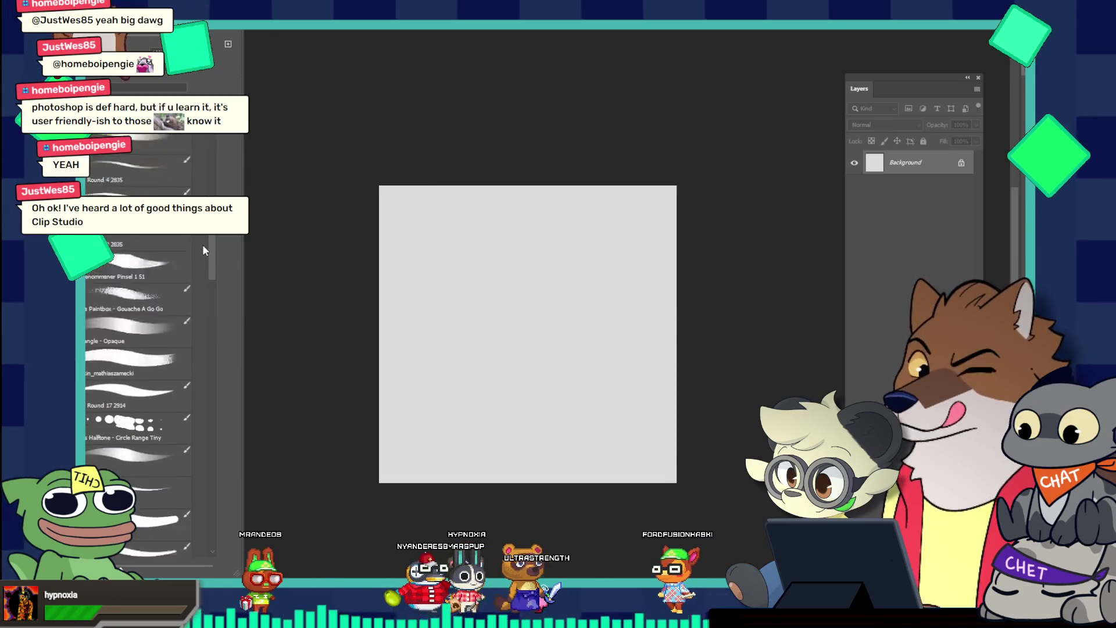
pyautogui.scroll(-2, 198, 263)
pyautogui.scroll(-2, 193, 274)
pyautogui.scroll(-2, 190, 298)
pyautogui.scroll(-2, 183, 318)
pyautogui.scroll(-2, 175, 334)
pyautogui.scroll(-2, 167, 353)
pyautogui.scroll(-2, 162, 370)
pyautogui.scroll(-1, 160, 372)
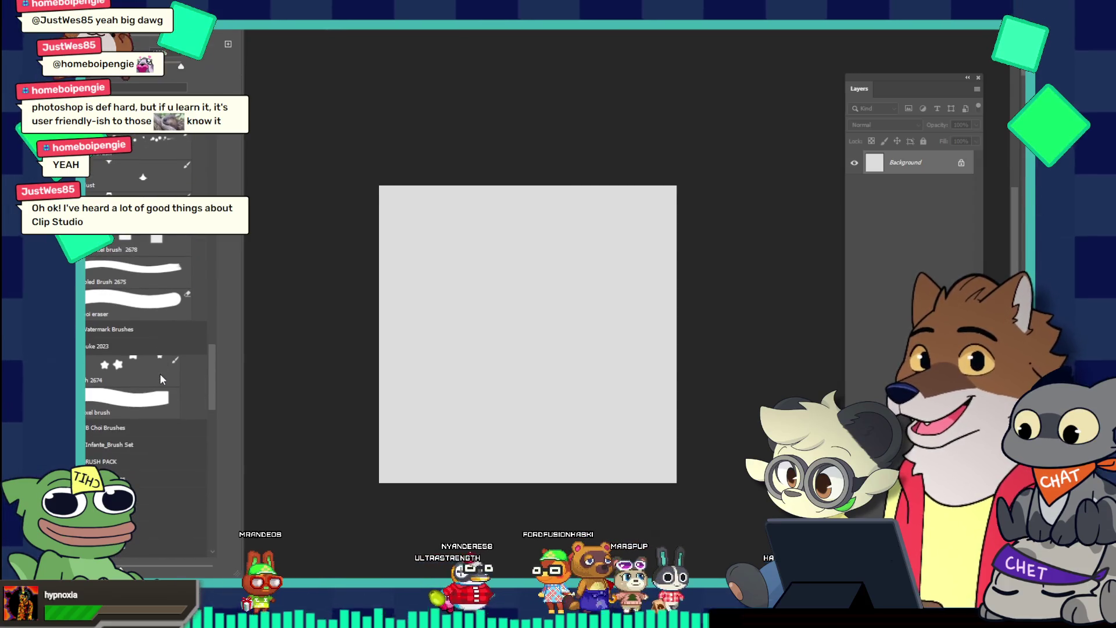
pyautogui.scroll(-1, 160, 375)
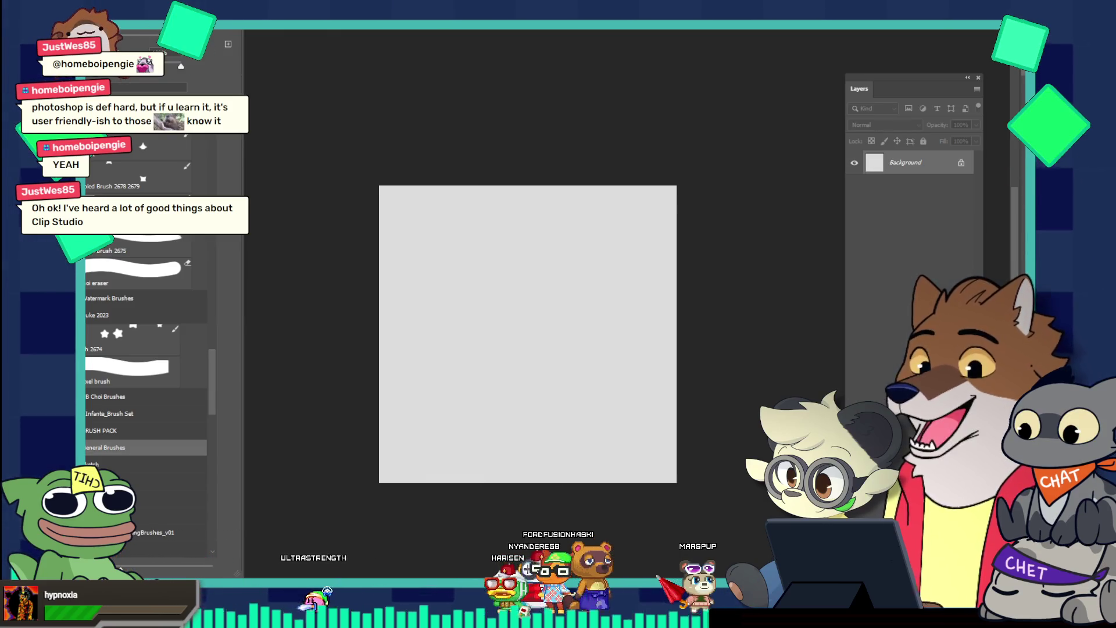
pyautogui.click(93, 447)
pyautogui.scroll(-4, 103, 453)
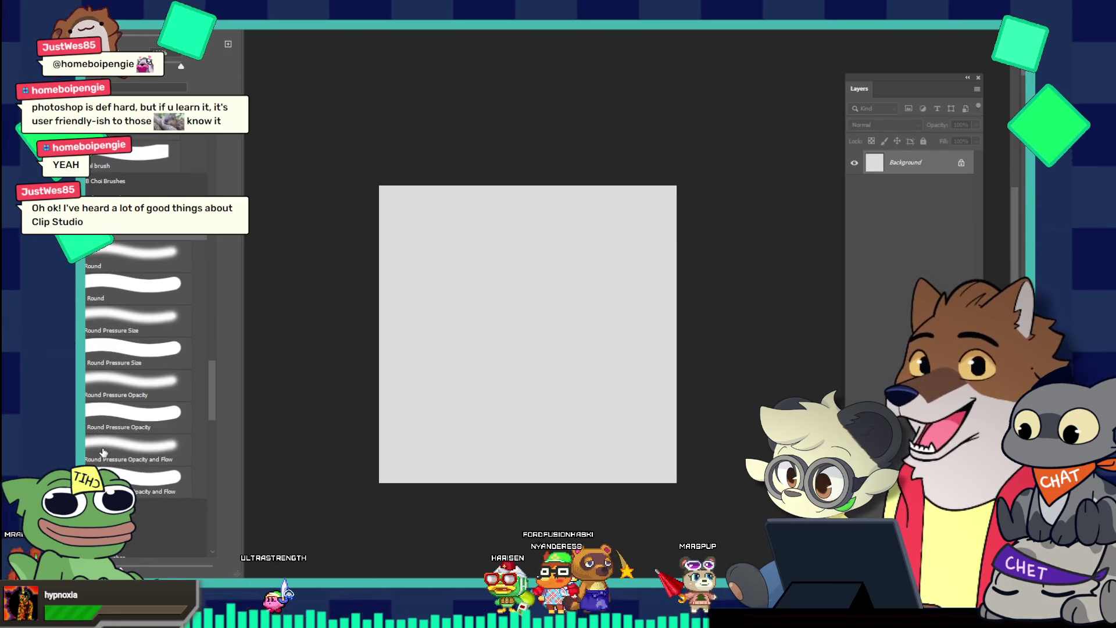
pyautogui.scroll(1, 108, 419)
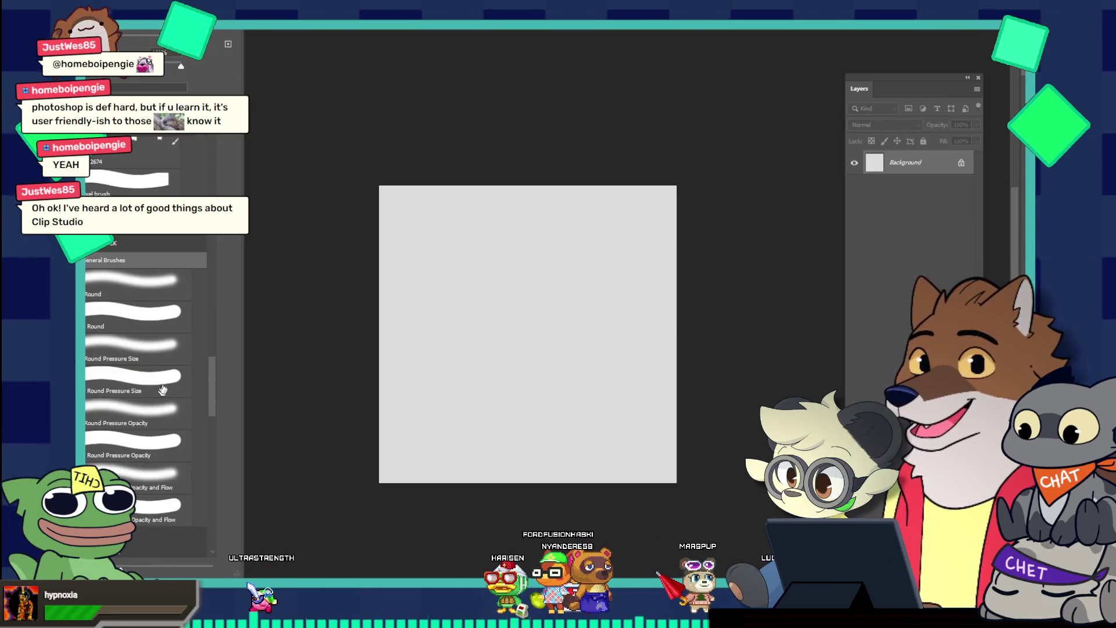
pyautogui.click(116, 381)
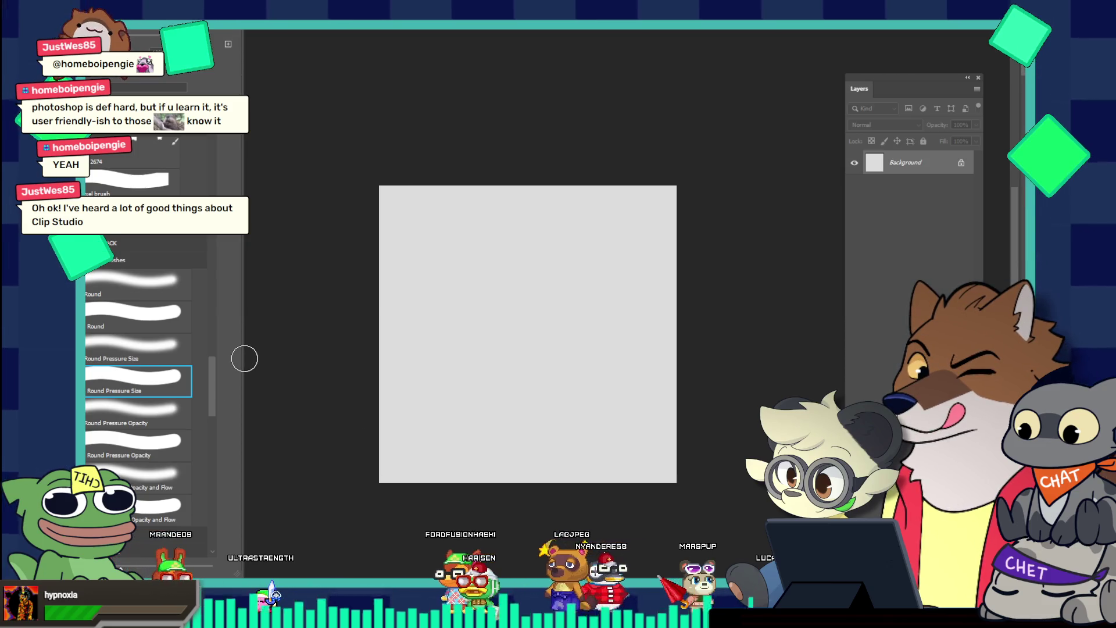
pyautogui.click(348, 247)
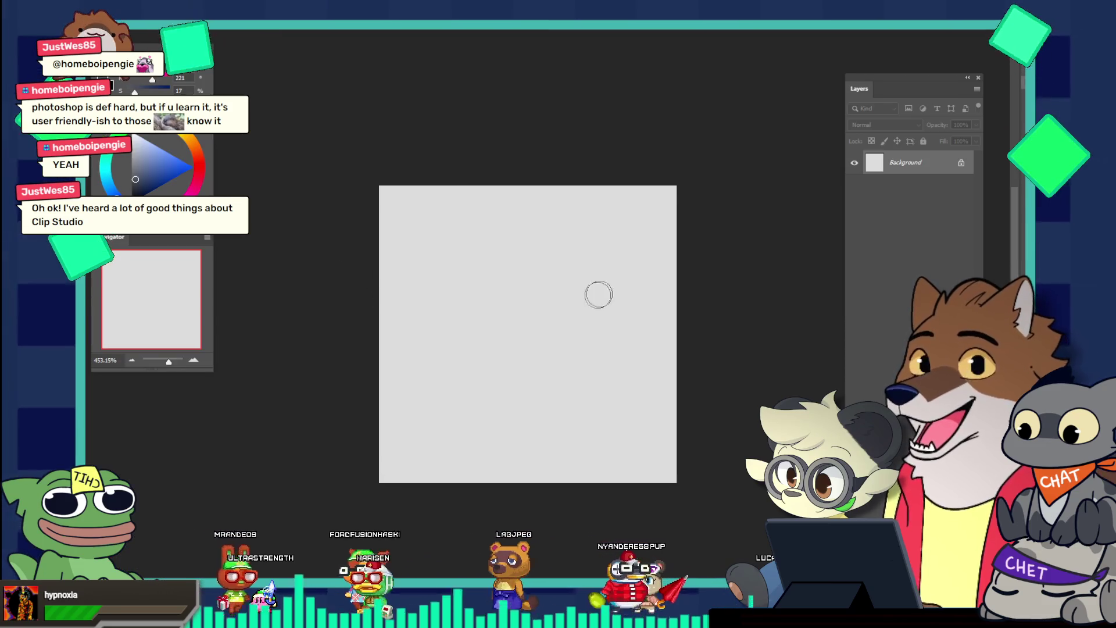
# Paint a test stroke on the canvas, then undo it to leave the canvas blank
pyautogui.moveTo(559, 252); pyautogui.dragTo(552, 355)
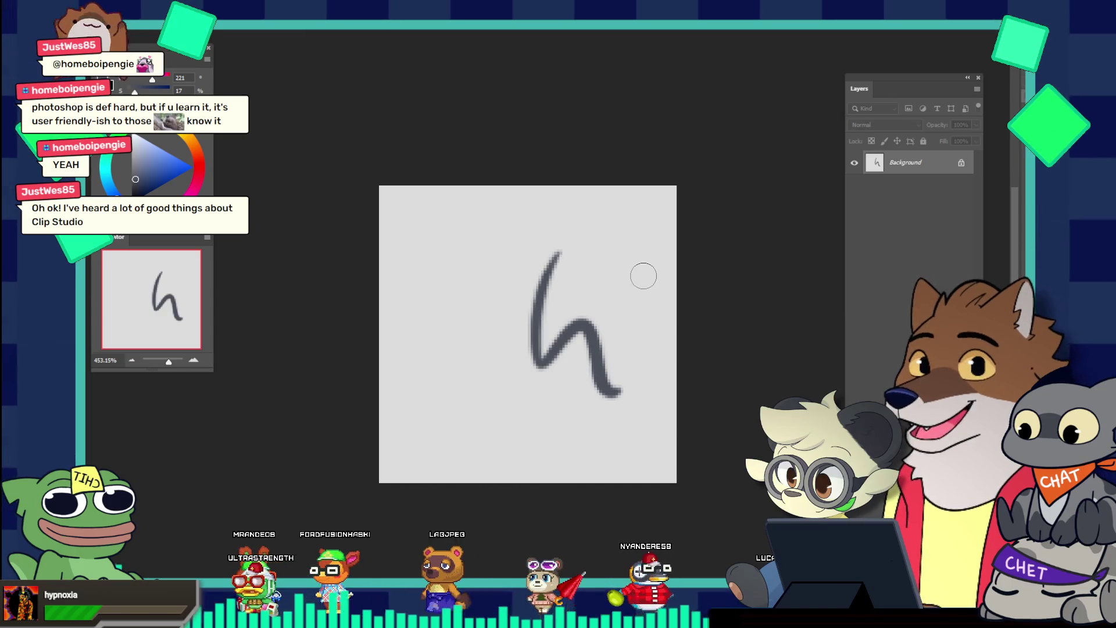
pyautogui.hotkey('ctrl', 'z')
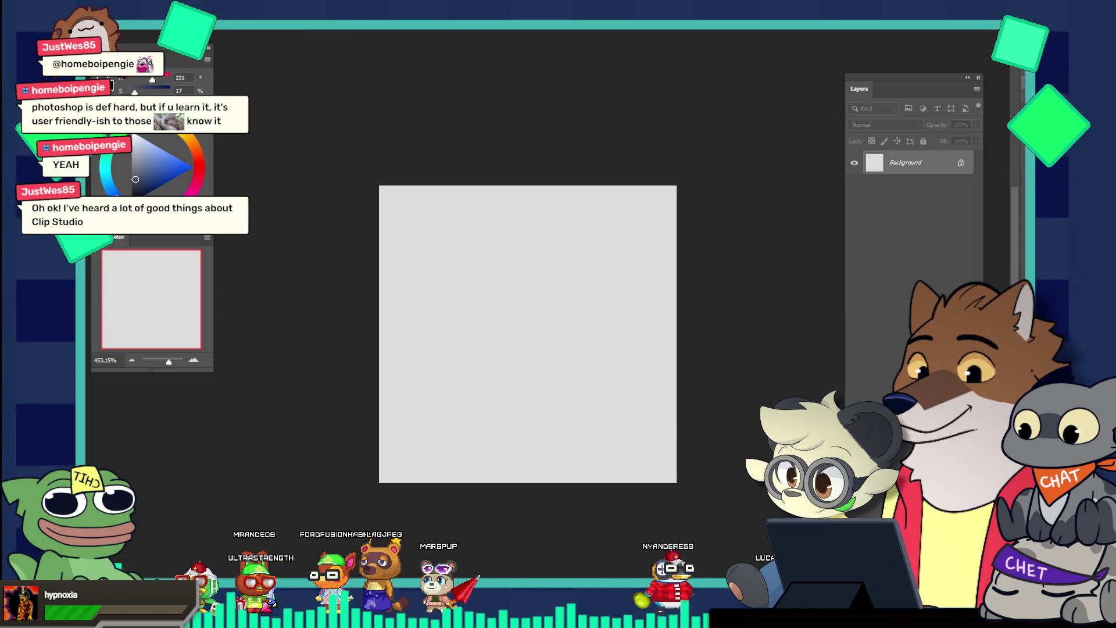
pyautogui.hotkey('alt', 'i')
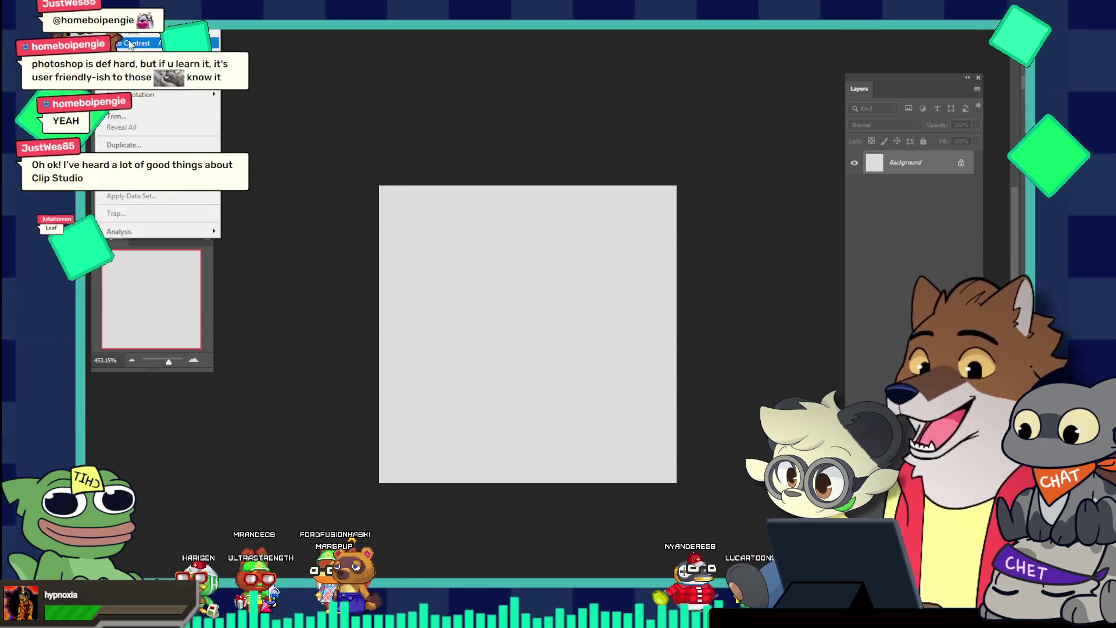
# Resize the image to 5 inches wide at 300 ppi (1500 × 1500 px) and zoom to fit
pyautogui.press('i')
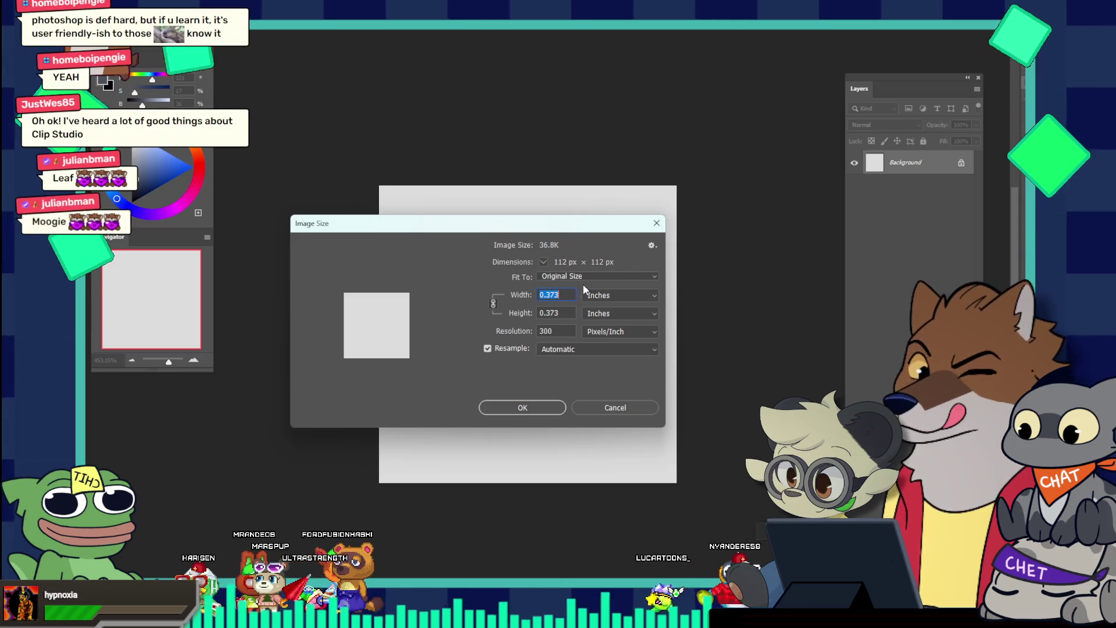
pyautogui.write('5')
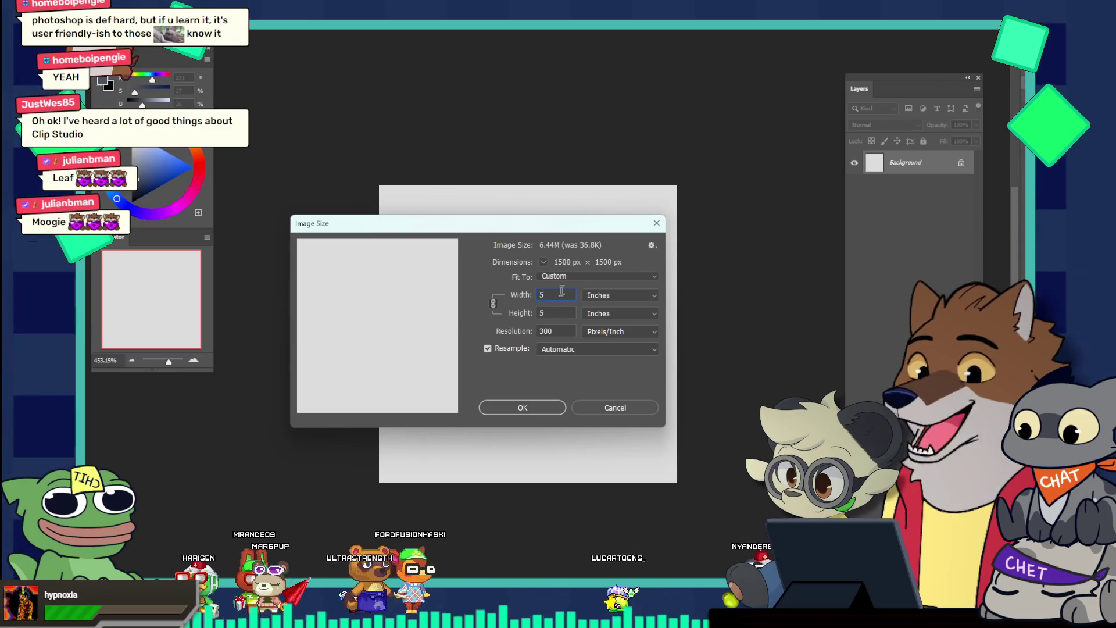
pyautogui.click(548, 406)
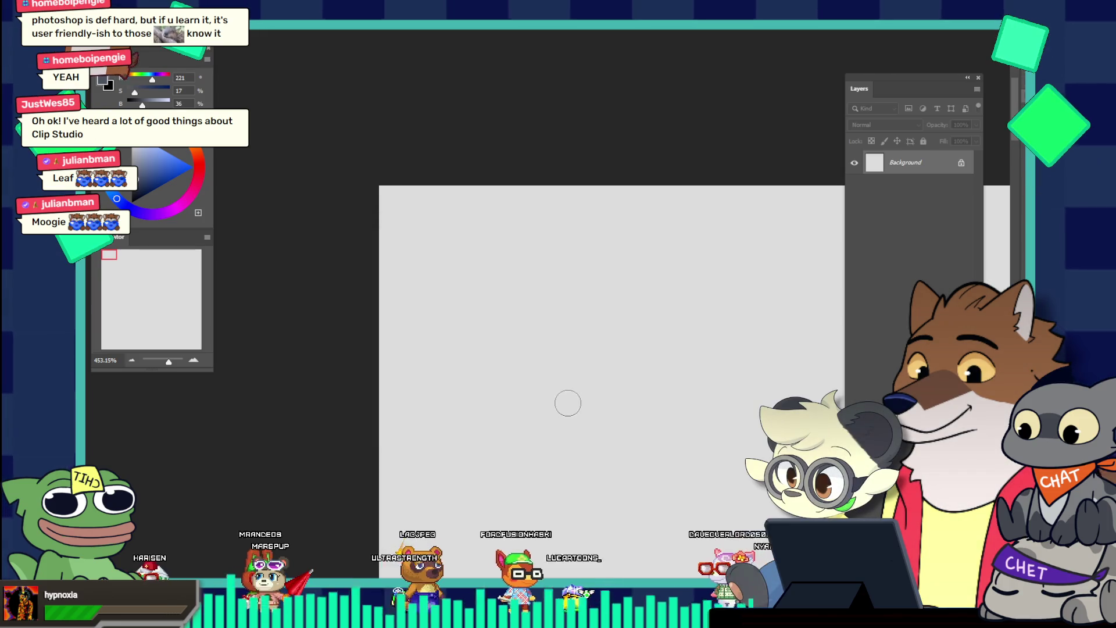
pyautogui.press('z')
pyautogui.moveTo(617, 359)
pyautogui.mouseDown()
pyautogui.moveTo(443, 216)
pyautogui.moveTo(578, 366)
pyautogui.mouseUp()
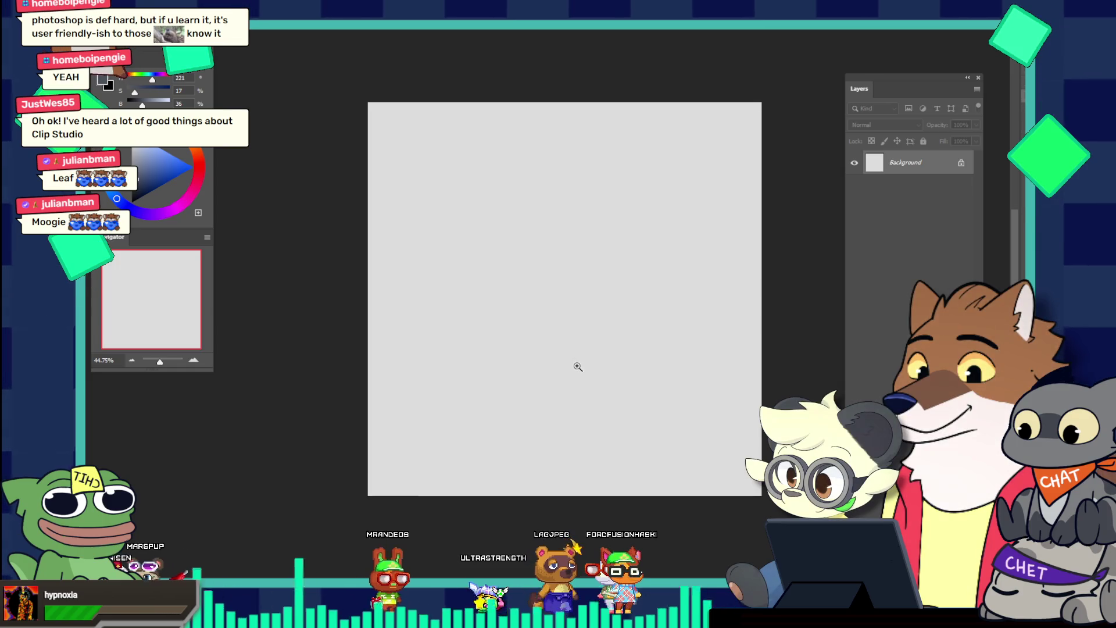
pyautogui.moveTo(700, 252); pyautogui.dragTo(712, 256)
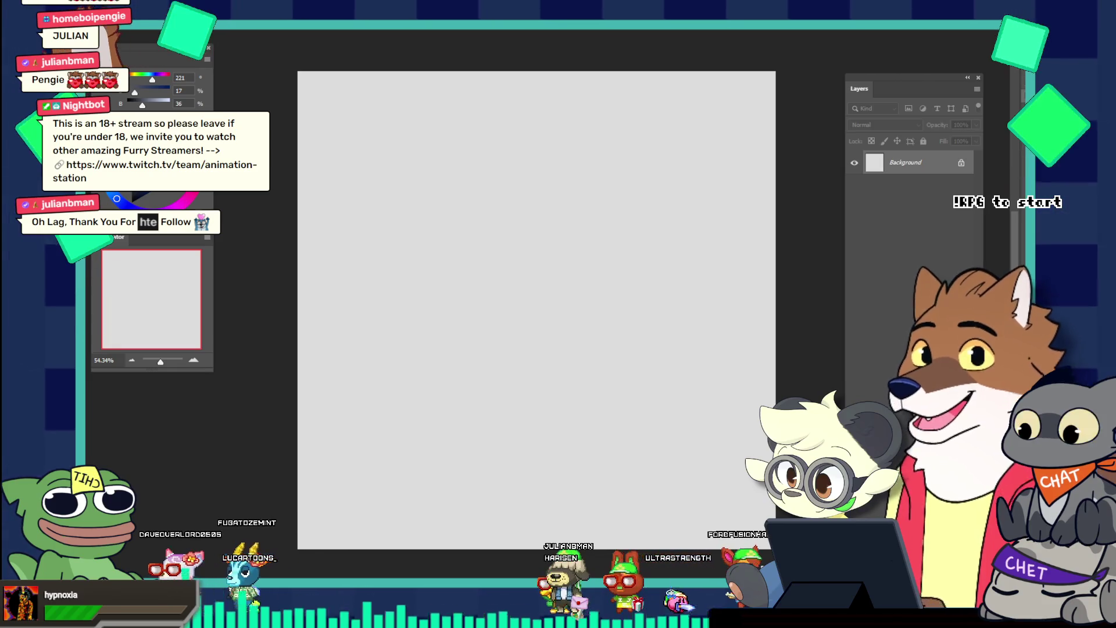
pyautogui.hotkey('ctrl', 'shift', 'alt', 'n')
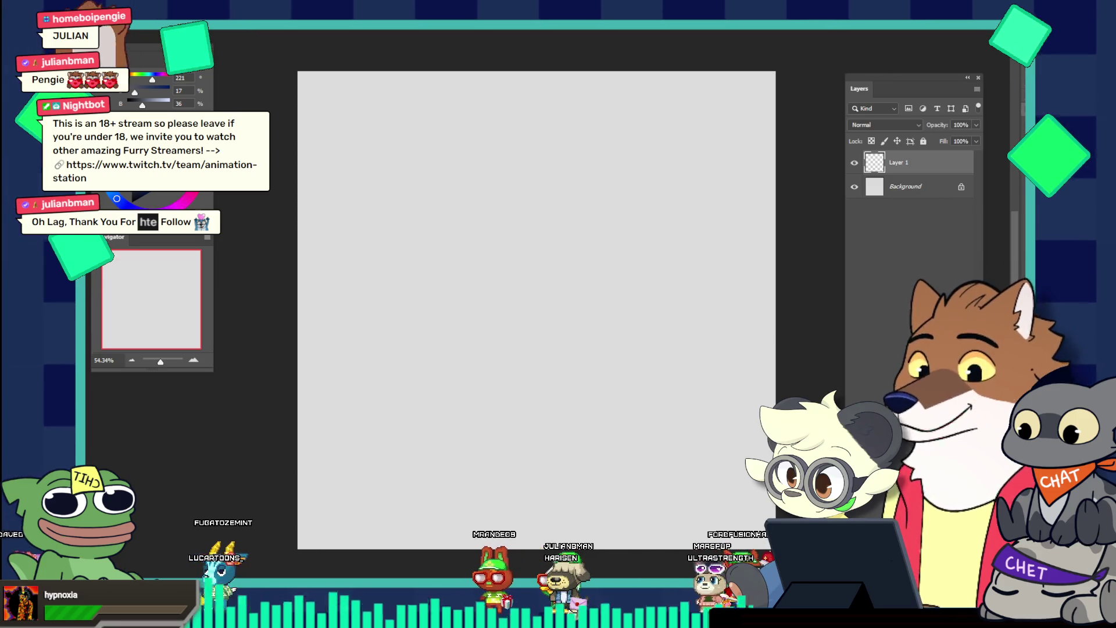
# Delete the test Layer 1, then scribble a zig-zag and black blob, undoing the blob
pyautogui.press('Delete')
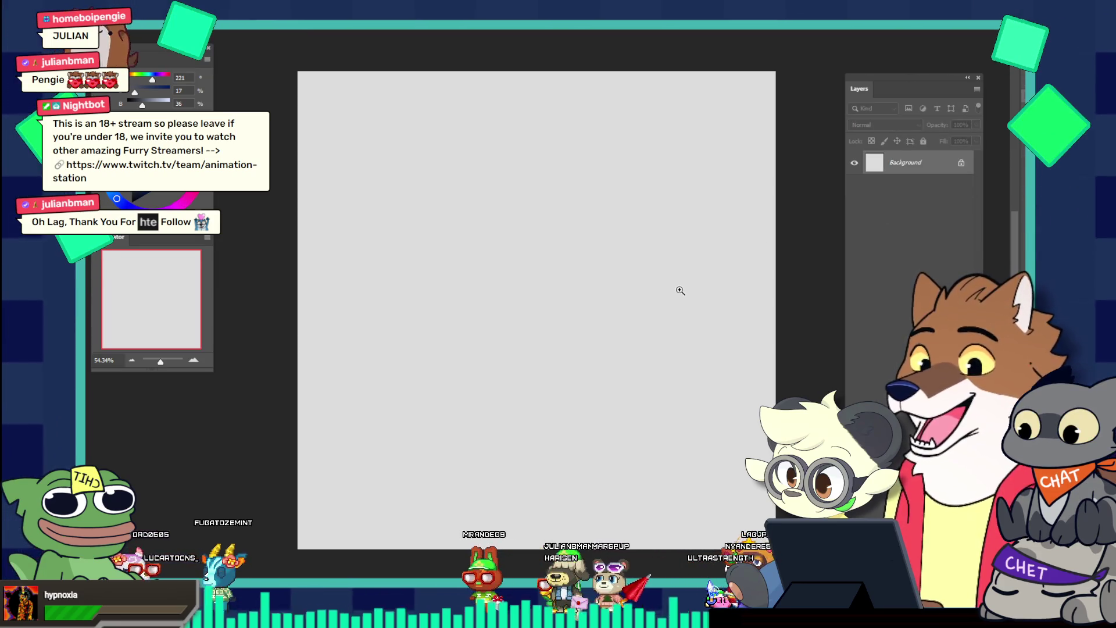
pyautogui.moveTo(568, 229); pyautogui.dragTo(538, 378)
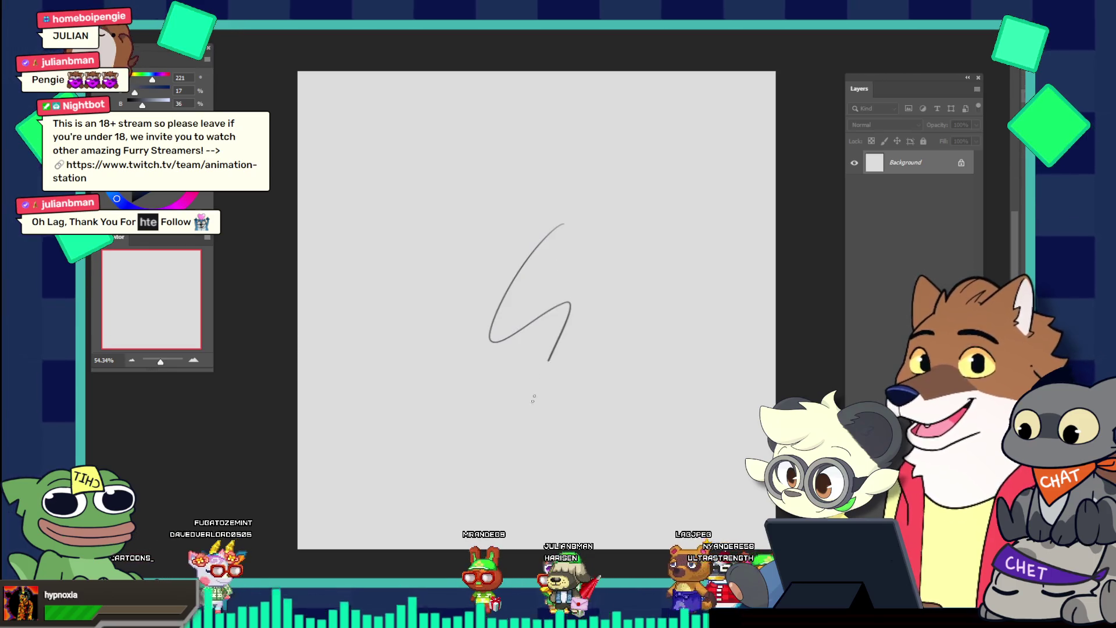
pyautogui.hotkey('ctrl', 'z')
pyautogui.moveTo(477, 410); pyautogui.dragTo(688, 398)
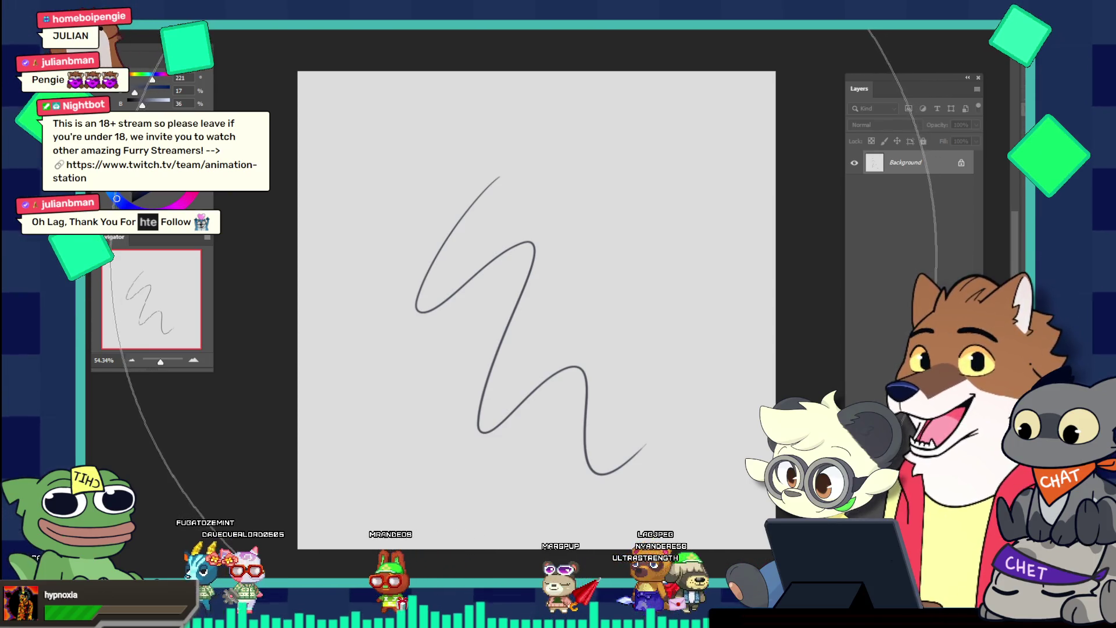
pyautogui.moveTo(523, 236); pyautogui.dragTo(619, 291)
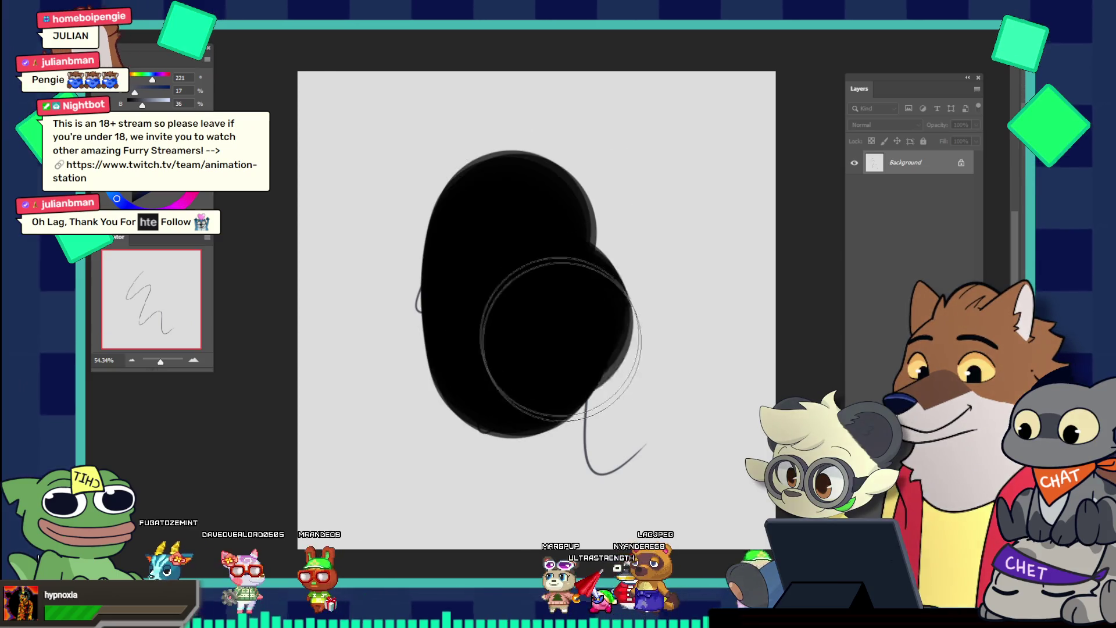
pyautogui.hotkey('ctrl', 'z')
pyautogui.hotkey('ctrl', 'shift', 'z')
pyautogui.hotkey('ctrl', 'z')
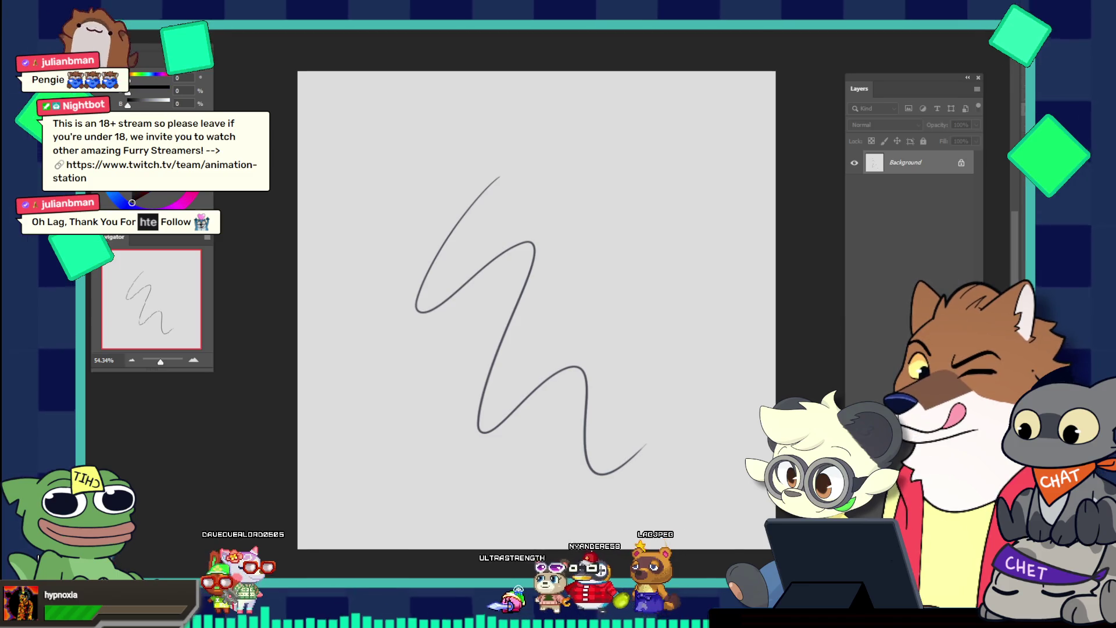
# Clear the remaining test strokes and fill the Background solid white with the Paint Bucket
pyautogui.moveTo(525, 263); pyautogui.dragTo(595, 395)
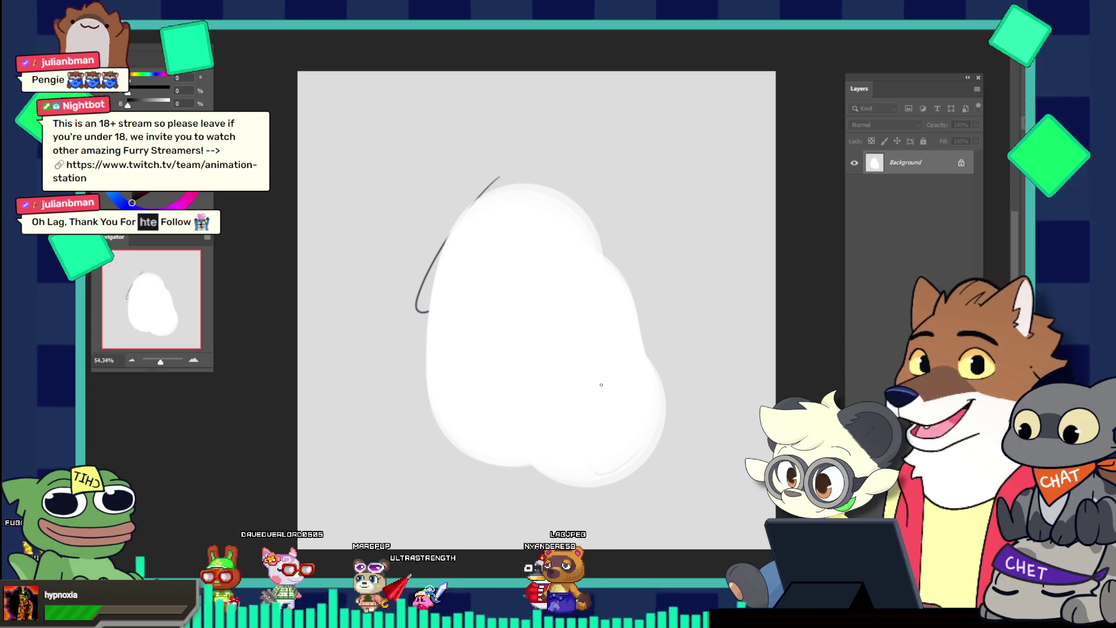
pyautogui.hotkey('ctrl', 'z')
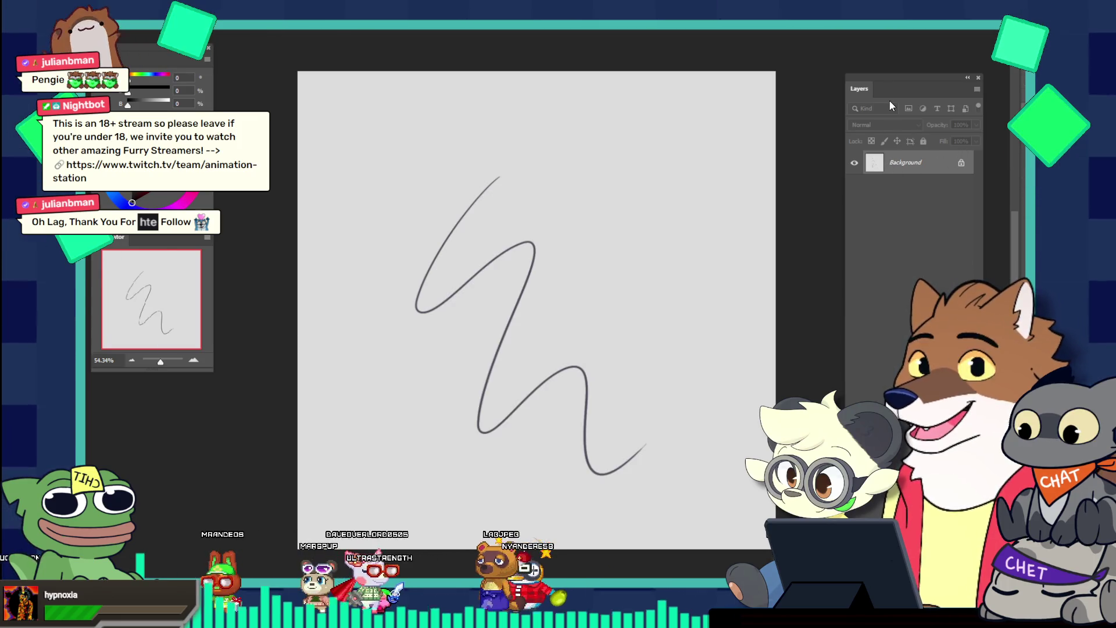
pyautogui.hotkey('ctrl', 'z')
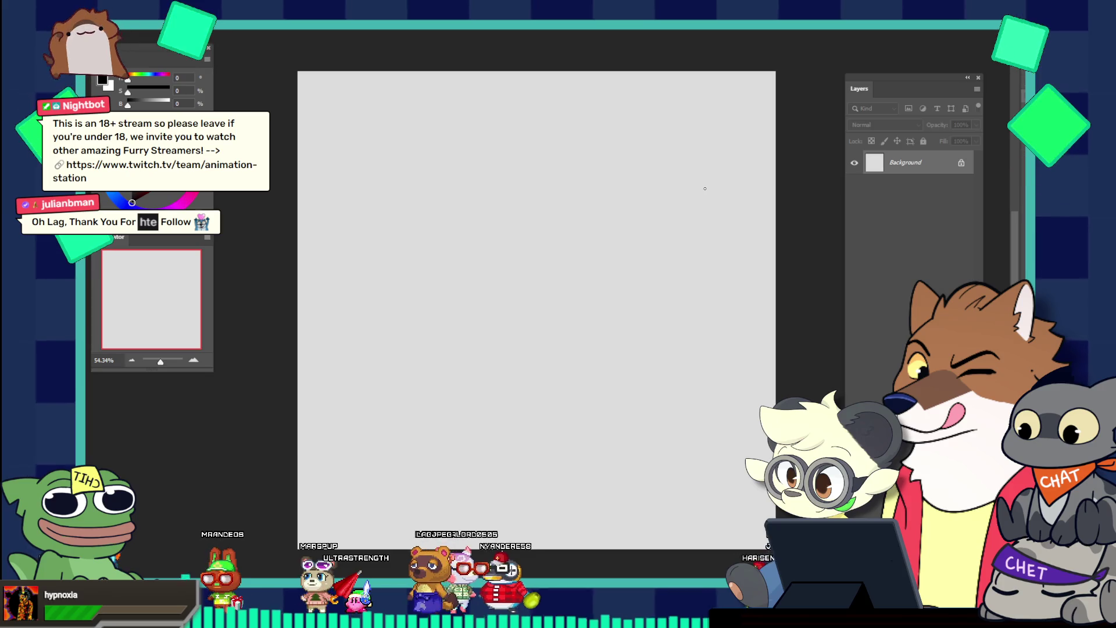
pyautogui.press('x')
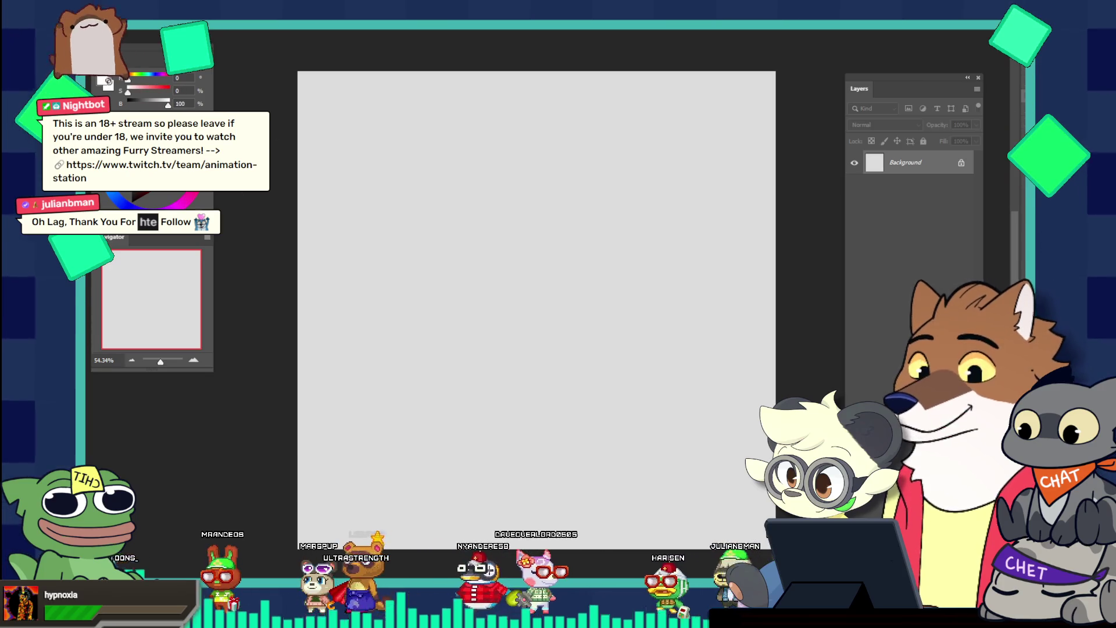
pyautogui.click(465, 208)
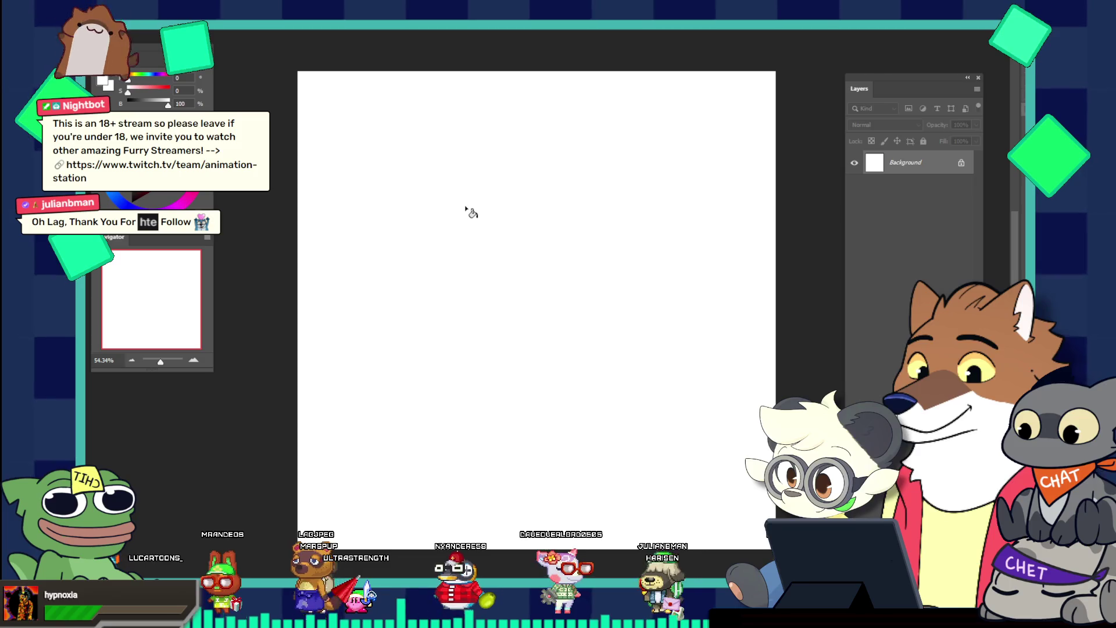
# Brush a black zig-zag test stroke and erase most of it
pyautogui.press('b')
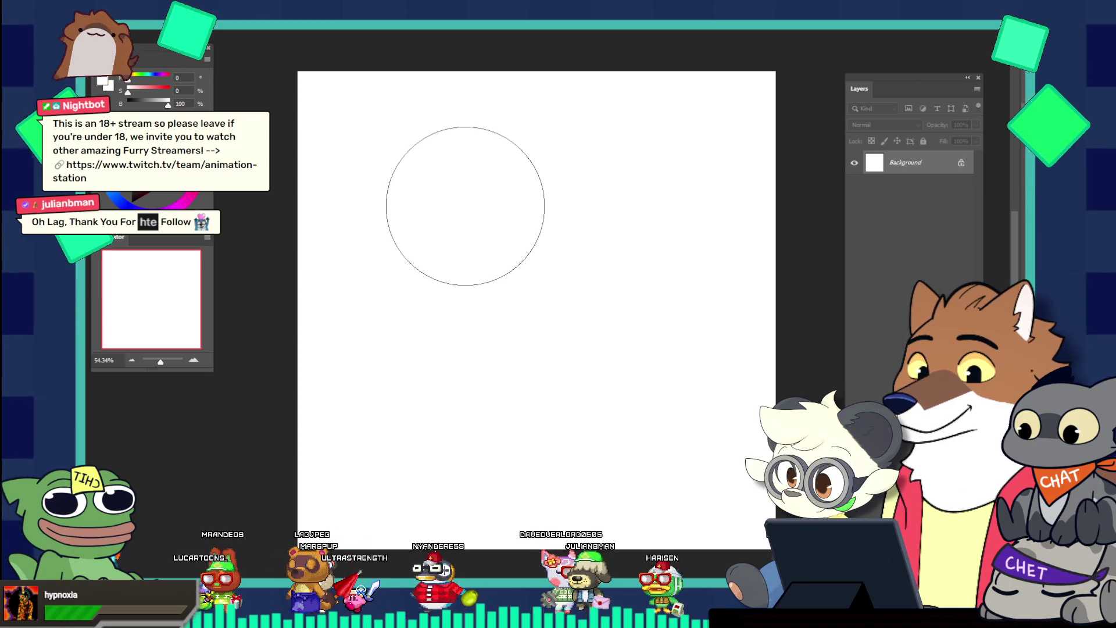
pyautogui.press('x')
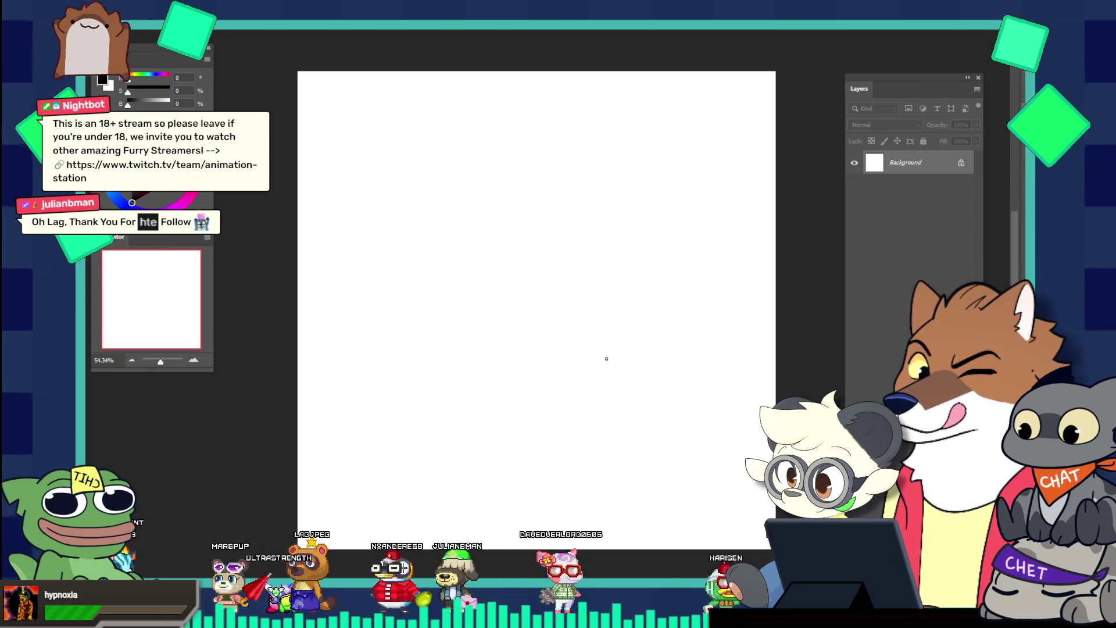
pyautogui.moveTo(551, 197); pyautogui.dragTo(677, 484)
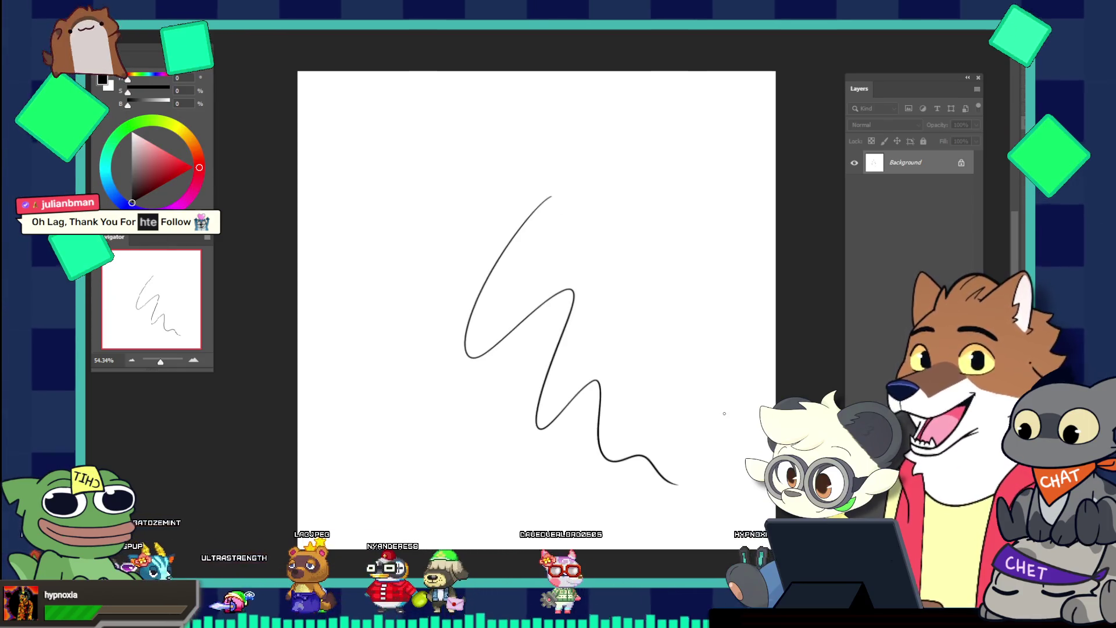
pyautogui.press('e')
pyautogui.moveTo(540, 221); pyautogui.dragTo(598, 324)
# Draw another zig-zag, undo it, and add a new empty Layer 1 above the Background
pyautogui.press('b')
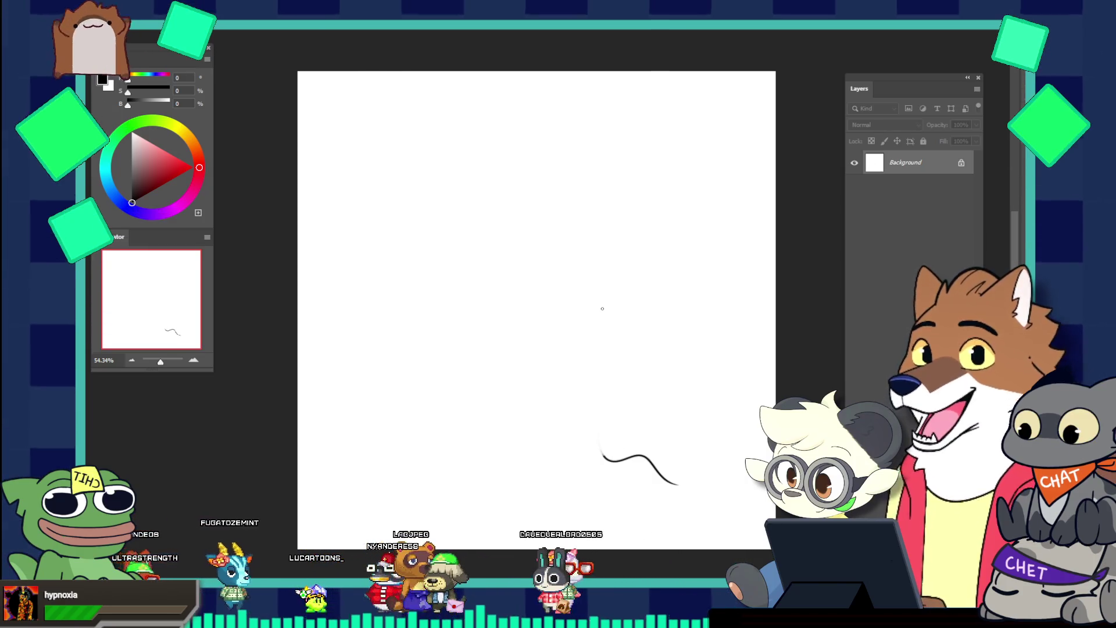
pyautogui.moveTo(531, 197); pyautogui.dragTo(669, 480)
pyautogui.hotkey('ctrl', 'z')
pyautogui.hotkey('ctrl', 'z')
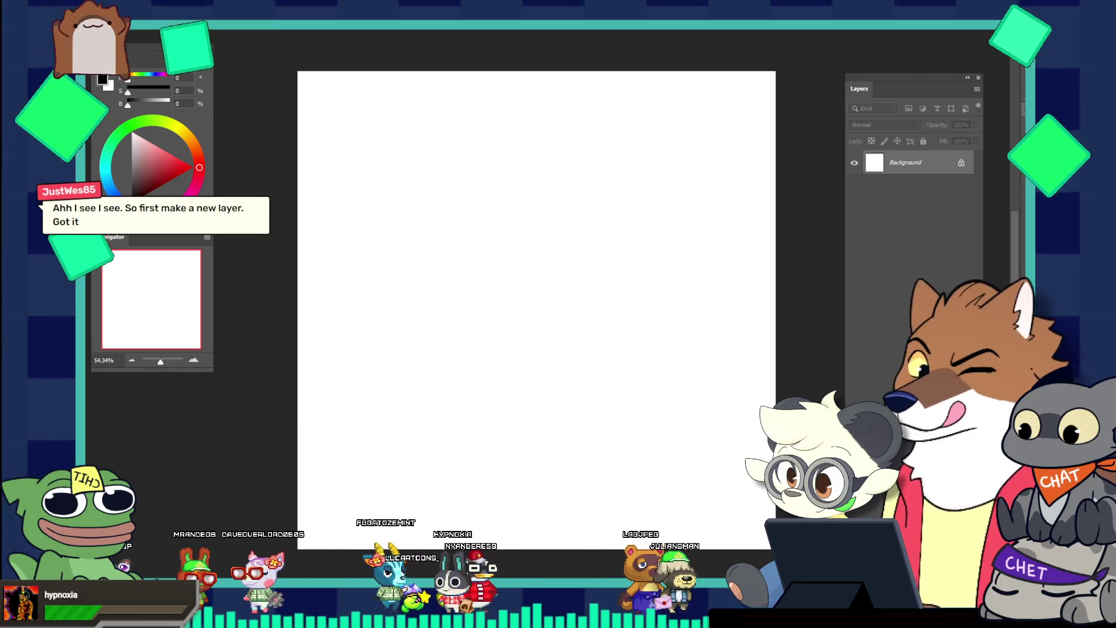
pyautogui.hotkey('ctrl', 'shift', 'alt', 'n')
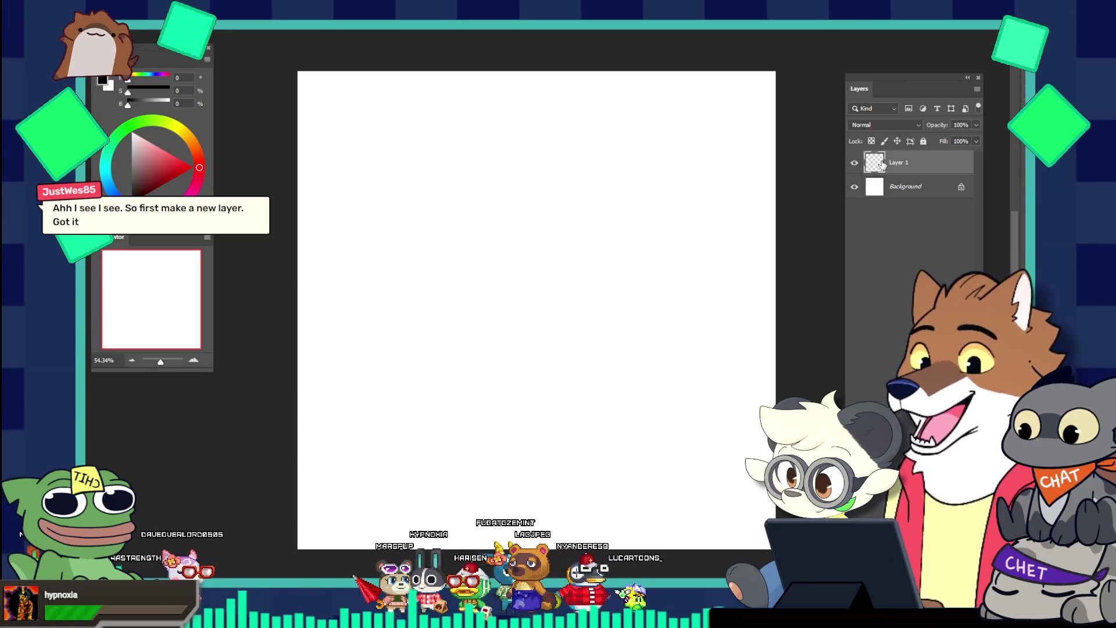
# Try drawing a horizontal base line with a curved left end, undoing each attempt
pyautogui.moveTo(403, 267); pyautogui.dragTo(632, 265)
pyautogui.hotkey('ctrl', 'z')
pyautogui.moveTo(415, 257); pyautogui.dragTo(645, 257)
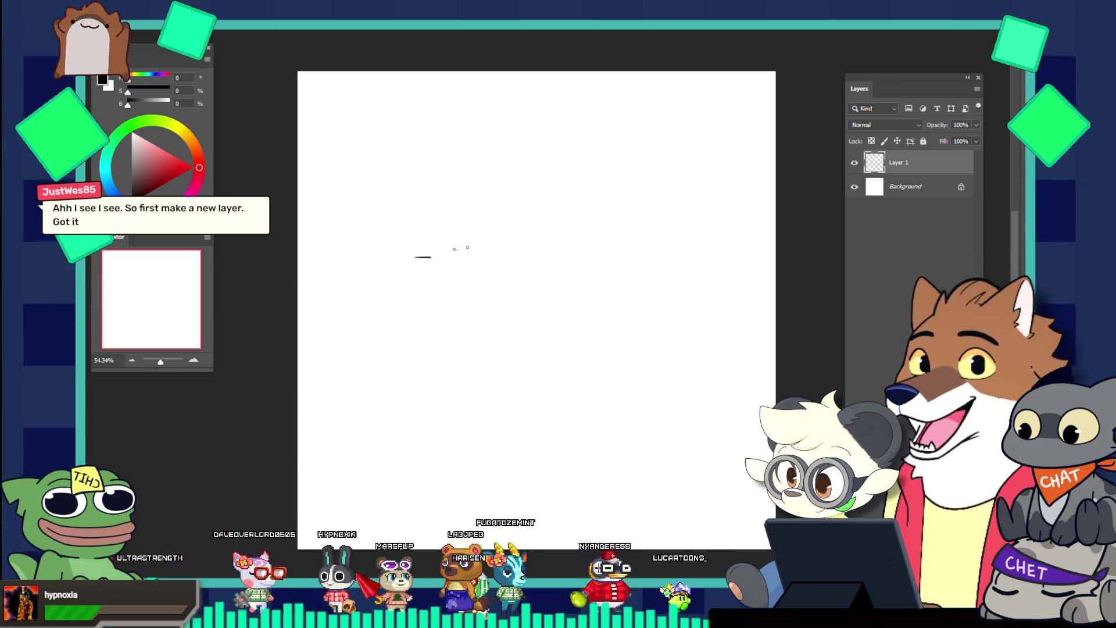
pyautogui.moveTo(414, 262); pyautogui.dragTo(414, 282)
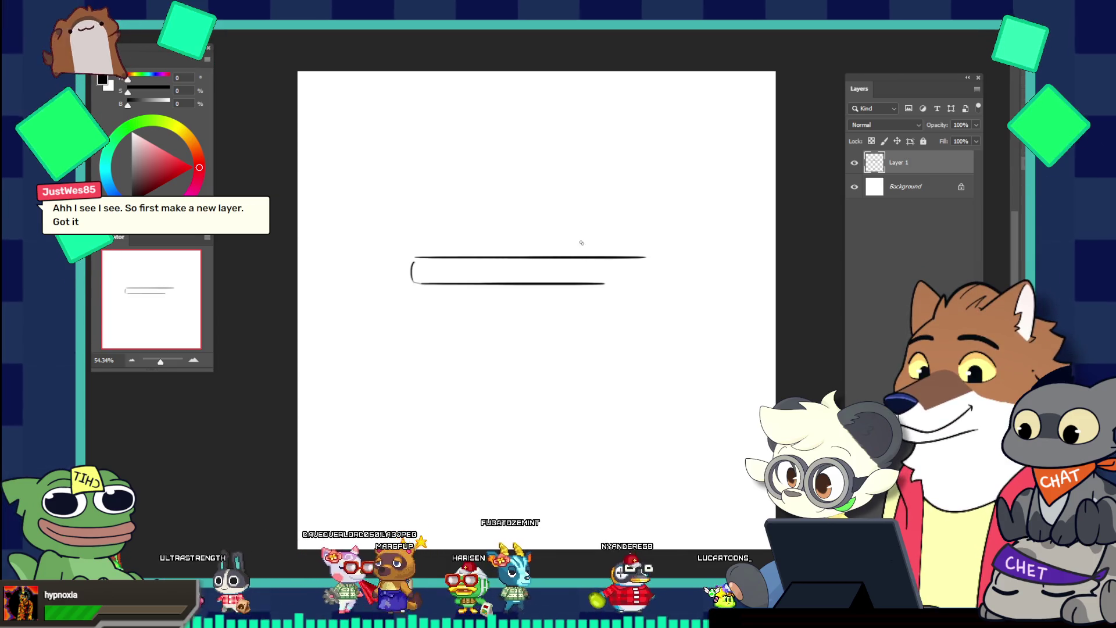
pyautogui.hotkey('ctrl', 'z')
pyautogui.hotkey('ctrl', 'z')
pyautogui.moveTo(445, 268); pyautogui.dragTo(674, 267)
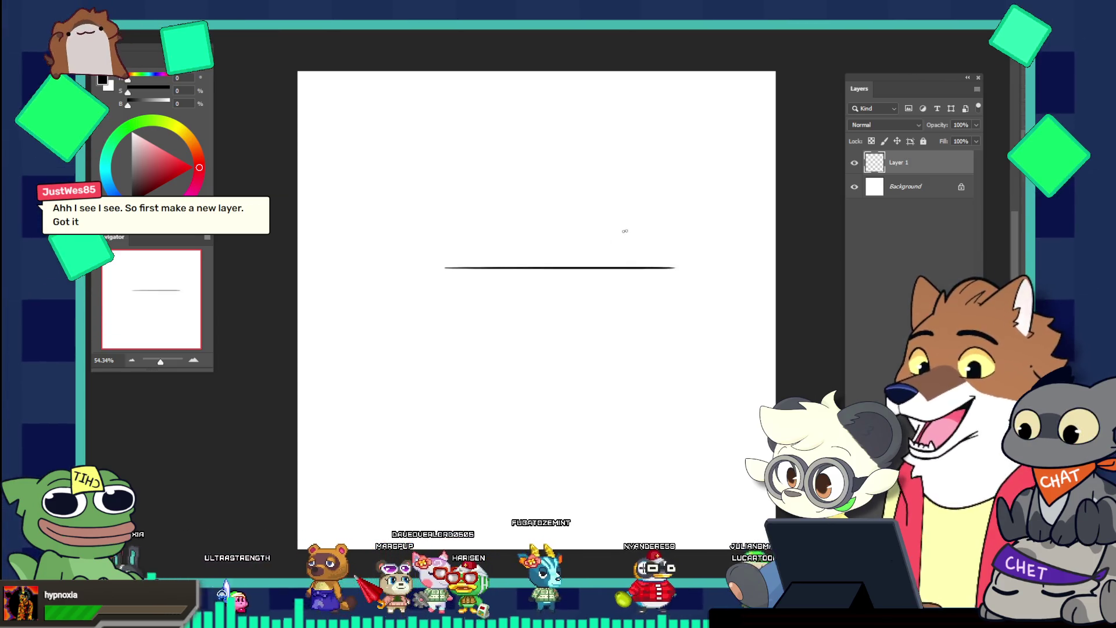
pyautogui.moveTo(436, 273); pyautogui.dragTo(436, 300)
pyautogui.hotkey('ctrl', 'z')
pyautogui.hotkey('ctrl', 'z')
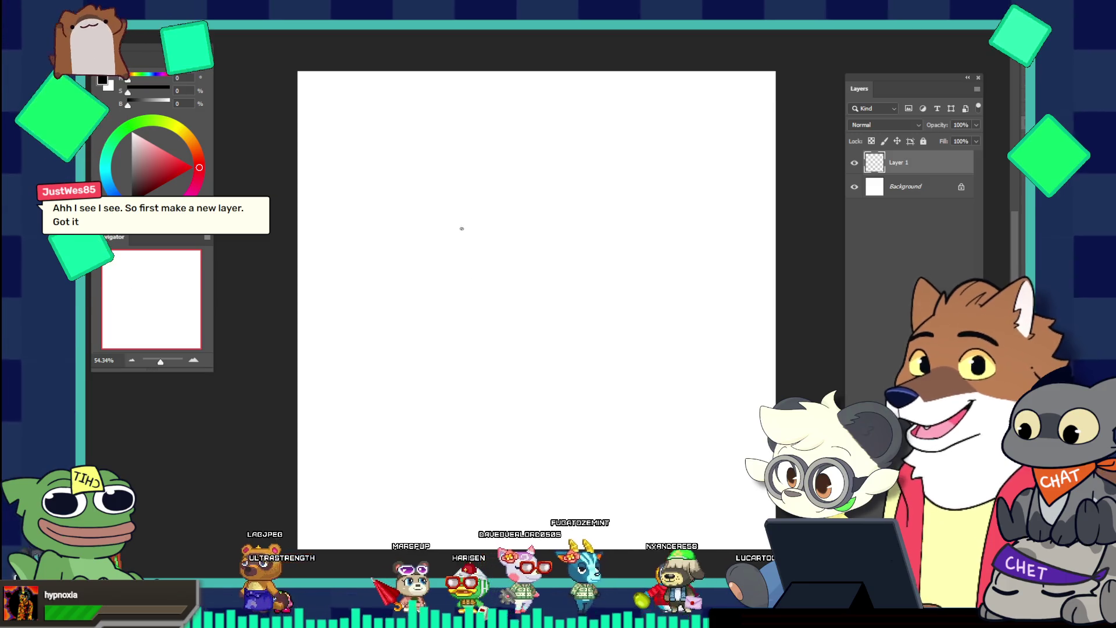
# Draw the bun's dome arc and add seed marks and a dot inside it
pyautogui.moveTo(383, 157); pyautogui.dragTo(633, 135)
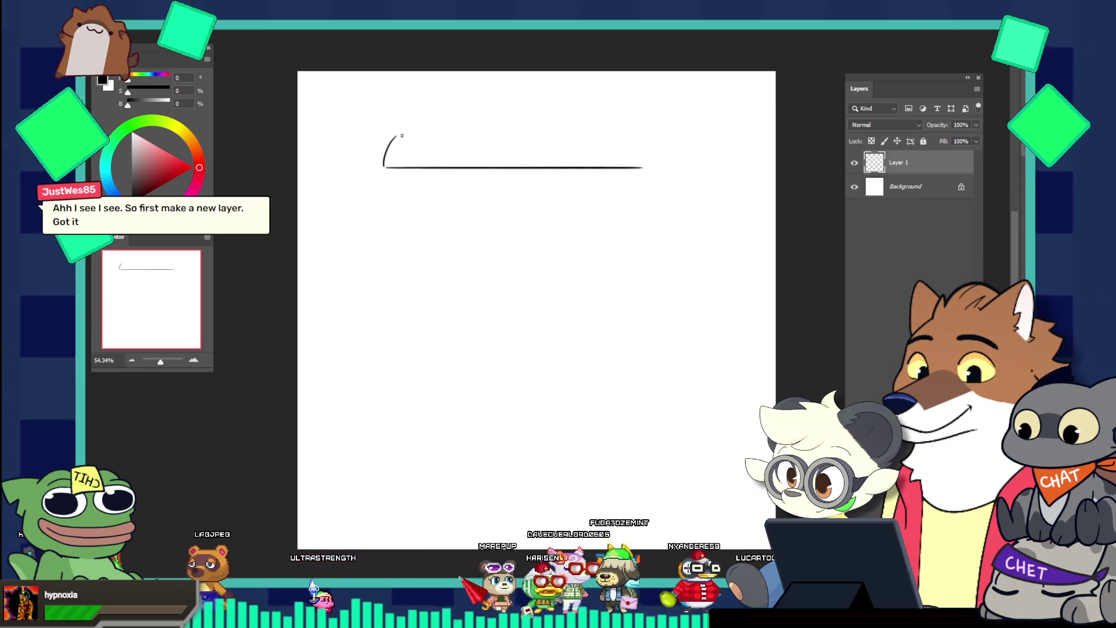
pyautogui.hotkey('ctrl', 'z')
pyautogui.moveTo(404, 157); pyautogui.dragTo(634, 167)
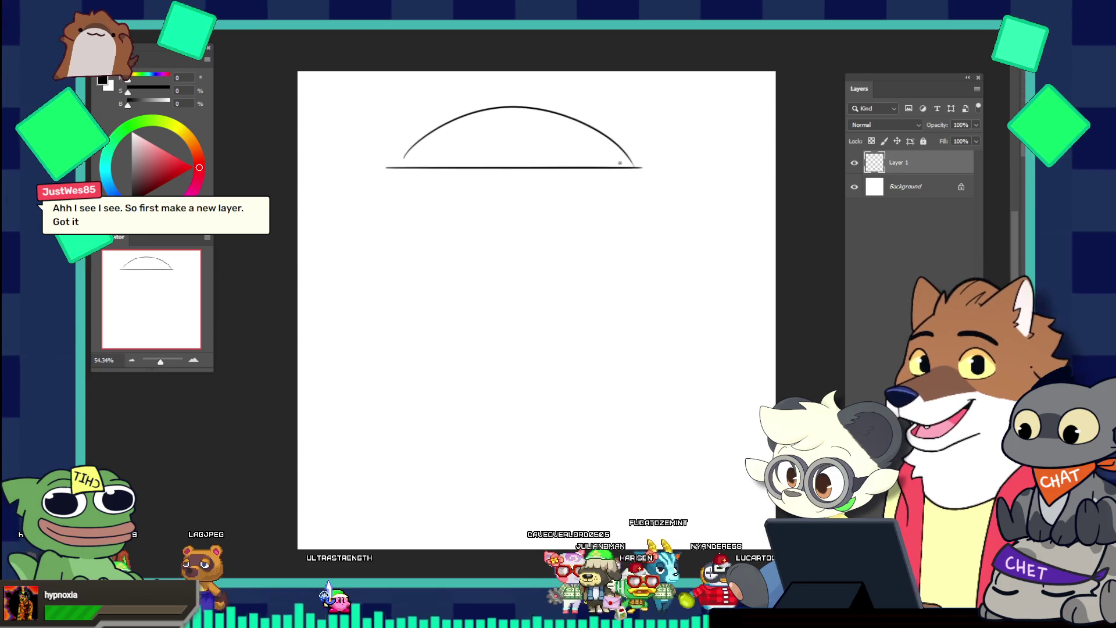
pyautogui.moveTo(448, 135); pyautogui.dragTo(465, 128)
pyautogui.click(527, 129)
pyautogui.moveTo(547, 121); pyautogui.dragTo(578, 127)
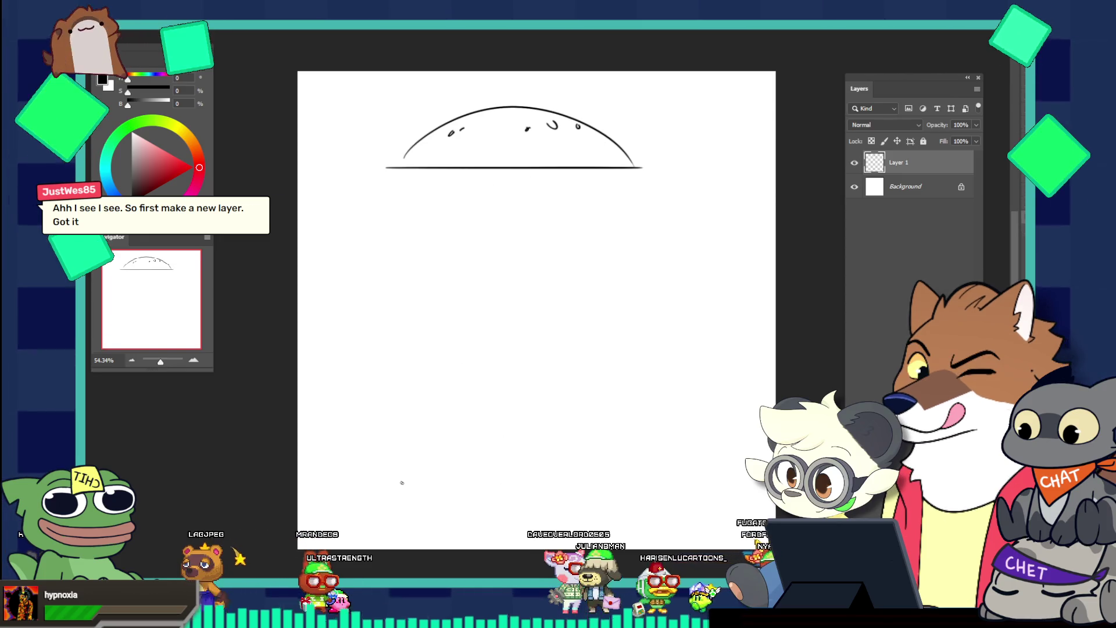
# Draw the bottom bun outline, letter LAYER1 inside it, and add a new empty Layer 2
pyautogui.moveTo(386, 473); pyautogui.dragTo(651, 499)
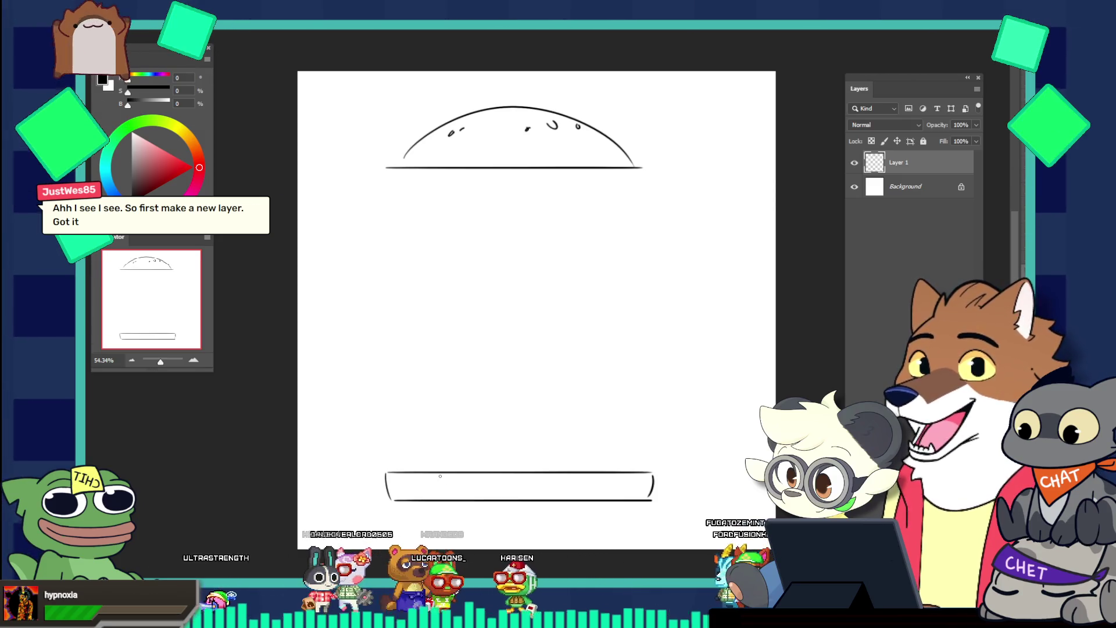
pyautogui.moveTo(579, 486); pyautogui.dragTo(570, 488)
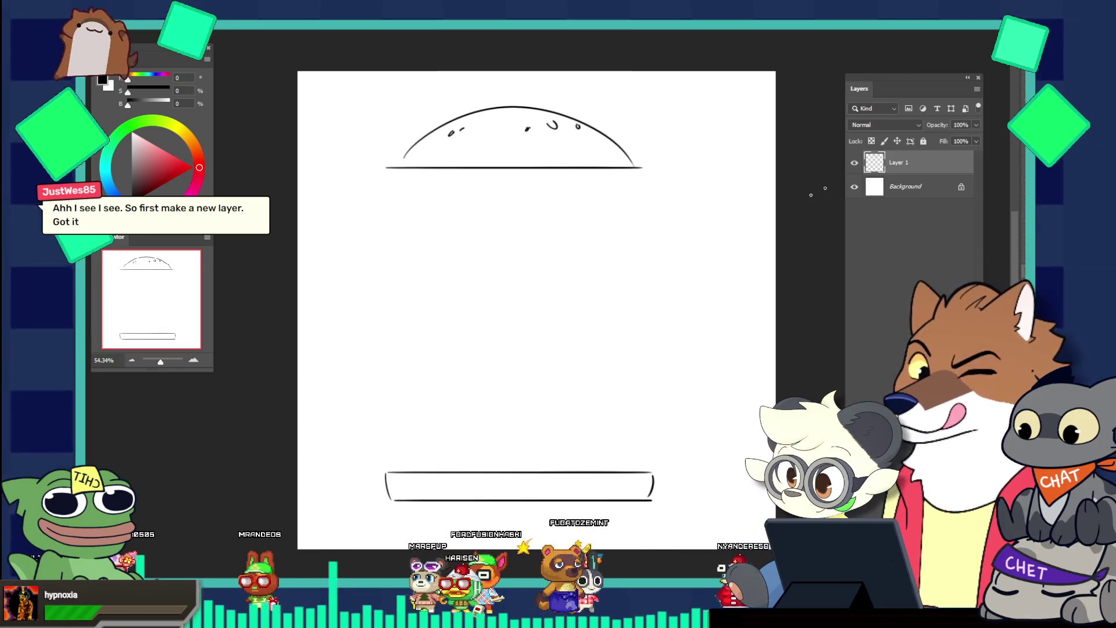
pyautogui.moveTo(454, 493)
pyautogui.mouseDown()
pyautogui.moveTo(463, 482)
pyautogui.moveTo(482, 493)
pyautogui.mouseUp()
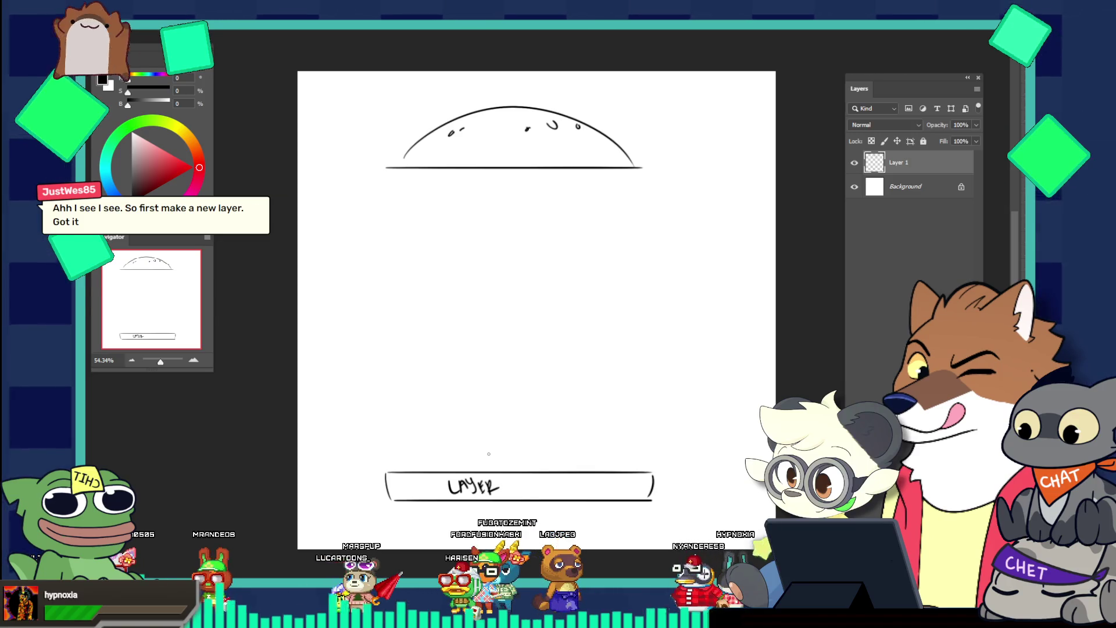
pyautogui.hotkey('ctrl', 'z')
pyautogui.moveTo(479, 481); pyautogui.dragTo(496, 491)
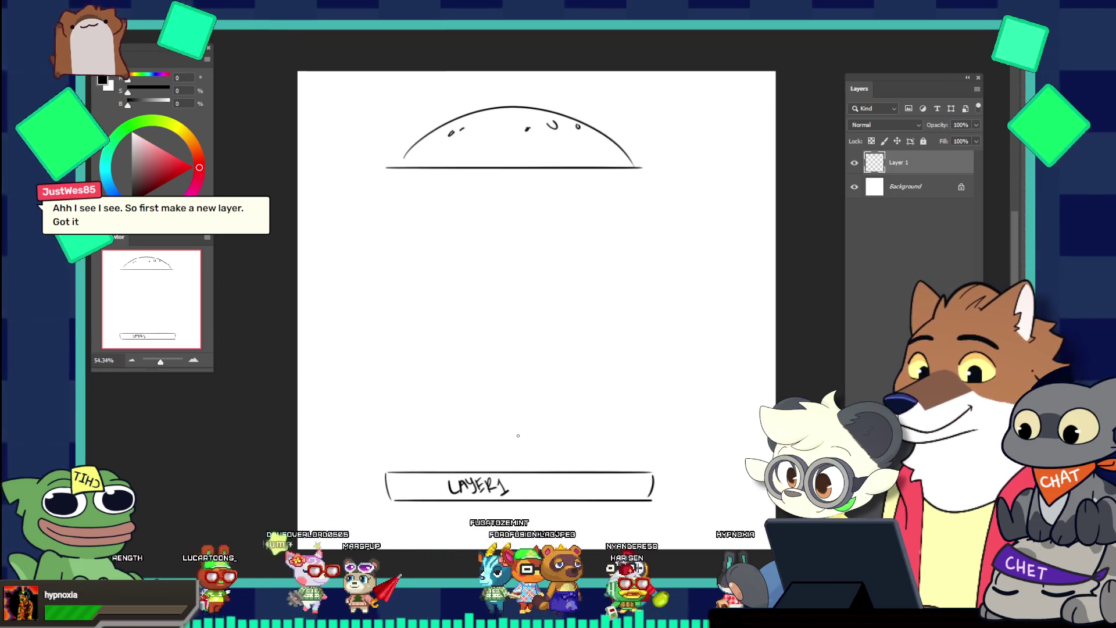
pyautogui.hotkey('ctrl', 'shift', 'alt', 'n')
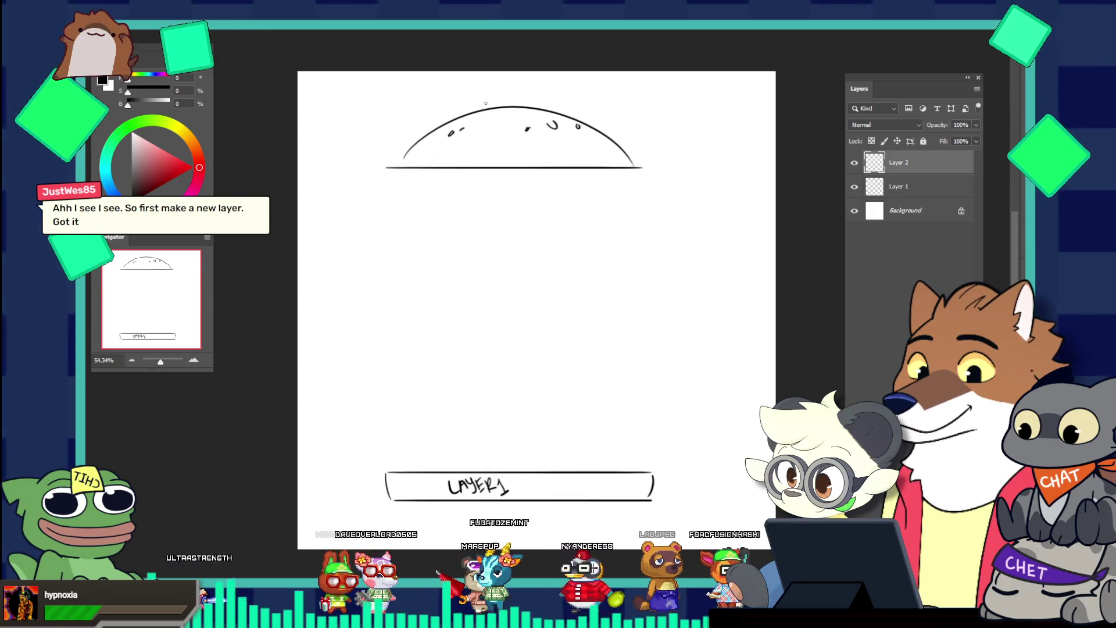
pyautogui.press(']')
pyautogui.press(']')
pyautogui.press(']')
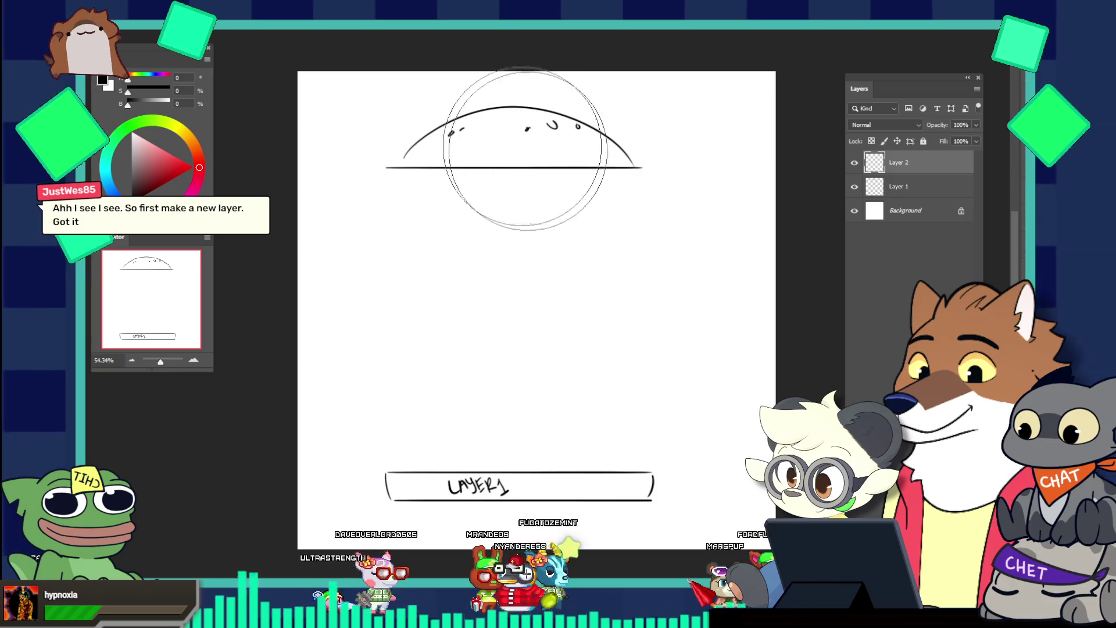
pyautogui.press('[')
pyautogui.press('[')
pyautogui.press('[')
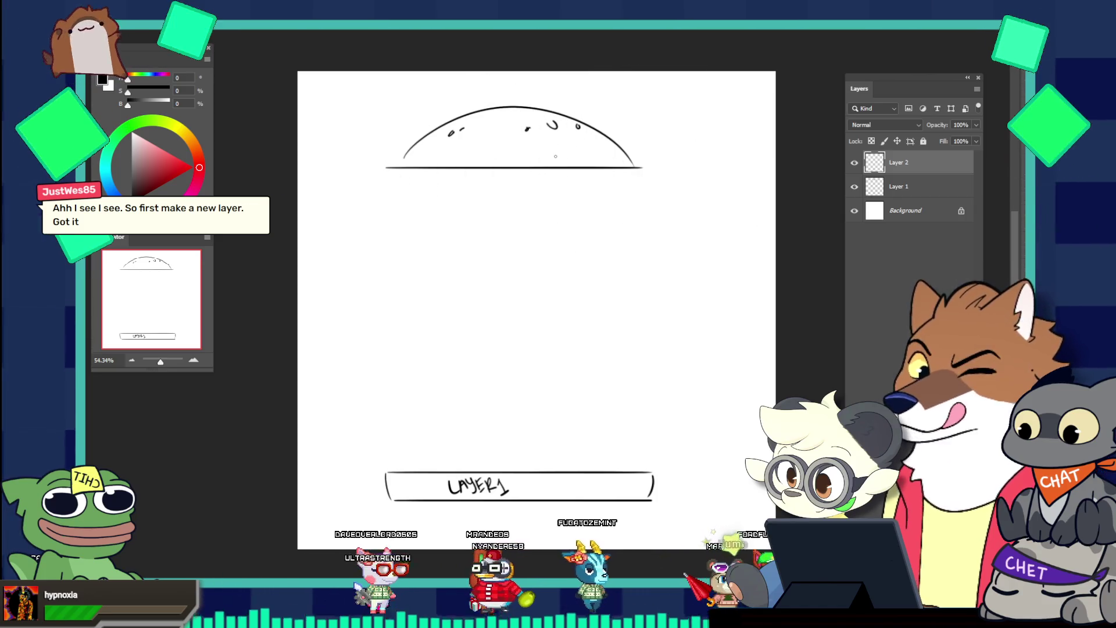
pyautogui.moveTo(458, 141); pyautogui.dragTo(465, 158)
pyautogui.moveTo(468, 157); pyautogui.dragTo(492, 147)
pyautogui.moveTo(486, 155); pyautogui.dragTo(521, 152)
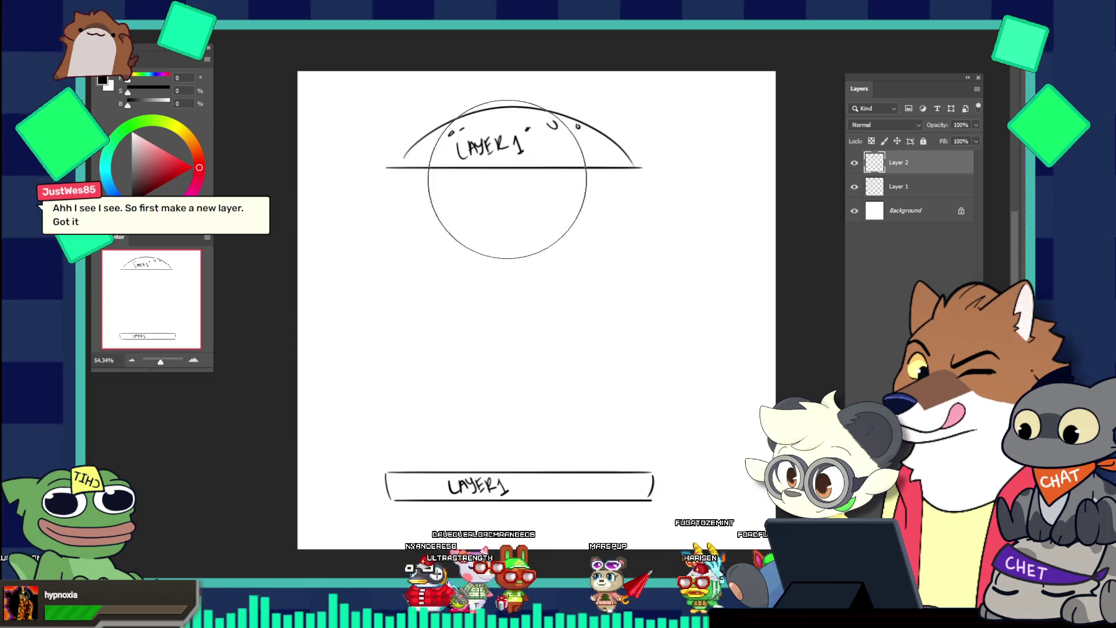
pyautogui.hotkey('ctrl', 'z')
pyautogui.hotkey('ctrl', 'z')
pyautogui.hotkey('ctrl', 'z')
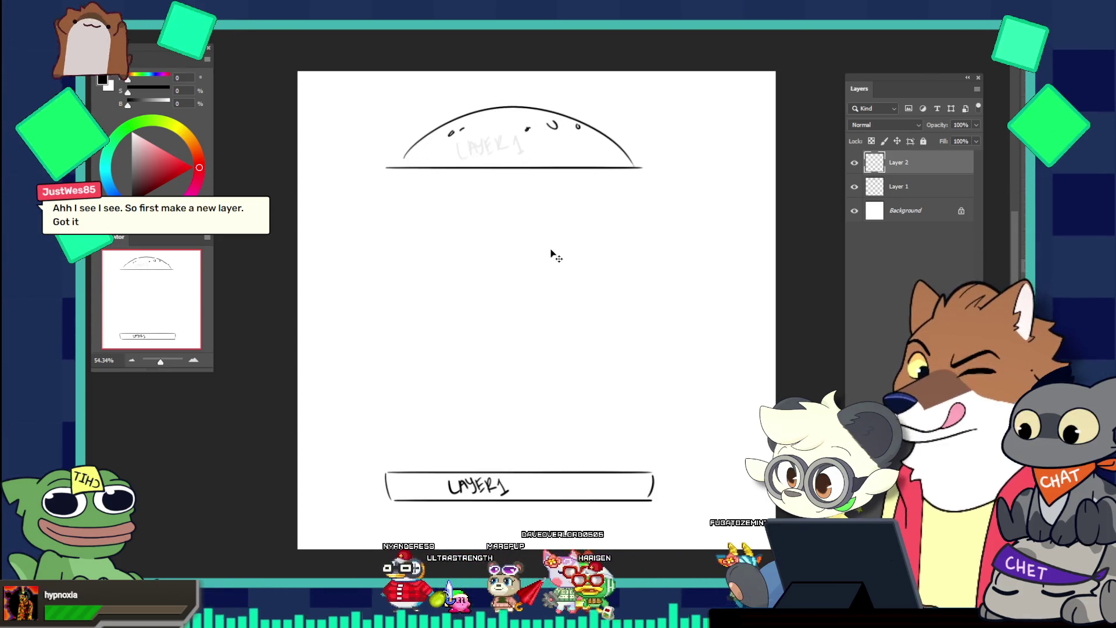
pyautogui.hotkey('ctrl', 'shift', 'z')
pyautogui.hotkey('ctrl', 'shift', 'z')
pyautogui.hotkey('ctrl', 'shift', 'z')
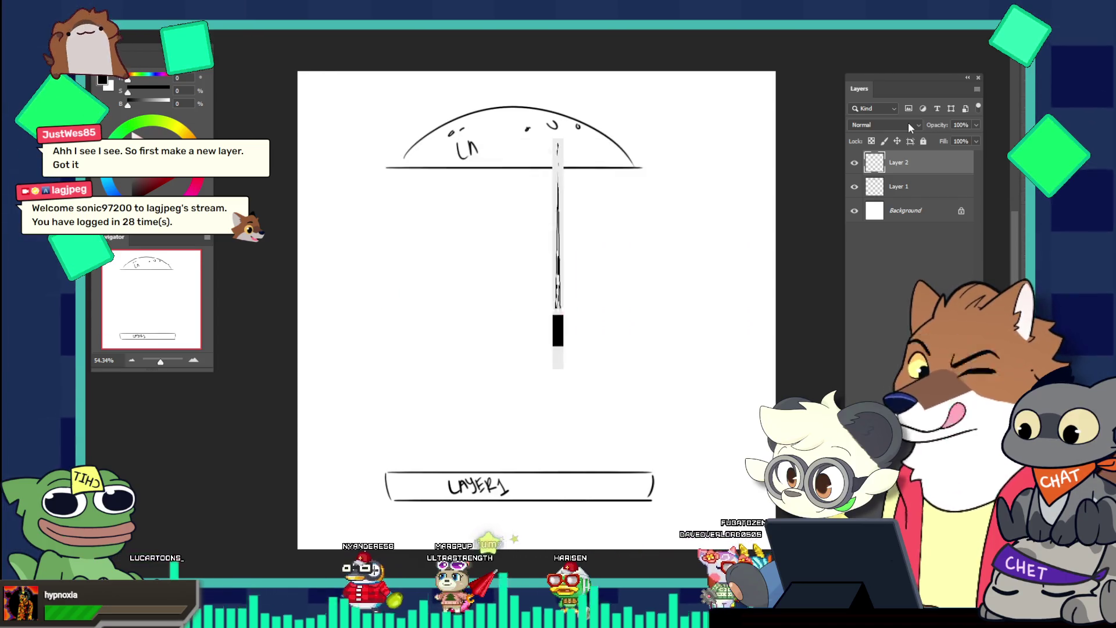
pyautogui.moveTo(924, 186); pyautogui.dragTo(931, 165)
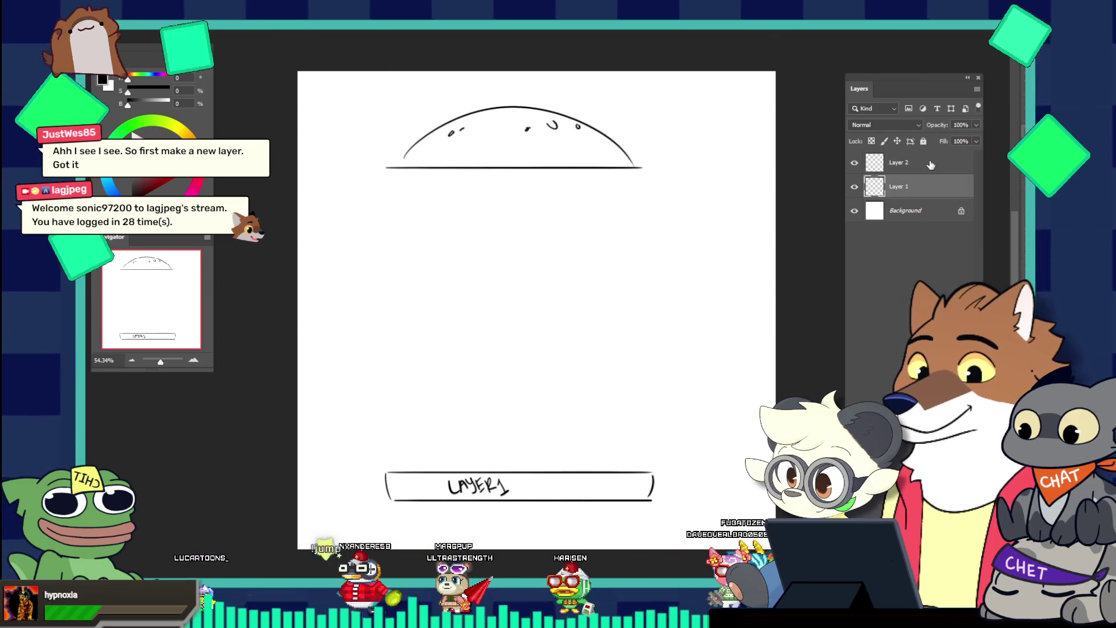
pyautogui.hotkey('alt', ']')
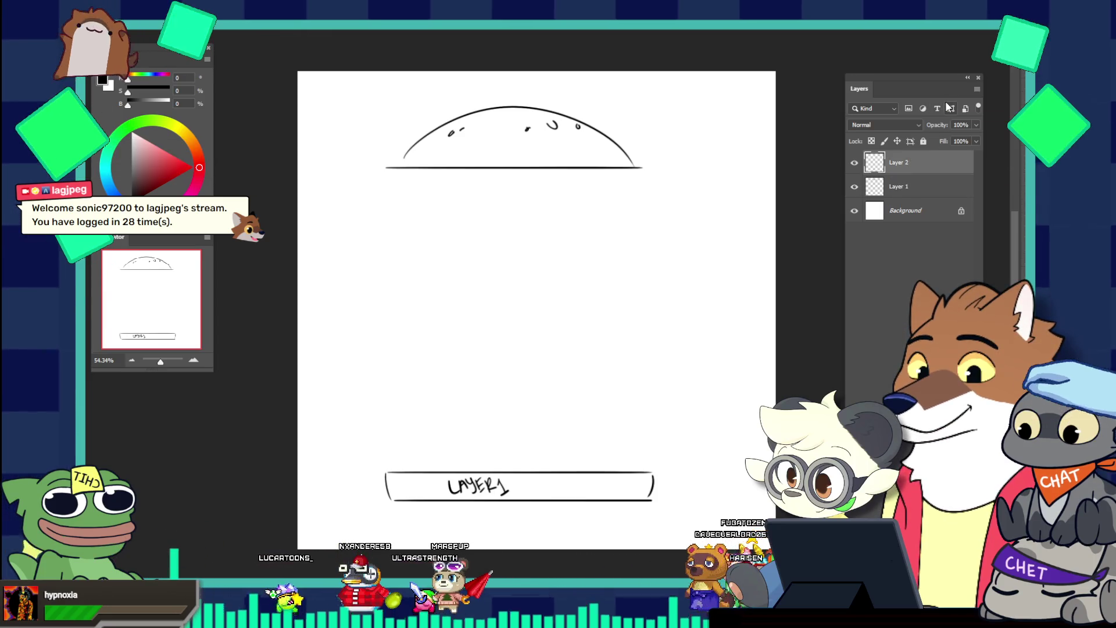
# Delete Layer 2, add a spaced 1 to the bottom bun label, and letter LAYER 1 in the dome
pyautogui.press('Delete')
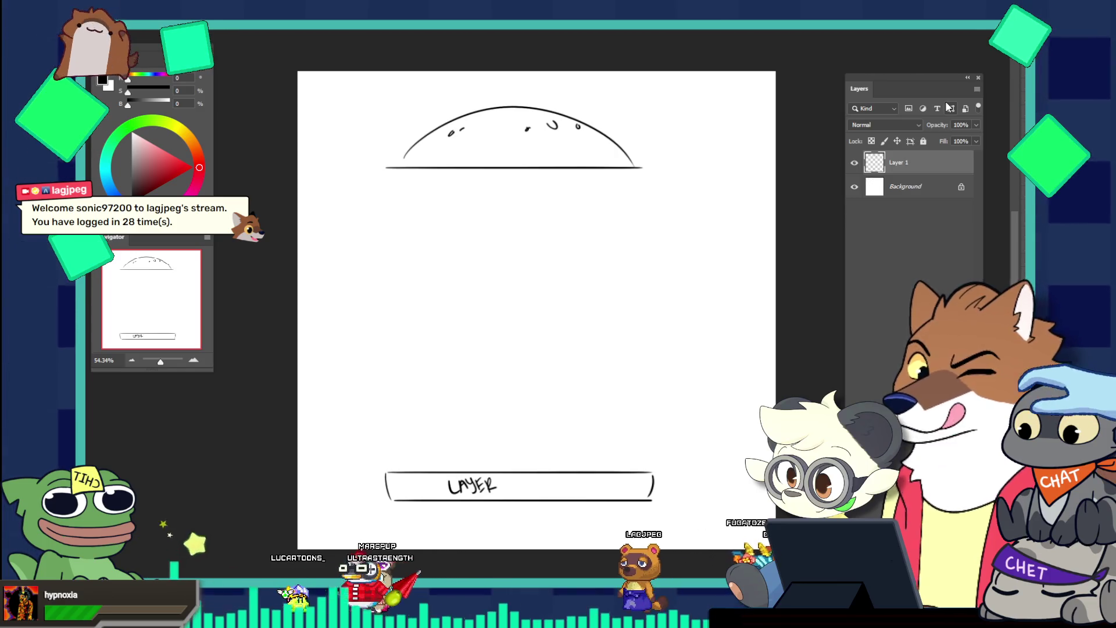
pyautogui.moveTo(511, 484); pyautogui.dragTo(525, 494)
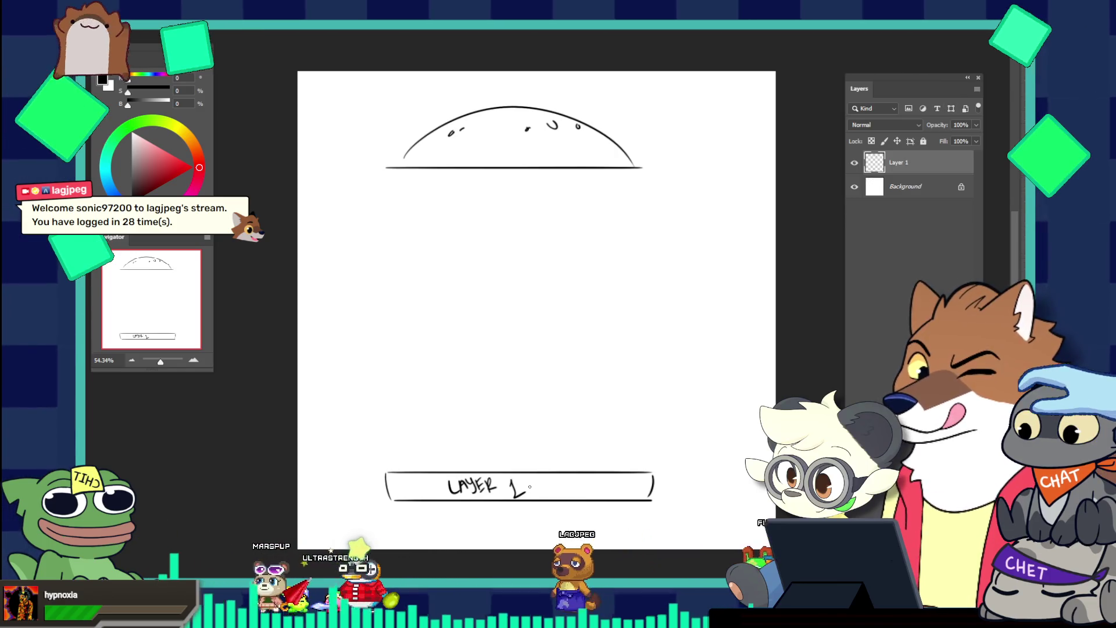
pyautogui.moveTo(452, 143)
pyautogui.mouseDown()
pyautogui.moveTo(460, 158)
pyautogui.moveTo(477, 156)
pyautogui.mouseUp()
pyautogui.moveTo(481, 140); pyautogui.dragTo(486, 156)
pyautogui.moveTo(486, 139); pyautogui.dragTo(495, 155)
pyautogui.moveTo(495, 138); pyautogui.dragTo(513, 150)
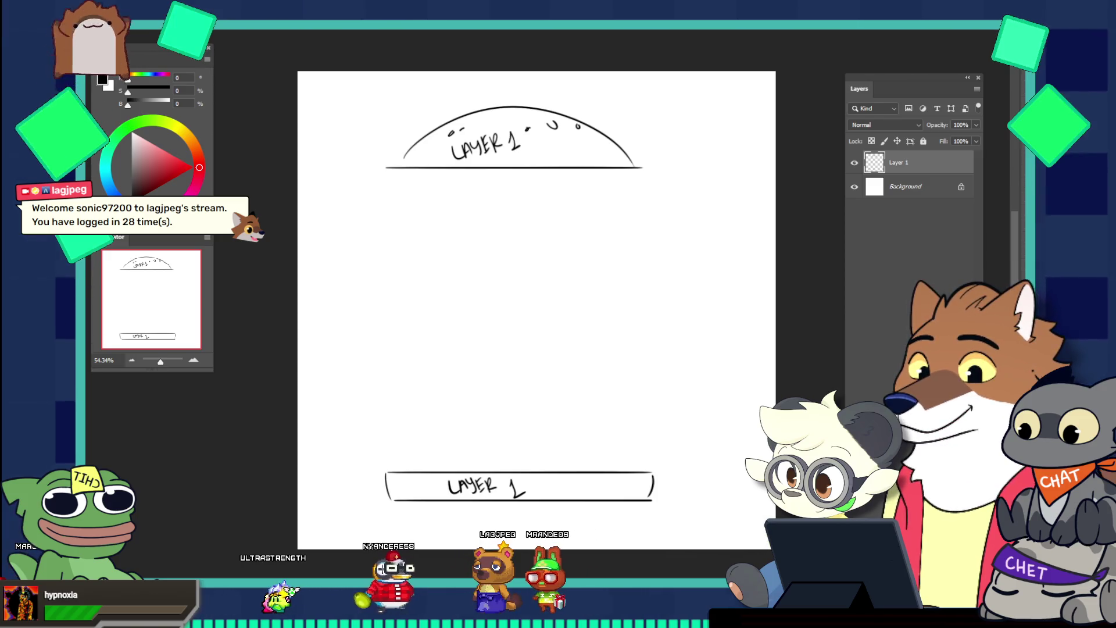
# Add a new Layer 2 and draw the wavy zigzag lettuce below the dome
pyautogui.hotkey('ctrl', 'shift', 'alt', 'n')
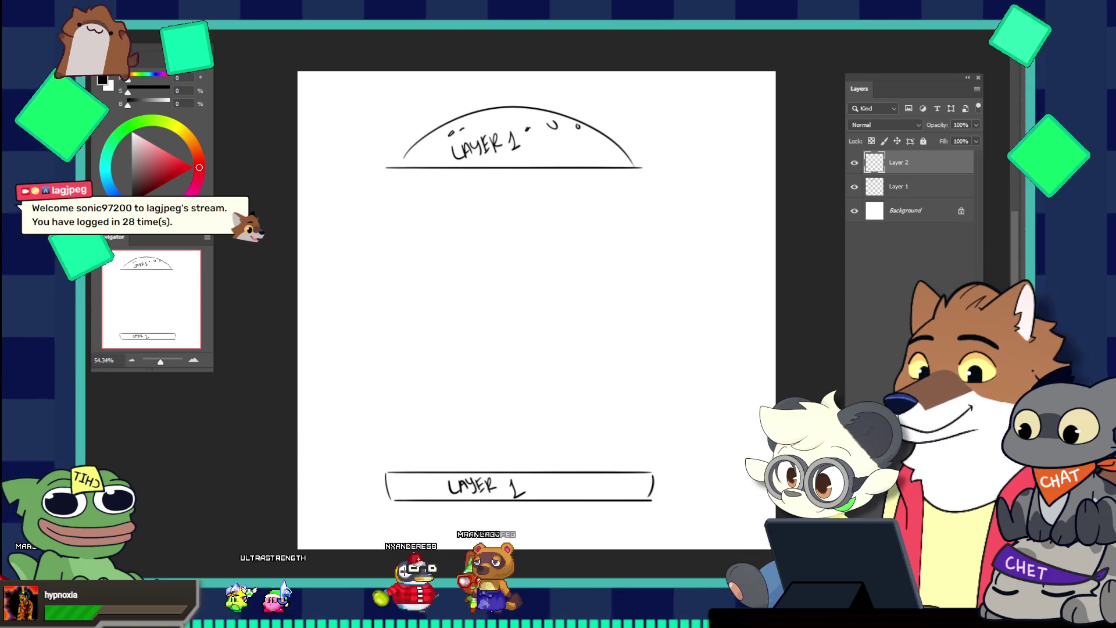
pyautogui.moveTo(397, 199)
pyautogui.mouseDown()
pyautogui.moveTo(416, 216)
pyautogui.moveTo(673, 187)
pyautogui.moveTo(683, 214)
pyautogui.mouseUp()
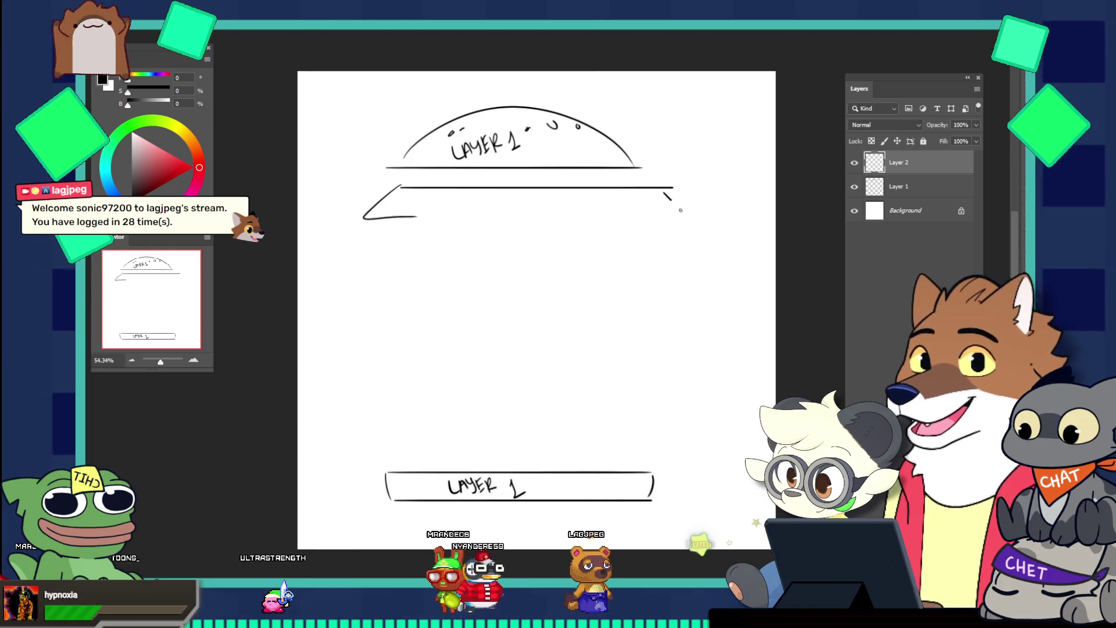
pyautogui.moveTo(416, 216)
pyautogui.mouseDown()
pyautogui.moveTo(604, 201)
pyautogui.moveTo(668, 216)
pyautogui.mouseUp()
pyautogui.moveTo(407, 192)
pyautogui.mouseDown()
pyautogui.moveTo(451, 207)
pyautogui.moveTo(477, 257)
pyautogui.moveTo(496, 236)
pyautogui.moveTo(507, 251)
pyautogui.moveTo(549, 247)
pyautogui.mouseUp()
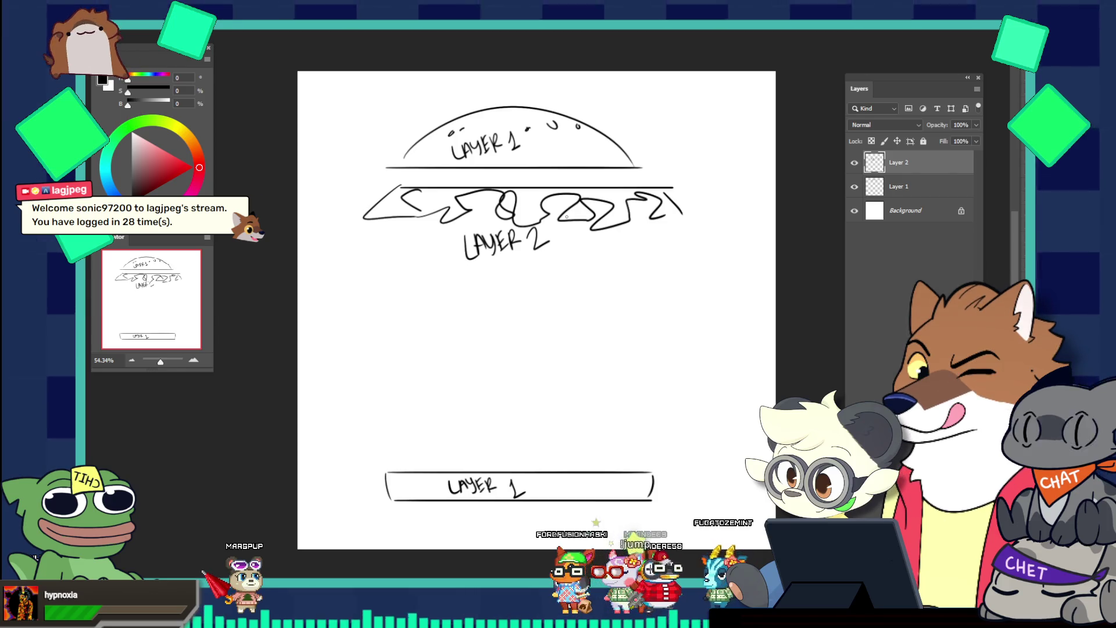
pyautogui.press('F5')
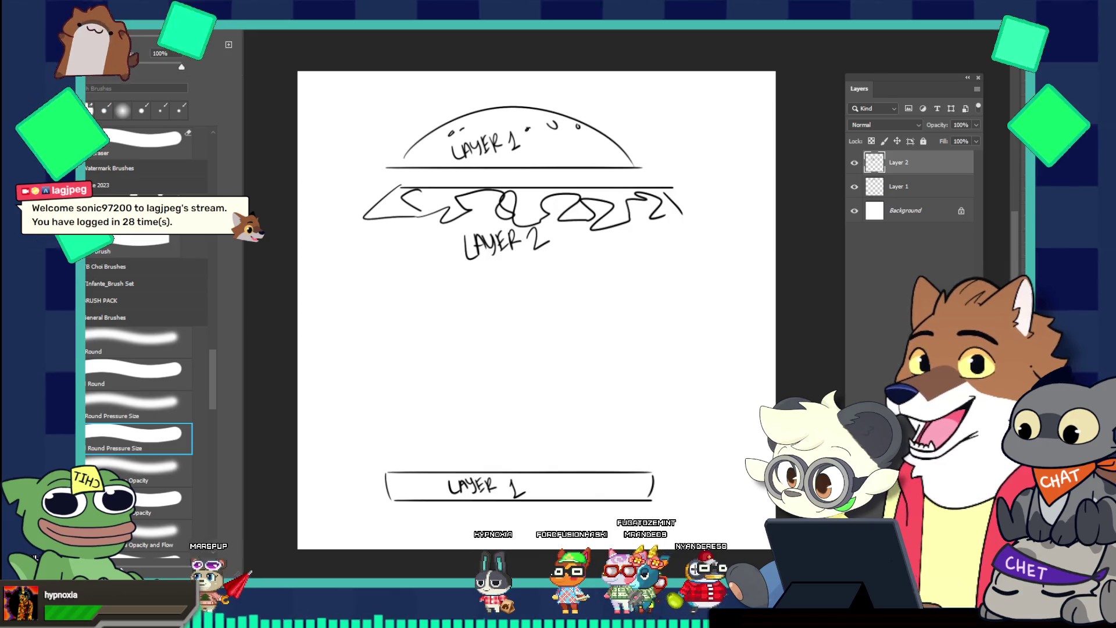
# Turn off Shape Dynamics and Smoothing in Brush Settings, then add the 2 to the LAYER 2 label
pyautogui.press('F5')
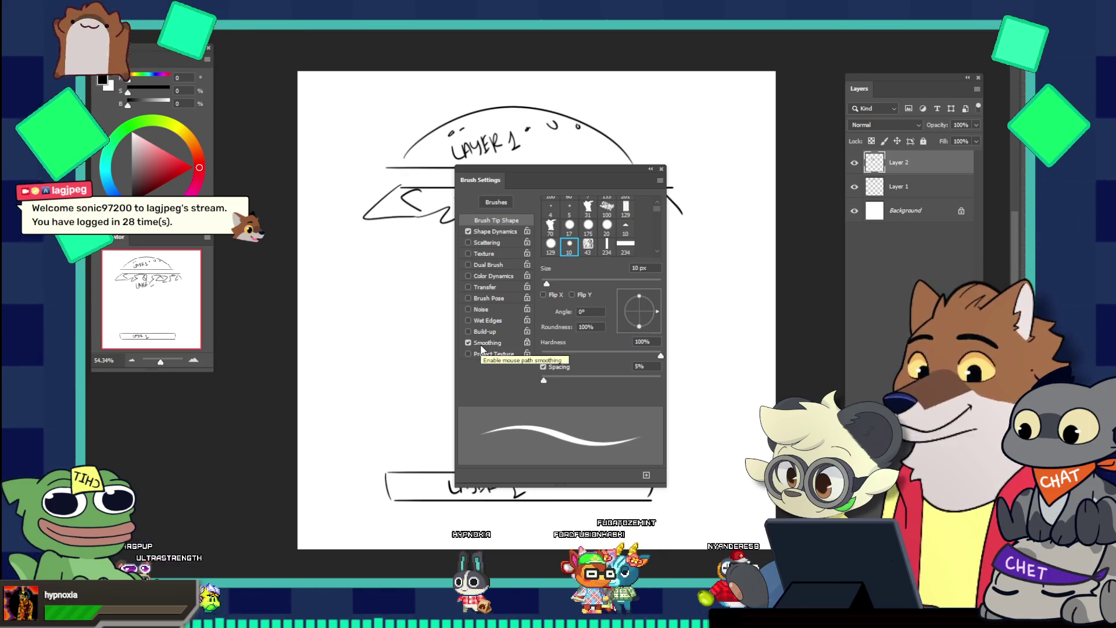
pyautogui.click(489, 232)
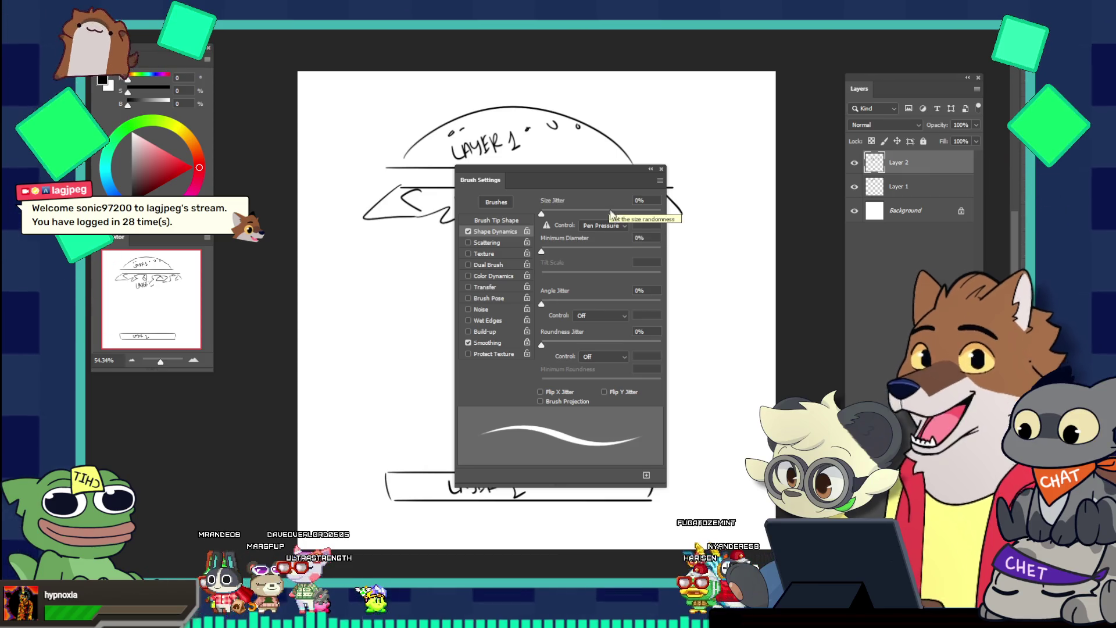
pyautogui.click(481, 344)
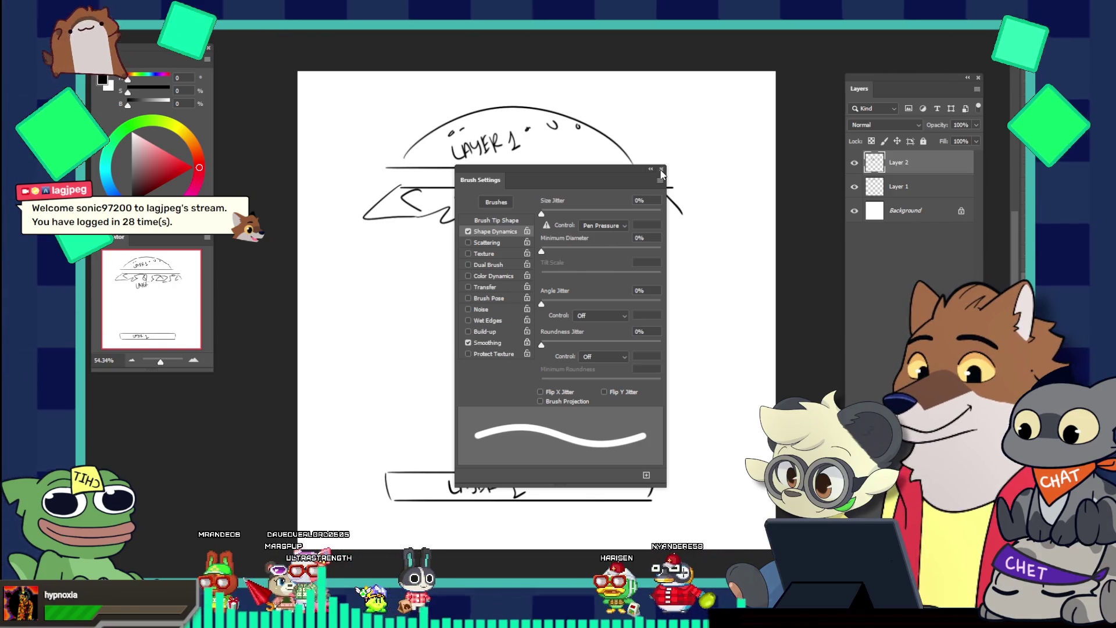
pyautogui.press('F5')
pyautogui.moveTo(530, 236); pyautogui.dragTo(547, 250)
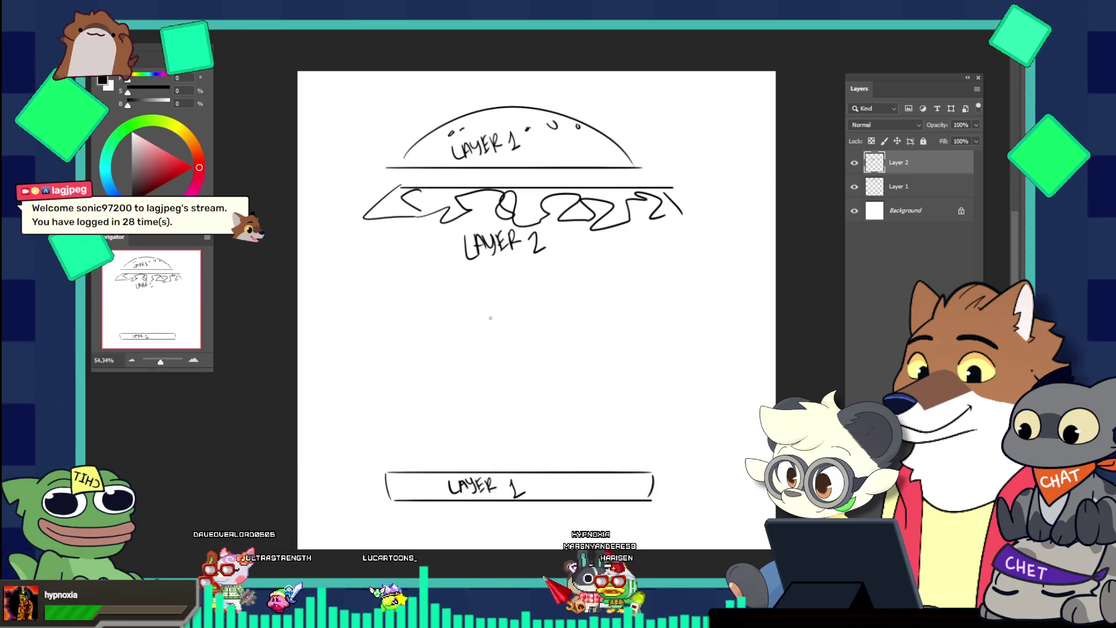
# Add Layer 3 and draw the top and bottom edges of the middle bar
pyautogui.hotkey('ctrl', 'shift', 'alt', 'n')
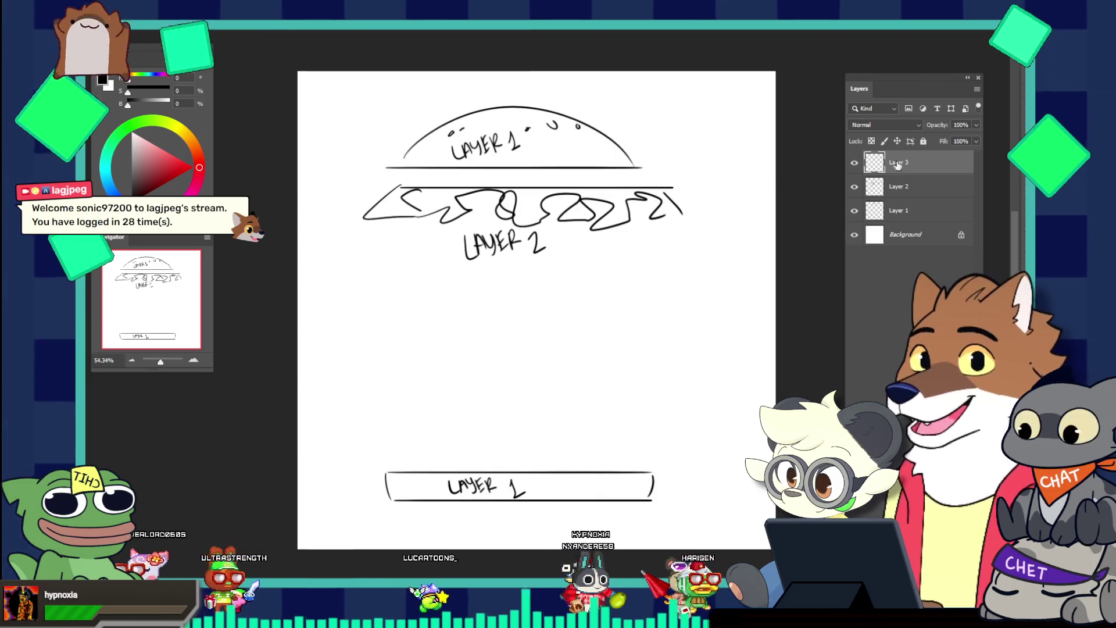
pyautogui.moveTo(388, 301)
pyautogui.mouseDown()
pyautogui.moveTo(386, 336)
pyautogui.moveTo(602, 300)
pyautogui.mouseUp()
pyautogui.hotkey('ctrl', 'z')
pyautogui.moveTo(384, 296)
pyautogui.mouseDown()
pyautogui.moveTo(382, 327)
pyautogui.moveTo(655, 295)
pyautogui.mouseUp()
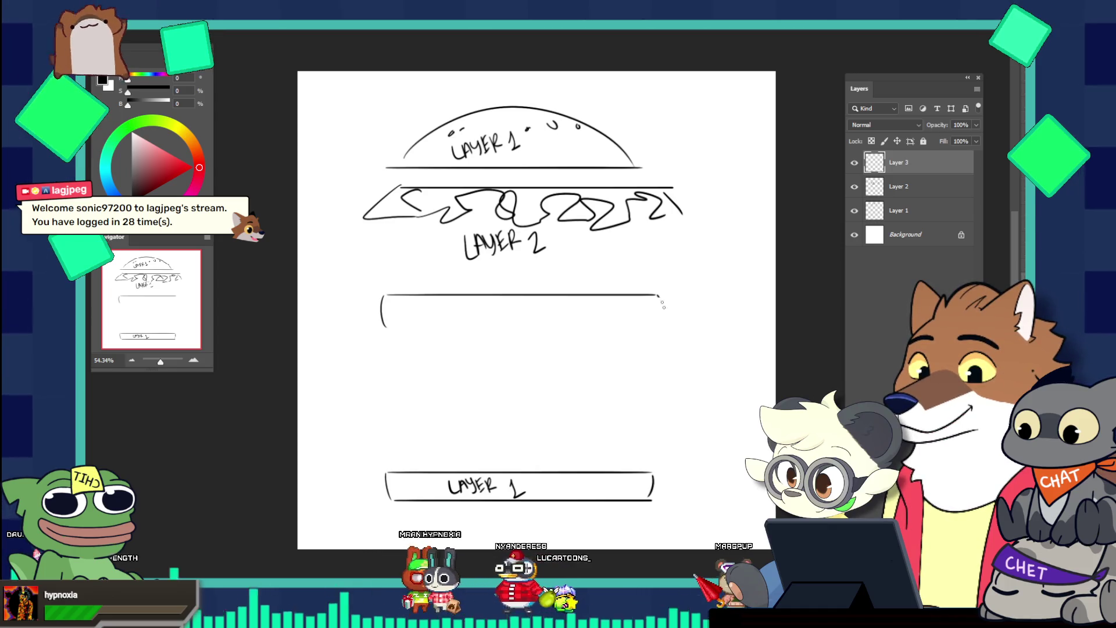
pyautogui.moveTo(392, 330); pyautogui.dragTo(668, 331)
pyautogui.hotkey('ctrl', 'z')
pyautogui.moveTo(390, 330); pyautogui.dragTo(637, 330)
# Letter LAYER 3 inside the middle bar and select Layer 1
pyautogui.press('v')
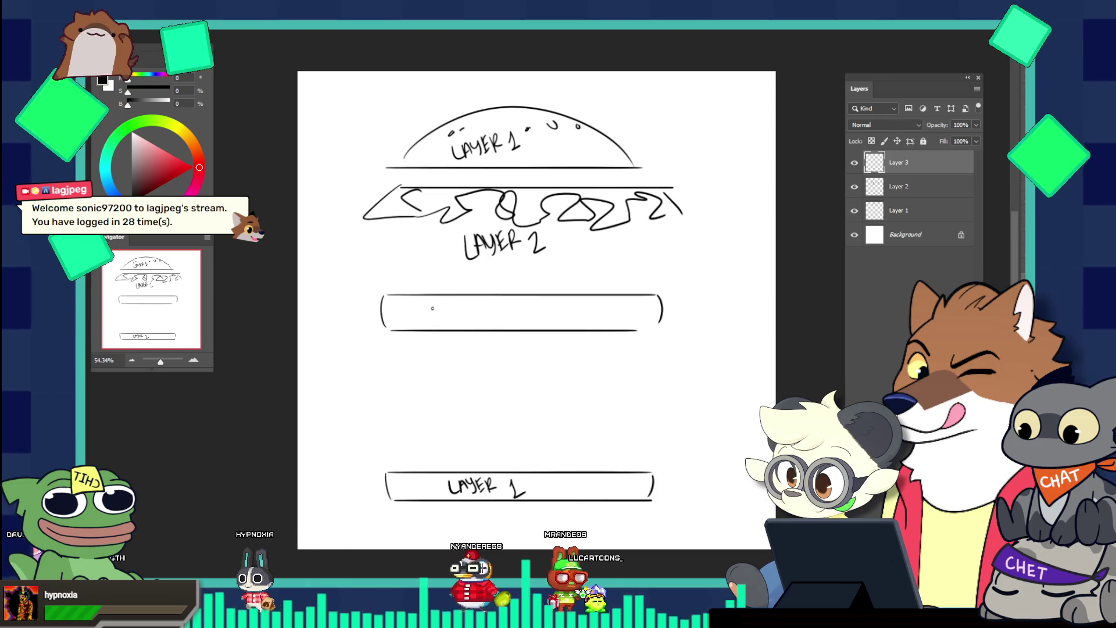
pyautogui.moveTo(442, 324); pyautogui.dragTo(484, 321)
pyautogui.moveTo(484, 305)
pyautogui.mouseDown()
pyautogui.moveTo(496, 320)
pyautogui.moveTo(533, 325)
pyautogui.mouseUp()
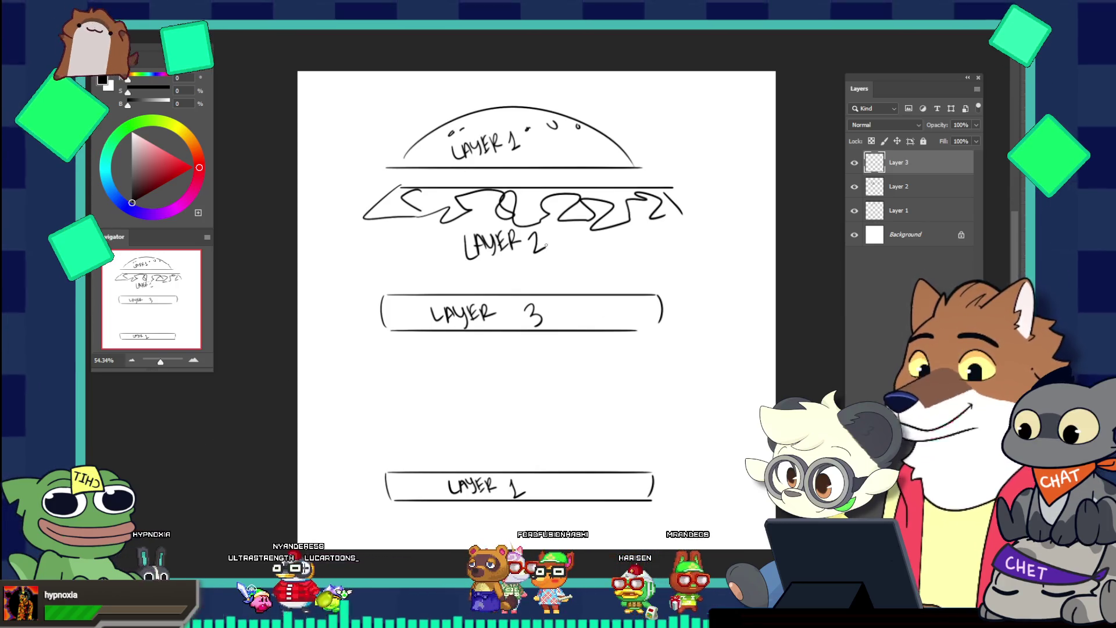
pyautogui.click(902, 209)
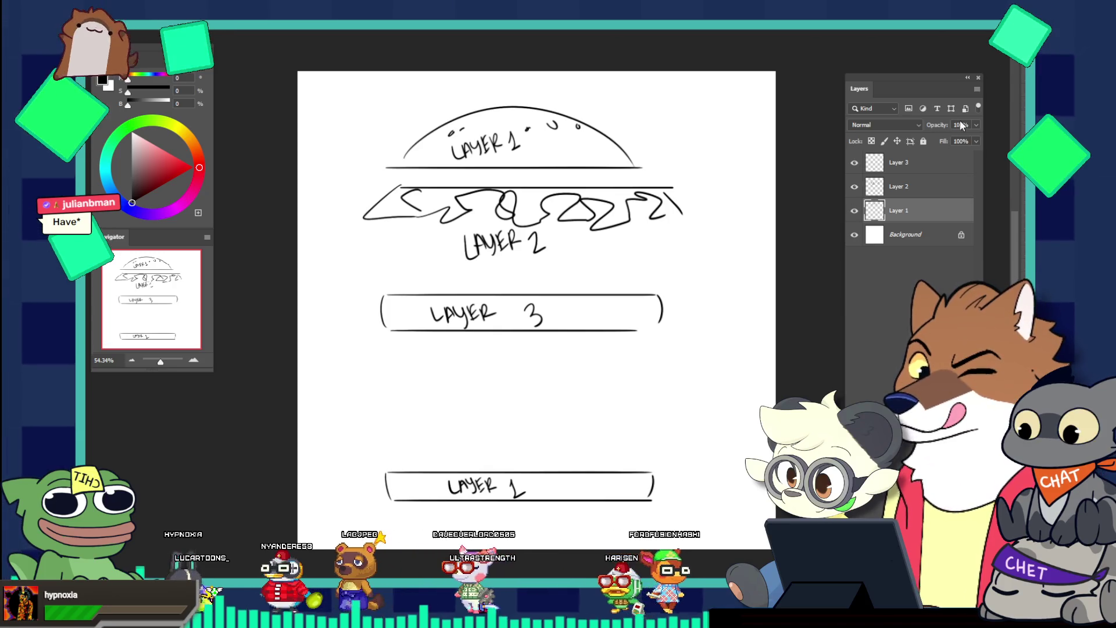
# From Layer 3, add a new Layer 4 and draw the diamond shape above the bottom bun
pyautogui.hotkey('alt', ']')
pyautogui.hotkey('alt', ']')
pyautogui.hotkey('ctrl', 'shift', 'alt', 'n')
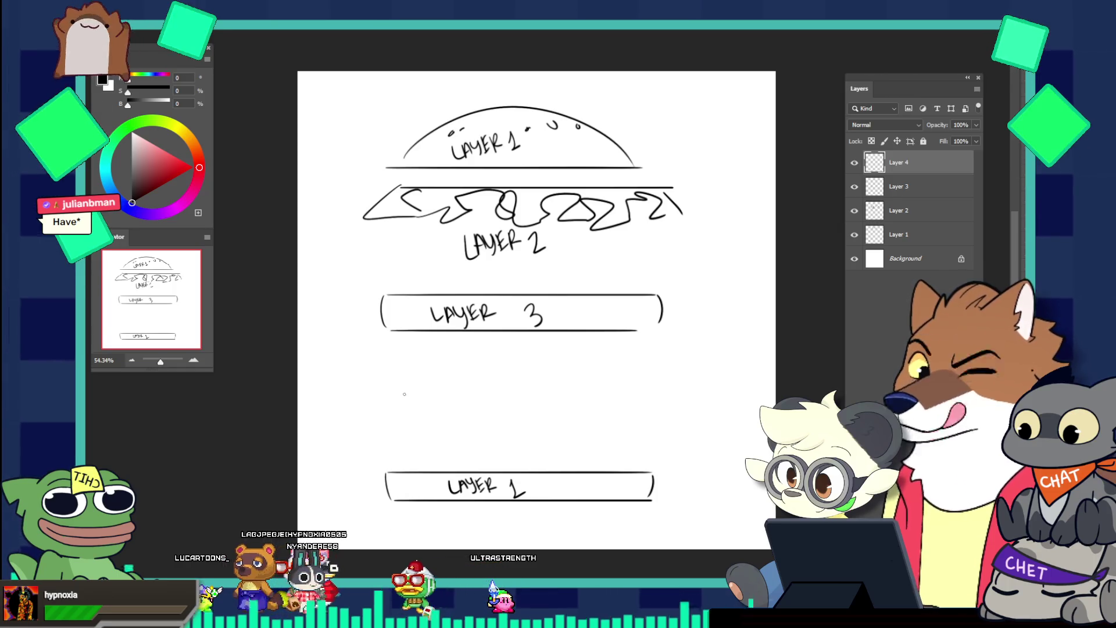
pyautogui.moveTo(389, 387); pyautogui.dragTo(394, 418)
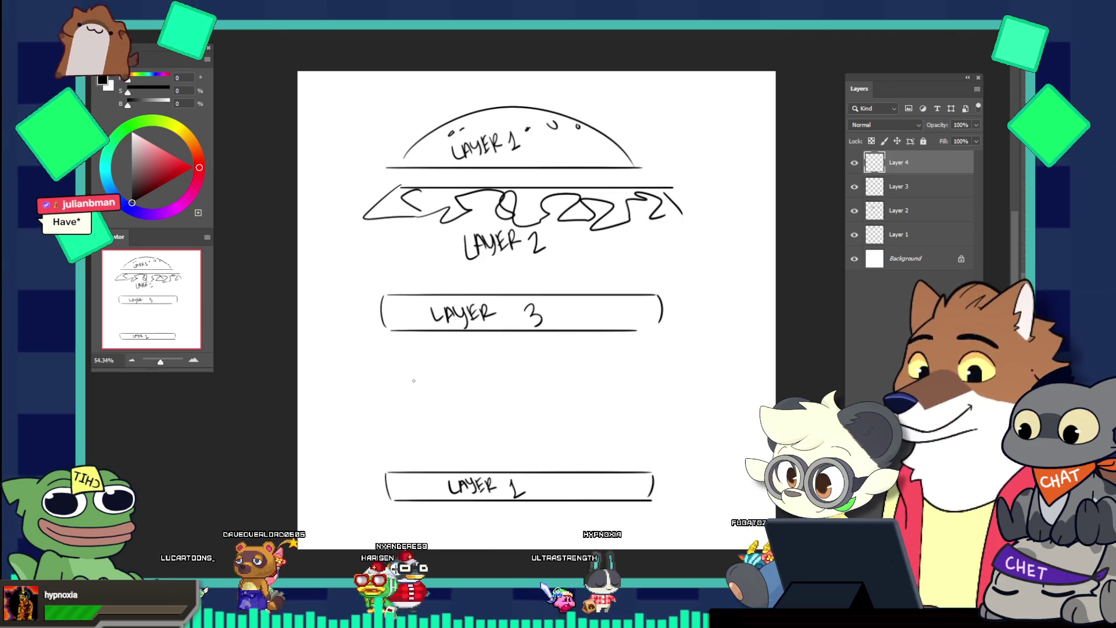
pyautogui.hotkey('ctrl', 'z')
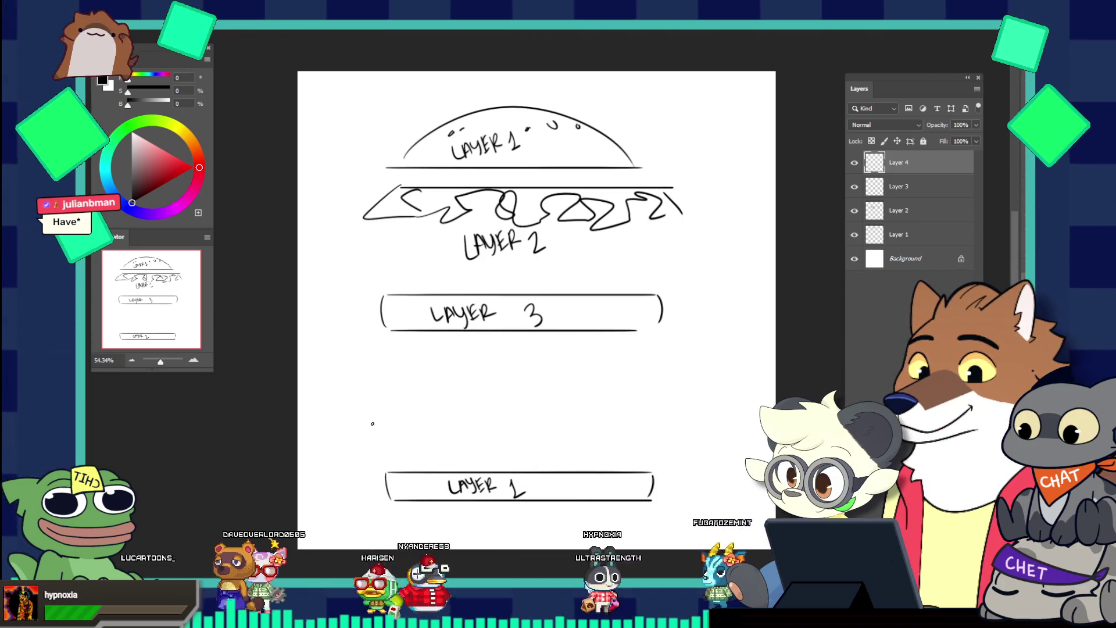
pyautogui.moveTo(386, 417); pyautogui.dragTo(507, 372)
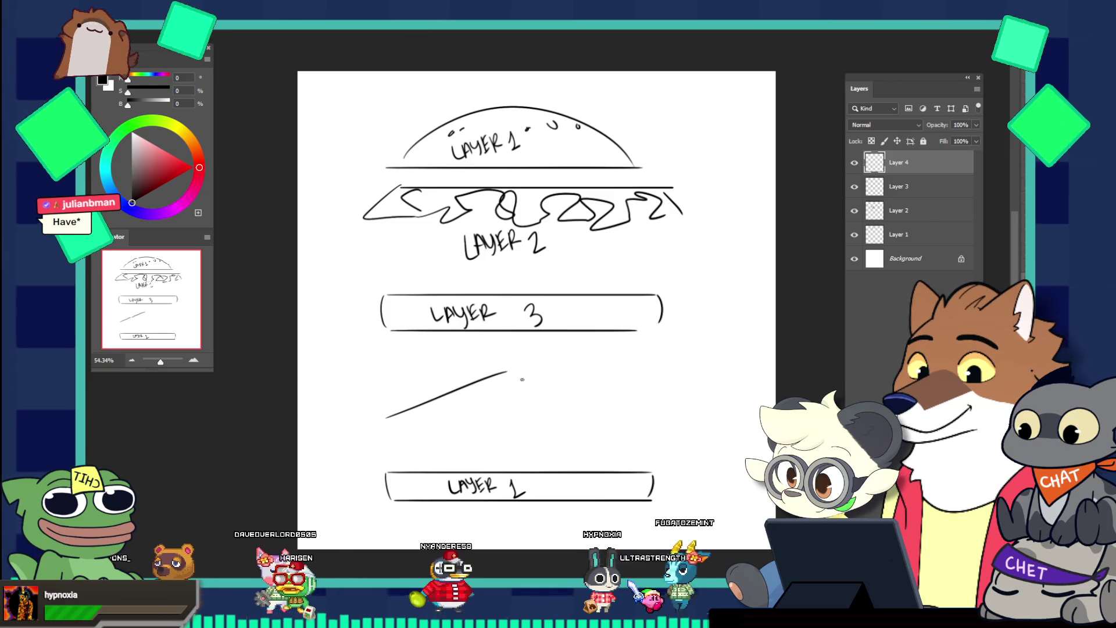
pyautogui.moveTo(391, 416)
pyautogui.mouseDown()
pyautogui.moveTo(497, 447)
pyautogui.moveTo(633, 421)
pyautogui.mouseUp()
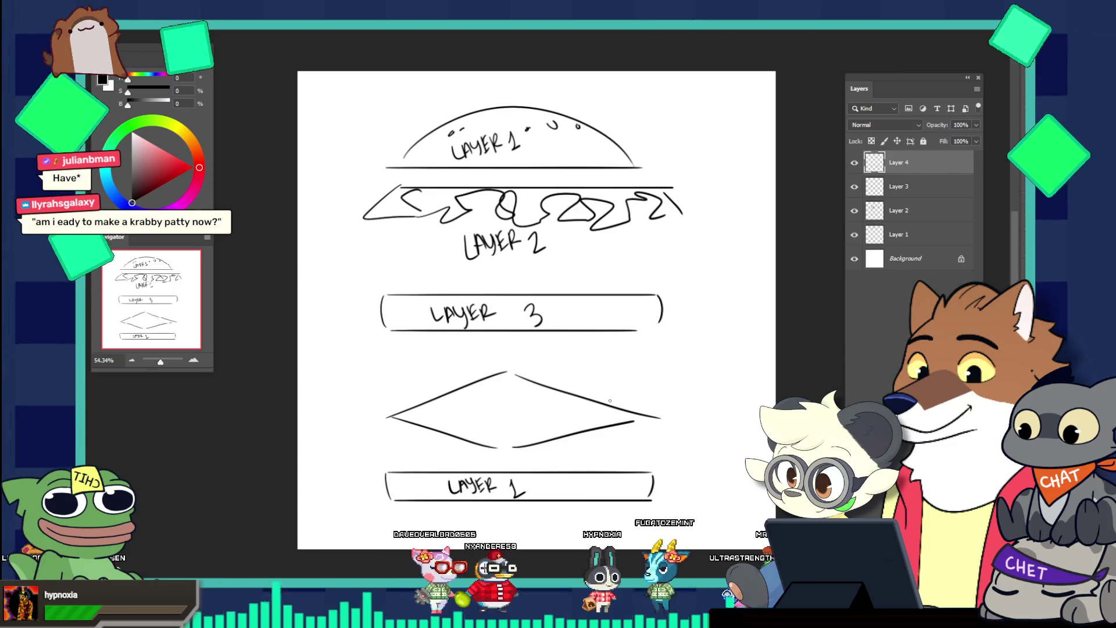
# Letter LAYER 4 inside the diamond shape
pyautogui.moveTo(455, 405)
pyautogui.mouseDown()
pyautogui.moveTo(468, 423)
pyautogui.moveTo(482, 408)
pyautogui.moveTo(505, 421)
pyautogui.moveTo(537, 412)
pyautogui.moveTo(532, 421)
pyautogui.mouseUp()
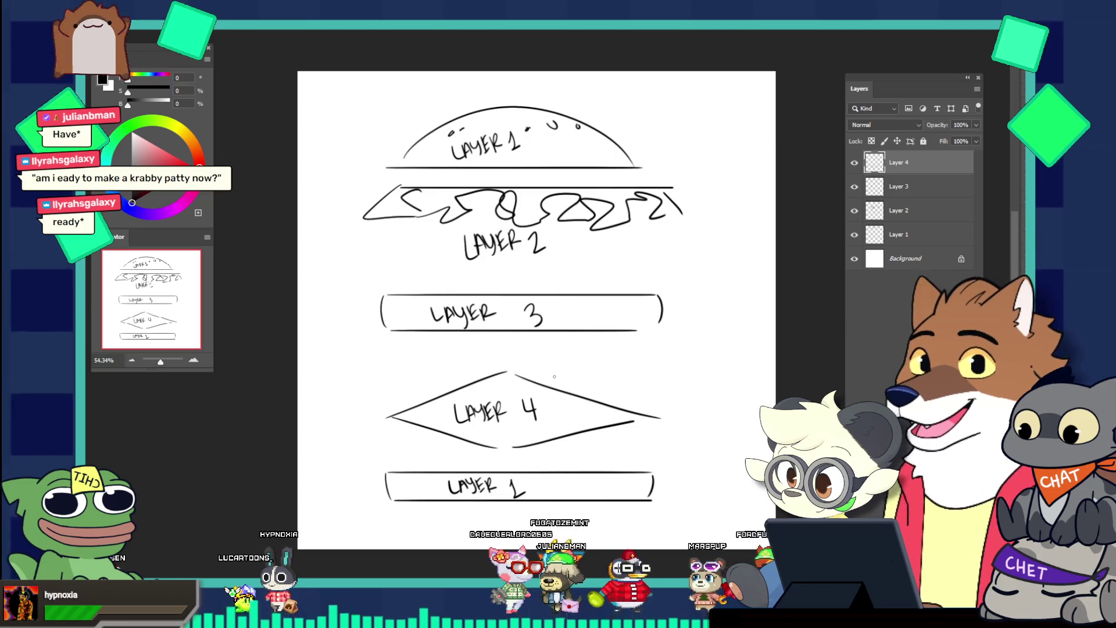
pyautogui.press('e')
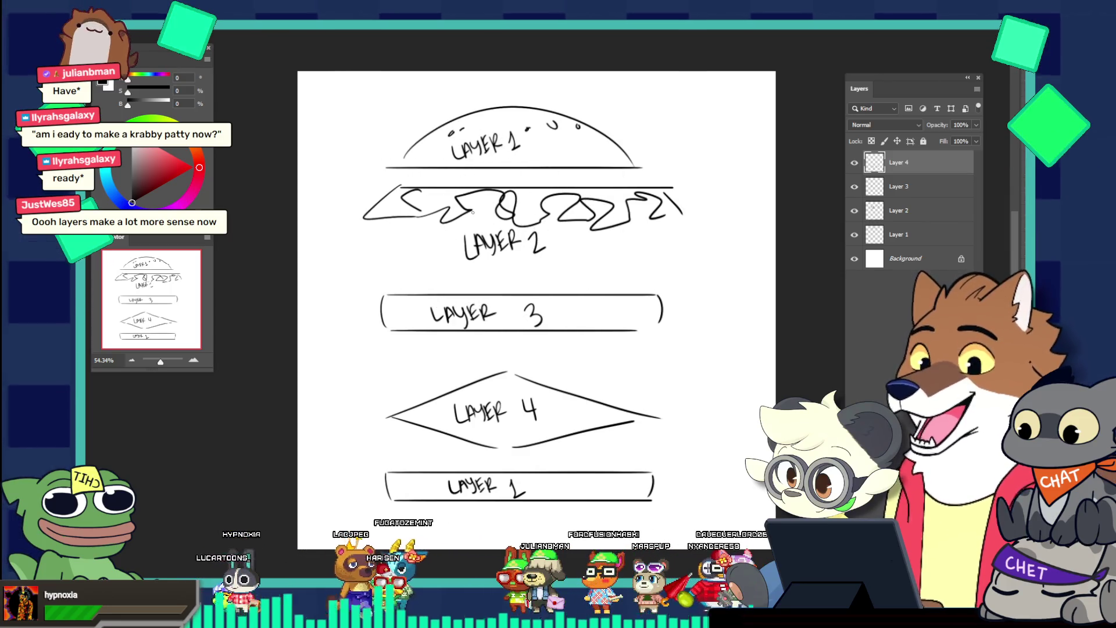
pyautogui.press('F5')
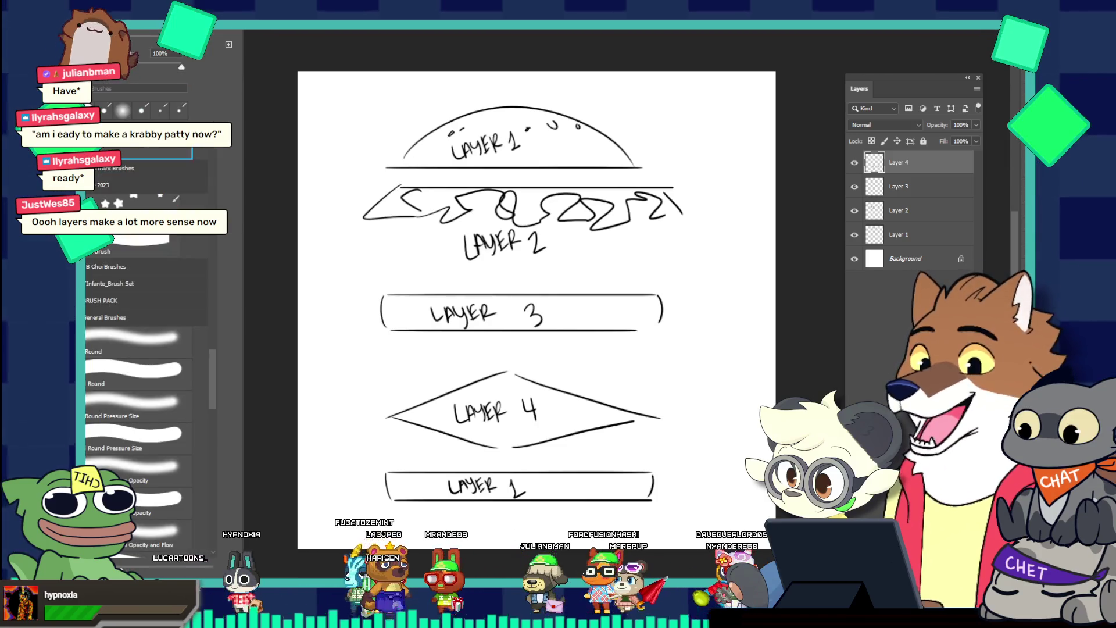
# With Layer 2 active, erase the left part of its zigzag and shift the Layers panel left
pyautogui.press('F5')
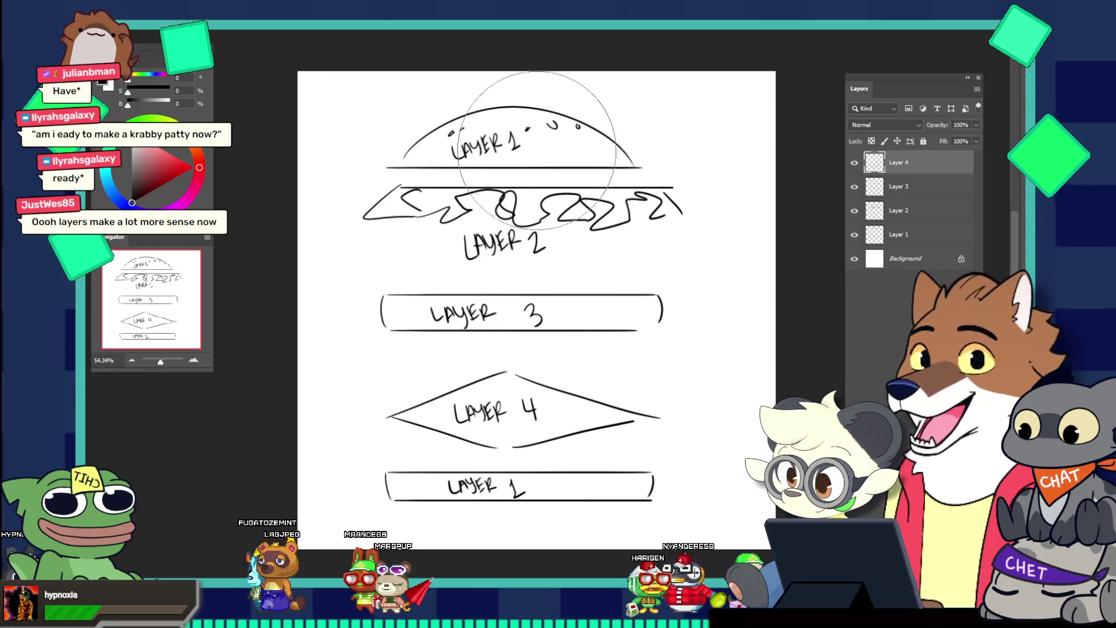
pyautogui.click(898, 213)
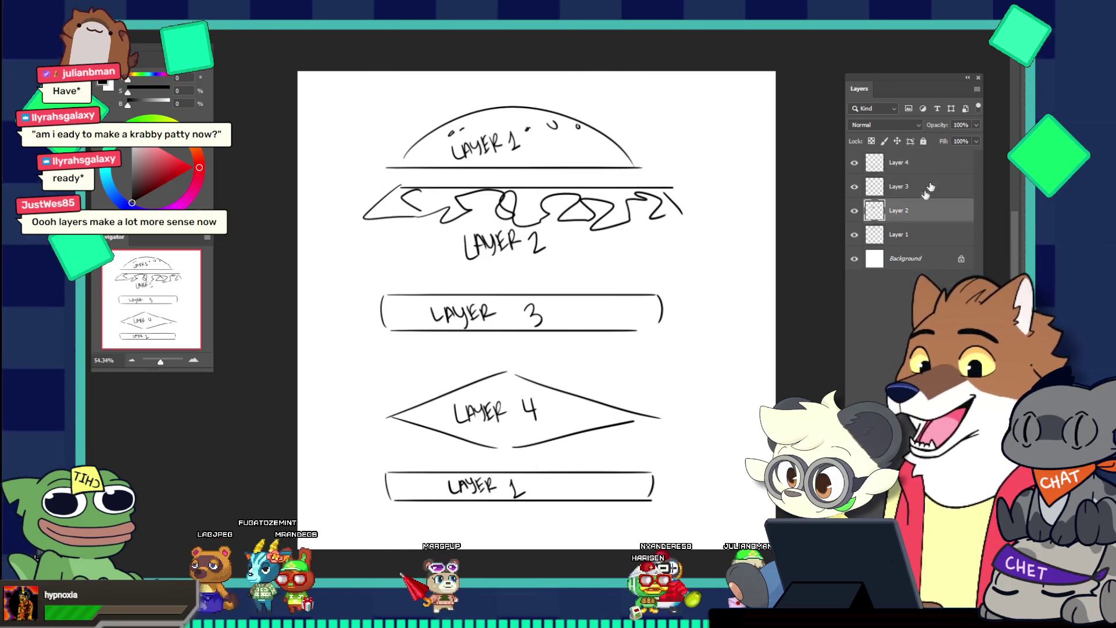
pyautogui.moveTo(384, 215); pyautogui.dragTo(668, 203)
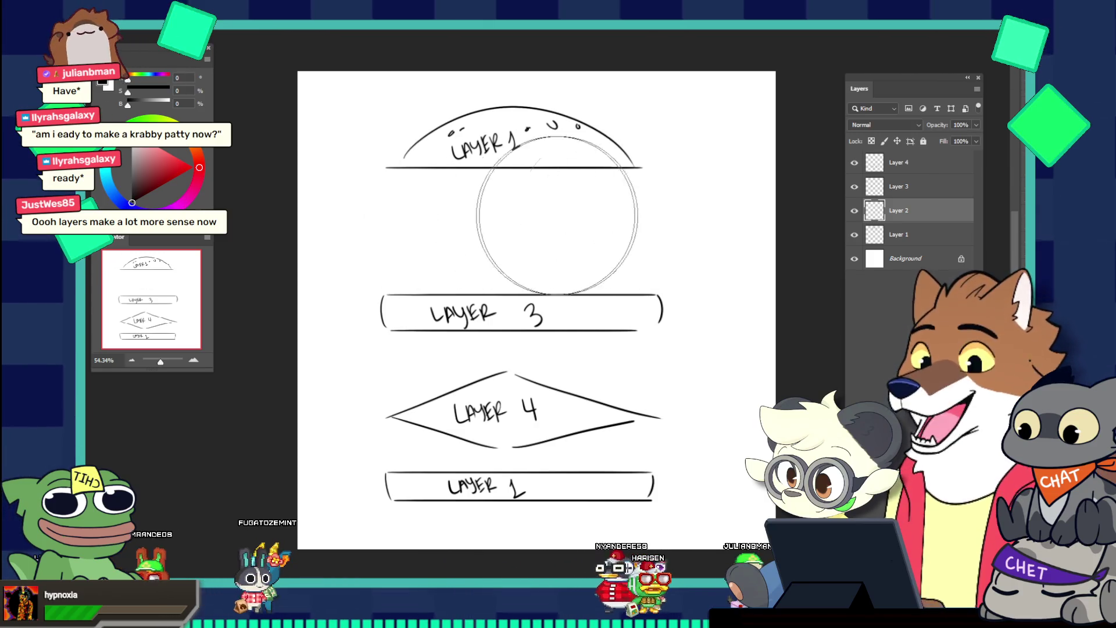
pyautogui.hotkey('ctrl', 'z')
pyautogui.moveTo(411, 212); pyautogui.dragTo(685, 212)
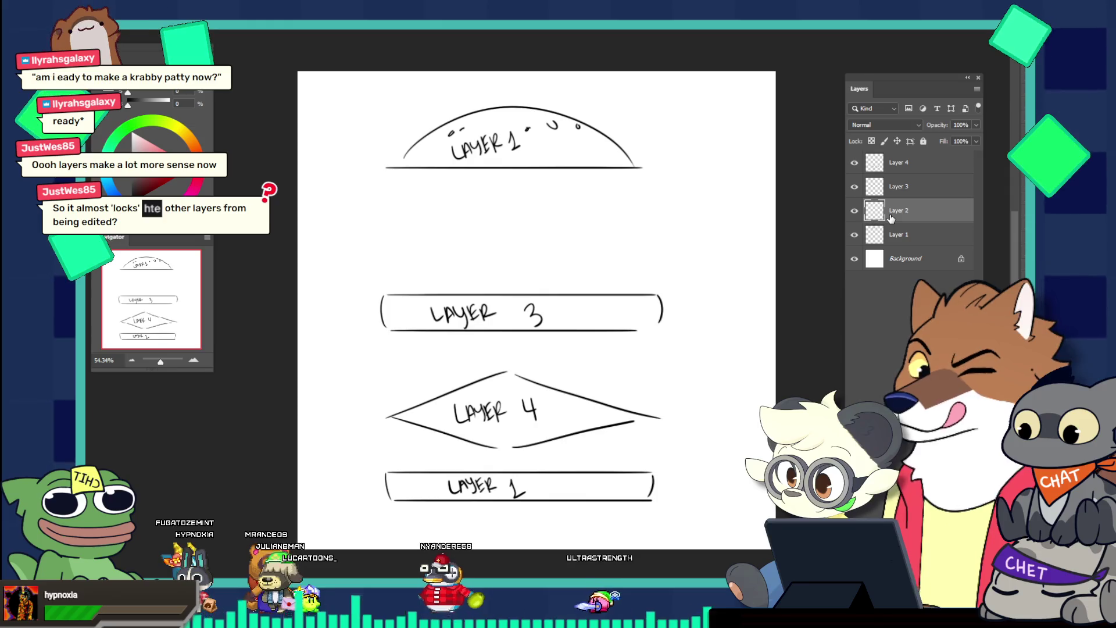
pyautogui.press('Delete')
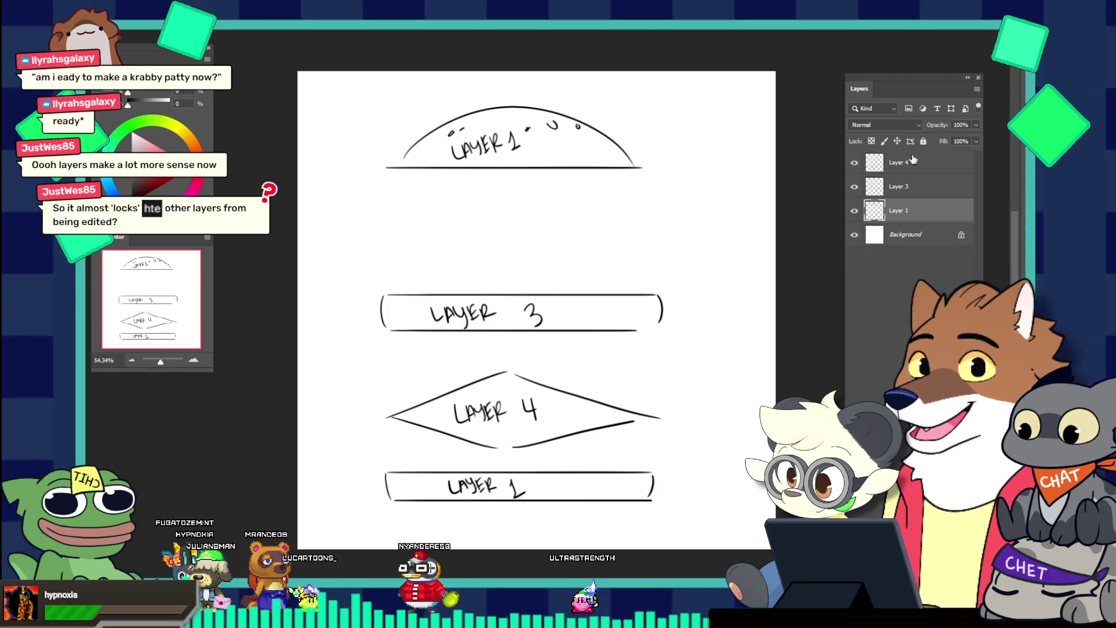
pyautogui.moveTo(895, 93)
pyautogui.mouseDown()
pyautogui.moveTo(796, 77)
pyautogui.moveTo(842, 92)
pyautogui.mouseUp()
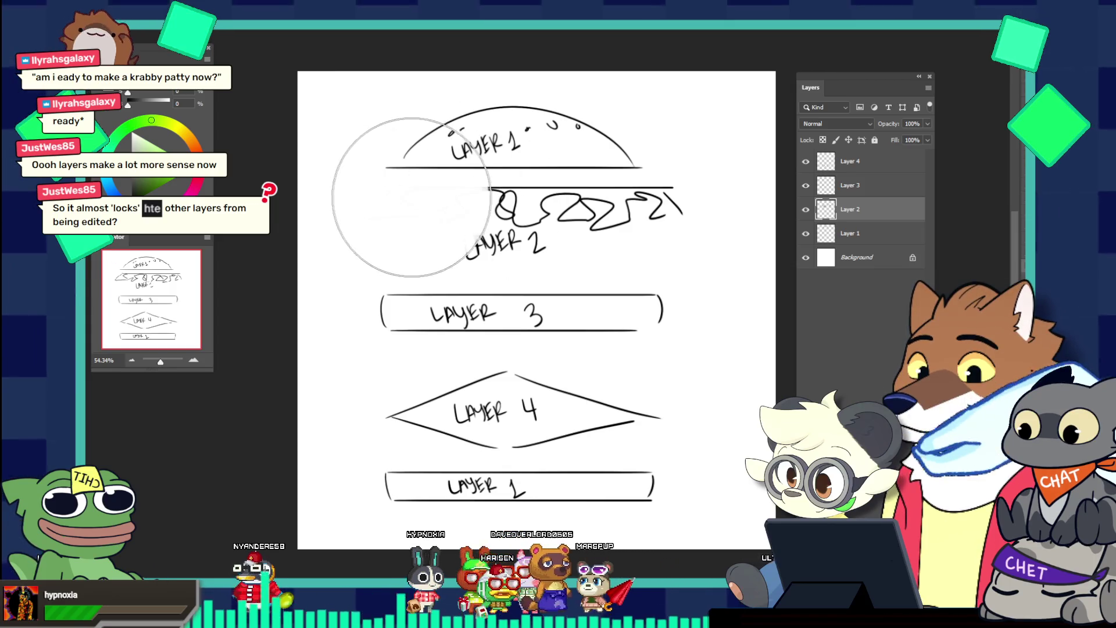
# Paint green over the zigzag on Layer 2 and test-erase it, undoing both
pyautogui.press('v')
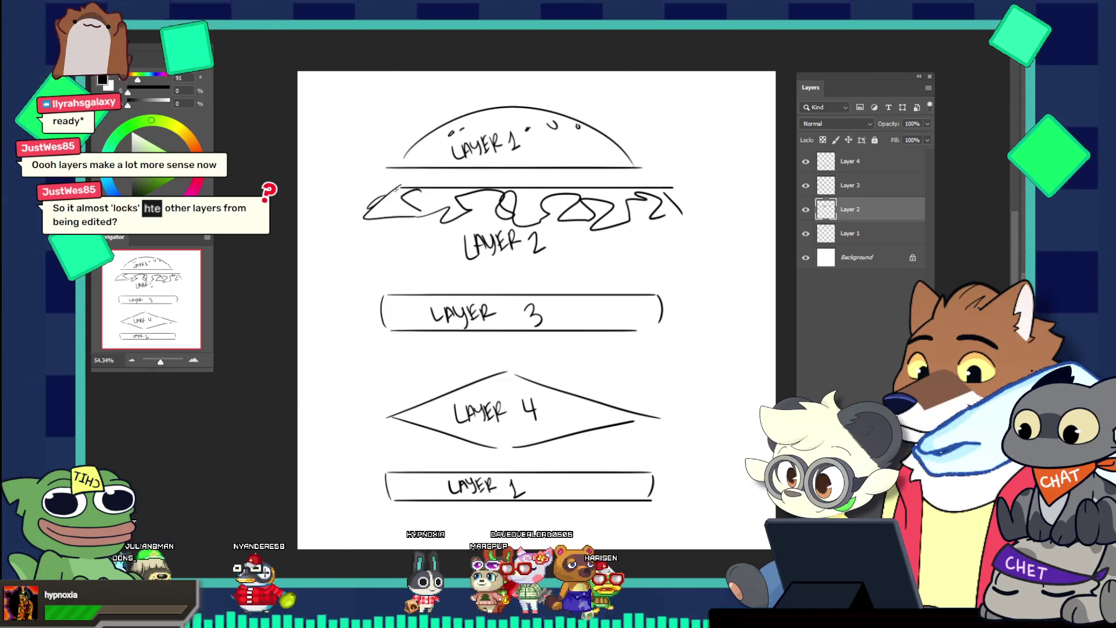
pyautogui.press('b')
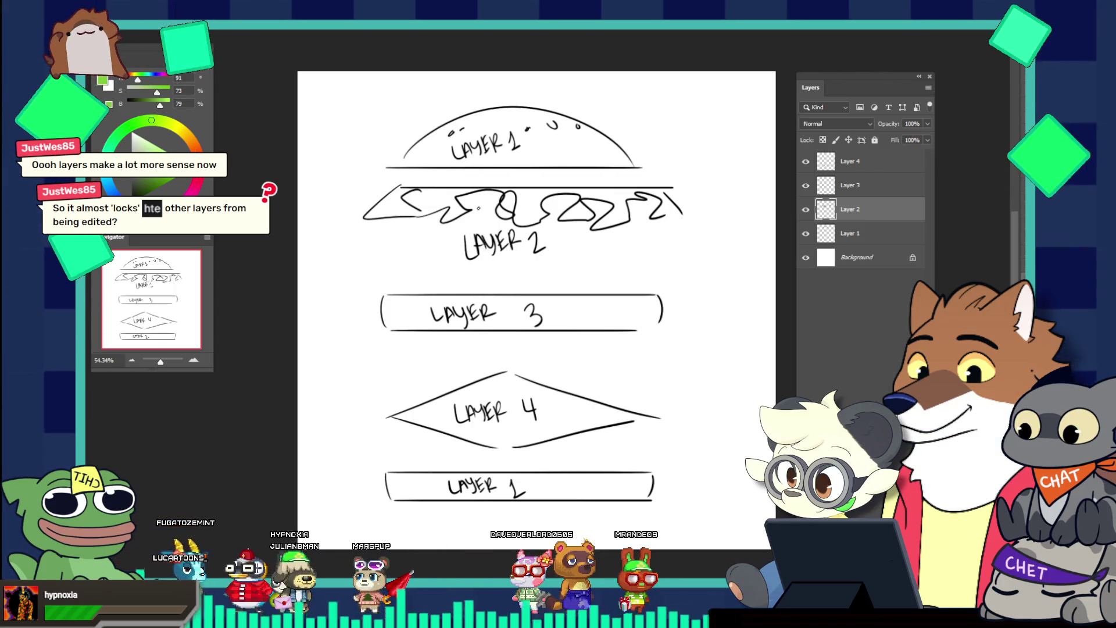
pyautogui.moveTo(406, 200)
pyautogui.mouseDown()
pyautogui.moveTo(395, 207)
pyautogui.moveTo(554, 192)
pyautogui.moveTo(625, 207)
pyautogui.moveTo(678, 200)
pyautogui.mouseUp()
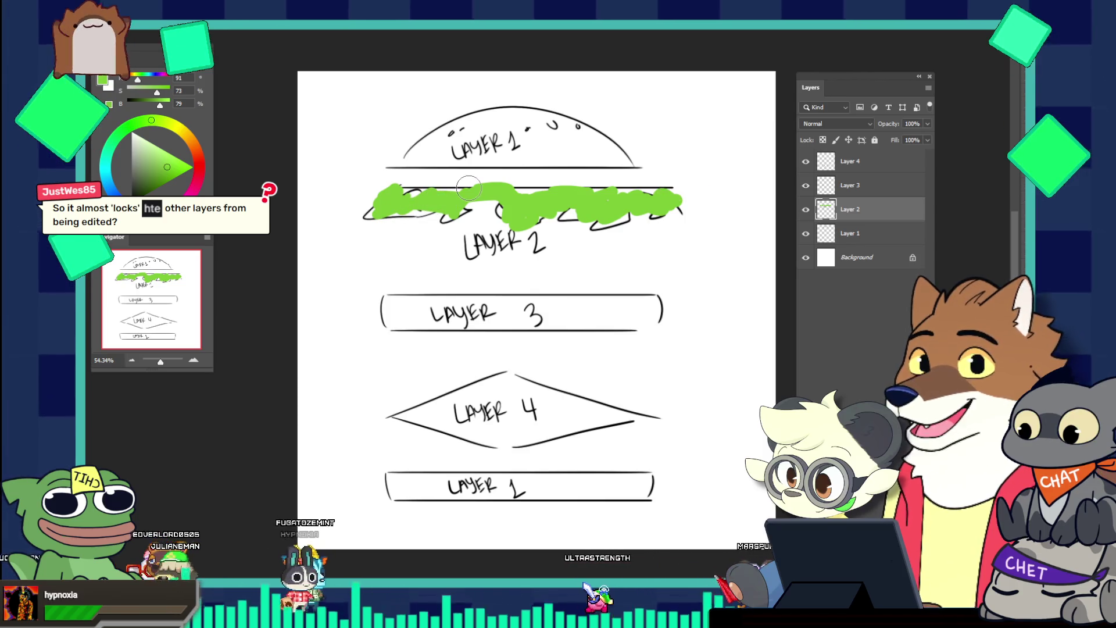
pyautogui.press('e')
pyautogui.moveTo(395, 202); pyautogui.dragTo(534, 169)
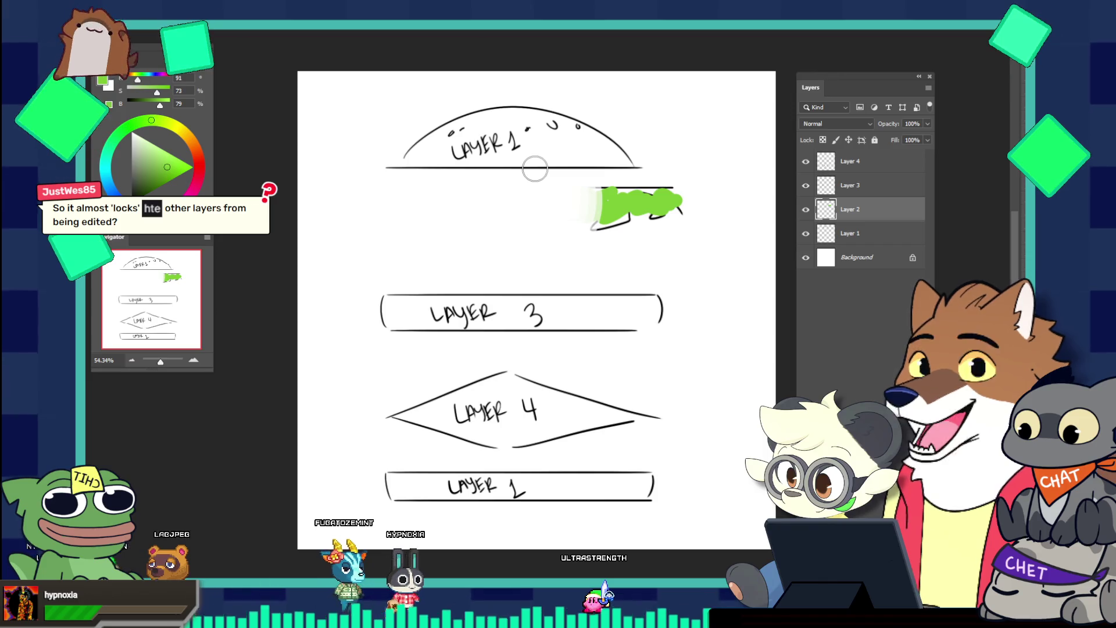
pyautogui.hotkey('ctrl', 'z')
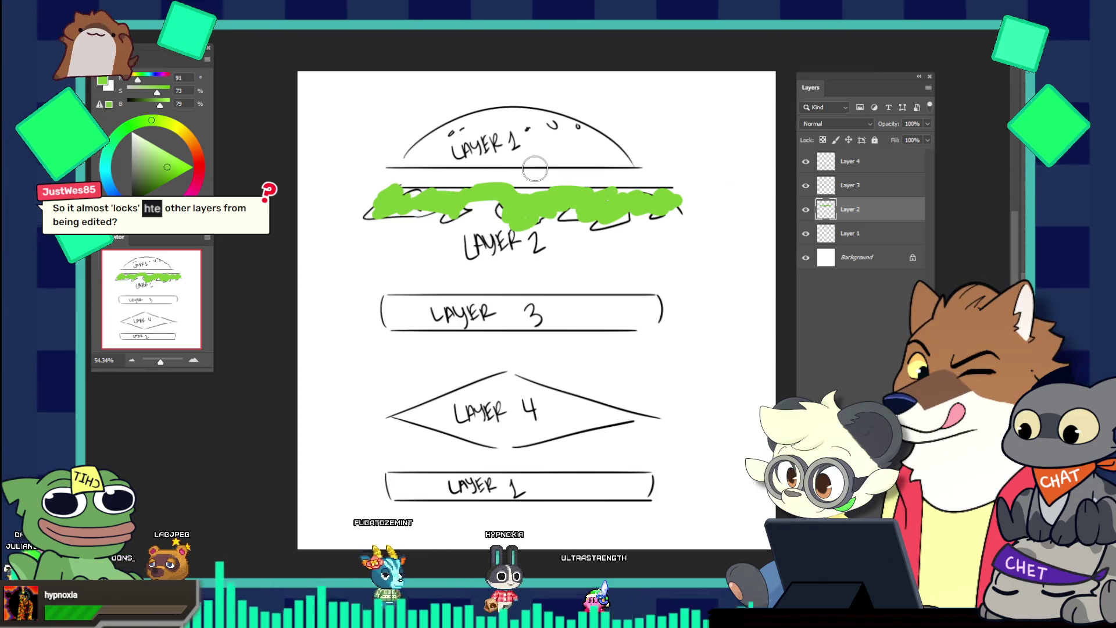
pyautogui.hotkey('ctrl', 'z')
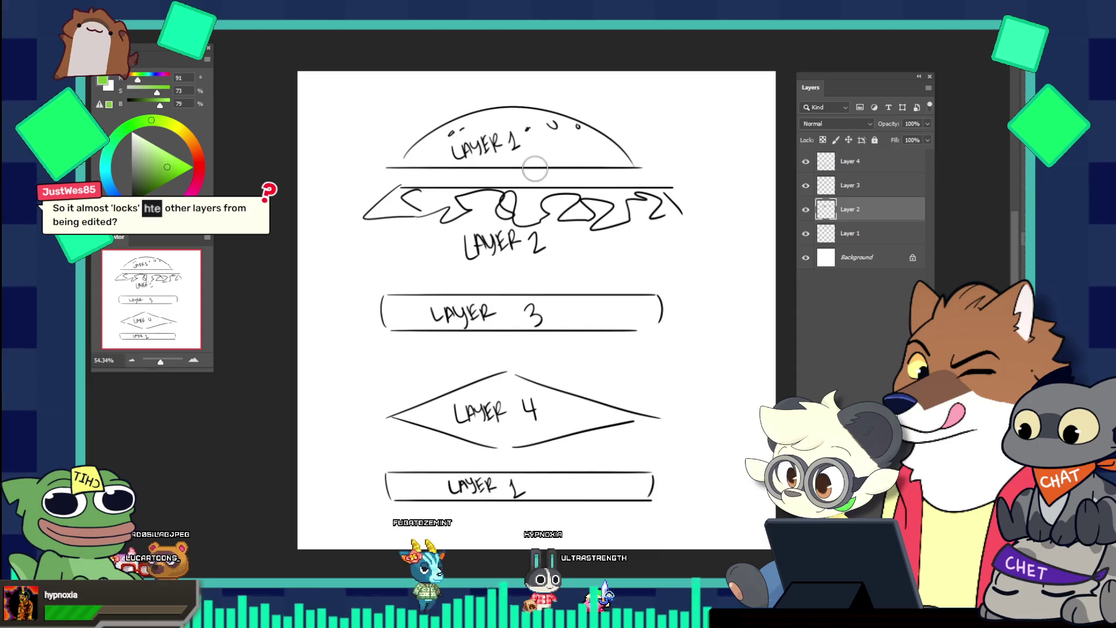
# Try several more green strokes across the zigzag on Layer 2, undoing each
pyautogui.moveTo(381, 186); pyautogui.dragTo(541, 238)
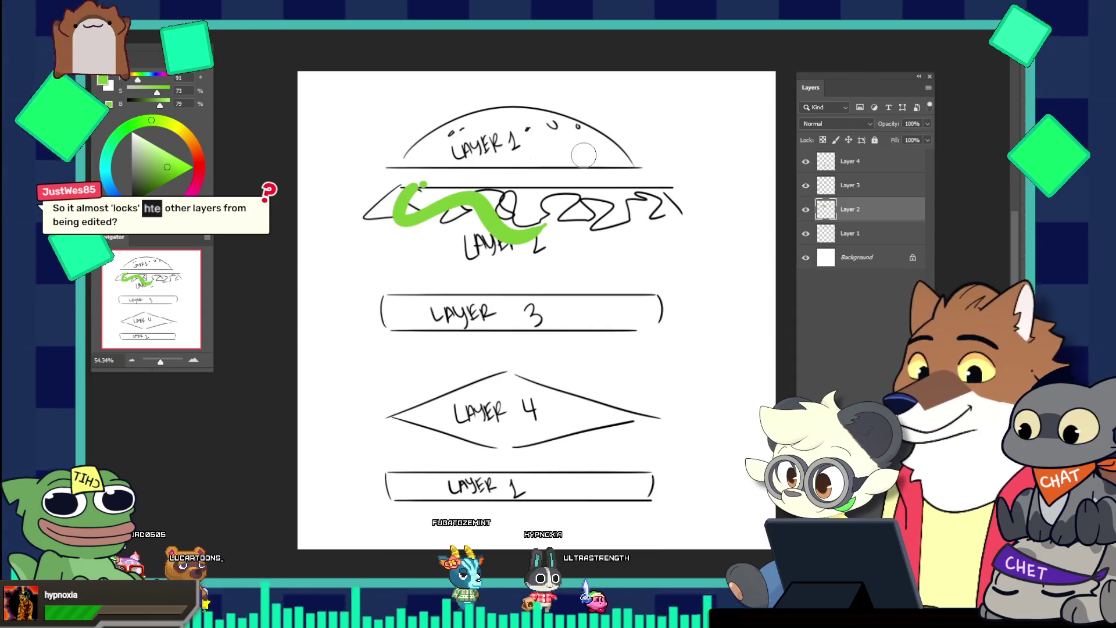
pyautogui.hotkey('ctrl', 'z')
pyautogui.click(404, 184)
pyautogui.moveTo(393, 190); pyautogui.dragTo(485, 203)
pyautogui.hotkey('ctrl', 'z')
pyautogui.moveTo(396, 197); pyautogui.dragTo(563, 200)
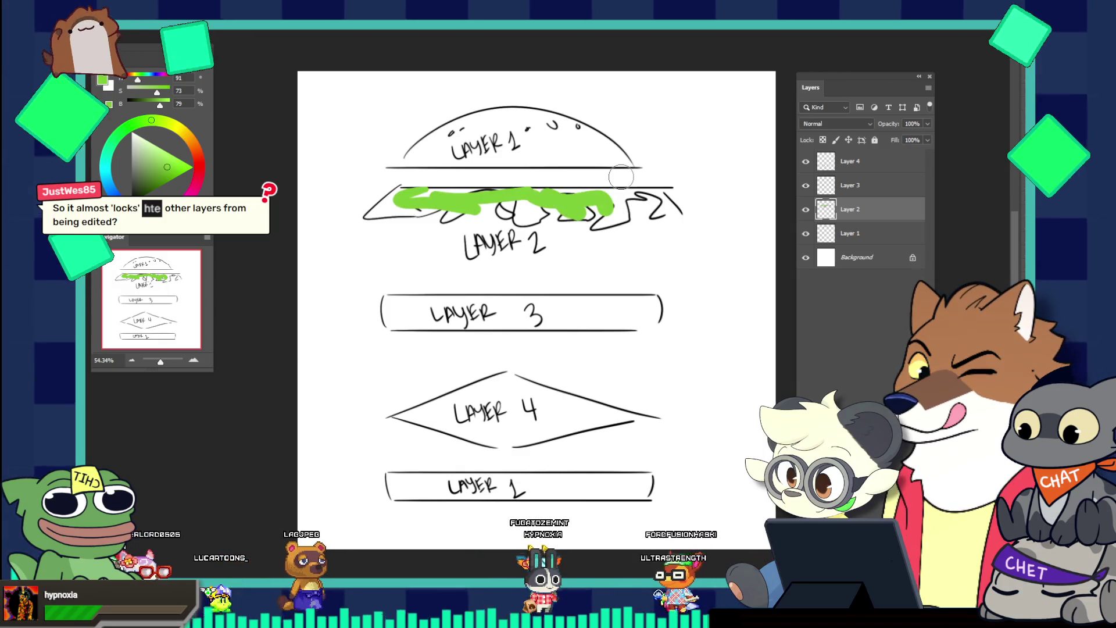
pyautogui.hotkey('ctrl', 'z')
pyautogui.hotkey('ctrl', 'z')
# Scribble thick green across the zigzag on Layer 3, then erase Layer 2's zigzag beneath it
pyautogui.click(869, 185)
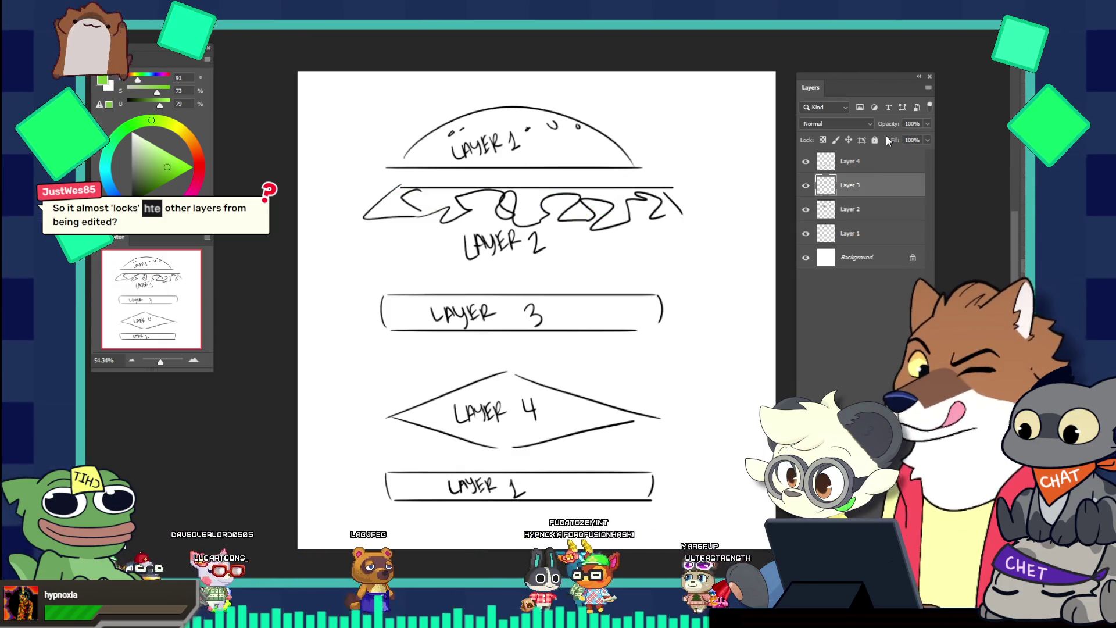
pyautogui.moveTo(382, 201); pyautogui.dragTo(570, 200)
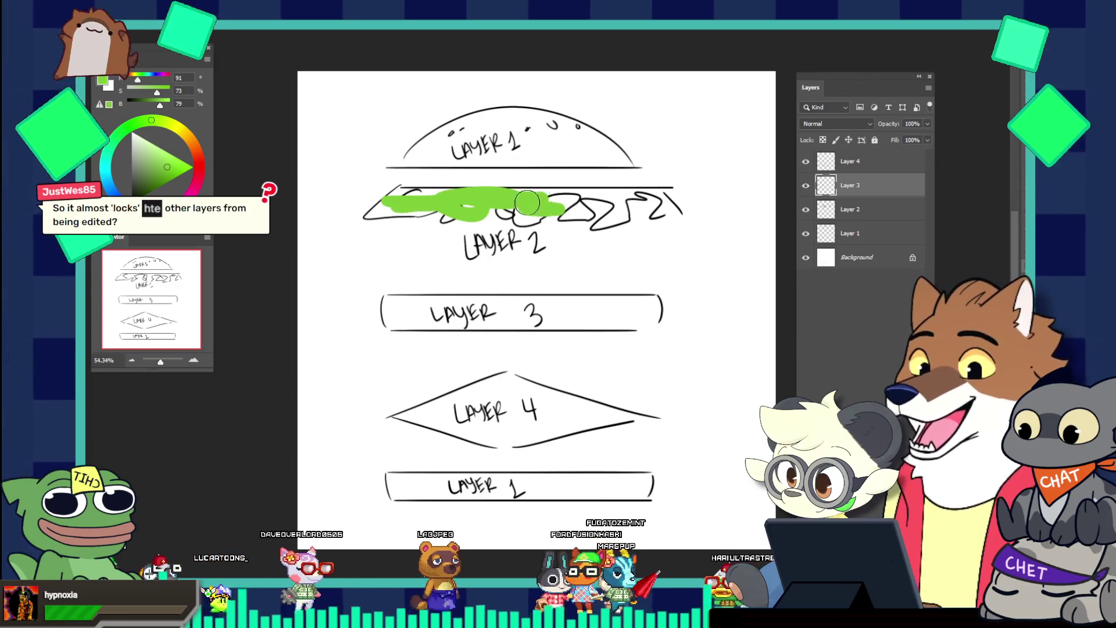
pyautogui.hotkey('ctrl', 'z')
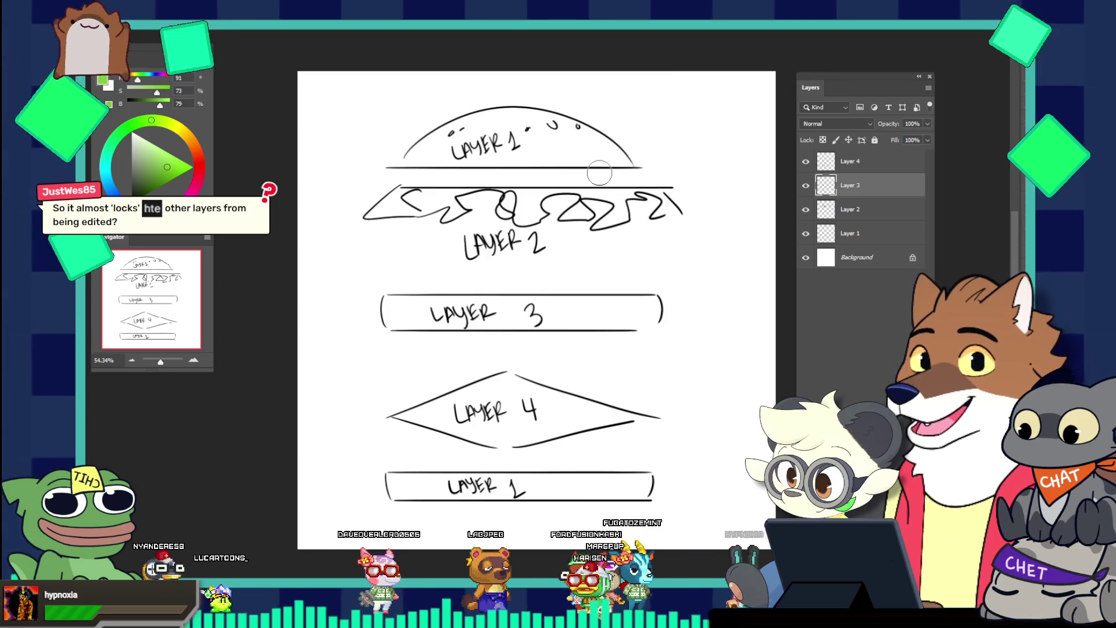
pyautogui.moveTo(395, 191); pyautogui.dragTo(647, 199)
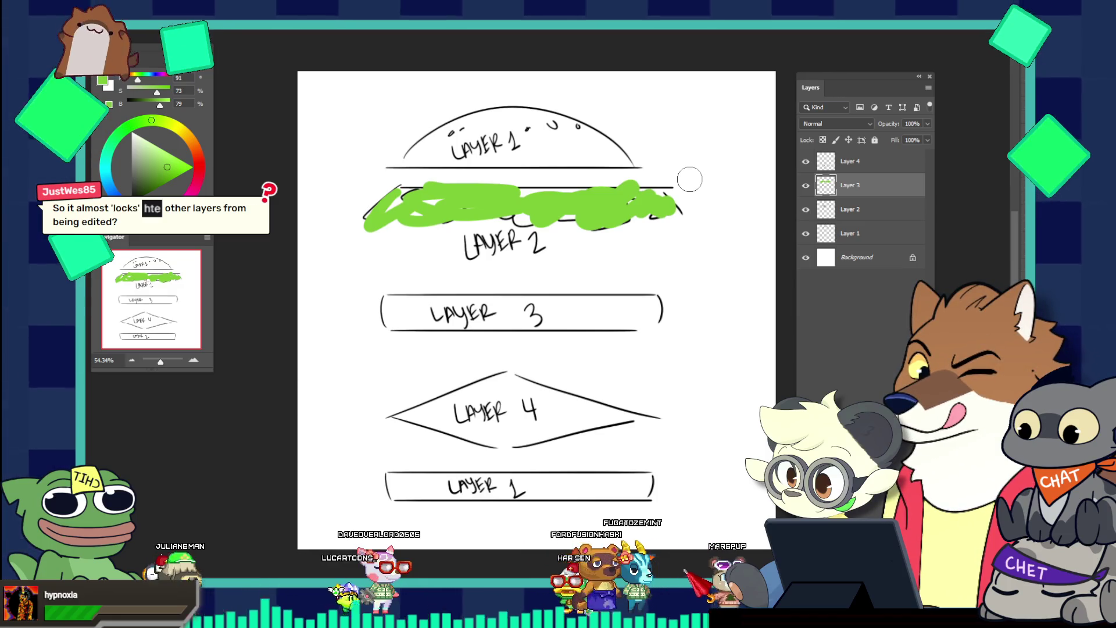
pyautogui.click(859, 213)
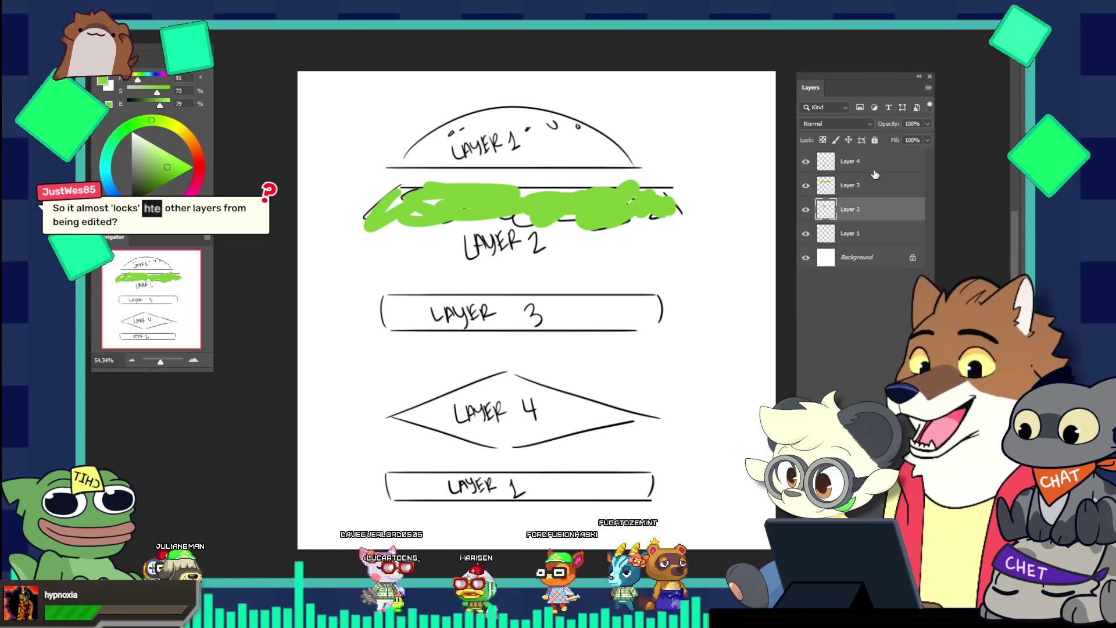
pyautogui.moveTo(434, 215); pyautogui.dragTo(740, 223)
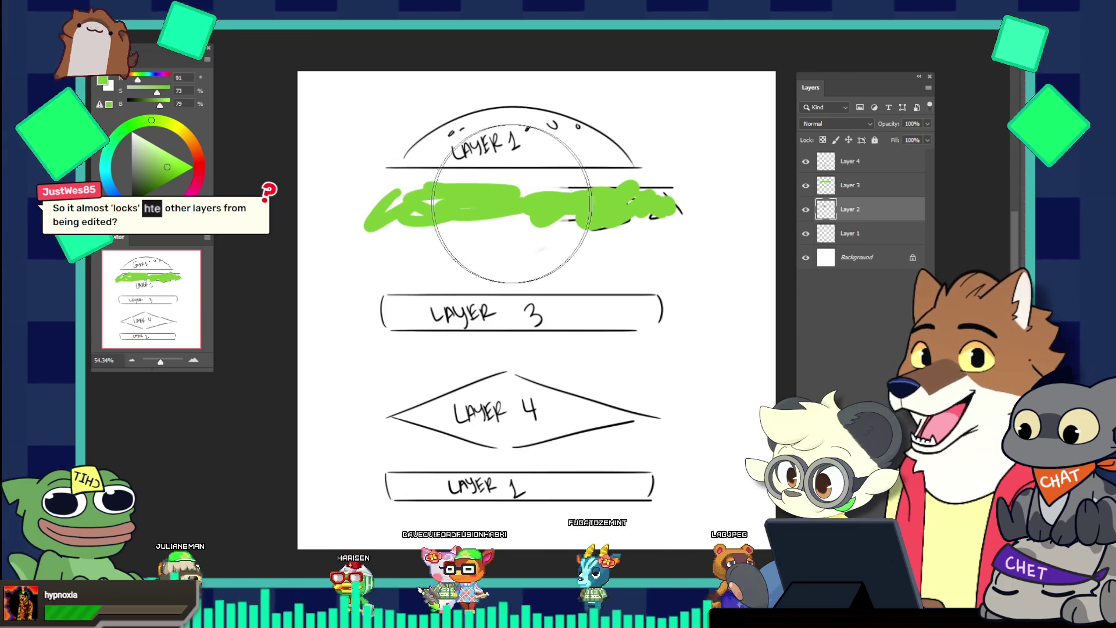
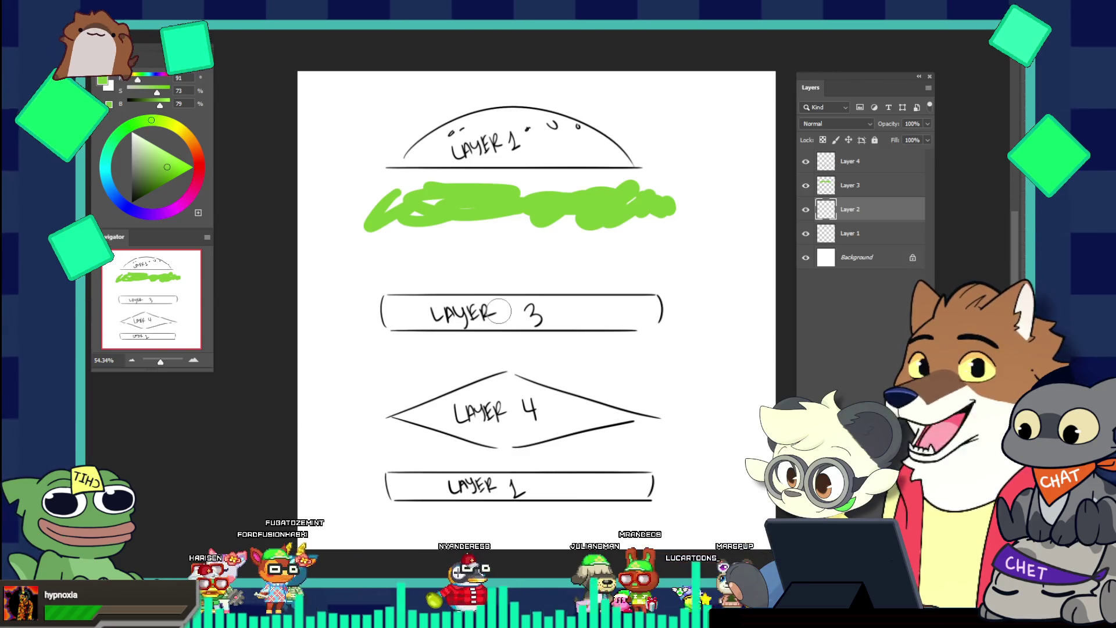
# On Layer 3, erase the left part of the green scribble and adjust the brush size
pyautogui.click(886, 185)
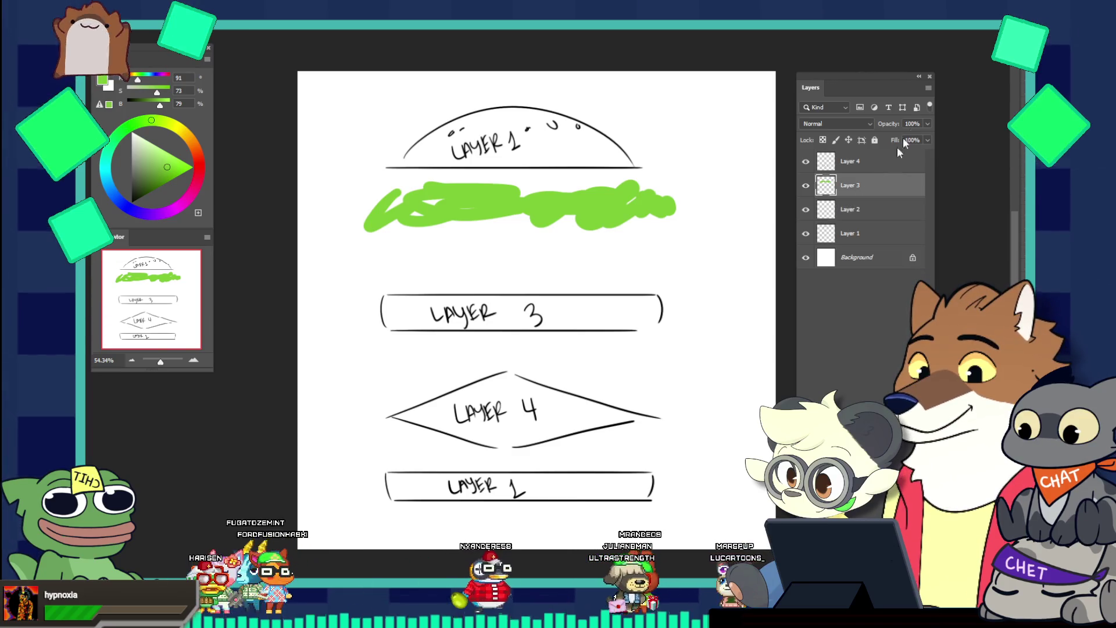
pyautogui.moveTo(366, 194)
pyautogui.mouseDown()
pyautogui.moveTo(386, 208)
pyautogui.moveTo(662, 187)
pyautogui.mouseUp()
pyautogui.press('[')
pyautogui.press('[')
pyautogui.press('[')
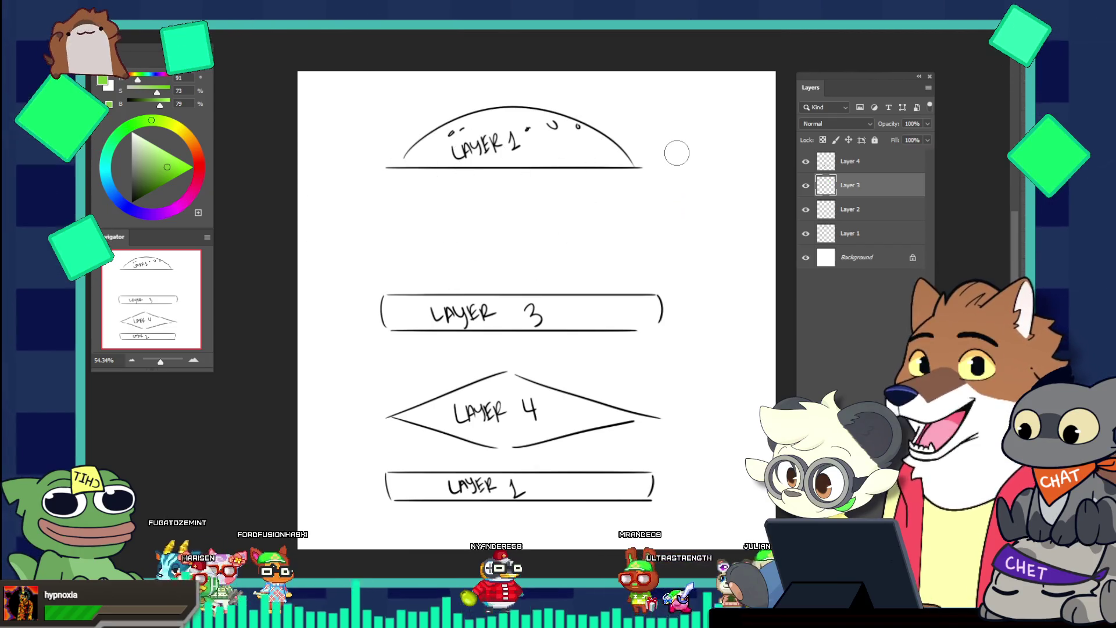
pyautogui.press(']')
pyautogui.press(']')
pyautogui.press(']')
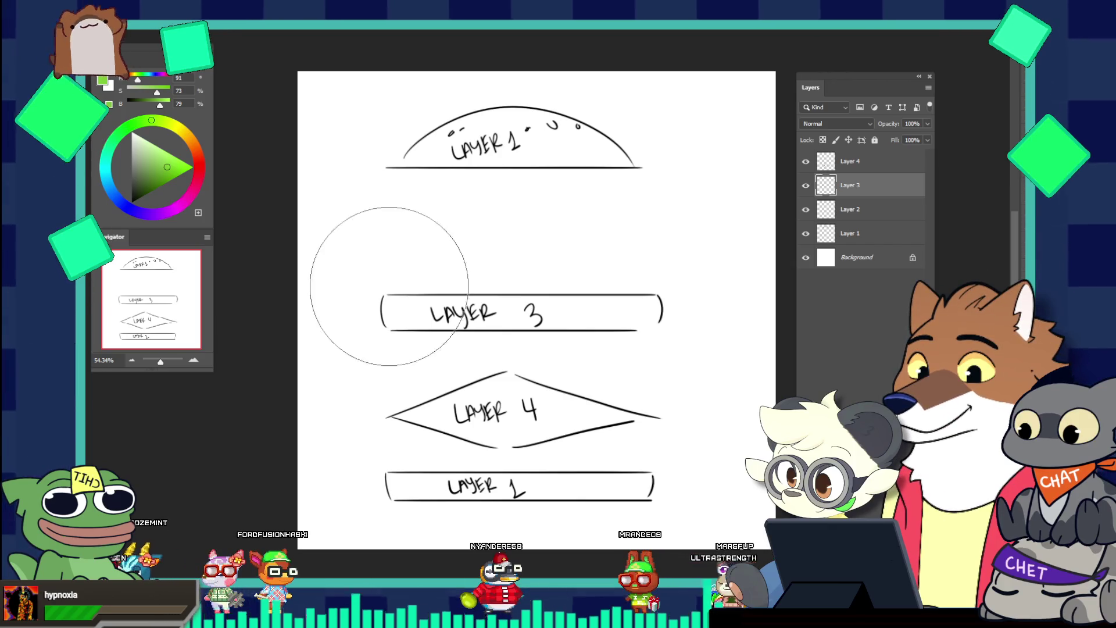
# Erase the LAYER 3 drawing, restore it with undo, and select Layer 2
pyautogui.moveTo(386, 262); pyautogui.dragTo(597, 287)
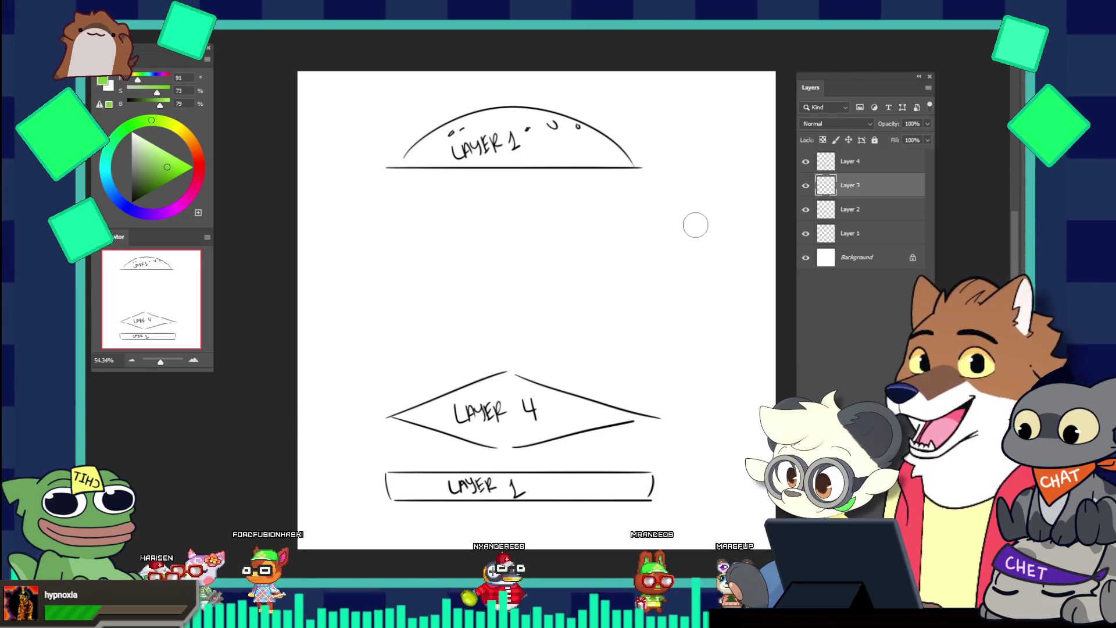
pyautogui.hotkey('ctrl', 'shift', 'z')
pyautogui.hotkey('ctrl', 'shift', 'z')
pyautogui.hotkey('ctrl', 'shift', 'z')
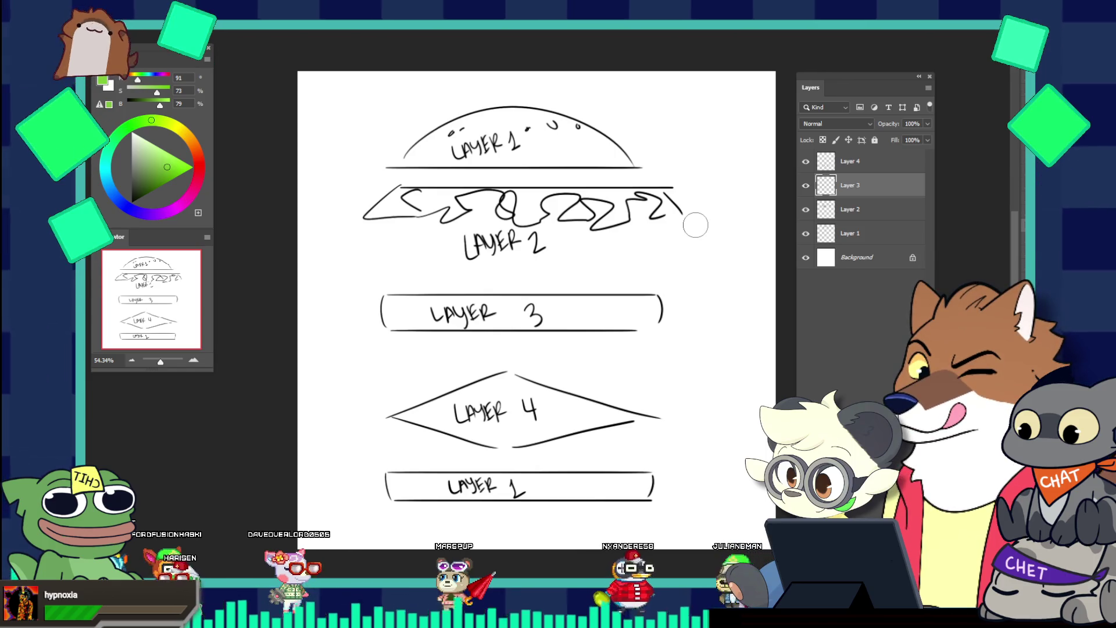
pyautogui.click(873, 217)
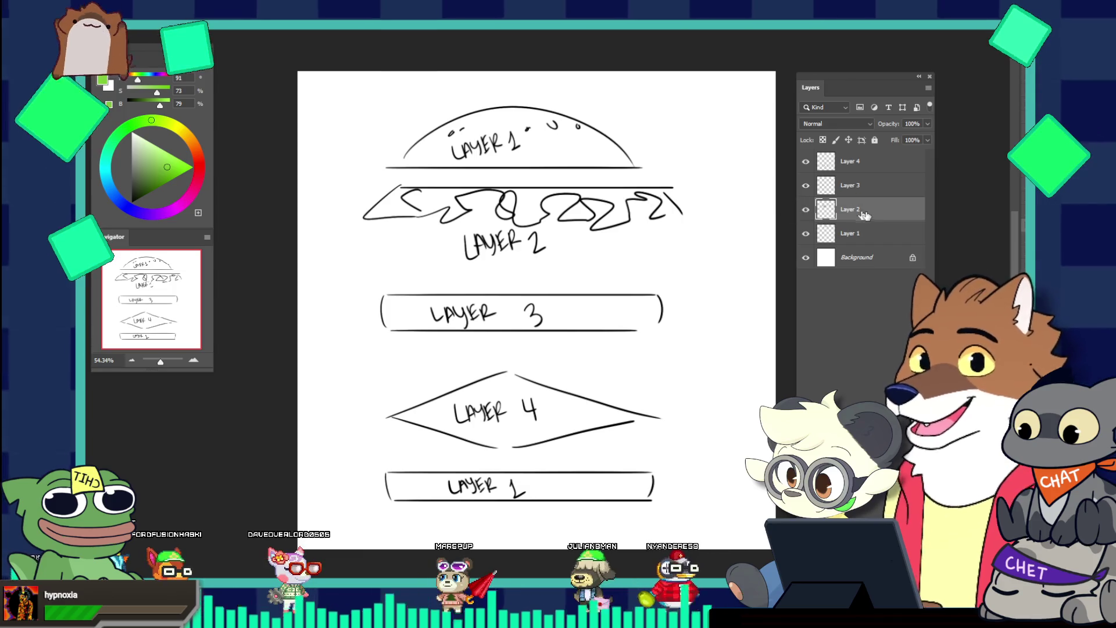
# Create a new Layer 5 clipped to Layer 2, after undoing an accidental clipping
pyautogui.rightClick(873, 216)
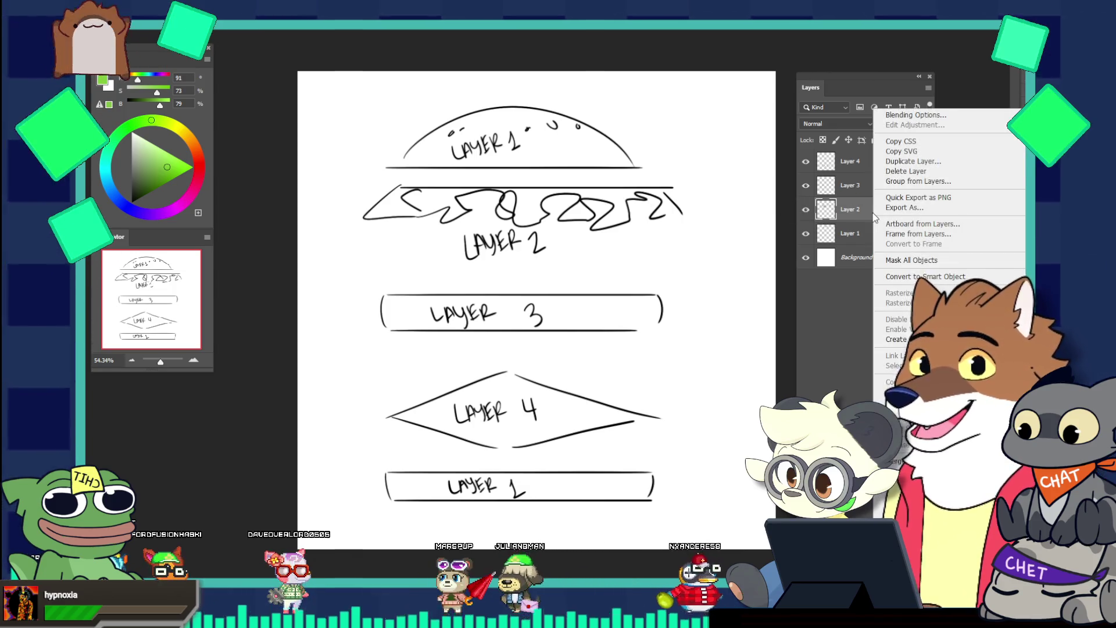
pyautogui.click(898, 338)
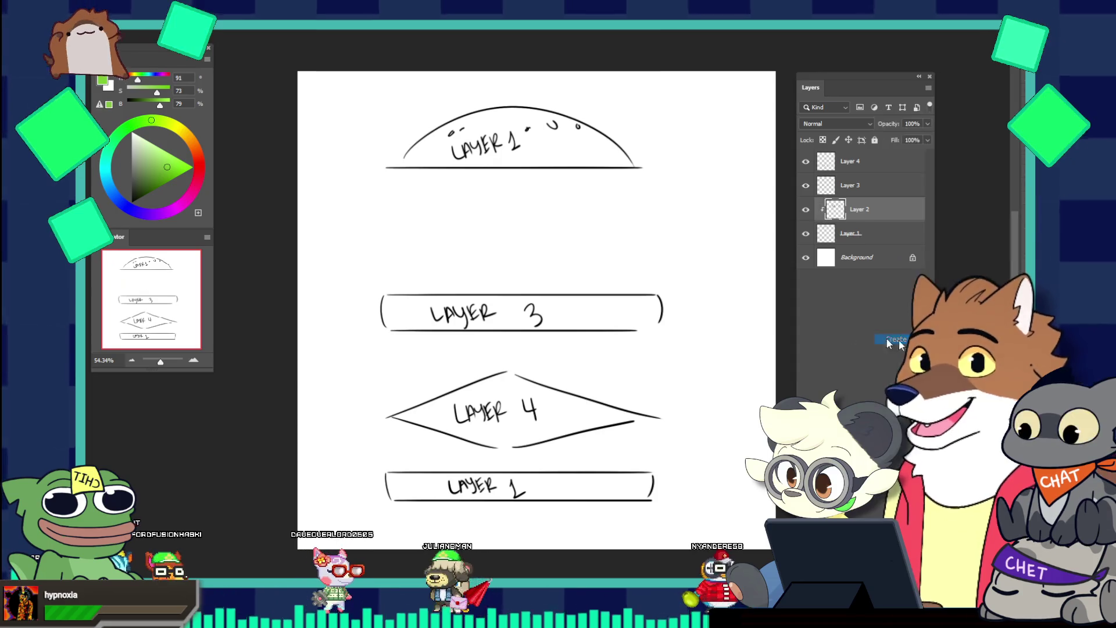
pyautogui.hotkey('ctrl', 'z')
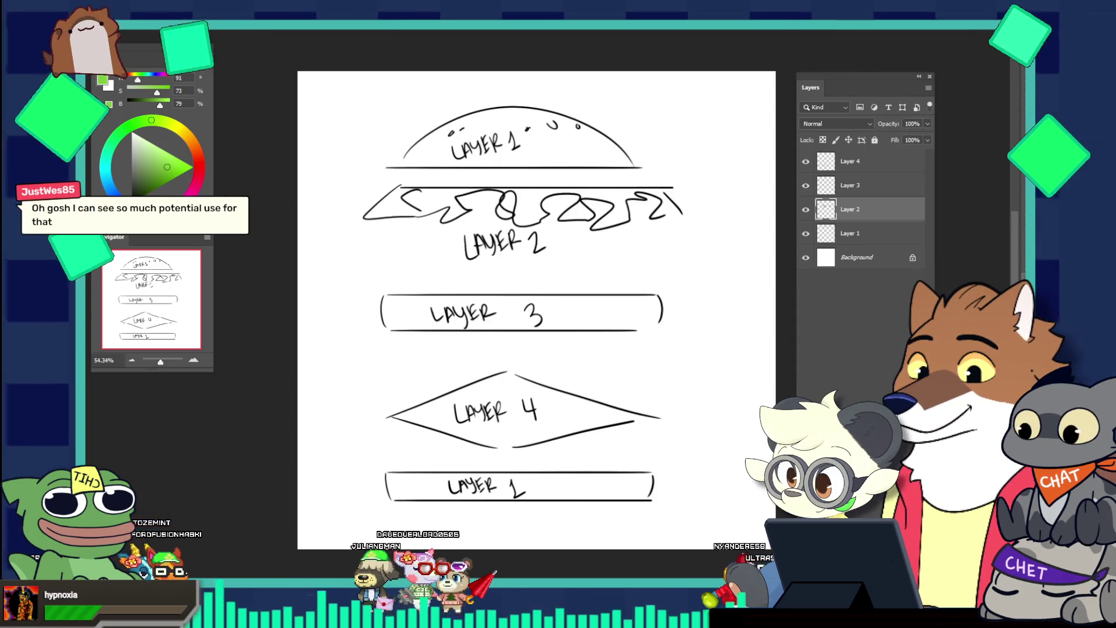
pyautogui.rightClick(856, 224)
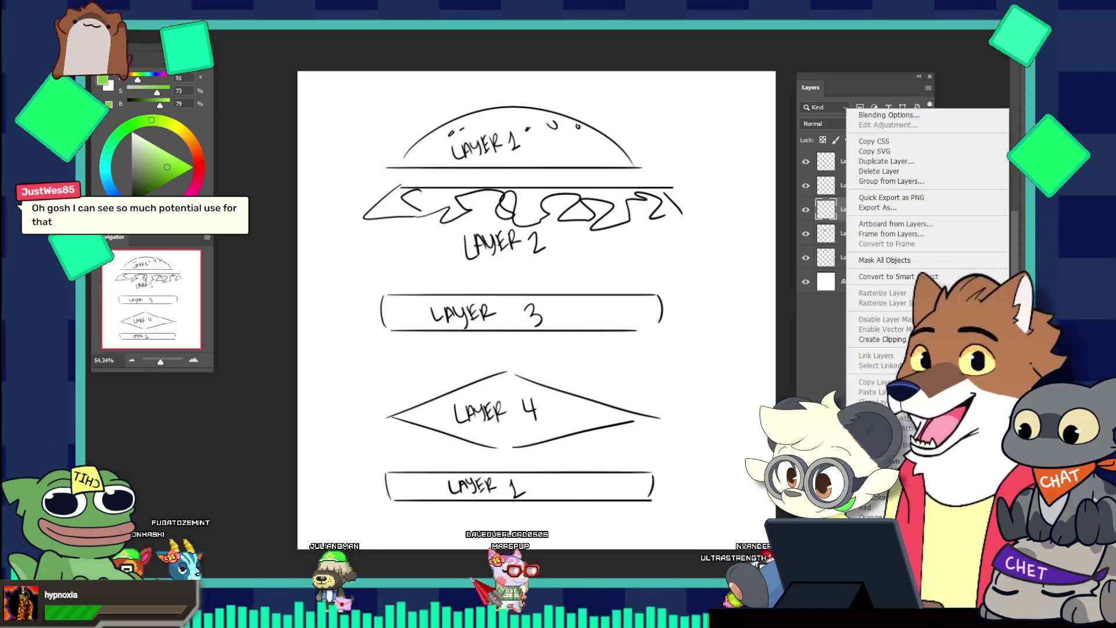
pyautogui.click(882, 339)
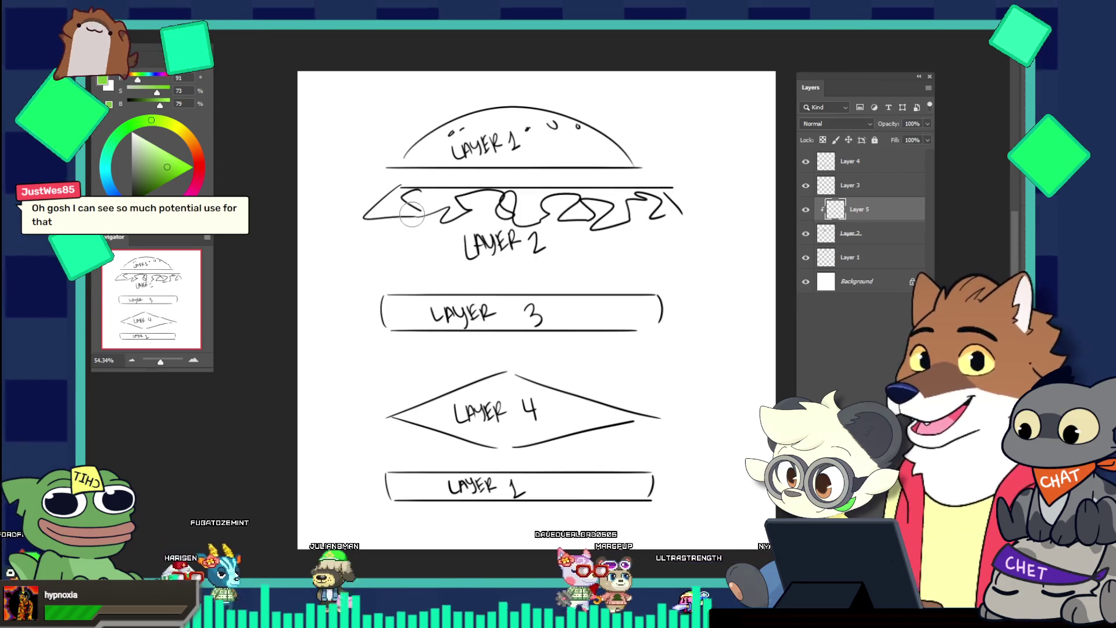
# Paint the zigzag green on Layer 5 and move it above Layer 3, unclipped
pyautogui.moveTo(442, 212)
pyautogui.mouseDown()
pyautogui.moveTo(379, 201)
pyautogui.moveTo(602, 213)
pyautogui.moveTo(532, 219)
pyautogui.moveTo(547, 253)
pyautogui.mouseUp()
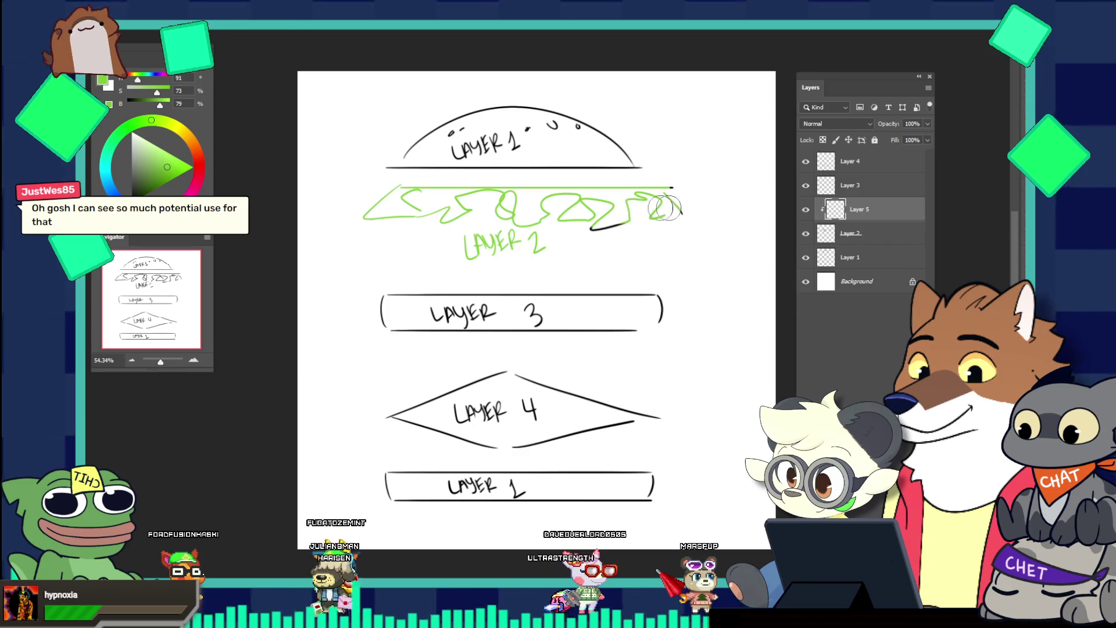
pyautogui.moveTo(677, 208); pyautogui.dragTo(666, 210)
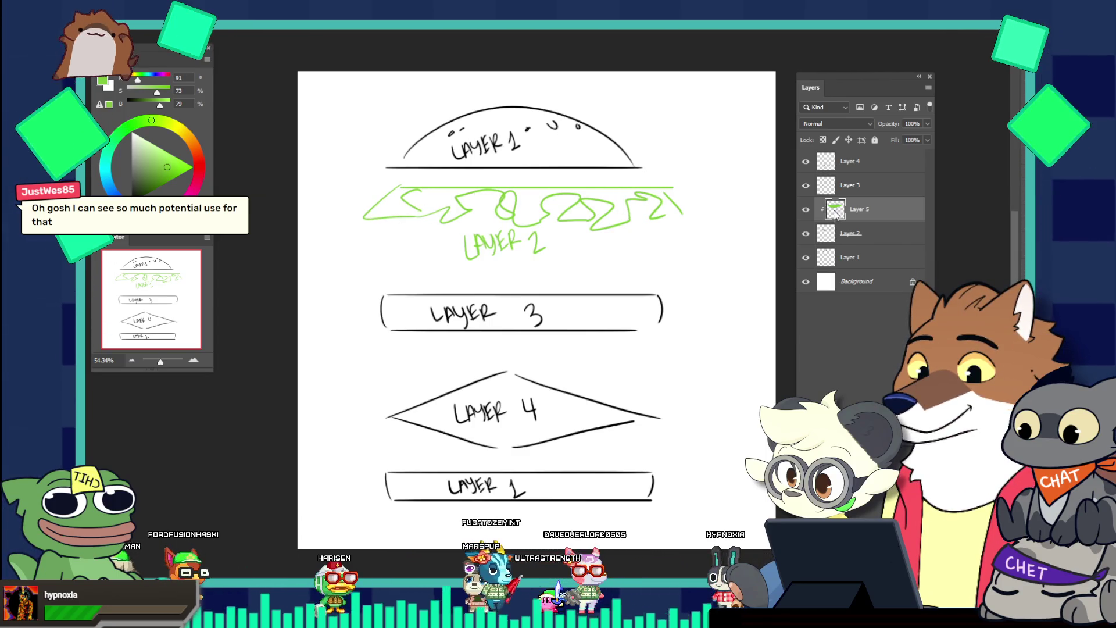
pyautogui.rightClick(834, 213)
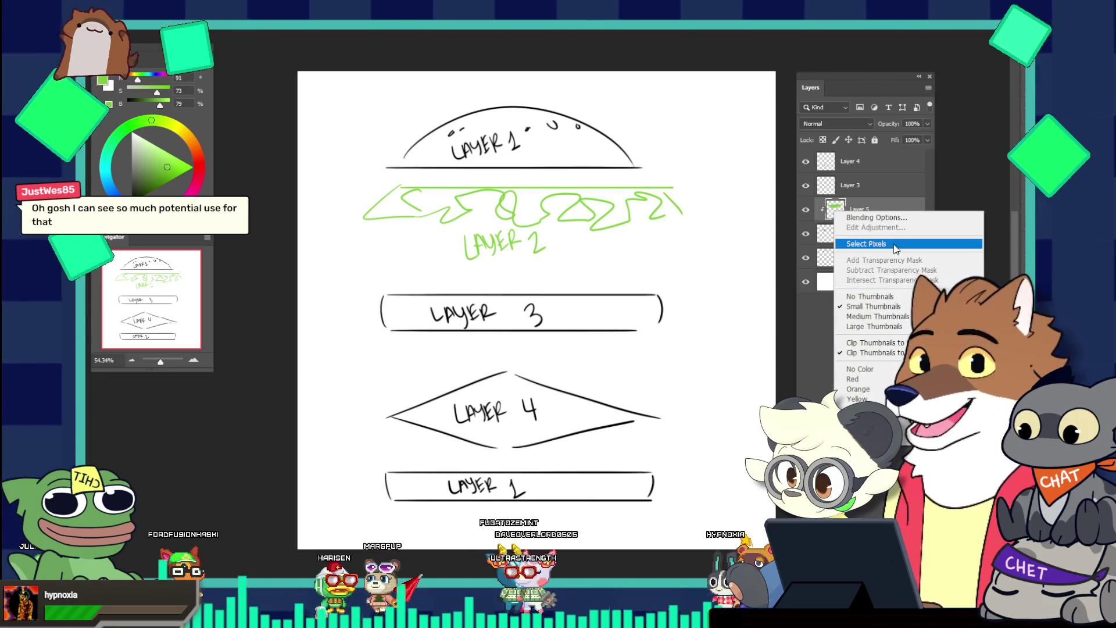
pyautogui.click(814, 312)
pyautogui.moveTo(855, 221)
pyautogui.mouseDown()
pyautogui.moveTo(852, 152)
pyautogui.moveTo(843, 201)
pyautogui.mouseUp()
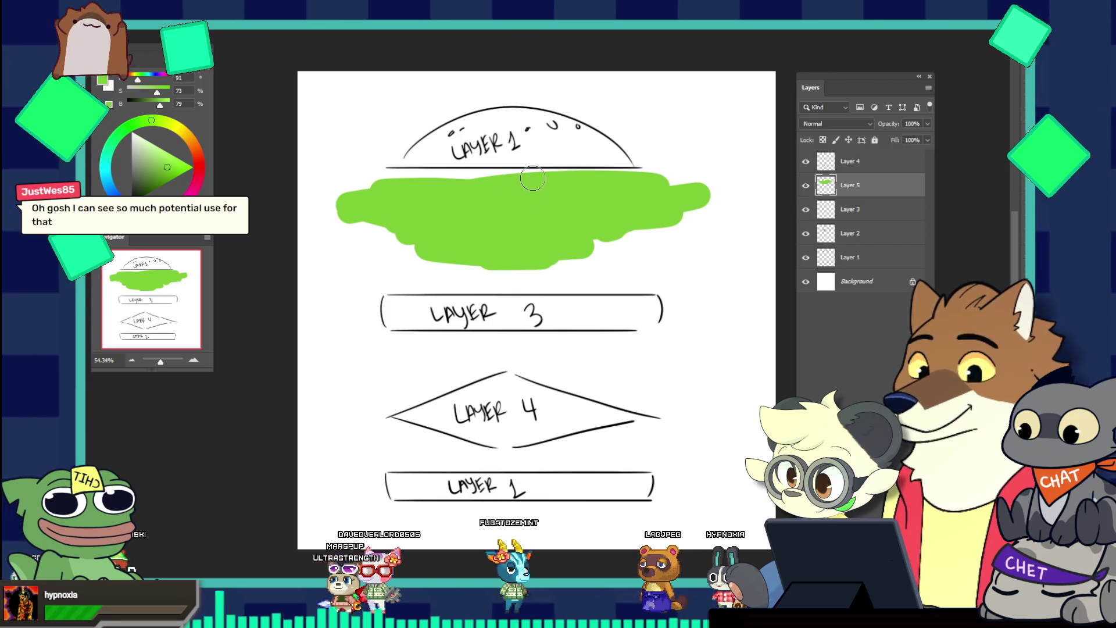
# Try clipping Layer 5 to Layer 3, undo it, and move Layer 5 back below Layer 3
pyautogui.moveTo(517, 194)
pyautogui.mouseDown()
pyautogui.moveTo(553, 205)
pyautogui.moveTo(441, 214)
pyautogui.mouseUp()
pyautogui.rightClick(866, 190)
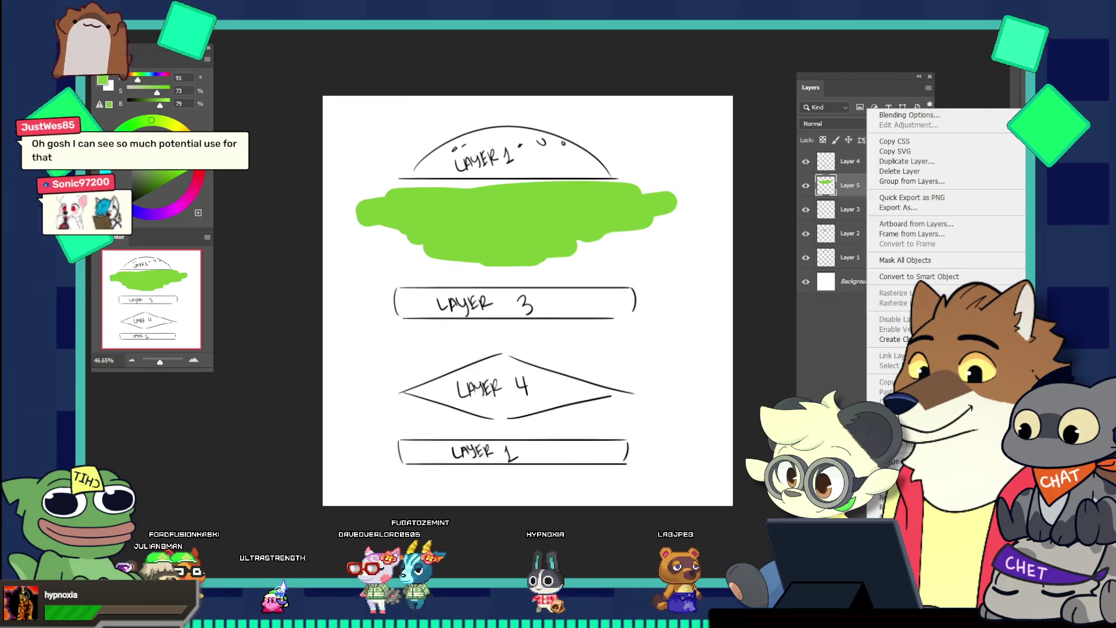
pyautogui.click(891, 339)
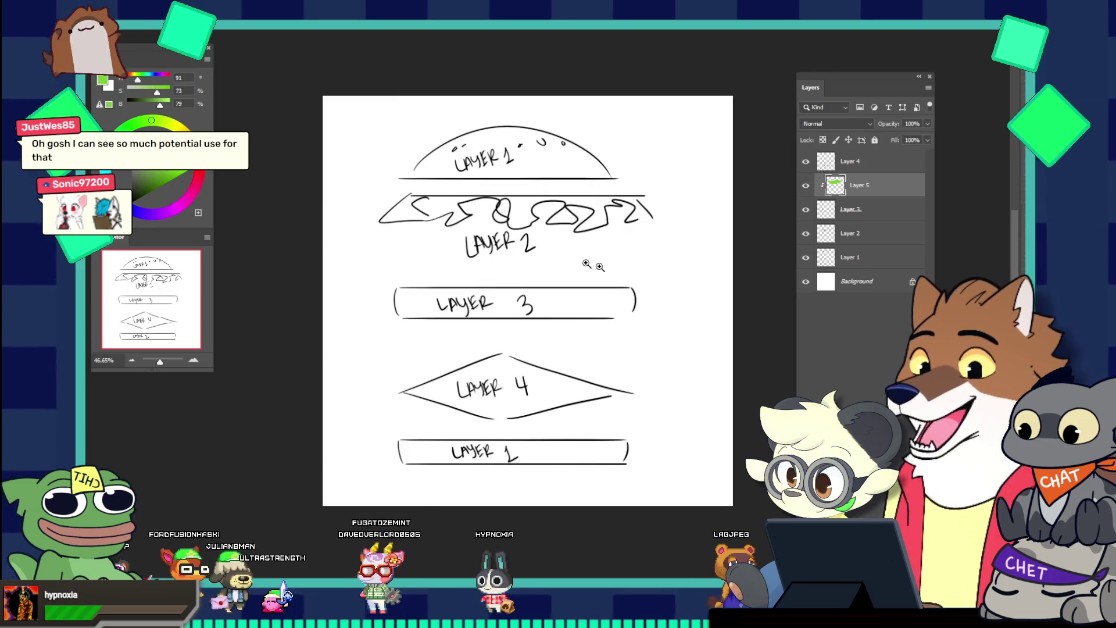
pyautogui.hotkey('ctrl', 'z')
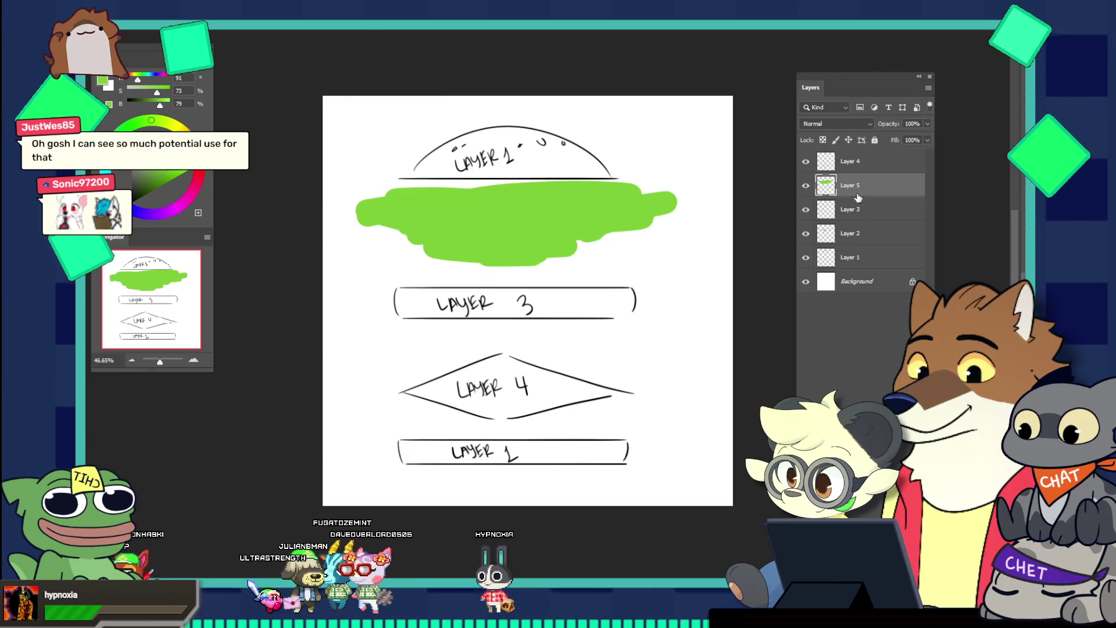
pyautogui.moveTo(858, 198); pyautogui.dragTo(855, 220)
# Clip Layer 5 to Layer 2 so only the zigzag shows green, then switch to the wolf sketch
pyautogui.rightClick(861, 209)
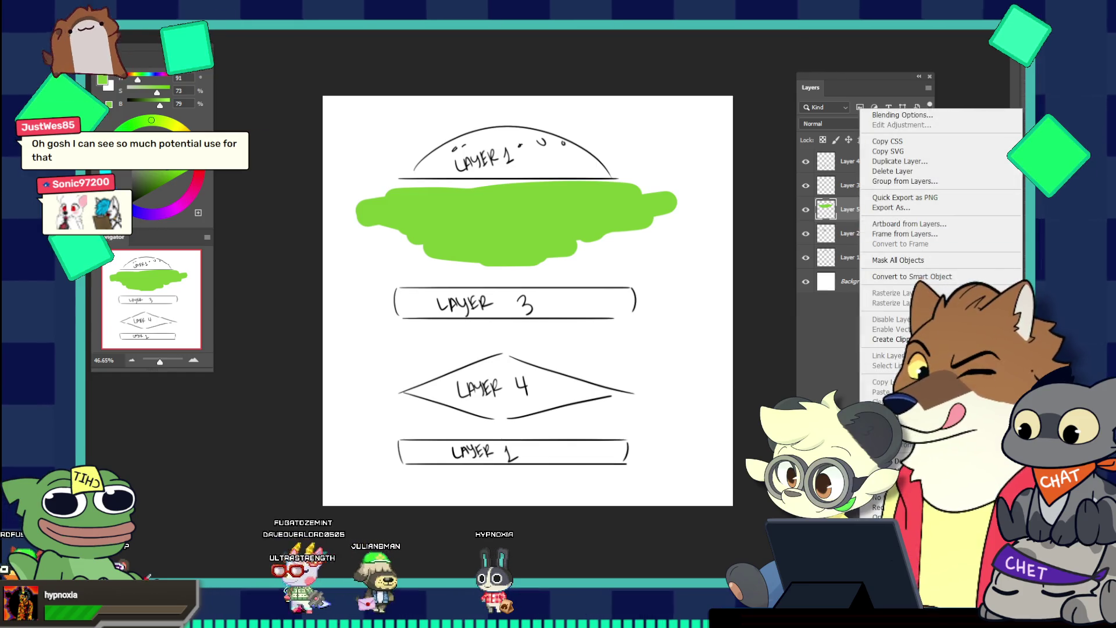
pyautogui.click(891, 338)
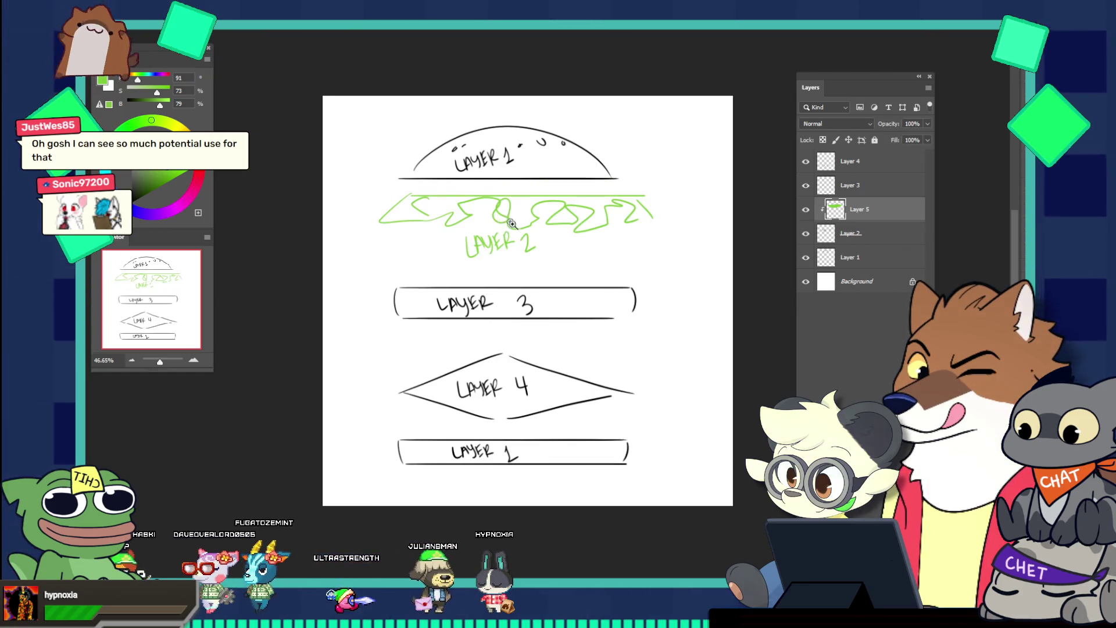
pyautogui.moveTo(508, 219); pyautogui.dragTo(773, 242)
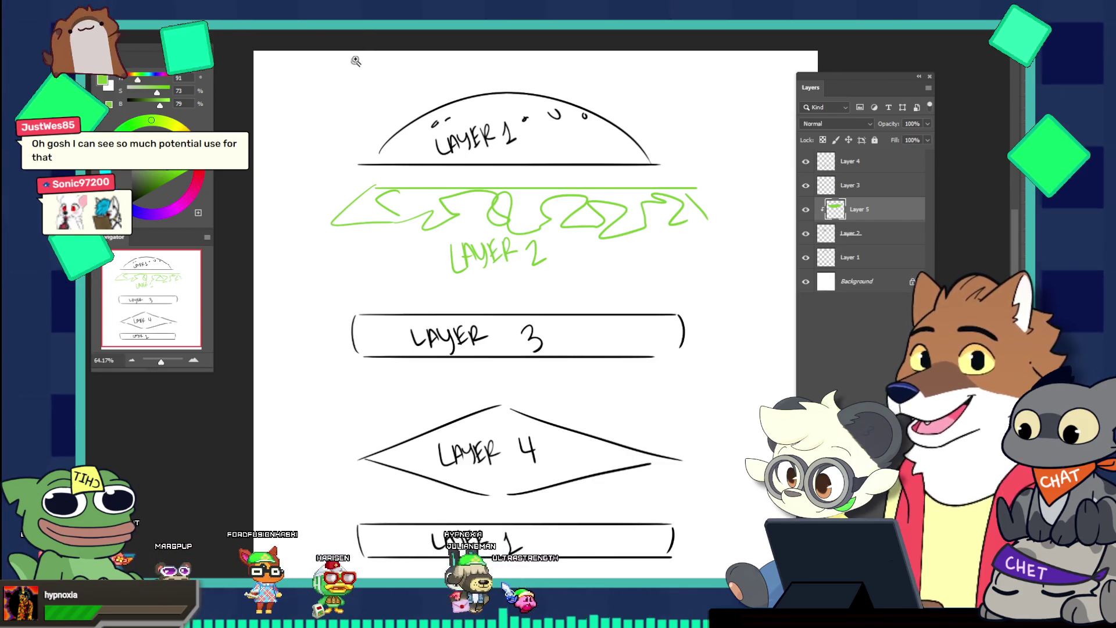
pyautogui.click(356, 32)
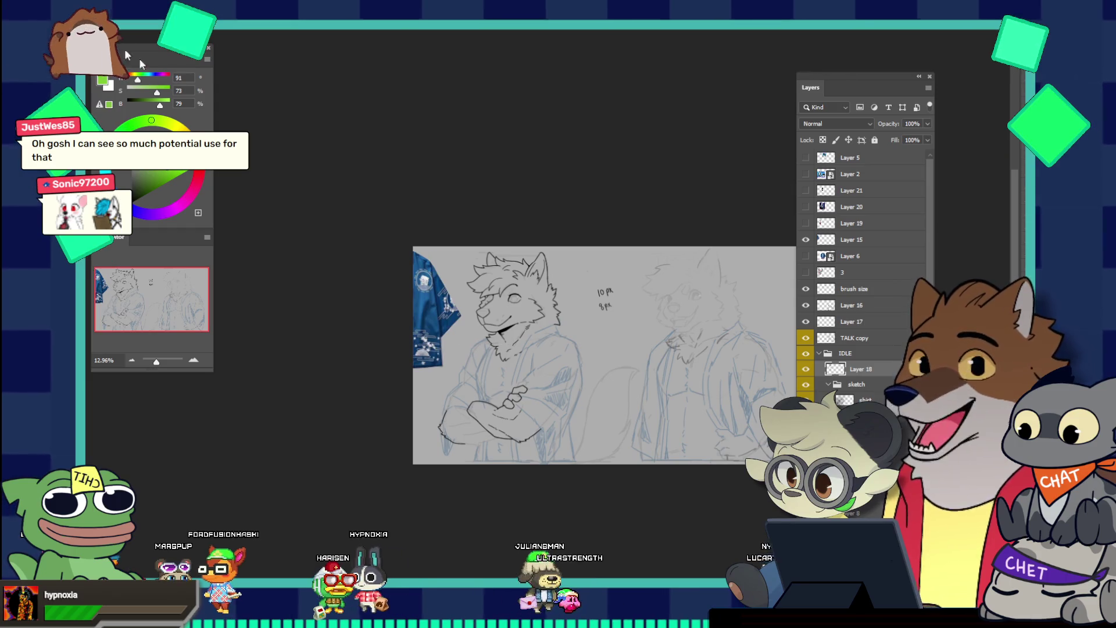
# In the emote-sheet document, hide the NEON group's overlay artwork
pyautogui.hotkey('ctrl', 'Tab')
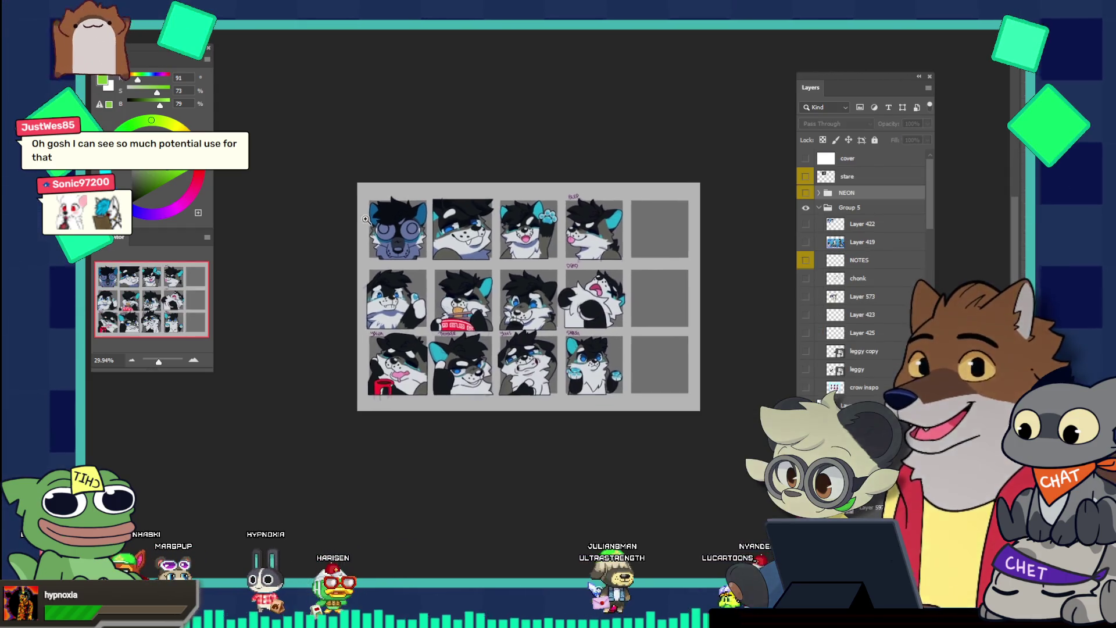
pyautogui.scroll(-5, 850, 289)
pyautogui.scroll(-5, 850, 288)
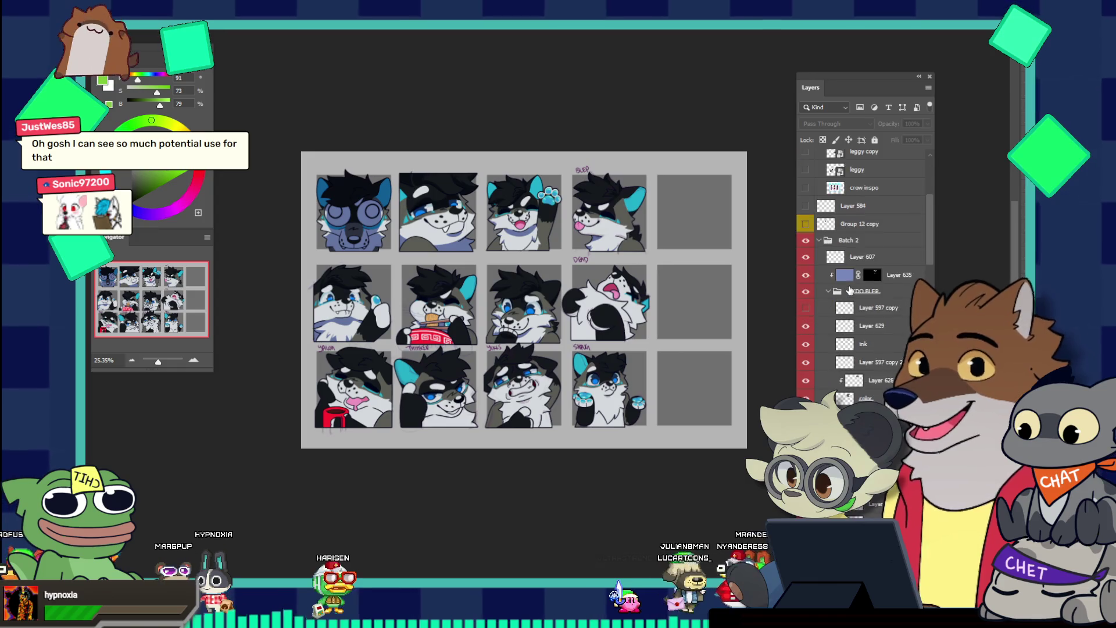
pyautogui.scroll(-3, 850, 289)
pyautogui.scroll(-5, 870, 252)
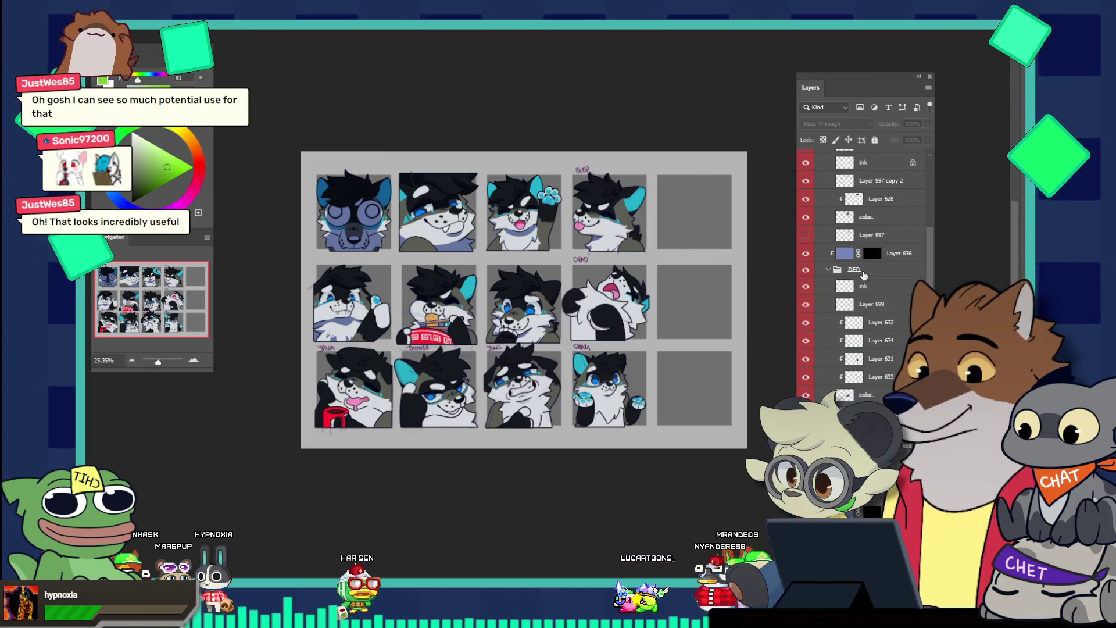
pyautogui.scroll(-3, 870, 322)
pyautogui.scroll(-3, 870, 322)
pyautogui.scroll(-3, 870, 322)
pyautogui.moveTo(868, 89); pyautogui.dragTo(346, 94)
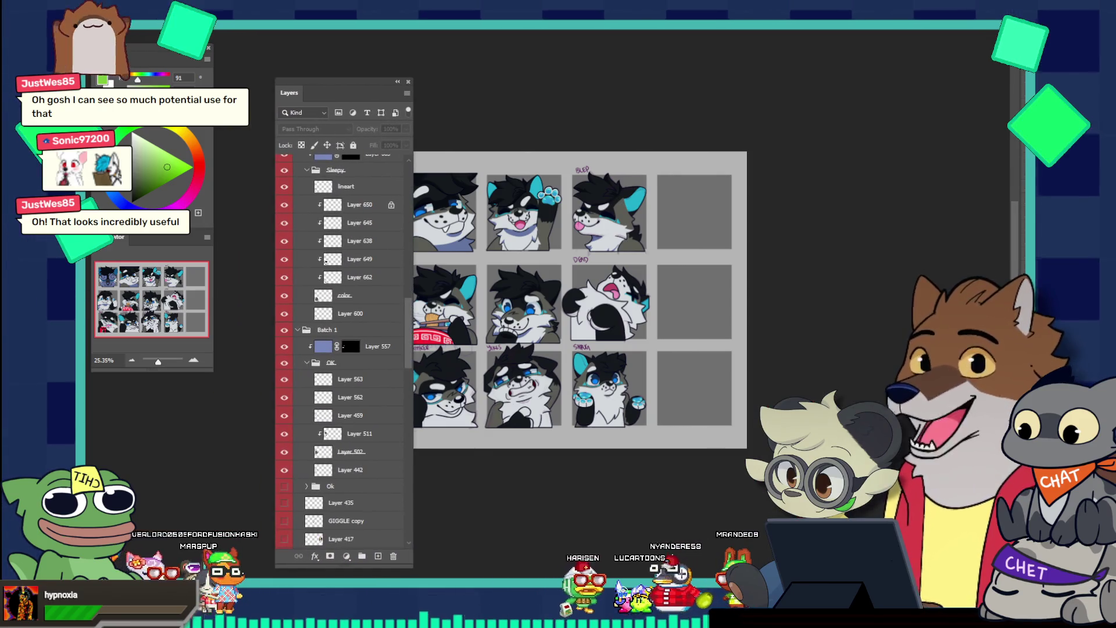
pyautogui.scroll(10, 349, 236)
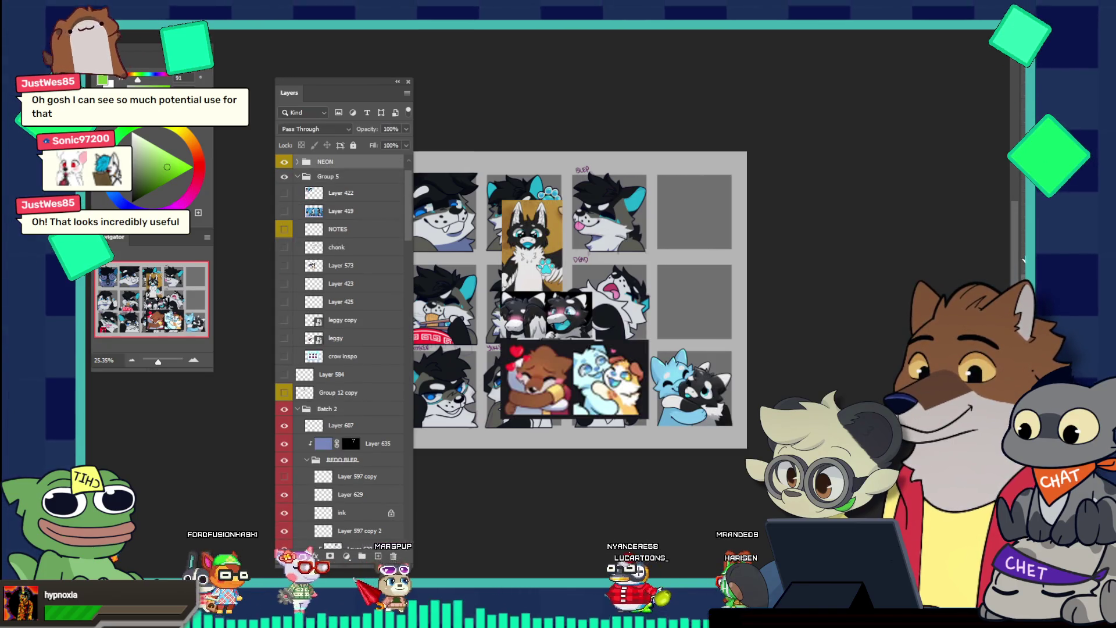
pyautogui.click(284, 162)
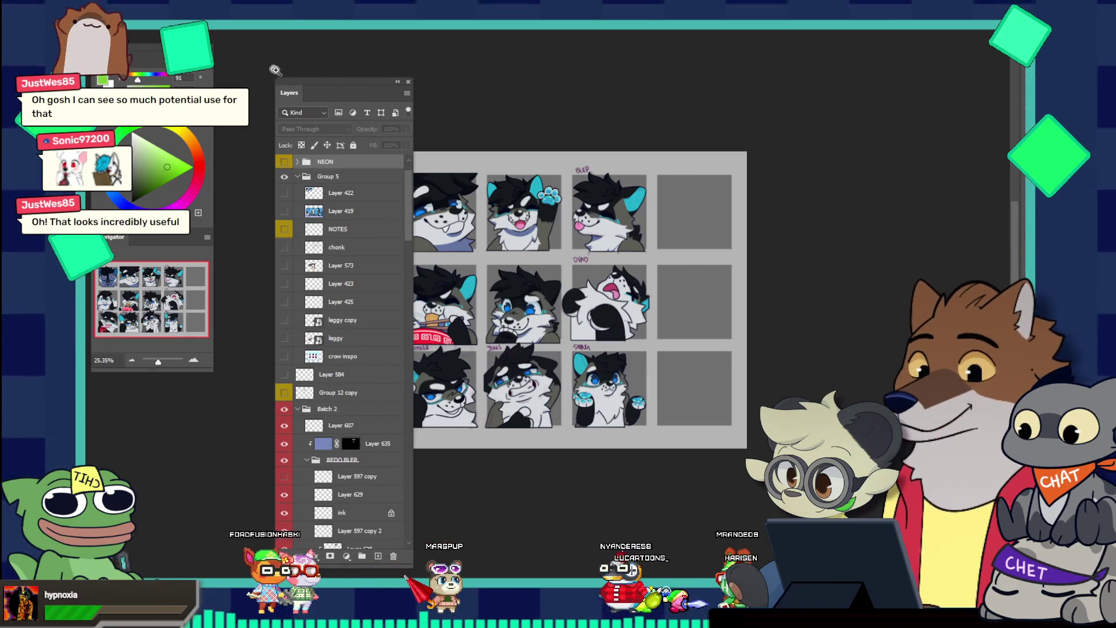
pyautogui.moveTo(319, 90); pyautogui.dragTo(827, 83)
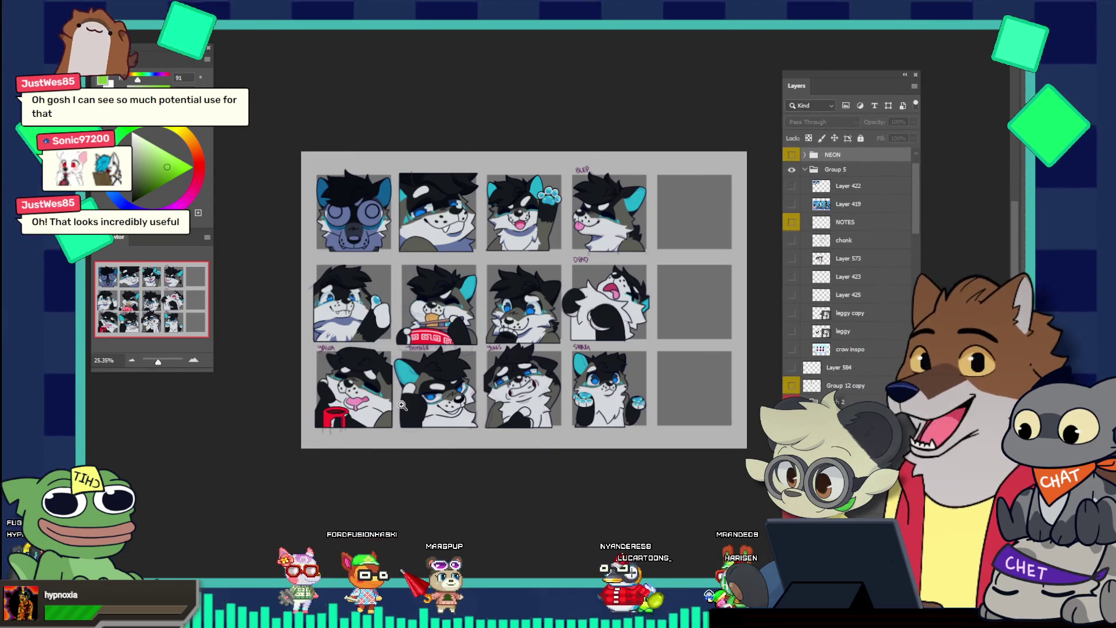
pyautogui.scroll(1, 492, 377)
pyautogui.scroll(1, 491, 377)
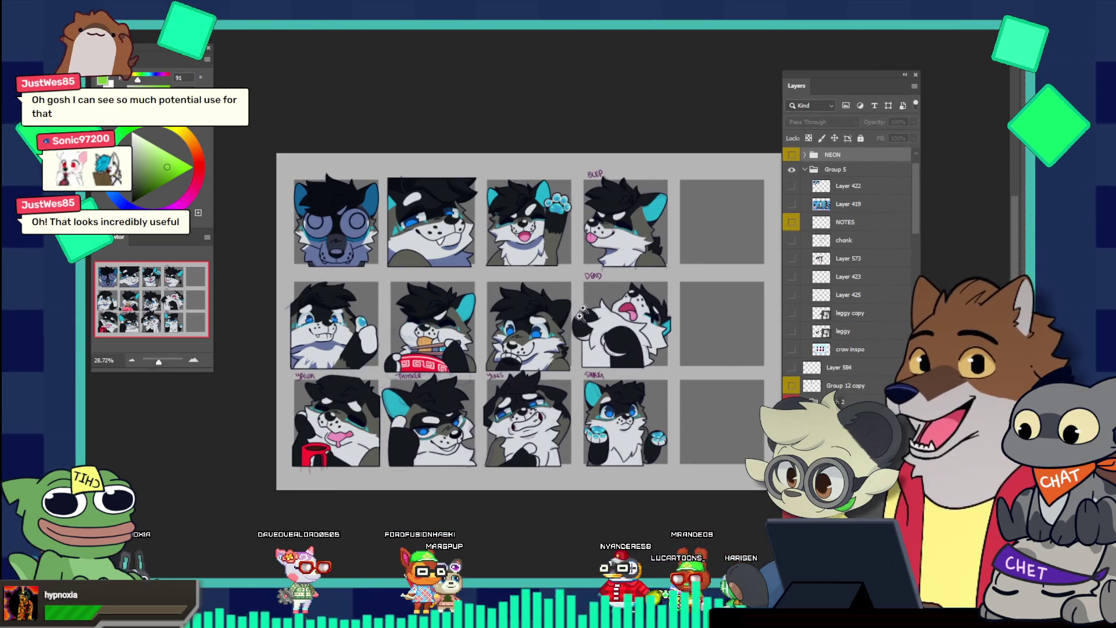
# Return to the burger-diagram document and zoom out to 44.75% to see the whole page
pyautogui.hotkey('ctrl', 'Tab')
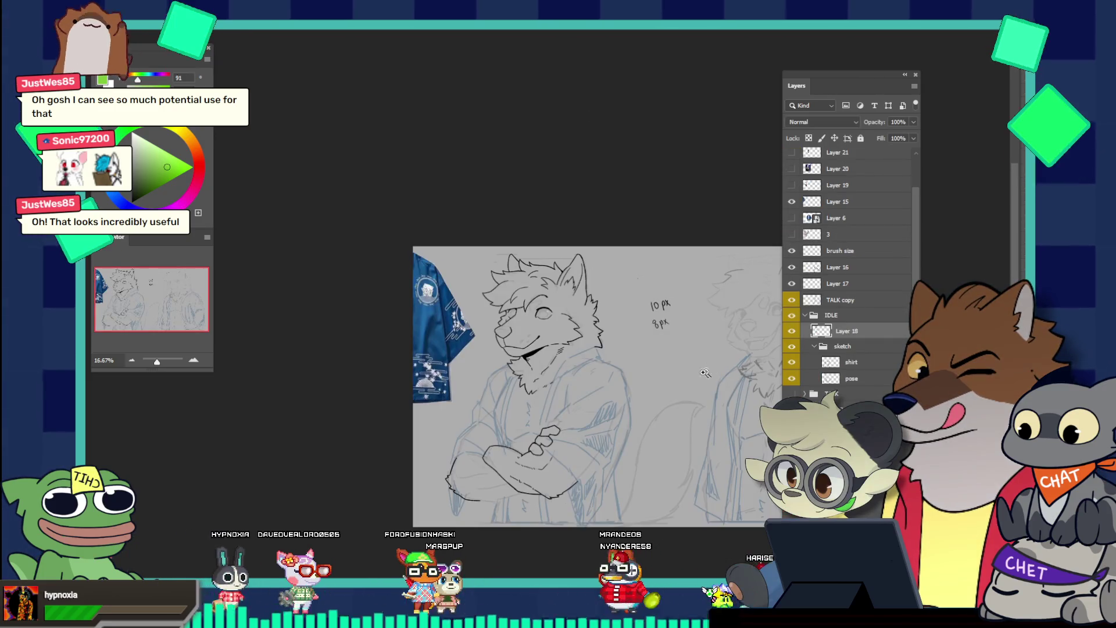
pyautogui.hotkey('ctrl', 'Tab')
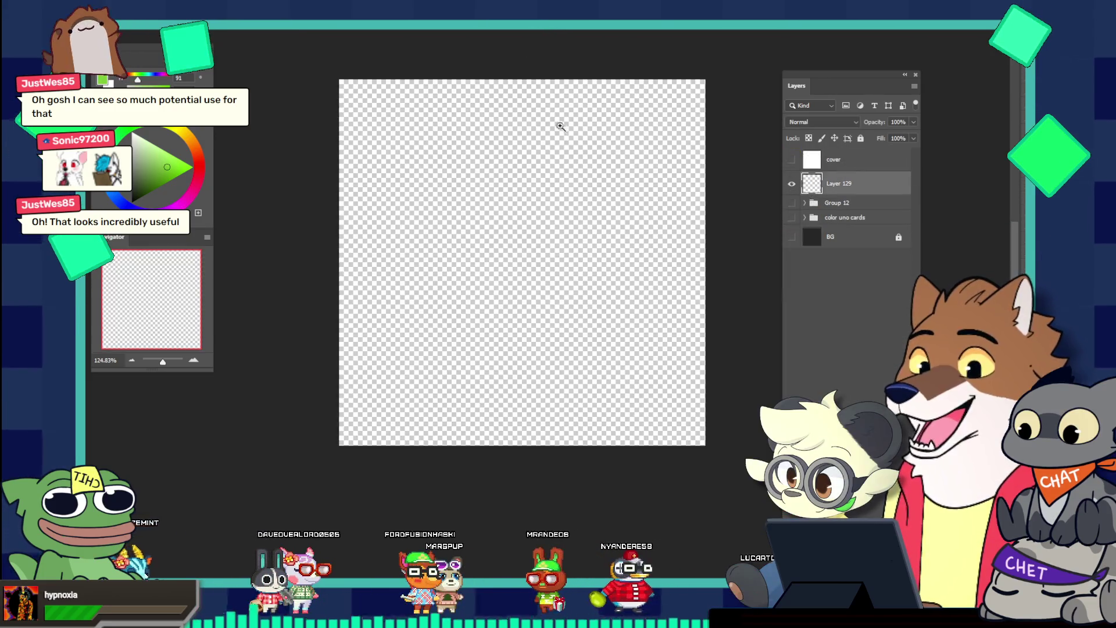
pyautogui.hotkey('ctrl', 'Tab')
pyautogui.moveTo(540, 309); pyautogui.dragTo(558, 317)
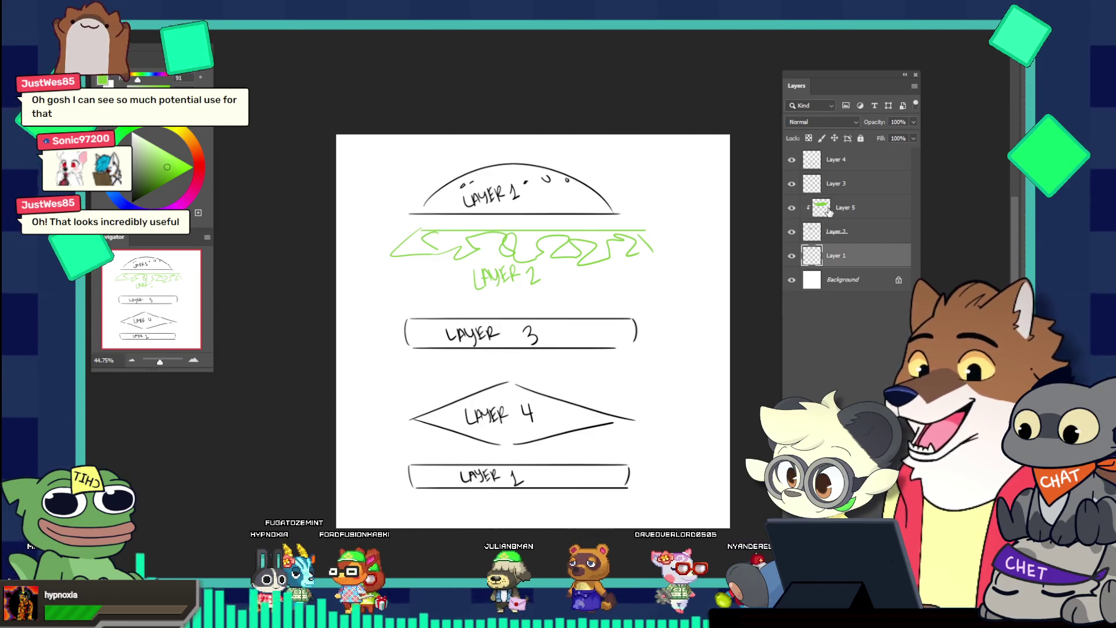
# Add a new layer above Layer 1 and brush dark green beneath the light-green lettuce strip
pyautogui.hotkey('ctrl', 'shift', 'alt', 'n')
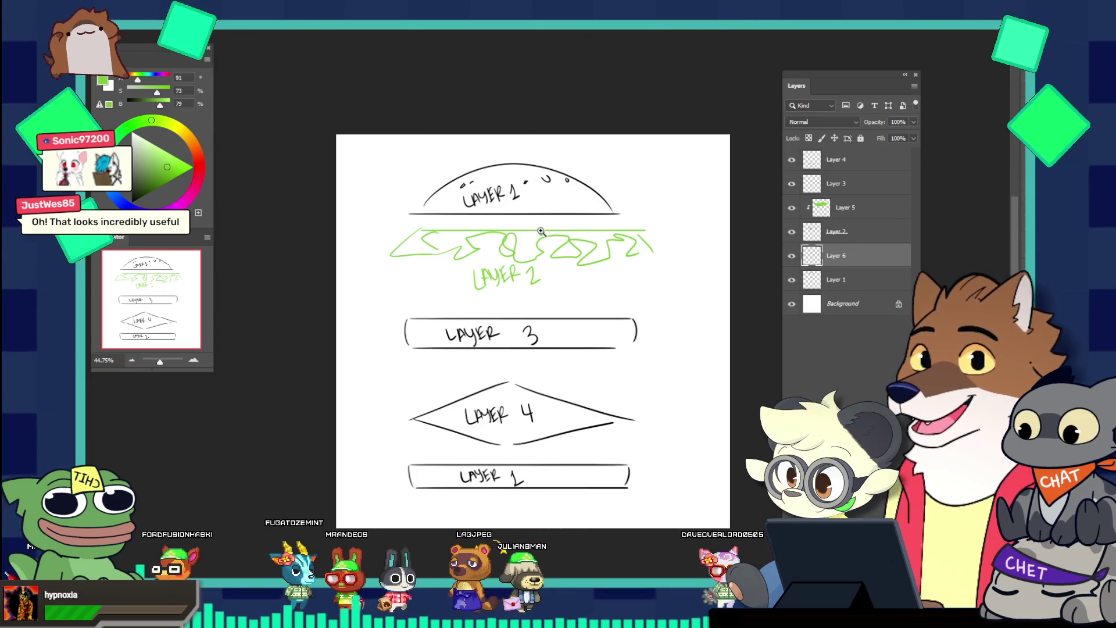
pyautogui.moveTo(537, 224); pyautogui.dragTo(563, 204)
pyautogui.click(152, 191)
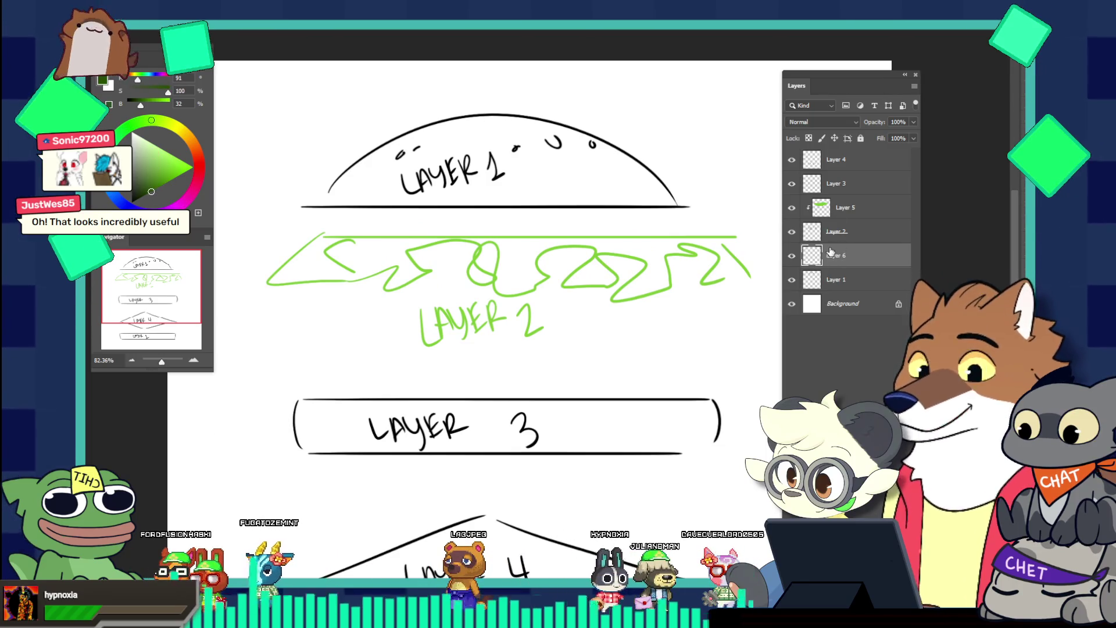
pyautogui.moveTo(334, 253)
pyautogui.mouseDown()
pyautogui.moveTo(296, 262)
pyautogui.moveTo(436, 245)
pyautogui.moveTo(528, 254)
pyautogui.moveTo(520, 283)
pyautogui.mouseUp()
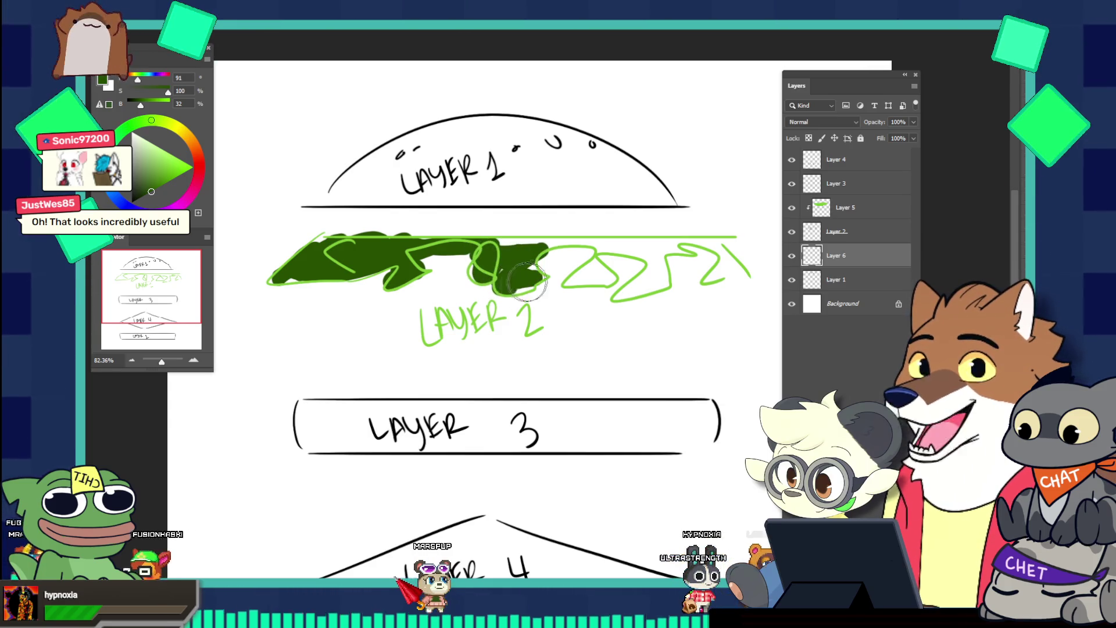
pyautogui.moveTo(510, 243)
pyautogui.mouseDown()
pyautogui.moveTo(605, 245)
pyautogui.moveTo(599, 268)
pyautogui.moveTo(611, 278)
pyautogui.moveTo(657, 245)
pyautogui.moveTo(629, 287)
pyautogui.moveTo(698, 250)
pyautogui.moveTo(715, 279)
pyautogui.mouseUp()
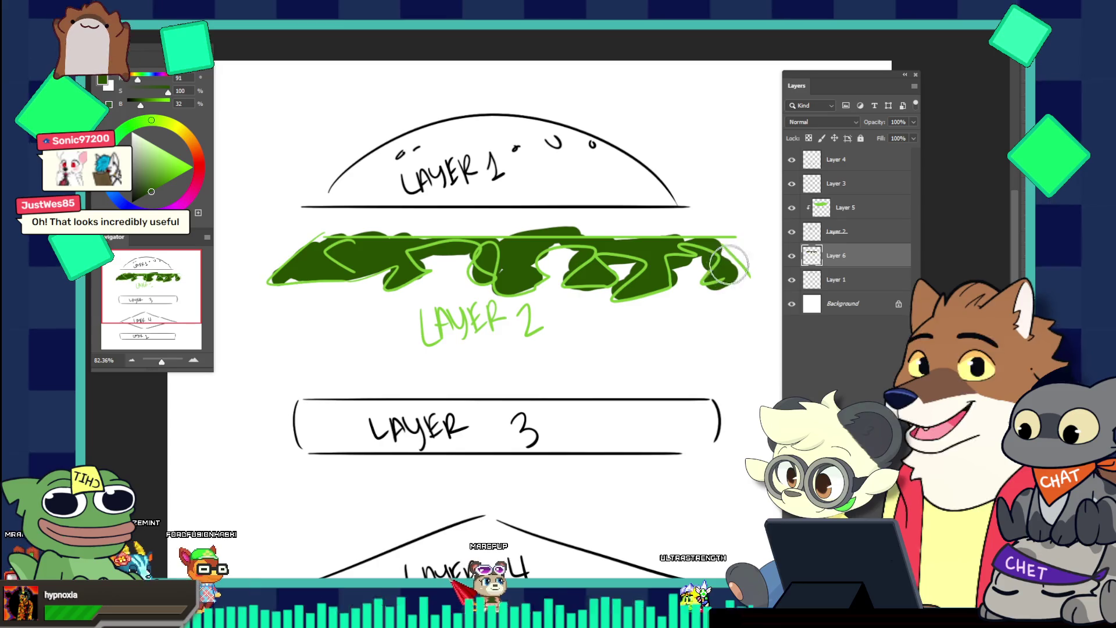
pyautogui.scroll(-2, 669, 200)
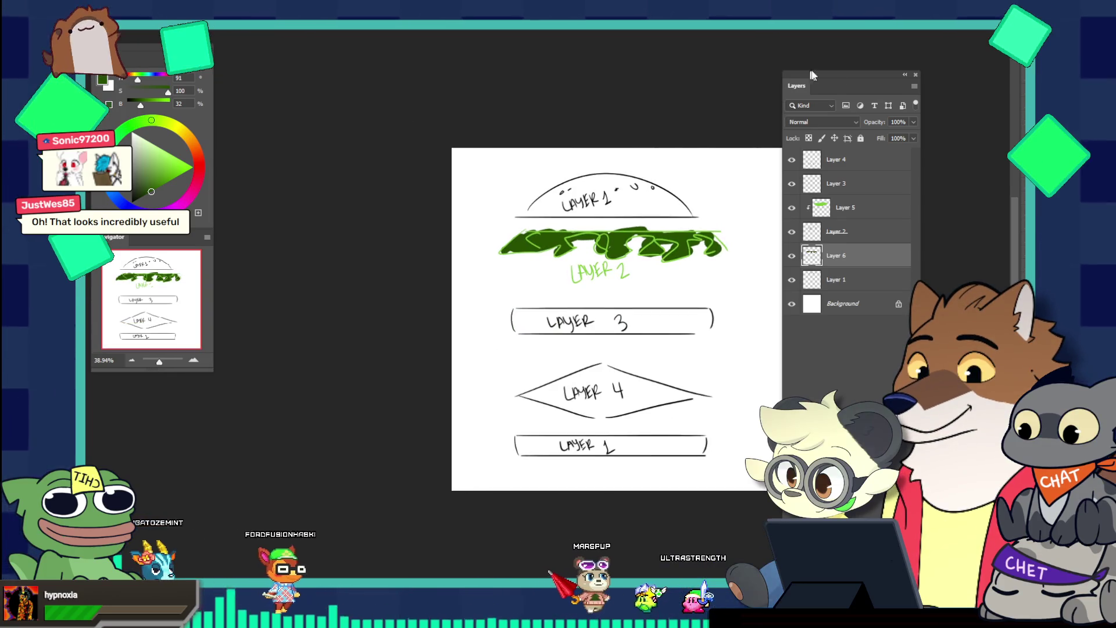
# Rename the dark-green Layer 6 to 'lettuce color'
pyautogui.click(792, 255)
pyautogui.click(793, 256)
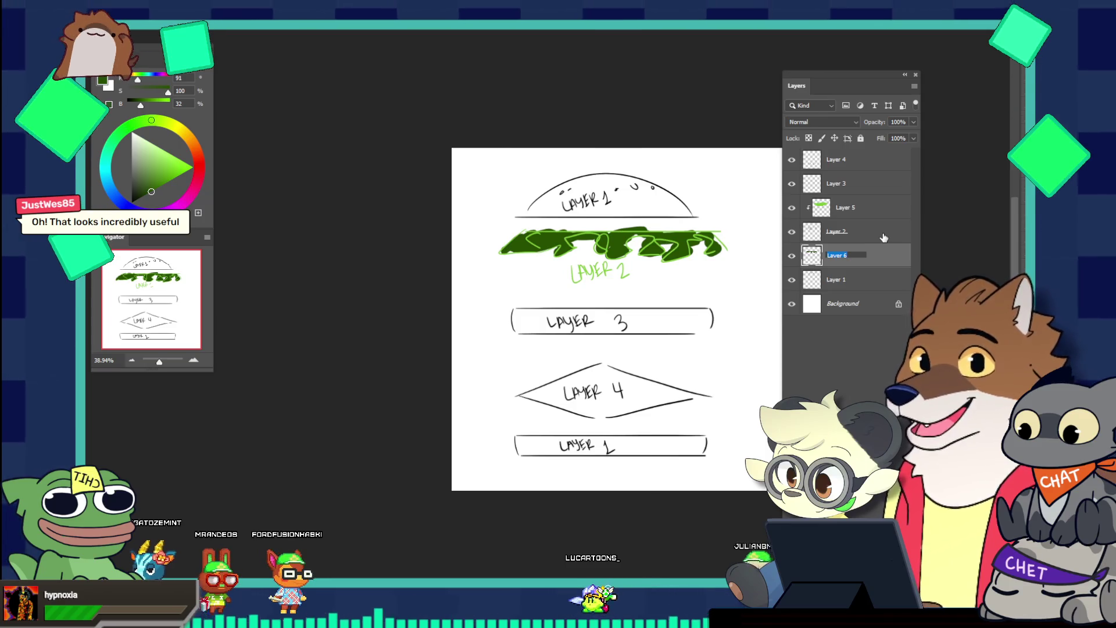
pyautogui.press('BackSpace')
pyautogui.write('ce co9lor')
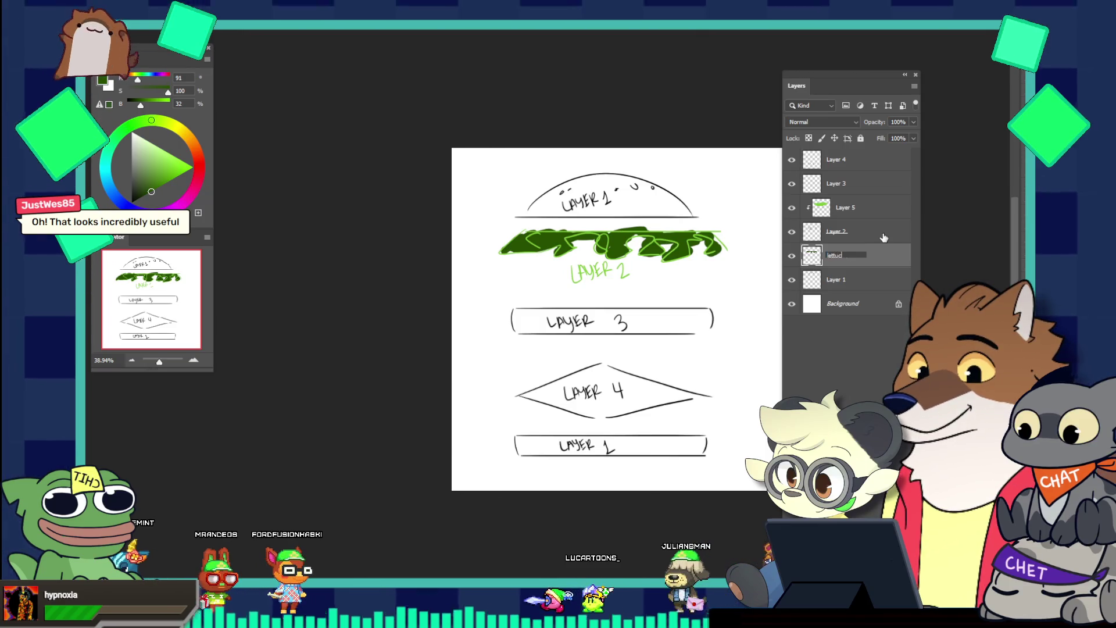
pyautogui.press('Return')
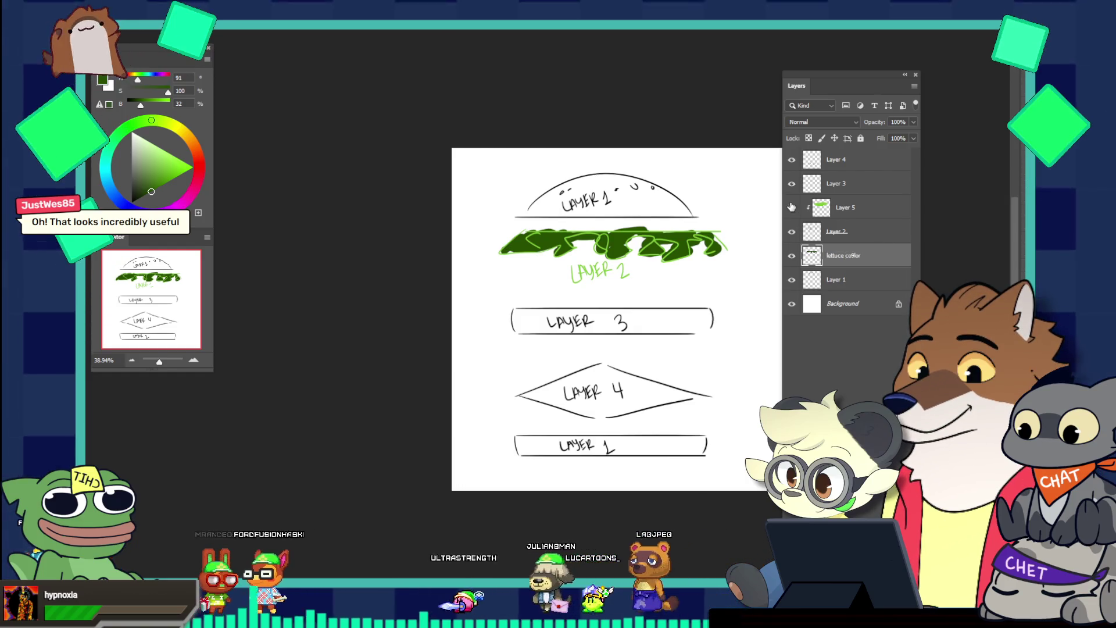
# Rename Layer 2 to 'lettuce' and Layer 5 to 'locked layter lettuce'
pyautogui.doubleClick(843, 232)
pyautogui.write('lettuce')
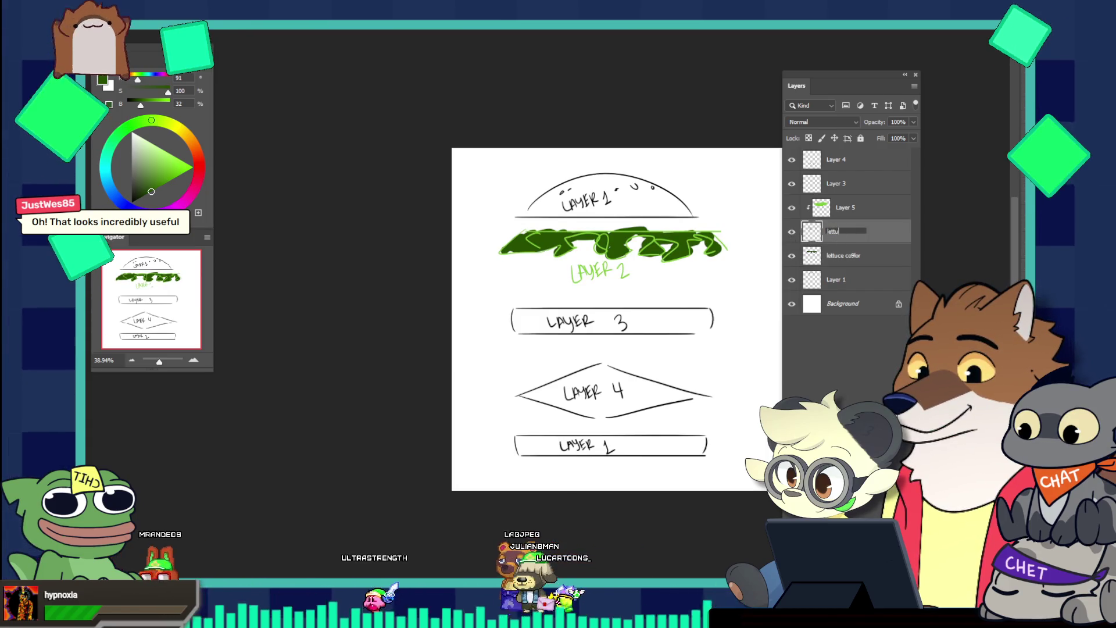
pyautogui.doubleClick(846, 207)
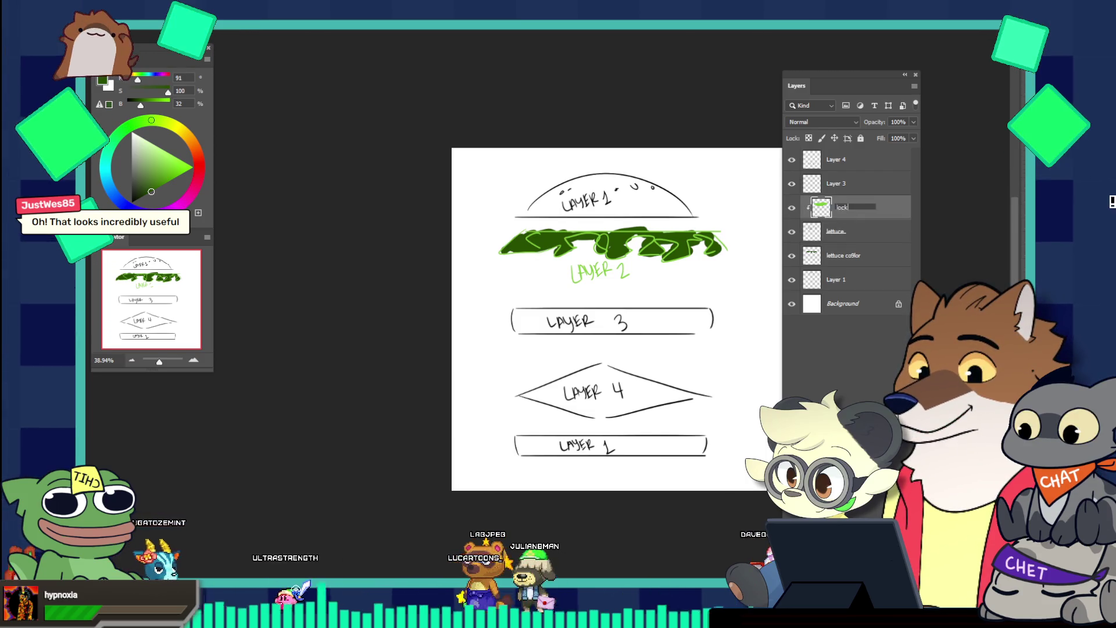
pyautogui.write('ed layter')
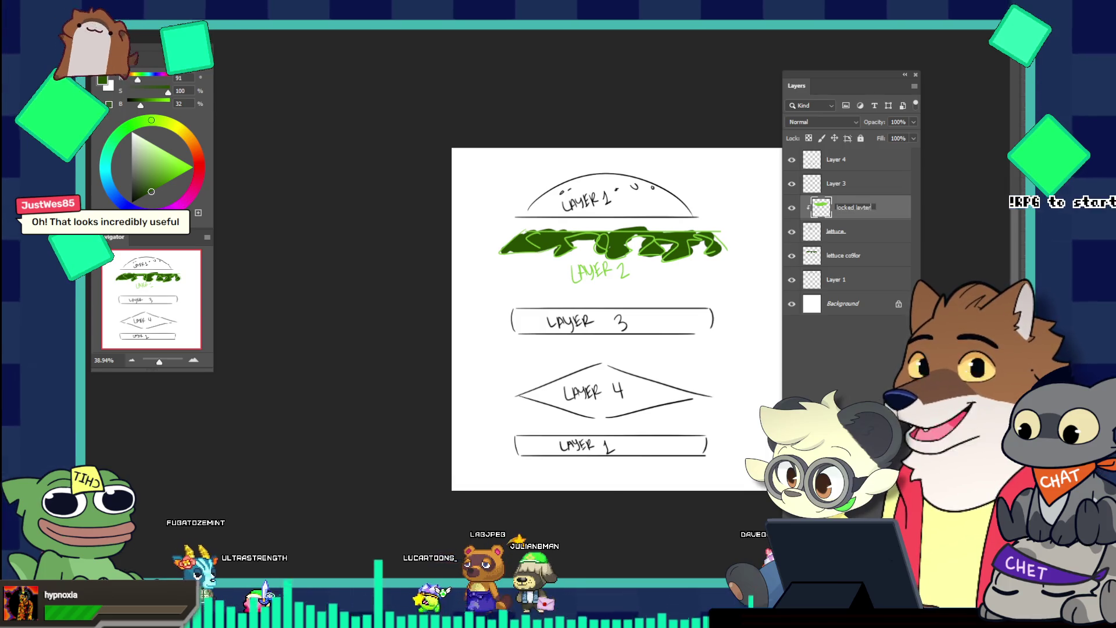
pyautogui.write(' lettuc')
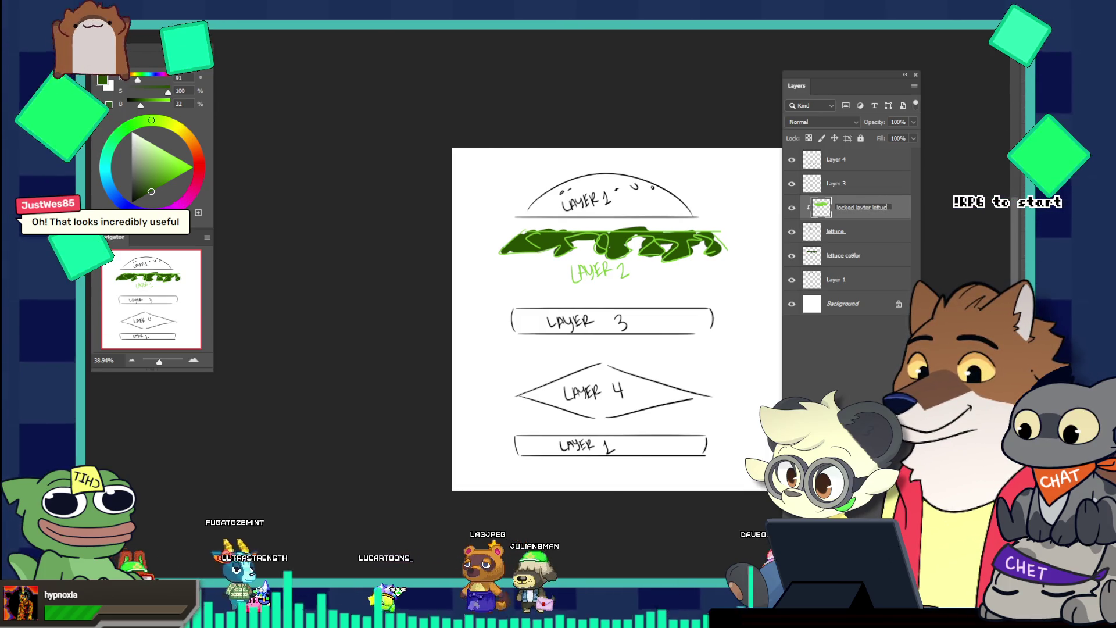
pyautogui.write('e')
pyautogui.press('Return')
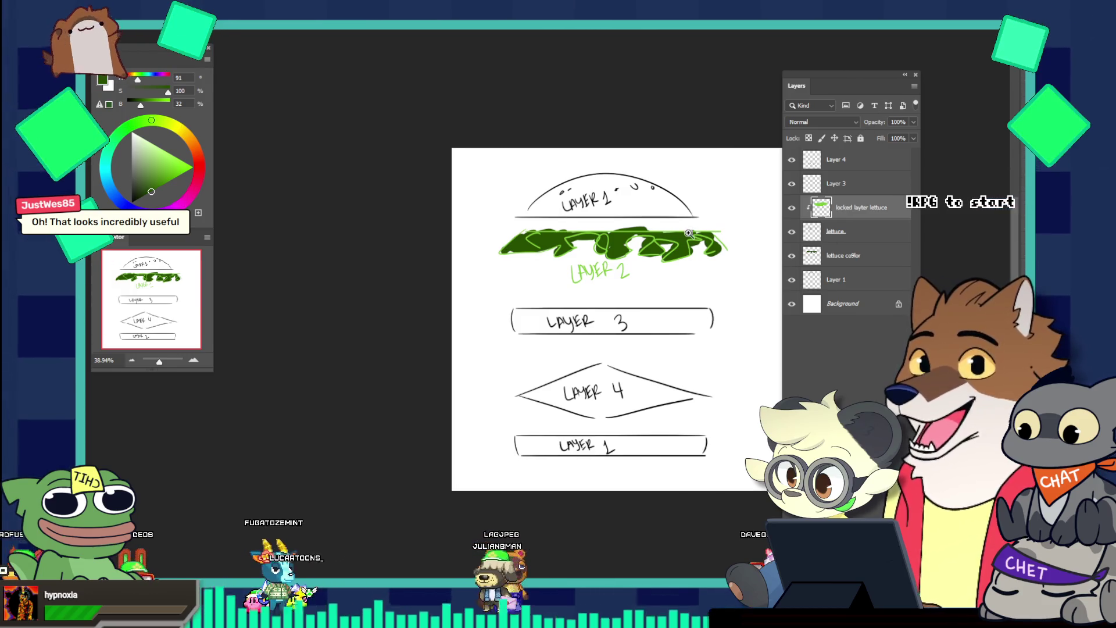
pyautogui.moveTo(689, 239); pyautogui.dragTo(708, 276)
pyautogui.scroll(-2, 709, 275)
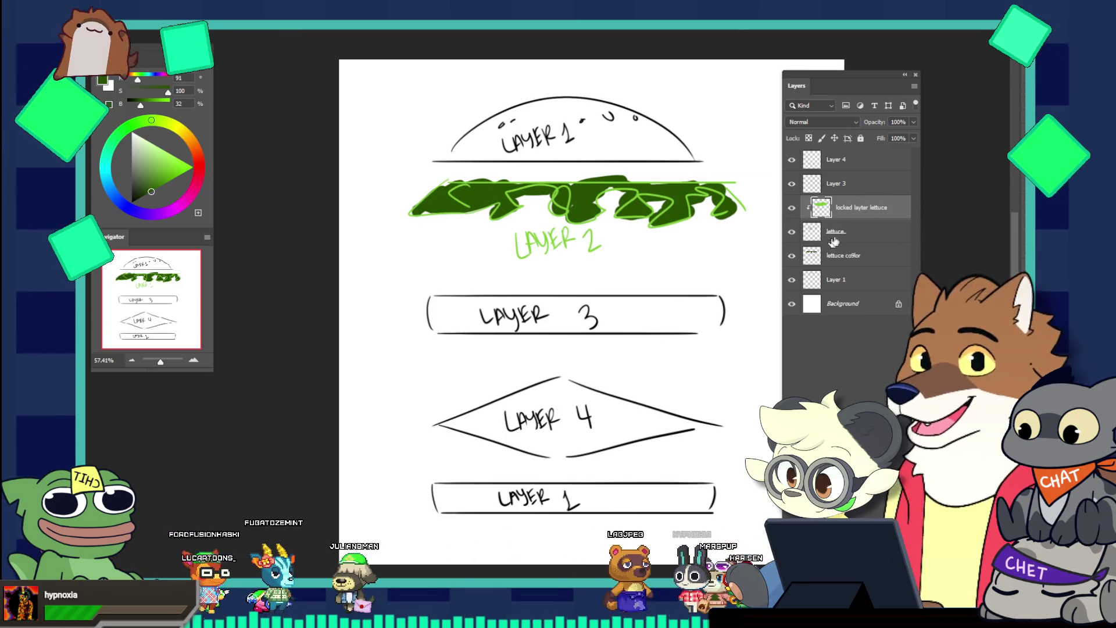
# Select the lettuce layer, zoom out slightly, and bring up the brush presets with F5
pyautogui.click(828, 237)
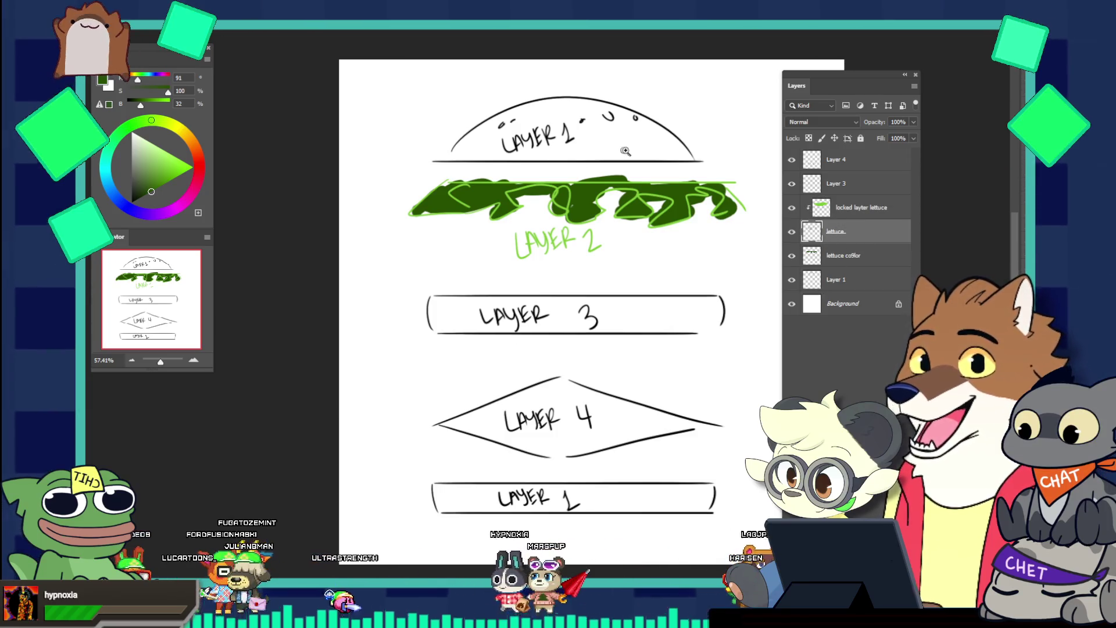
pyautogui.scroll(-1, 581, 255)
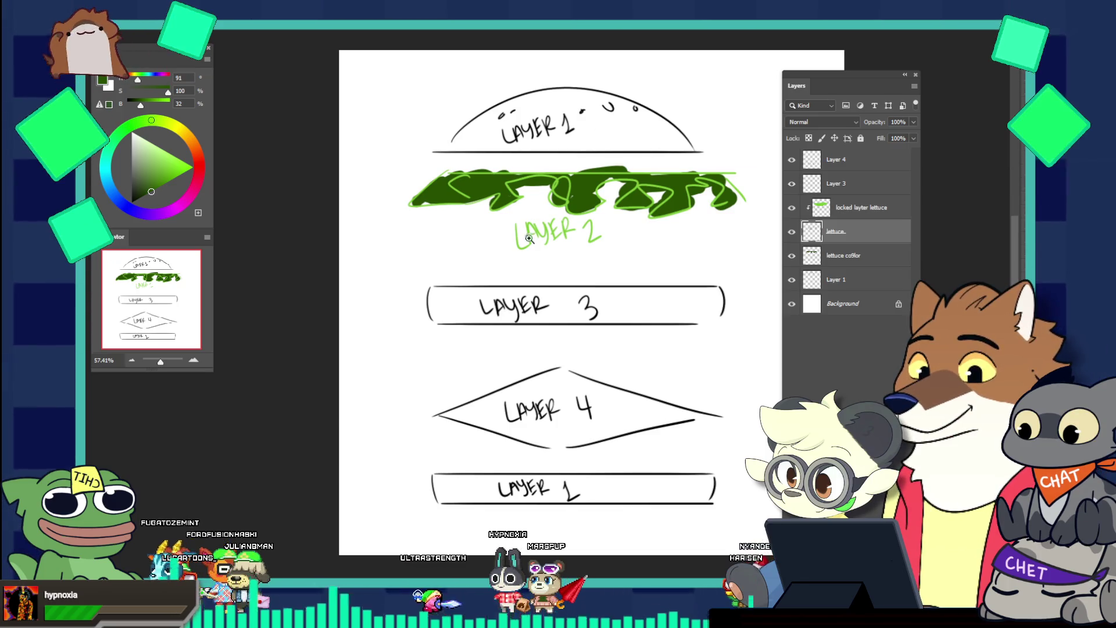
pyautogui.scroll(-2, 568, 287)
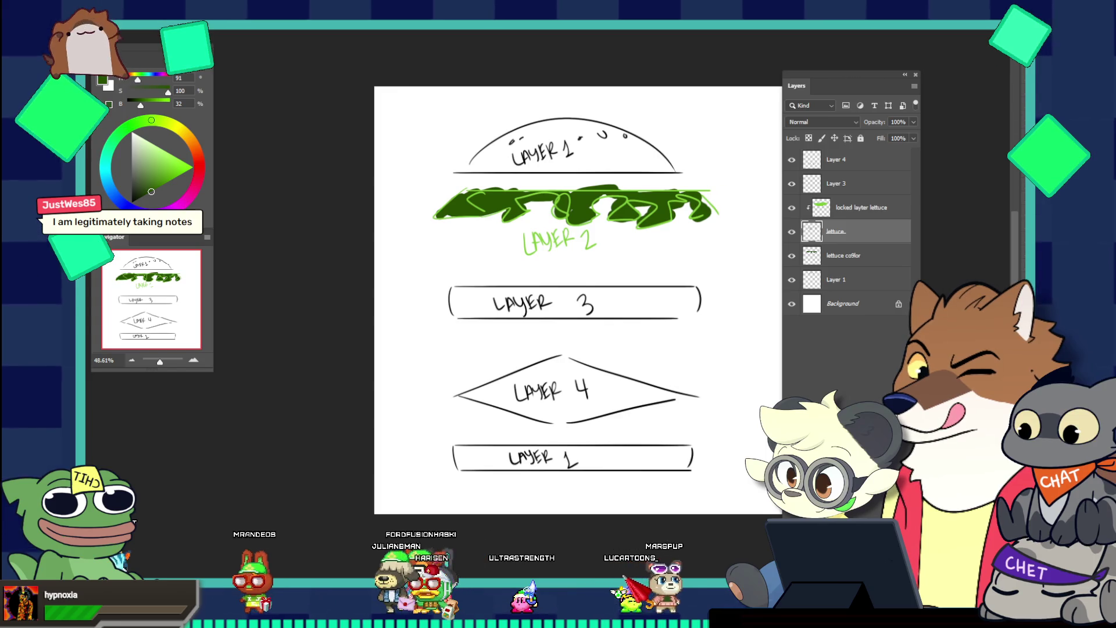
pyautogui.press('F5')
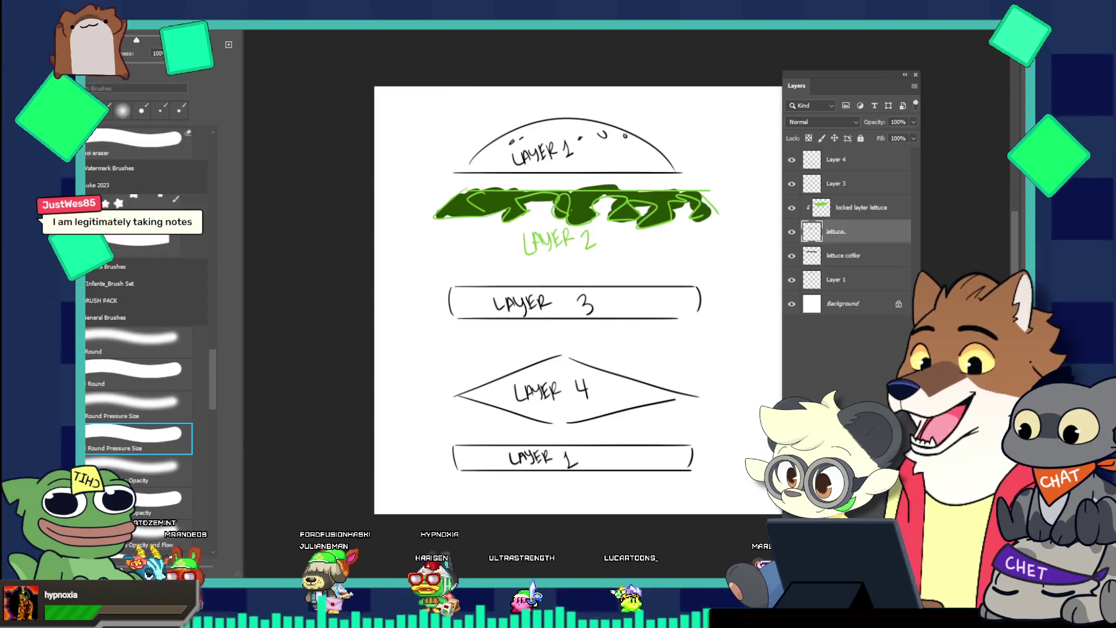
# Choose the Round Pressure Opacity brush and undo a test stroke made with it
pyautogui.scroll(-3, 187, 343)
pyautogui.click(166, 411)
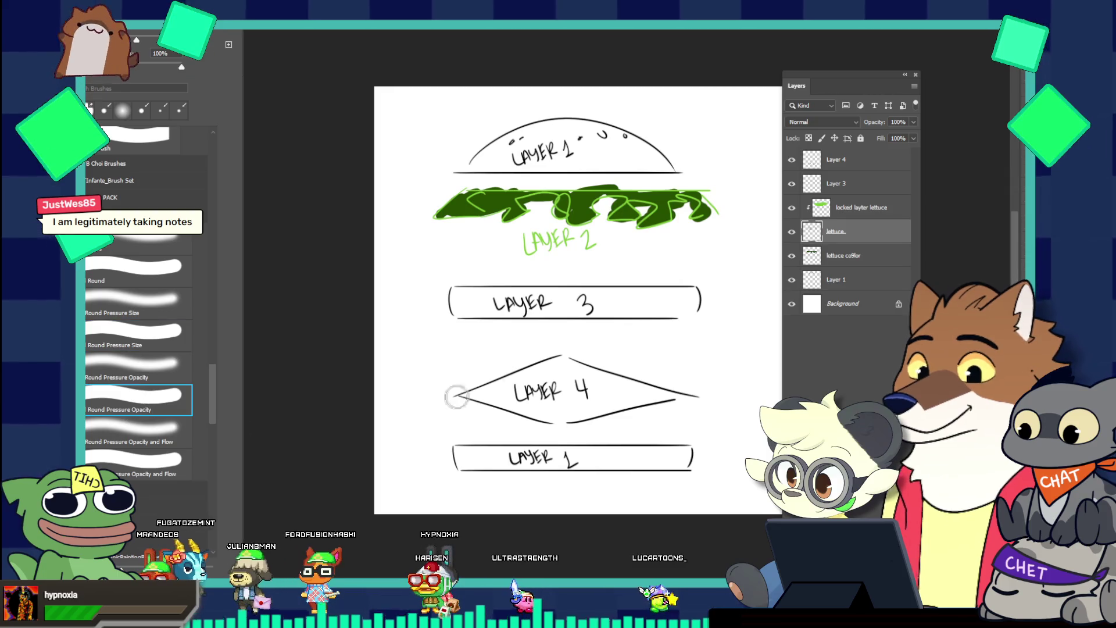
pyautogui.press('F5')
pyautogui.moveTo(522, 329); pyautogui.dragTo(459, 482)
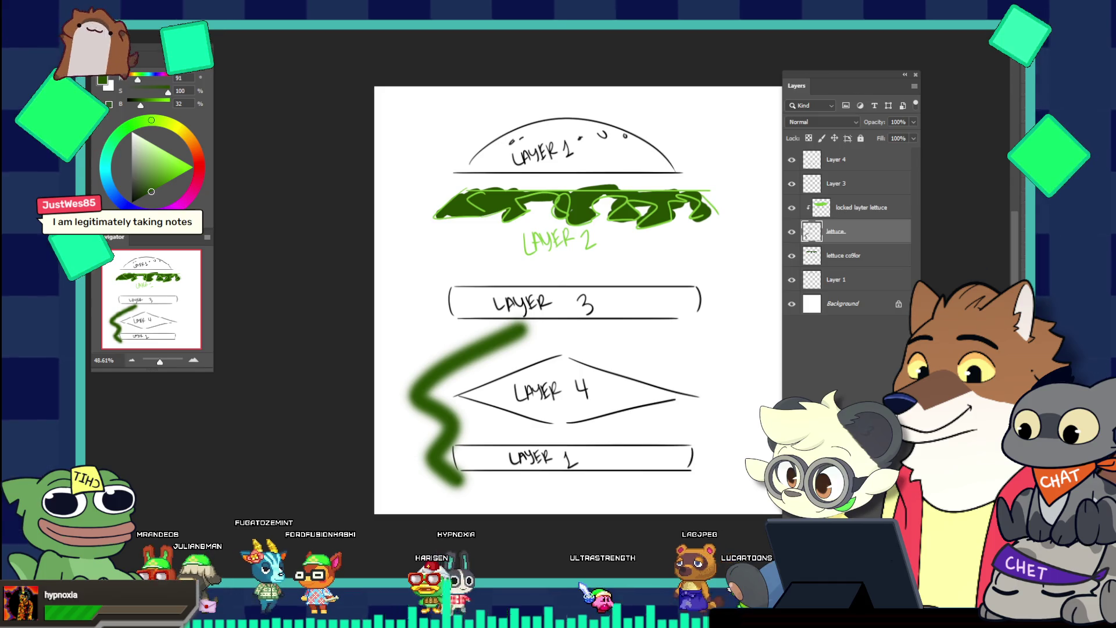
pyautogui.hotkey('ctrl', 'z')
# Switch to Round Pressure Opacity and Flow, undo its test stroke, and close the diagram
pyautogui.moveTo(481, 317); pyautogui.dragTo(540, 424)
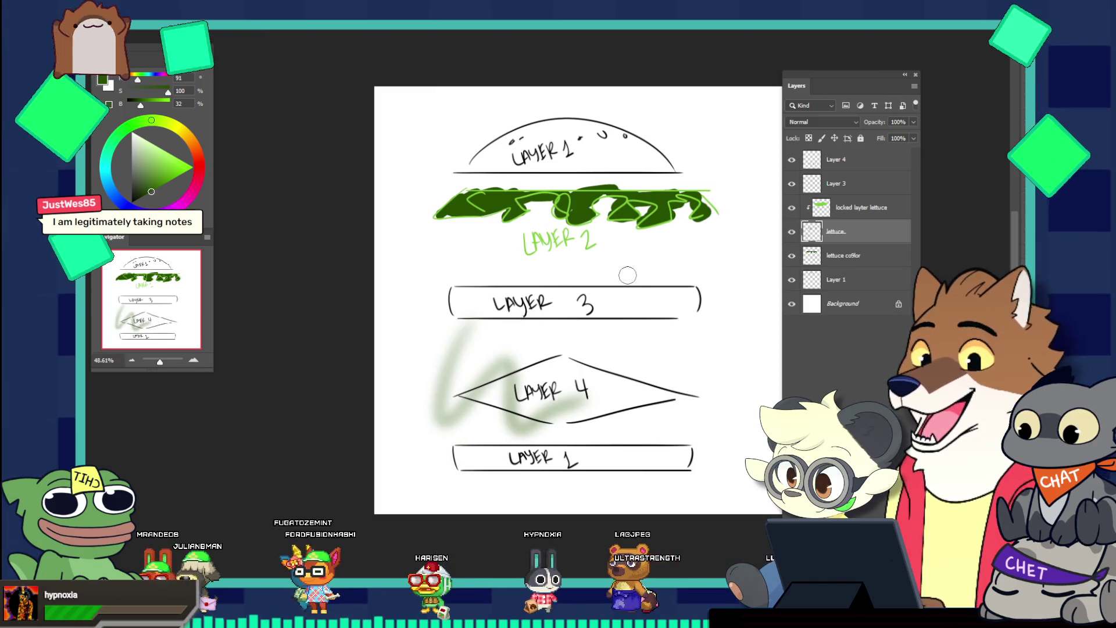
pyautogui.press('F5')
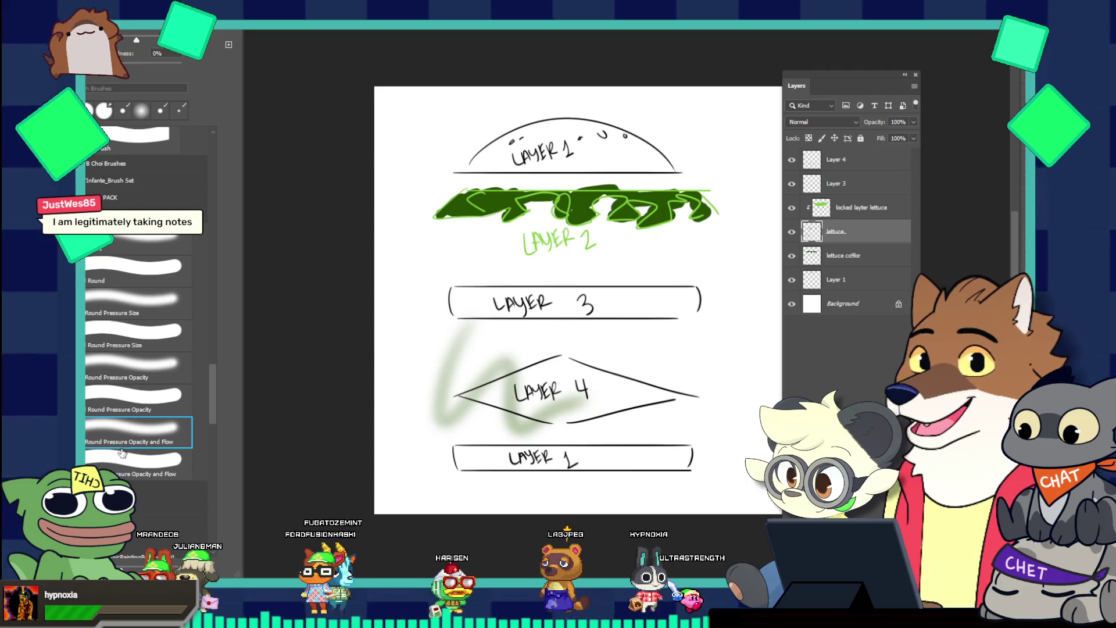
pyautogui.press('F5')
pyautogui.moveTo(525, 333); pyautogui.dragTo(648, 418)
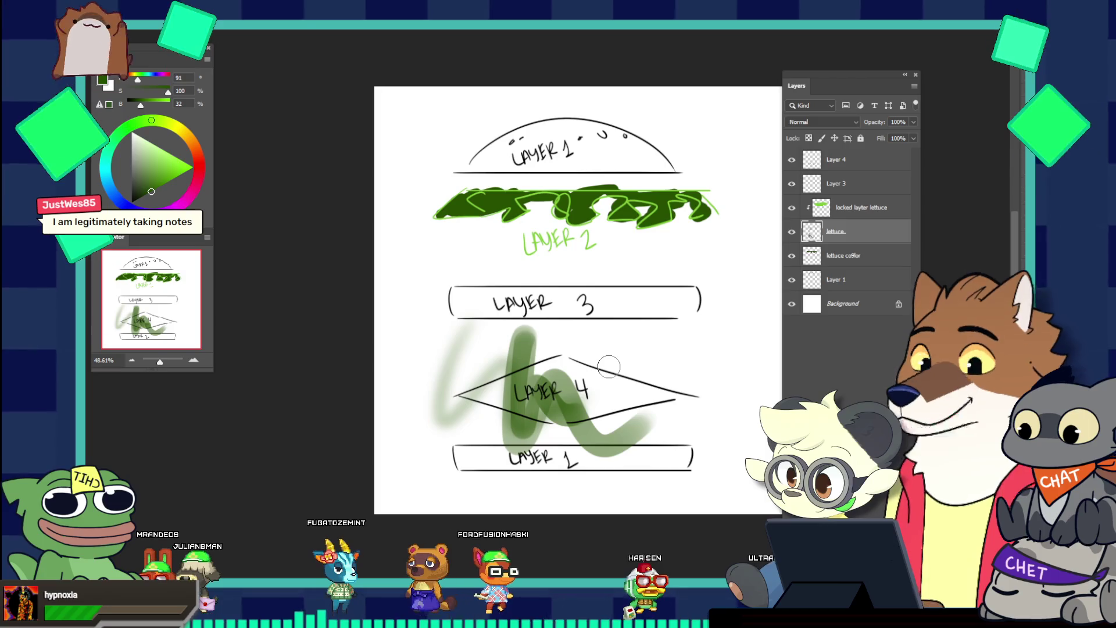
pyautogui.hotkey('ctrl', 'z')
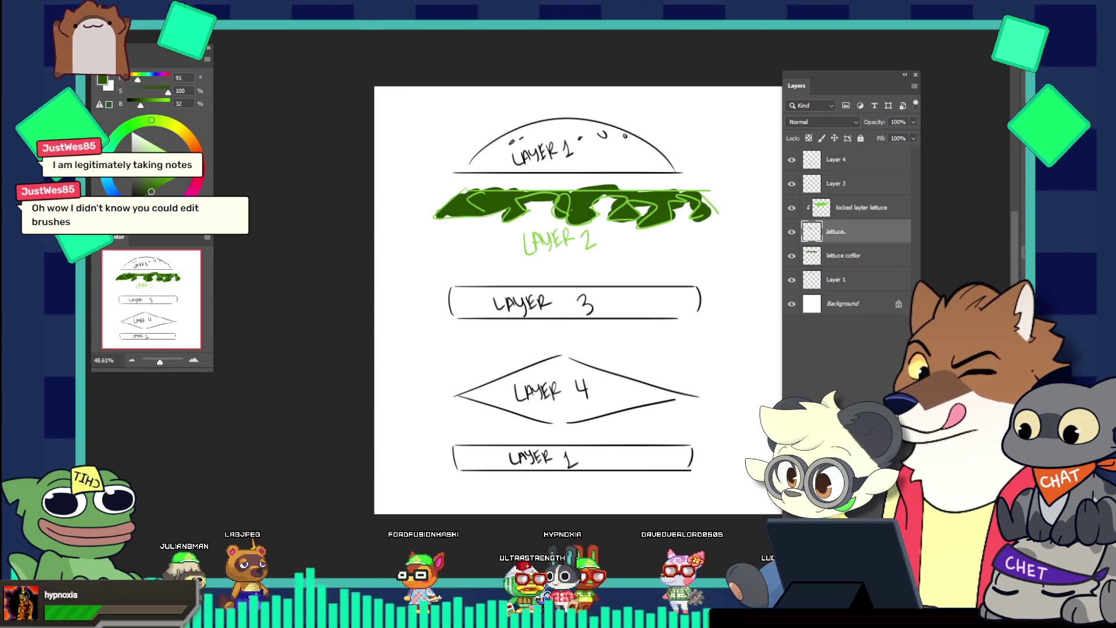
pyautogui.hotkey('ctrl', 'w')
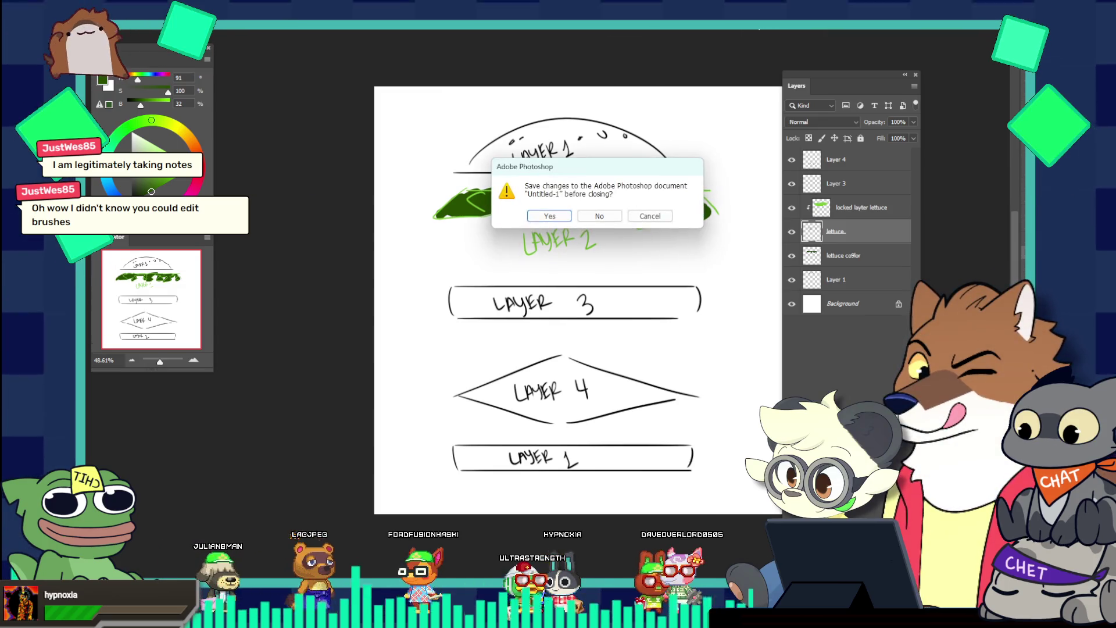
# Close the burger diagram and Final Emote Format.psd without saving changes
pyautogui.press('n')
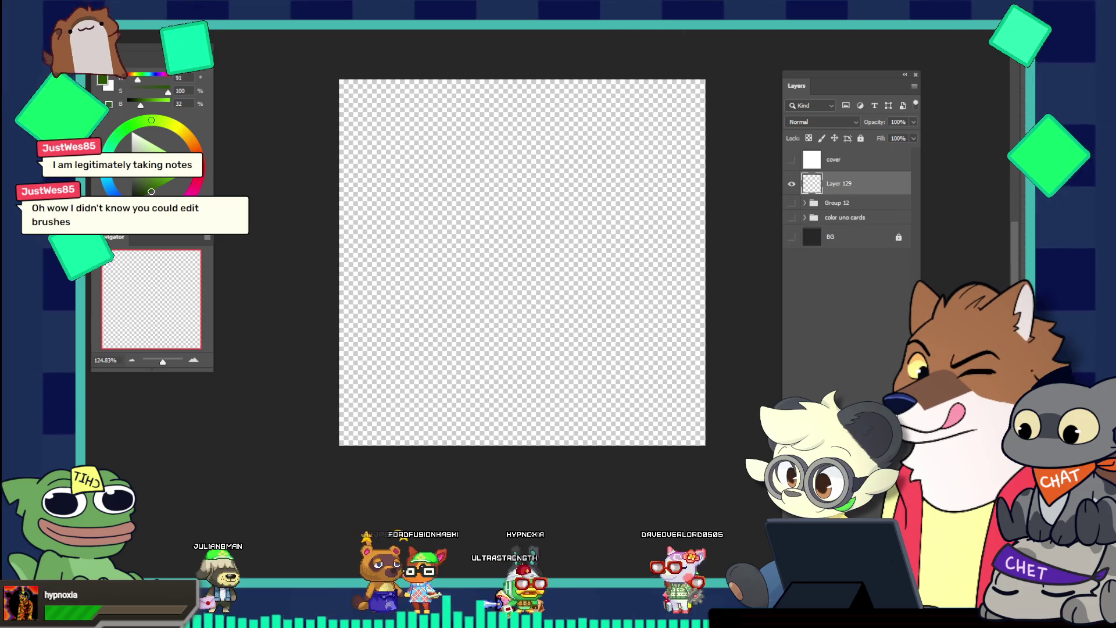
pyautogui.hotkey('ctrl', 'w')
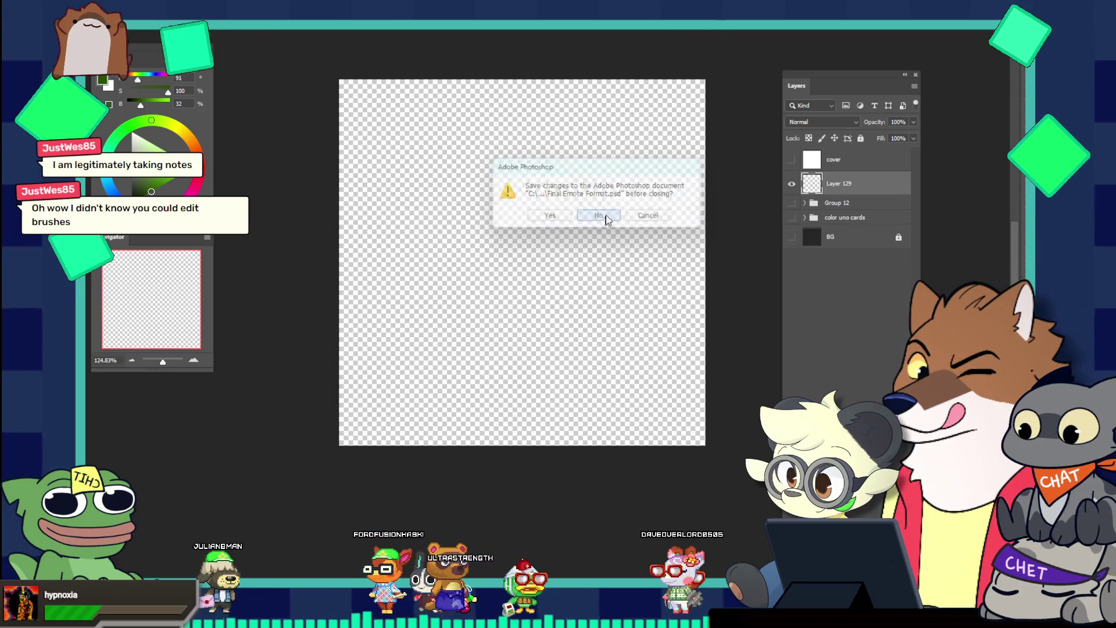
pyautogui.click(599, 215)
pyautogui.scroll(-2, 615, 233)
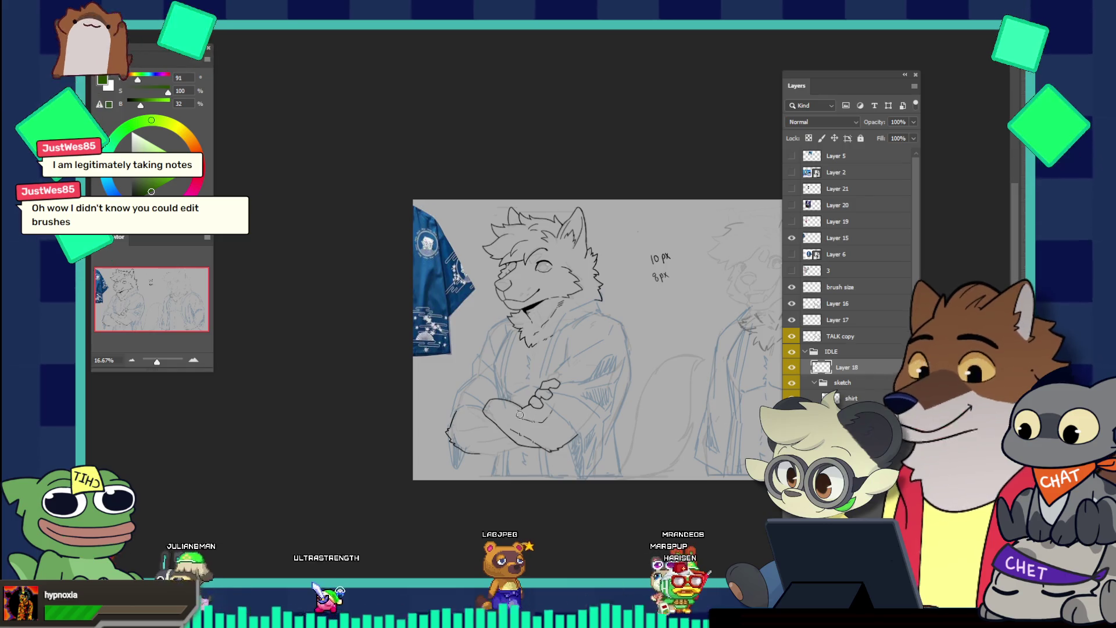
# Zoom in on the crossed-arms hands, try a brush preset with a test stroke, and undo it
pyautogui.moveTo(518, 410); pyautogui.dragTo(631, 447)
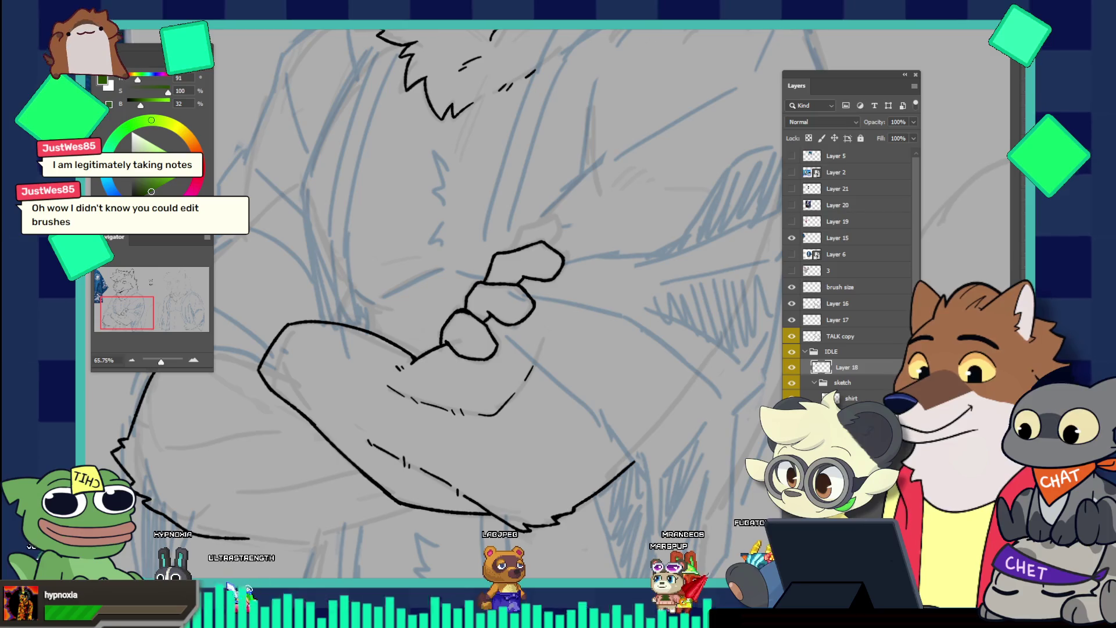
pyautogui.press('F5')
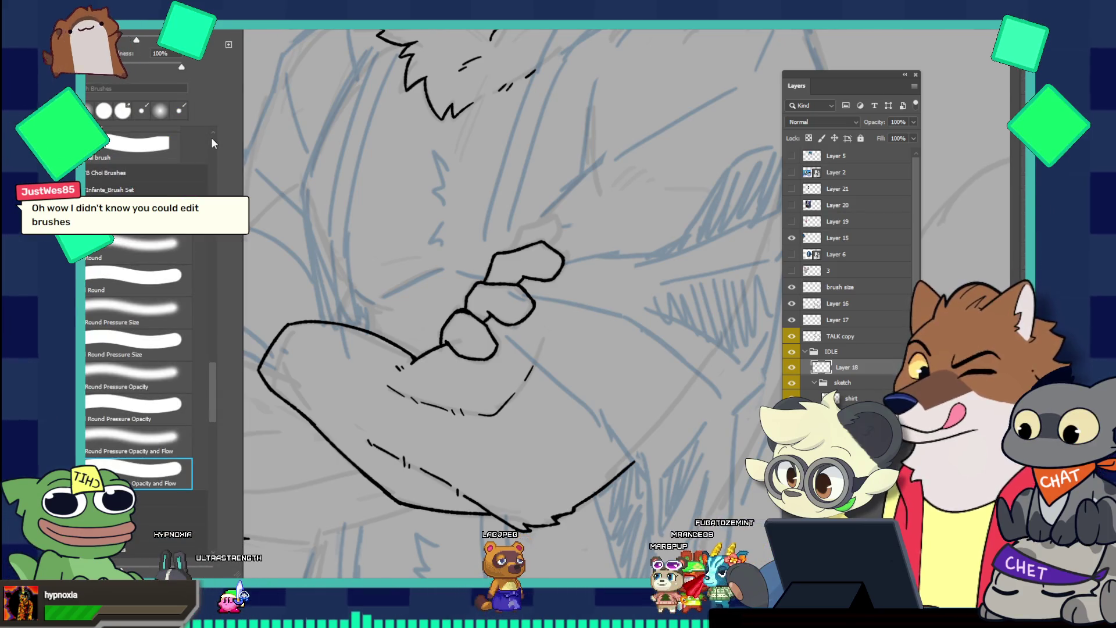
pyautogui.scroll(10, 211, 152)
pyautogui.moveTo(212, 256); pyautogui.dragTo(218, 318)
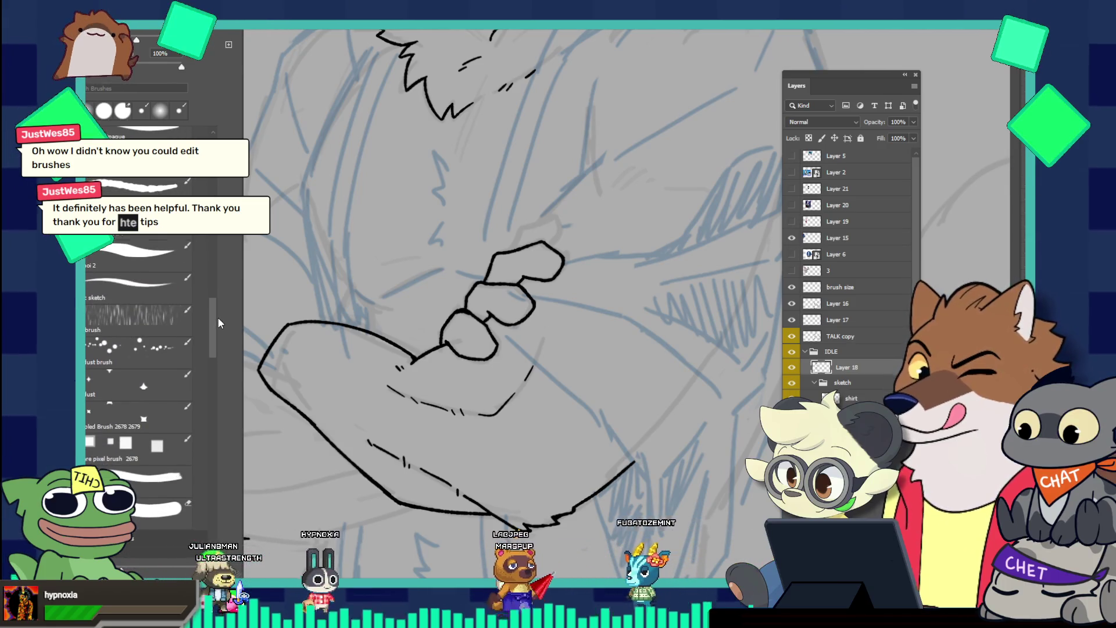
pyautogui.press('F5')
pyautogui.moveTo(479, 270); pyautogui.dragTo(480, 305)
pyautogui.hotkey('ctrl', 'z')
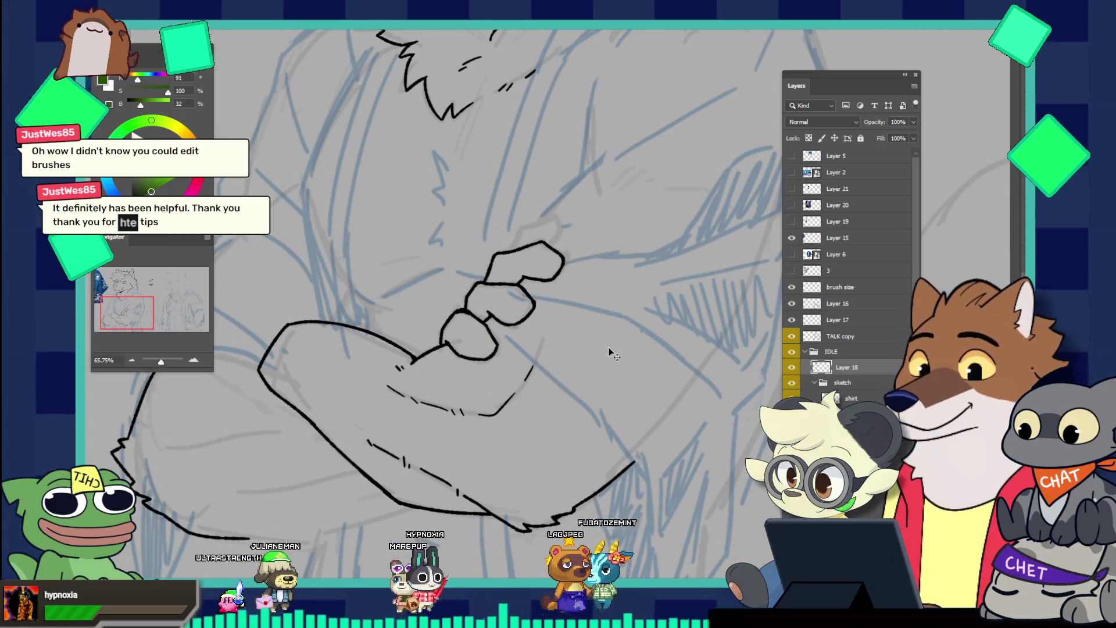
# Reset the painting colour to black and add an empty Layer 22 above Layer 18 in IDLE
pyautogui.press('d')
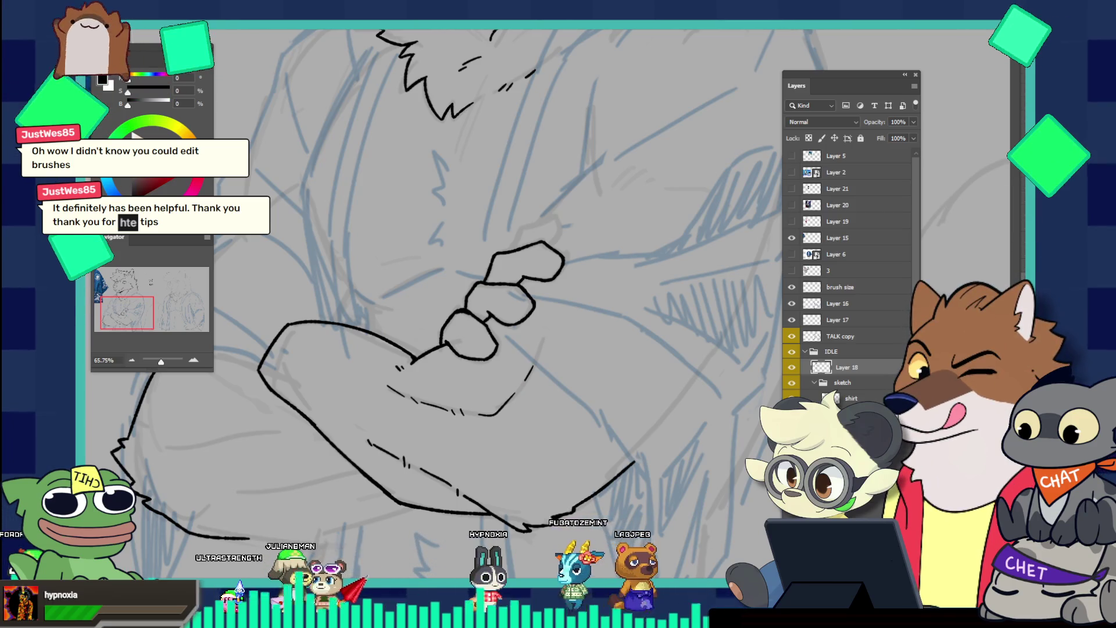
pyautogui.scroll(-3, 436, 237)
pyautogui.scroll(-3, 436, 237)
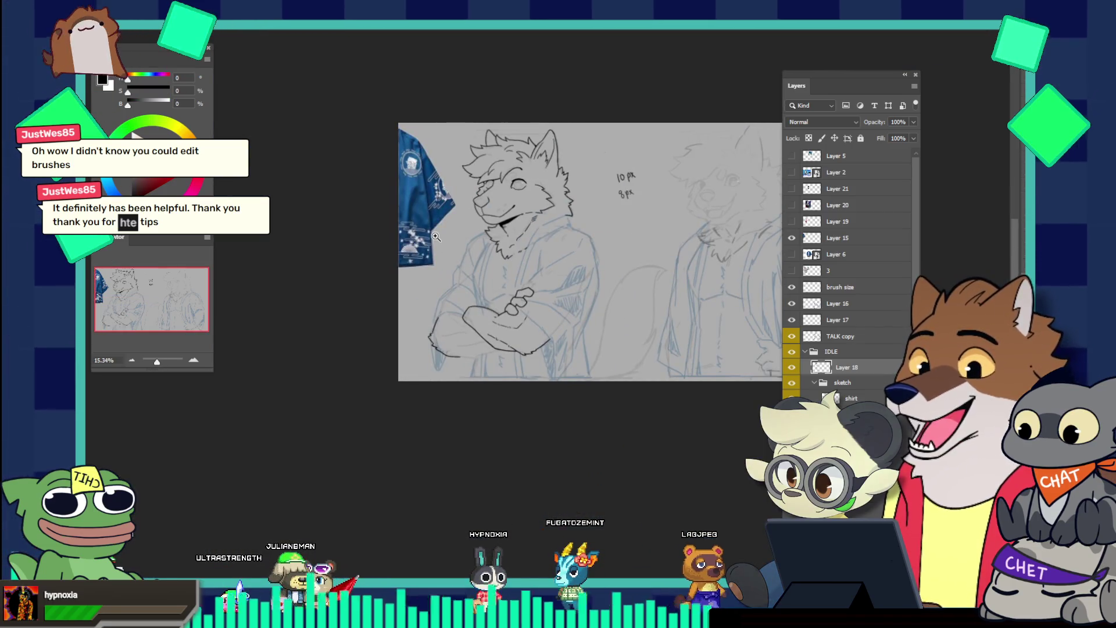
pyautogui.scroll(2, 622, 236)
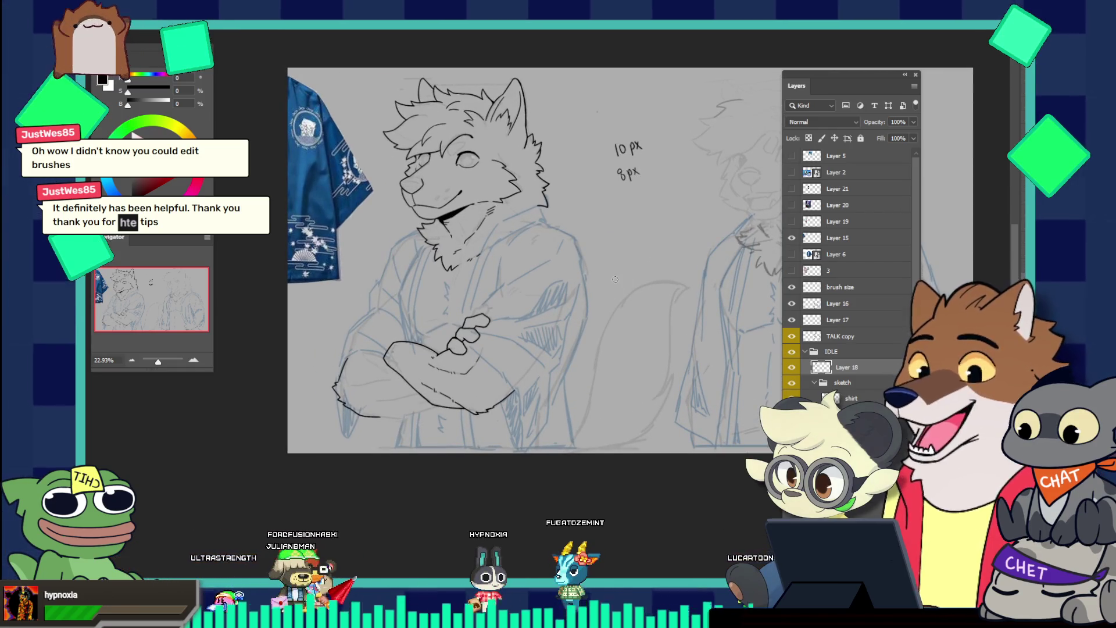
pyautogui.scroll(-4, 687, 176)
pyautogui.scroll(2, 687, 176)
pyautogui.scroll(3, 722, 209)
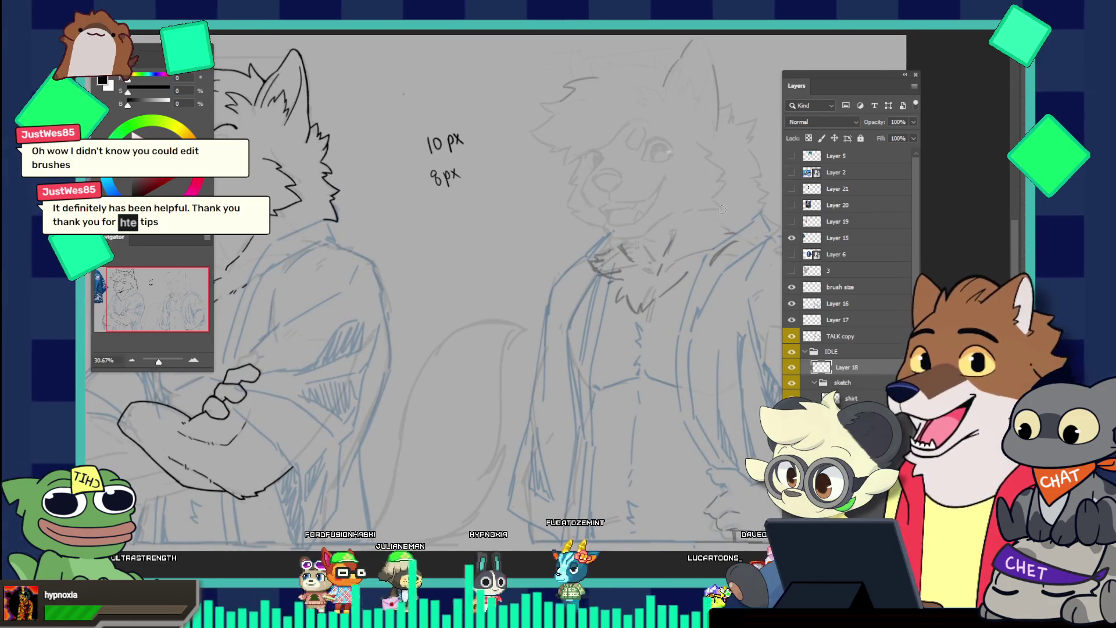
pyautogui.hotkey('ctrl', 'shift', 'alt', 'n')
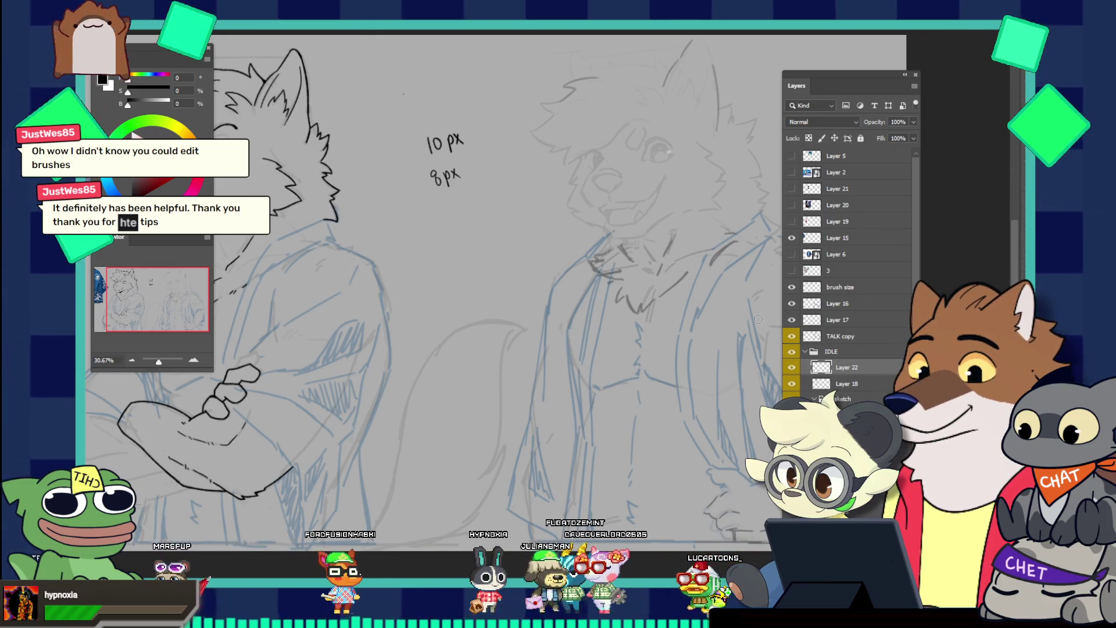
# Draw a clean straight diagonal practice line on Layer 22, undoing the rough attempts
pyautogui.moveTo(412, 344); pyautogui.dragTo(555, 158)
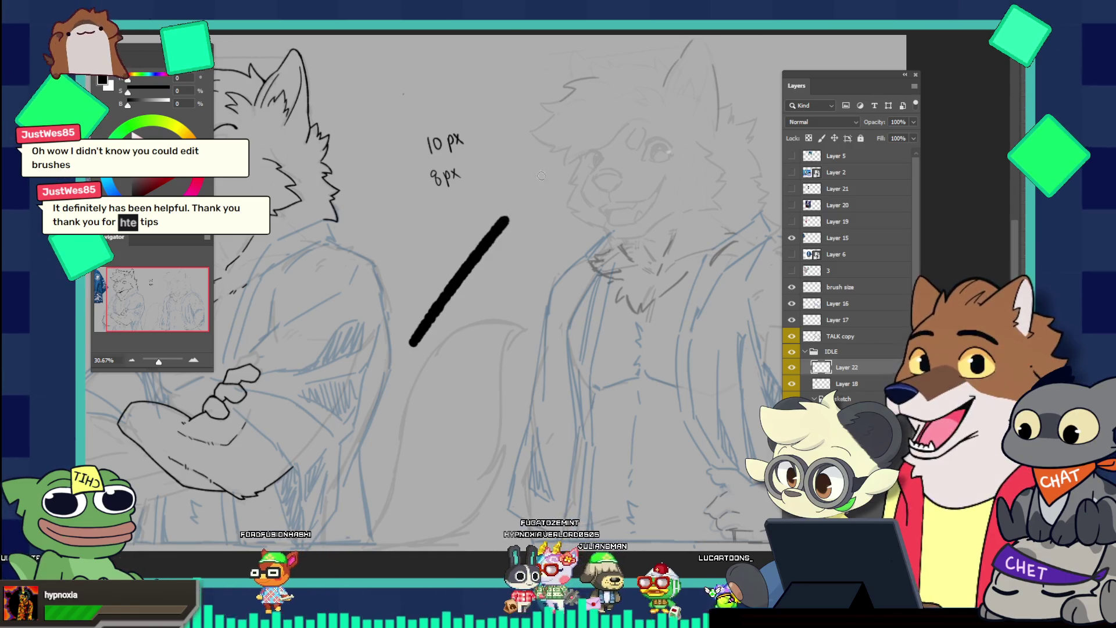
pyautogui.hotkey('ctrl', 'z')
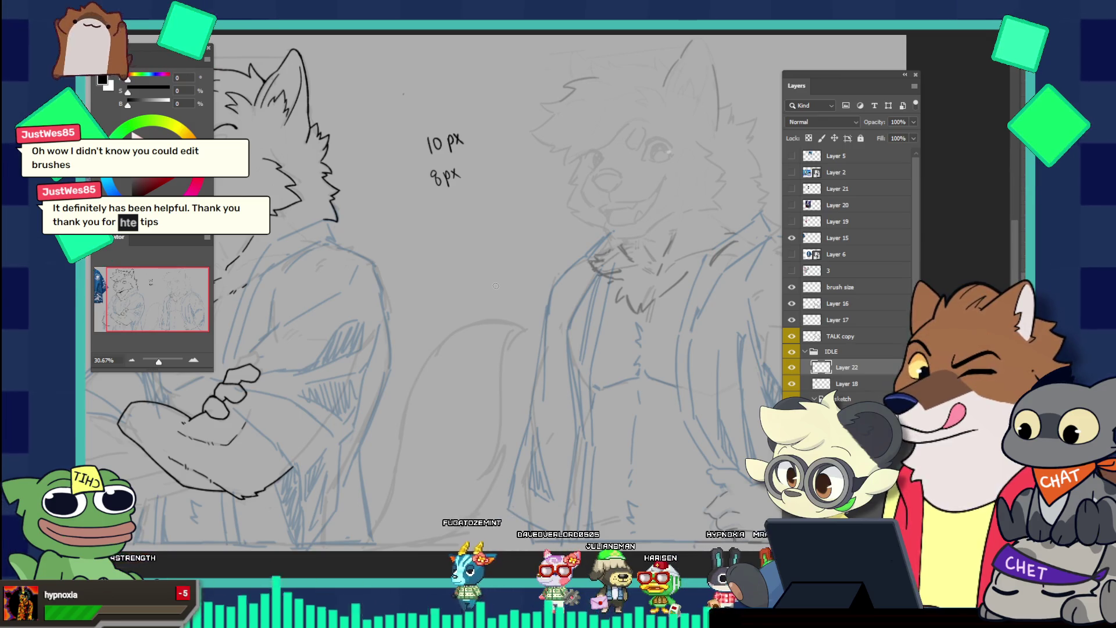
pyautogui.moveTo(401, 342); pyautogui.dragTo(475, 260)
pyautogui.moveTo(513, 220); pyautogui.dragTo(536, 198)
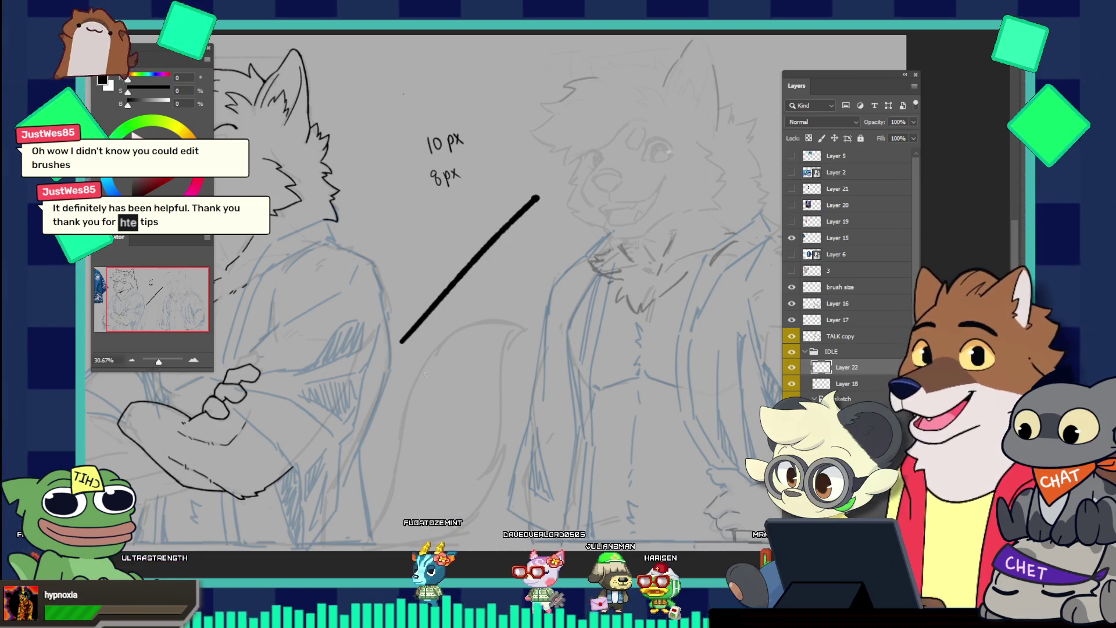
pyautogui.click(410, 382)
pyautogui.moveTo(423, 361); pyautogui.dragTo(563, 207)
pyautogui.hotkey('ctrl', 'z')
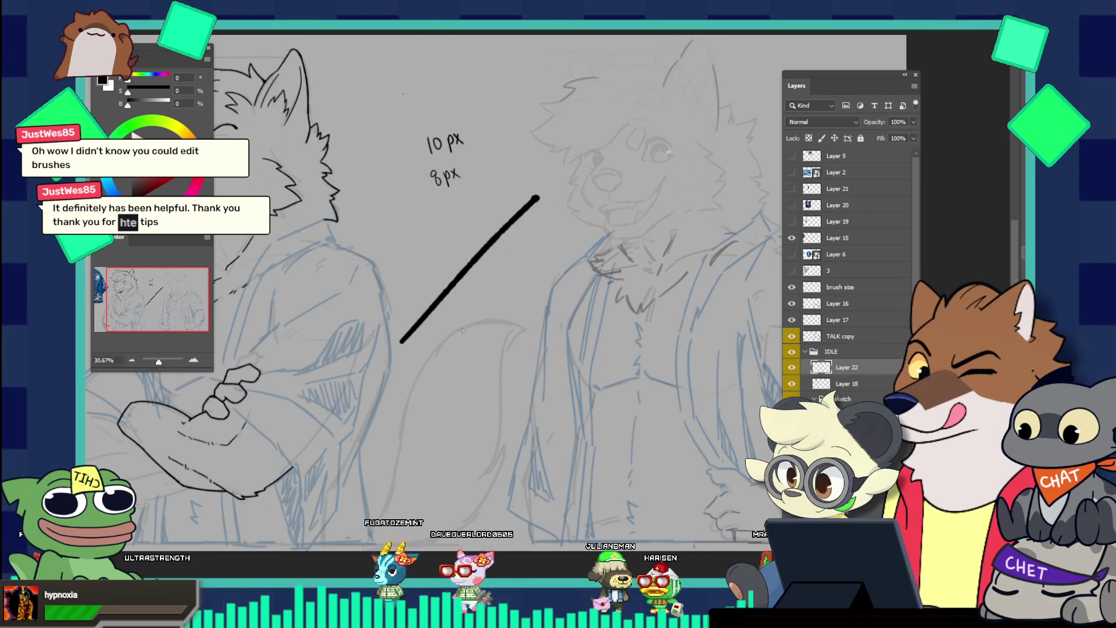
pyautogui.hotkey('ctrl', 'z')
pyautogui.hotkey('ctrl', 'z')
pyautogui.hotkey('ctrl', 'z')
pyautogui.moveTo(400, 359); pyautogui.dragTo(534, 197)
# Add a row of parallel diagonal practice lines on both sides of the first
pyautogui.moveTo(409, 410); pyautogui.dragTo(607, 174)
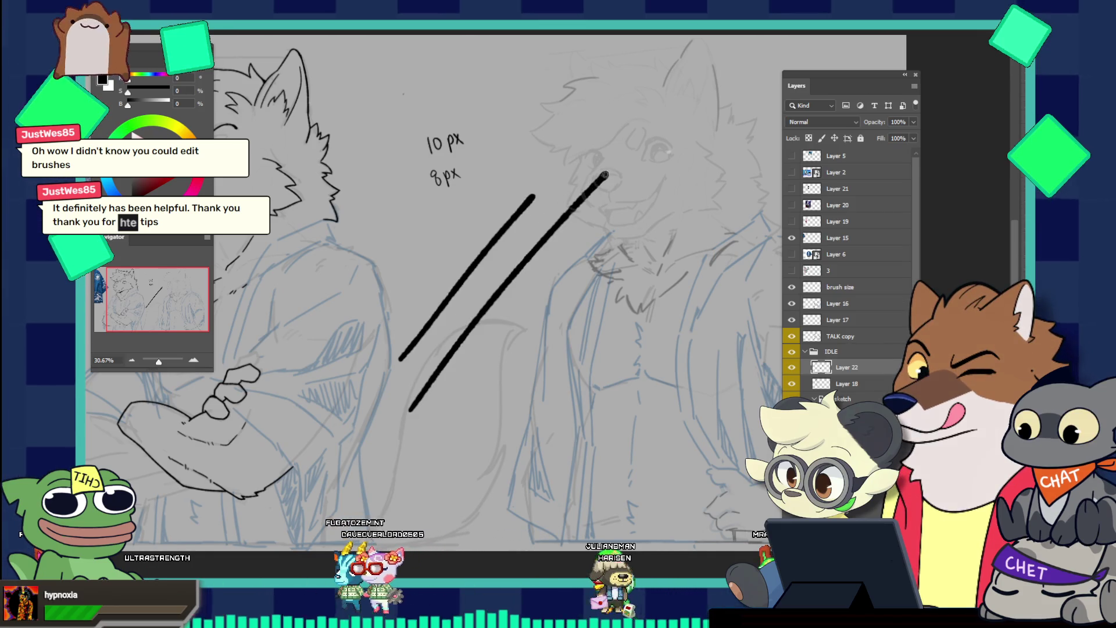
pyautogui.moveTo(433, 440); pyautogui.dragTo(654, 196)
pyautogui.moveTo(478, 448); pyautogui.dragTo(536, 379)
pyautogui.moveTo(579, 329); pyautogui.dragTo(648, 254)
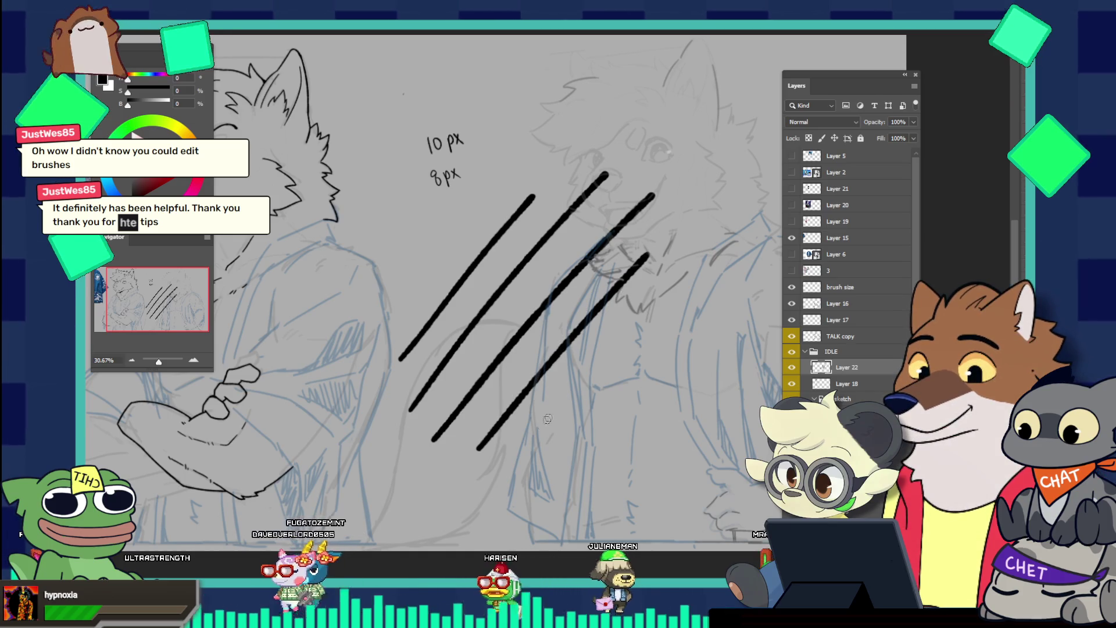
pyautogui.moveTo(526, 439); pyautogui.dragTo(675, 281)
pyautogui.moveTo(533, 474); pyautogui.dragTo(718, 273)
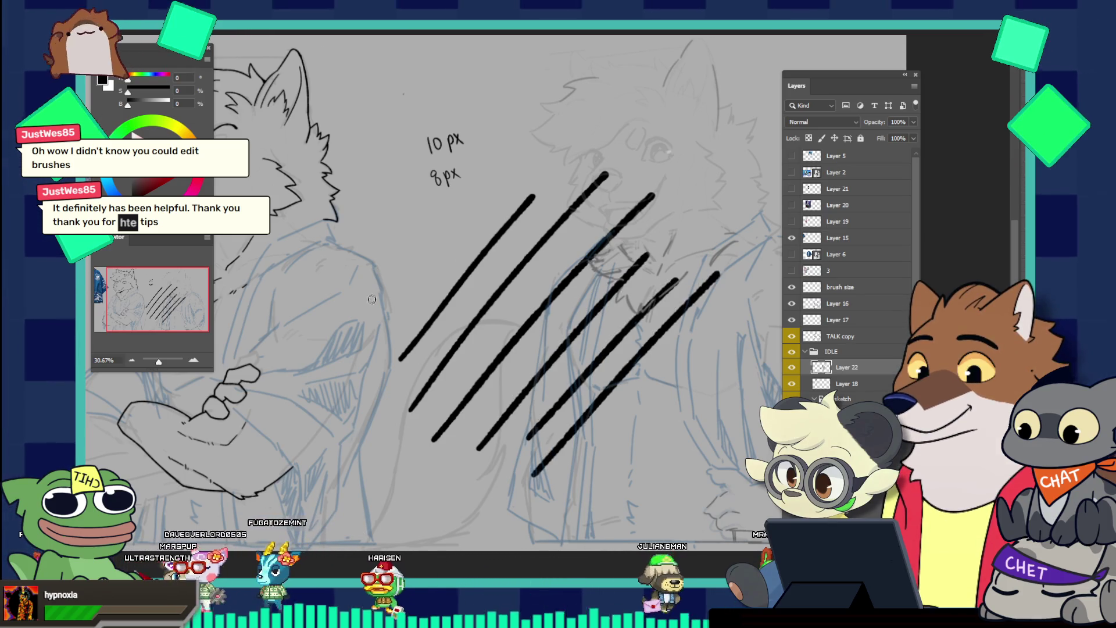
pyautogui.moveTo(372, 305); pyautogui.dragTo(593, 106)
pyautogui.moveTo(350, 251); pyautogui.dragTo(532, 80)
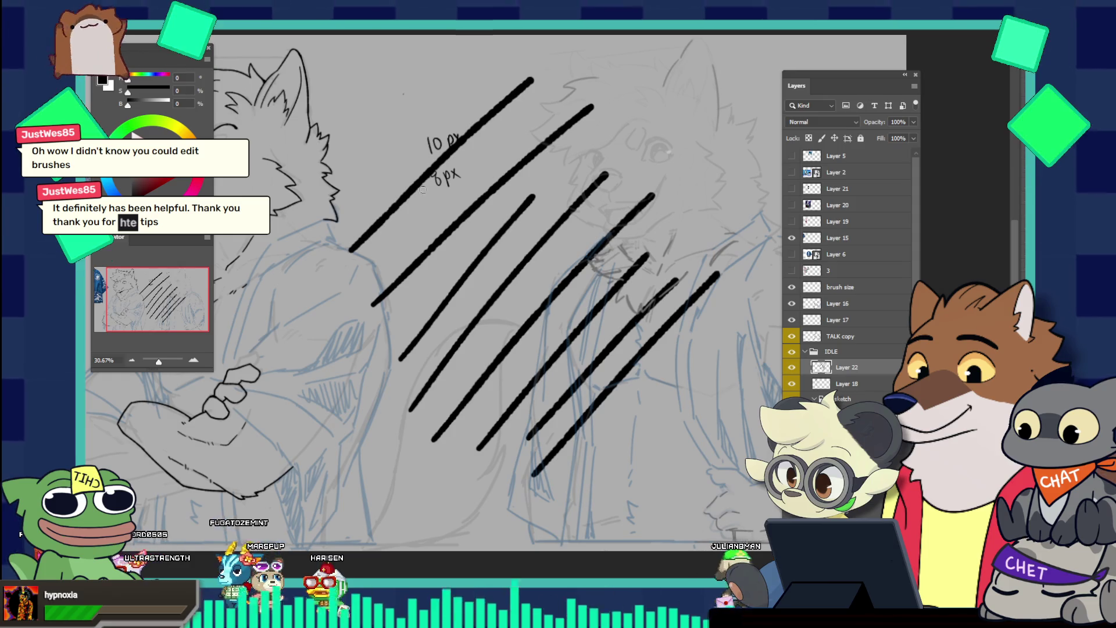
# Crosshatch the parallel lines with five crossing strokes
pyautogui.moveTo(353, 166); pyautogui.dragTo(568, 428)
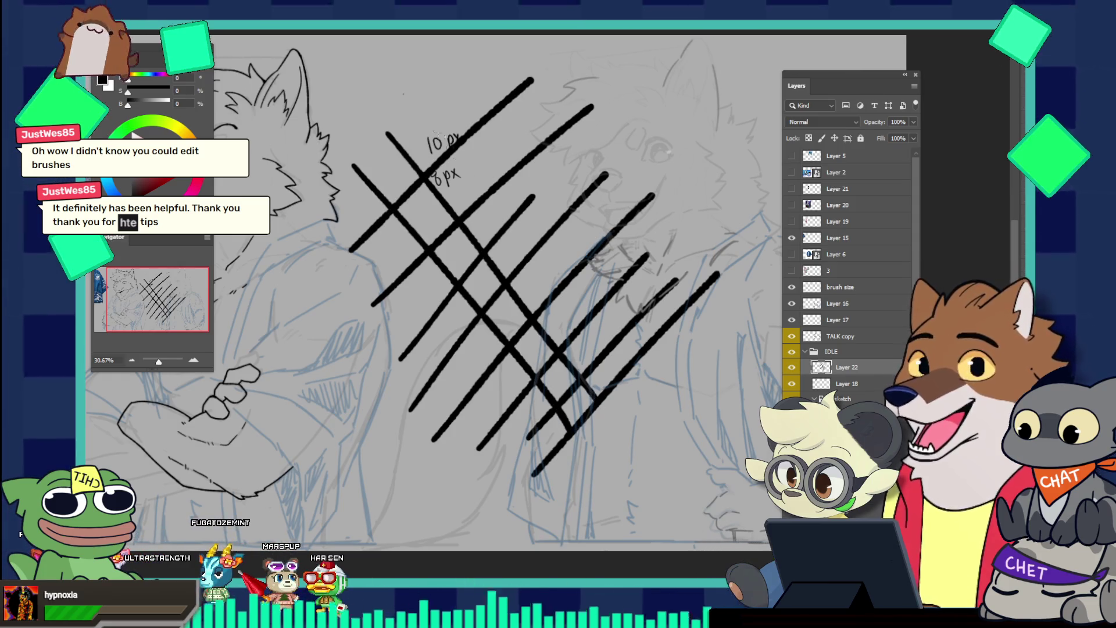
pyautogui.moveTo(448, 96); pyautogui.dragTo(503, 169)
pyautogui.moveTo(490, 50); pyautogui.dragTo(657, 384)
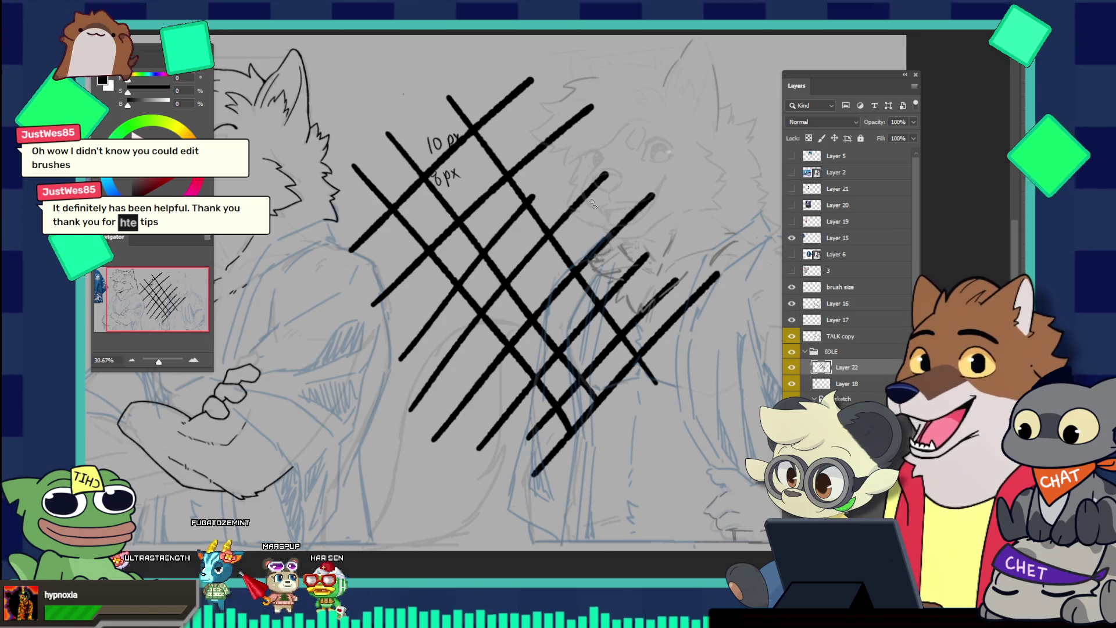
pyautogui.moveTo(521, 82); pyautogui.dragTo(719, 356)
pyautogui.moveTo(322, 213); pyautogui.dragTo(552, 433)
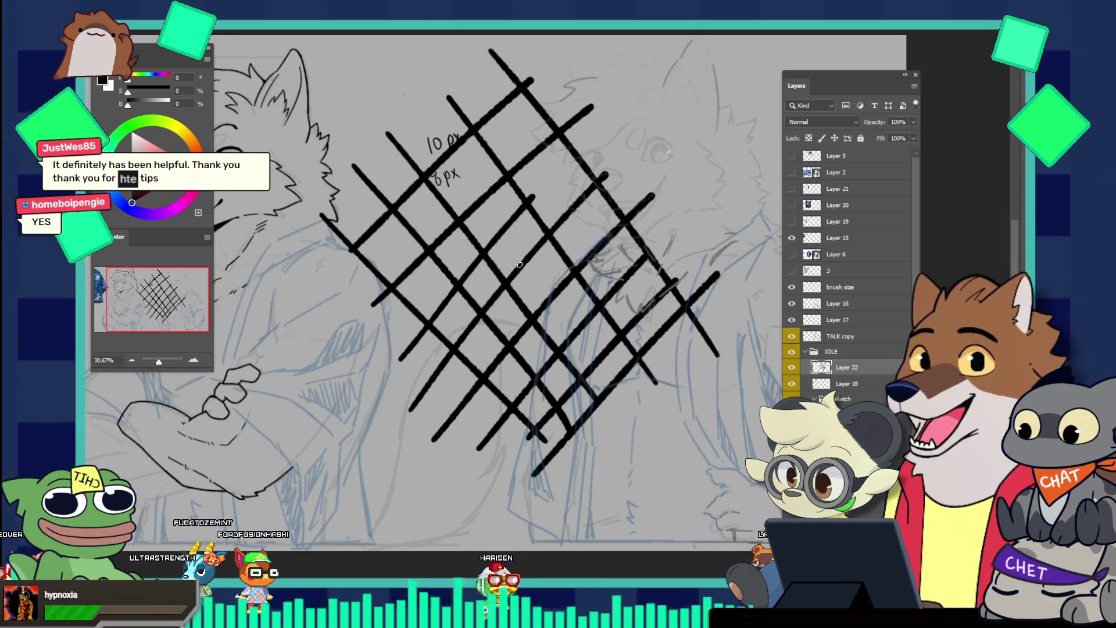
# Draw a series of long curved practice arcs over the hatched grid
pyautogui.moveTo(302, 503); pyautogui.dragTo(587, 67)
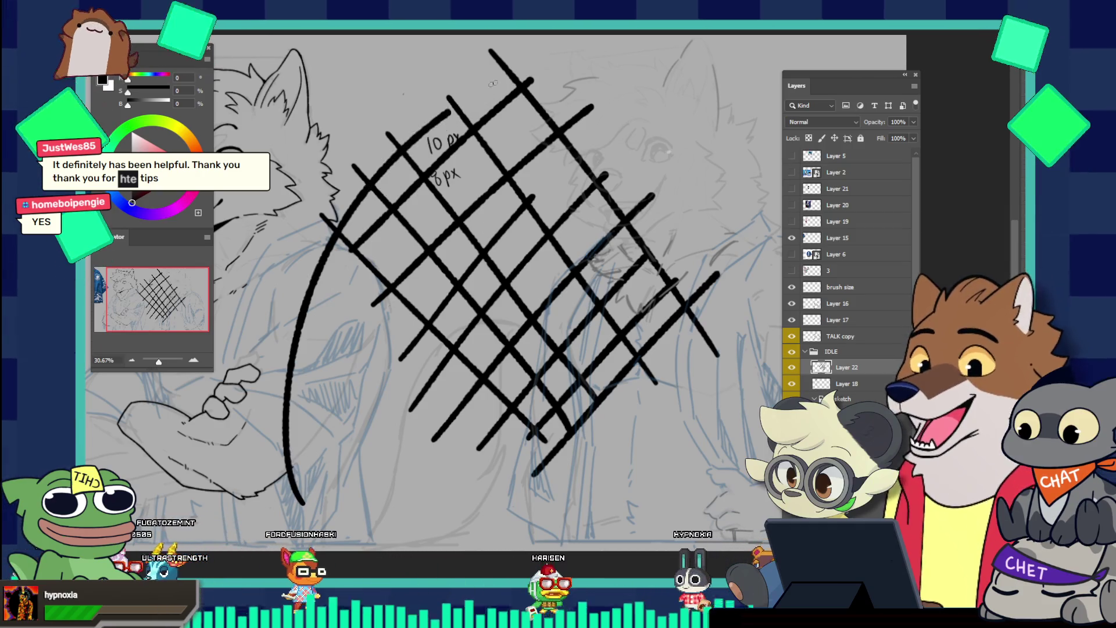
pyautogui.moveTo(323, 494); pyautogui.dragTo(517, 81)
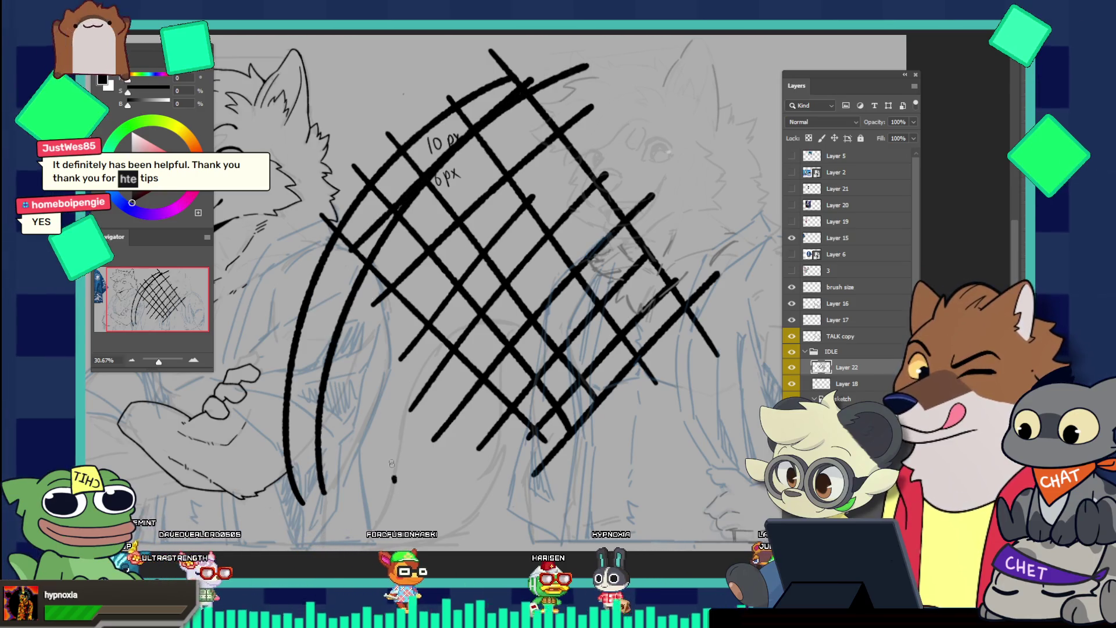
pyautogui.moveTo(396, 480); pyautogui.dragTo(680, 61)
pyautogui.click(482, 420)
pyautogui.moveTo(485, 465); pyautogui.dragTo(764, 96)
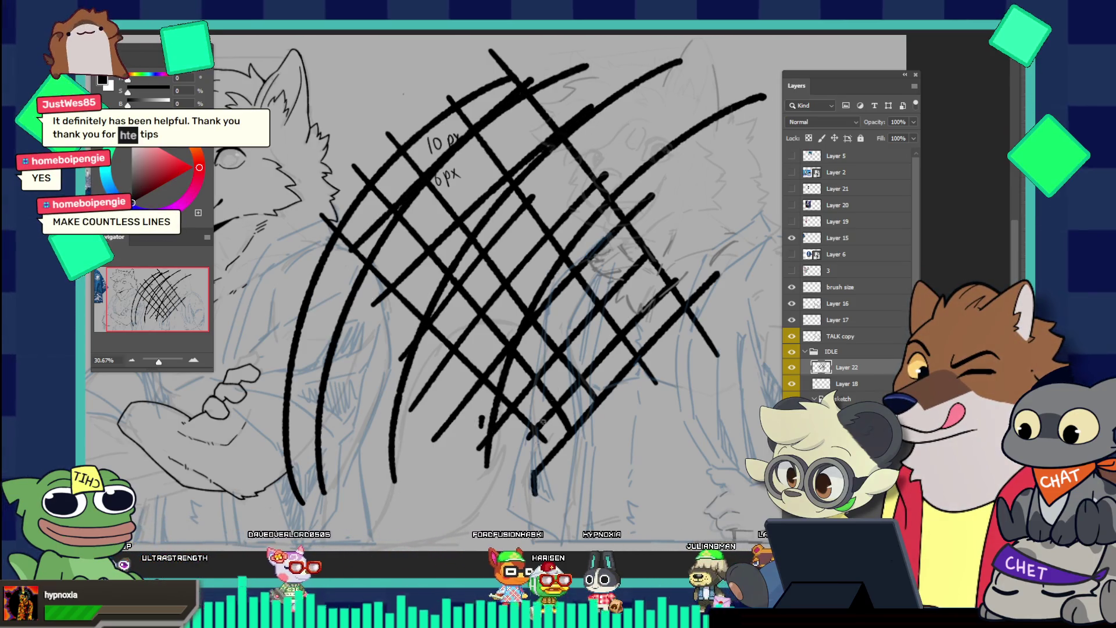
pyautogui.moveTo(534, 494); pyautogui.dragTo(773, 191)
pyautogui.moveTo(601, 500); pyautogui.dragTo(782, 291)
pyautogui.moveTo(280, 279); pyautogui.dragTo(453, 98)
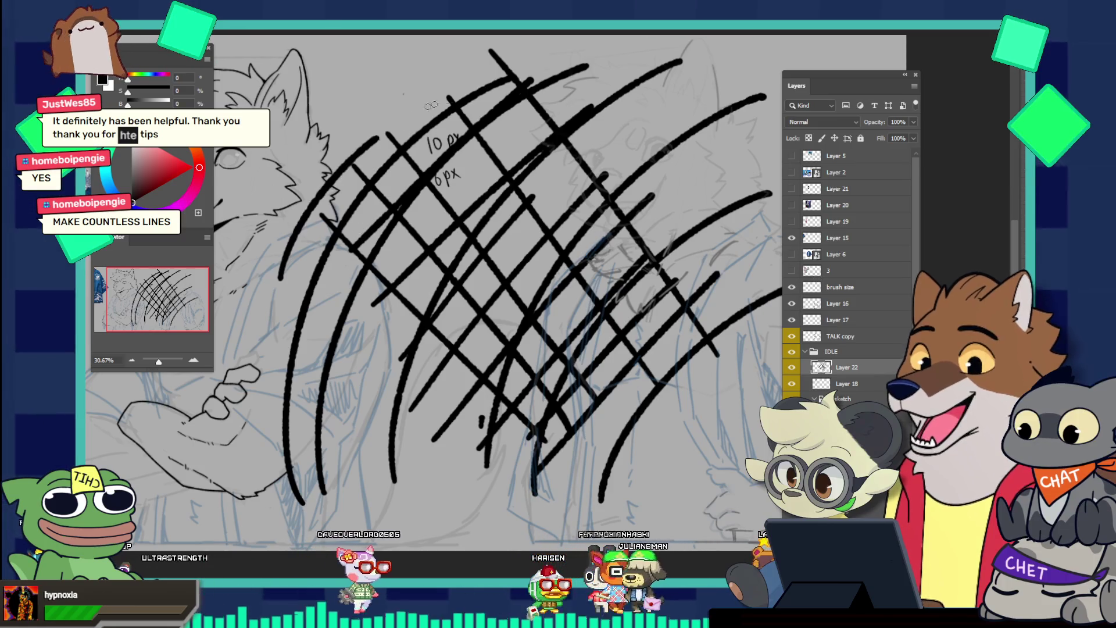
# Draw five small practice circles and two up-right strokes, then delete Layer 22
pyautogui.moveTo(348, 60); pyautogui.dragTo(343, 55)
pyautogui.moveTo(314, 110); pyautogui.dragTo(311, 107)
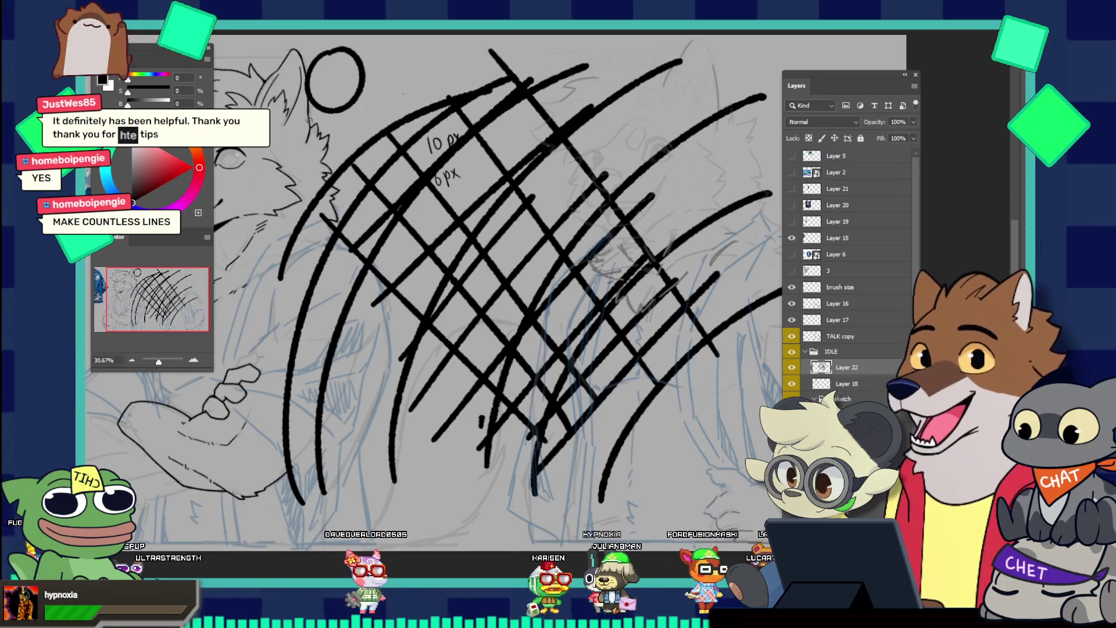
pyautogui.moveTo(411, 59); pyautogui.dragTo(404, 57)
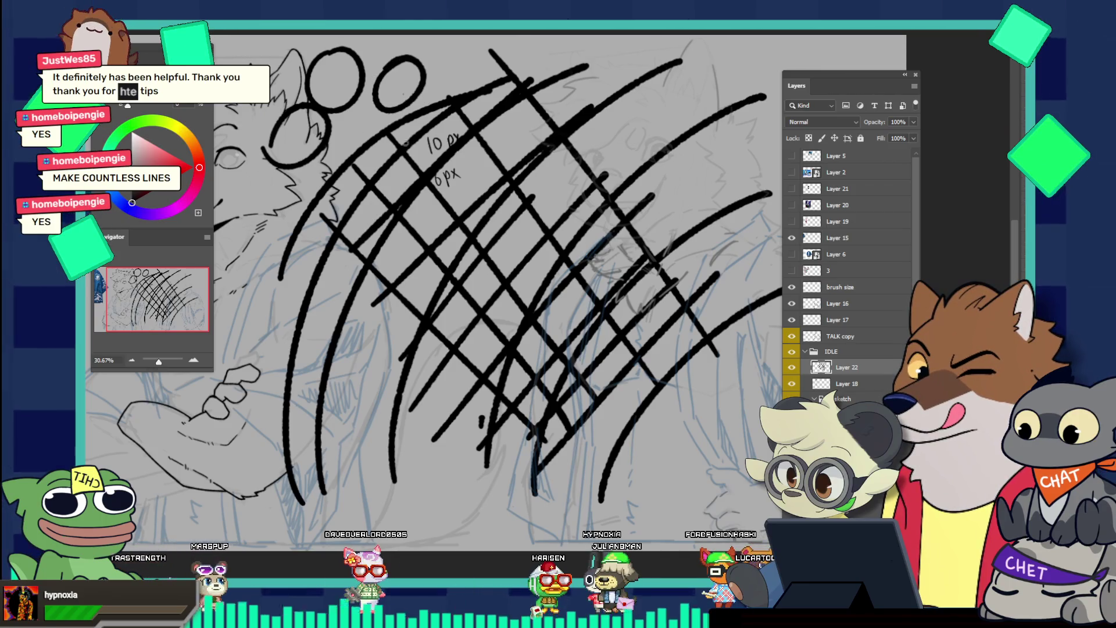
pyautogui.moveTo(256, 348); pyautogui.dragTo(250, 351)
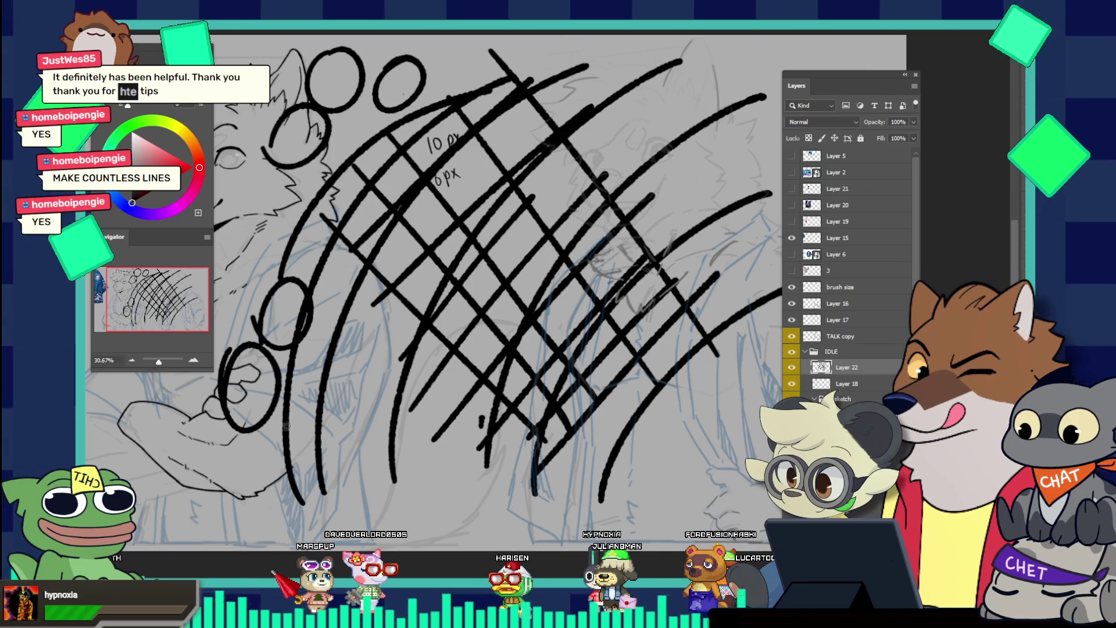
pyautogui.moveTo(273, 430); pyautogui.dragTo(270, 433)
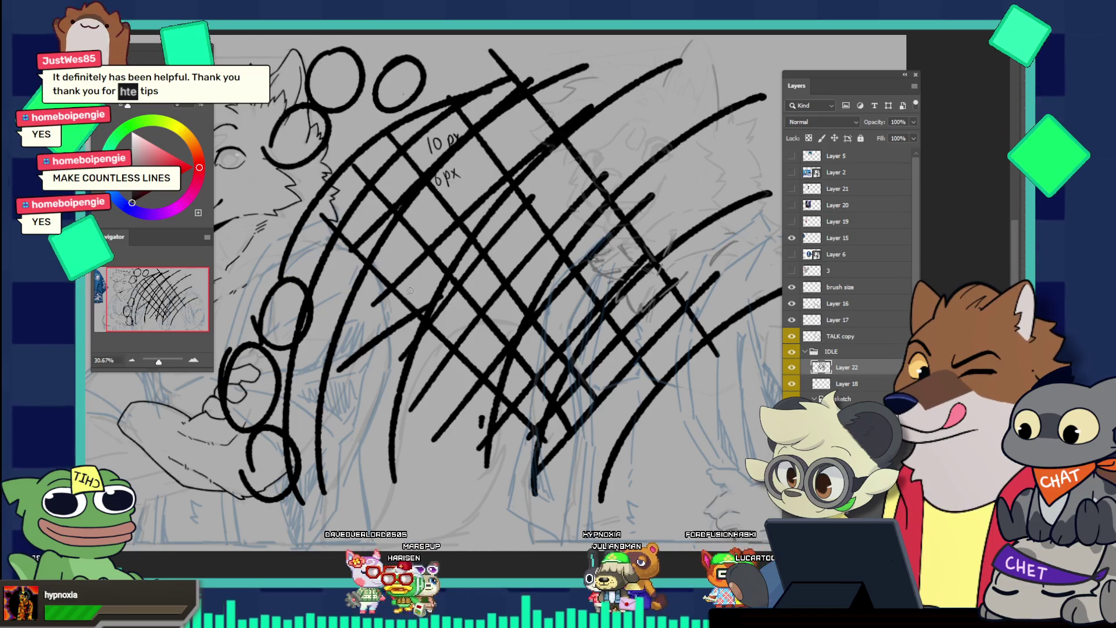
pyautogui.moveTo(317, 318); pyautogui.dragTo(419, 249)
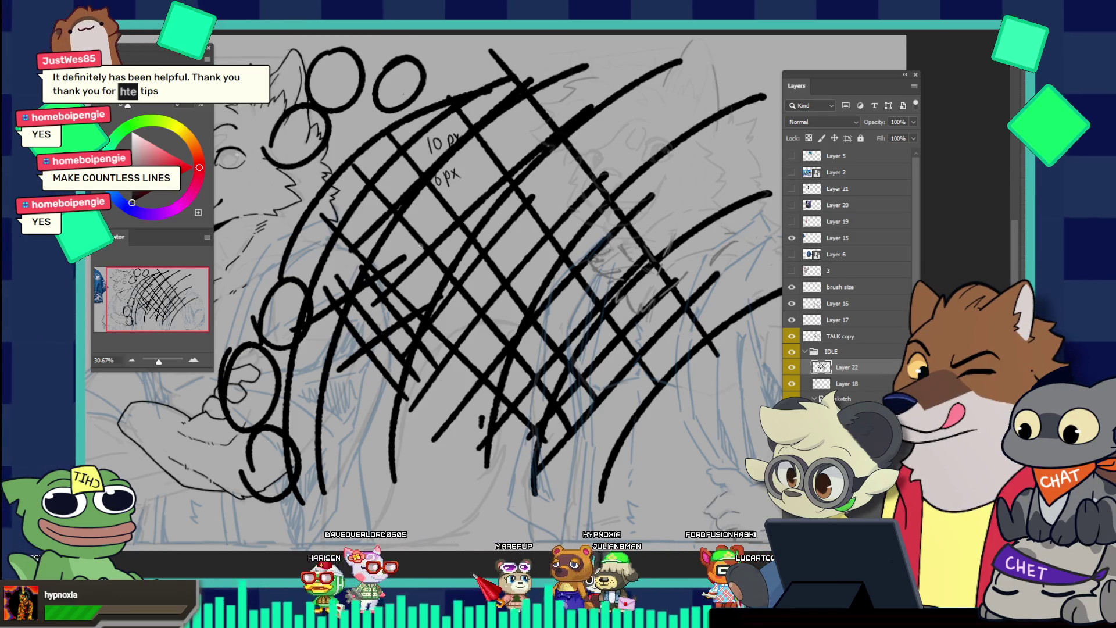
pyautogui.moveTo(352, 301); pyautogui.dragTo(430, 256)
pyautogui.press('Delete')
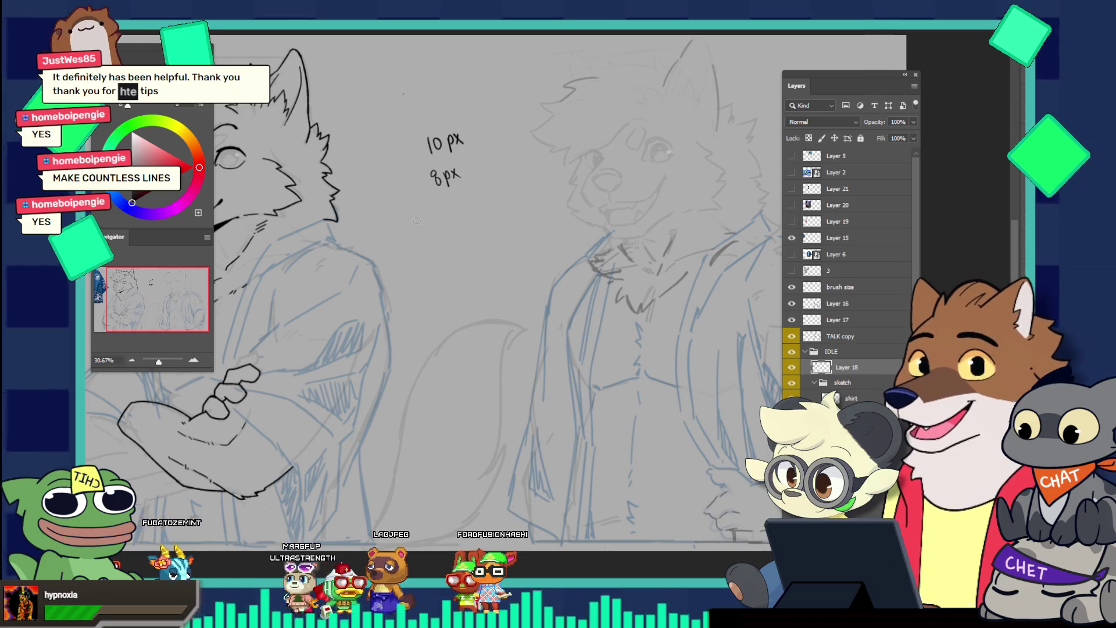
# Zoom in on the crossed arms and lengthen the bottom arm outline rightward
pyautogui.moveTo(417, 221); pyautogui.dragTo(454, 401)
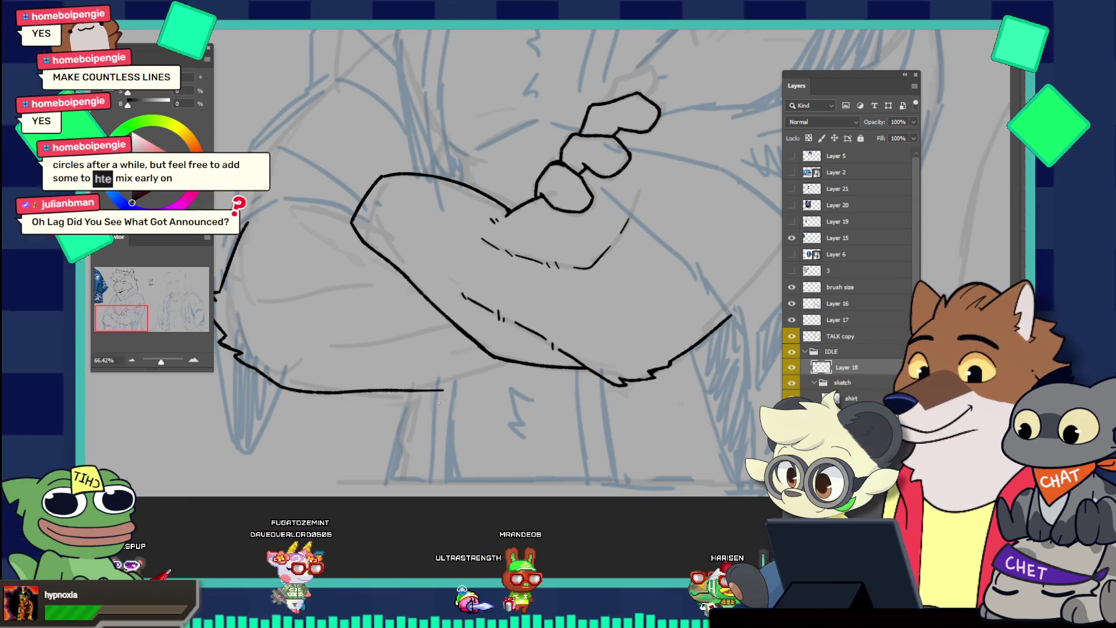
pyautogui.moveTo(388, 391); pyautogui.dragTo(450, 383)
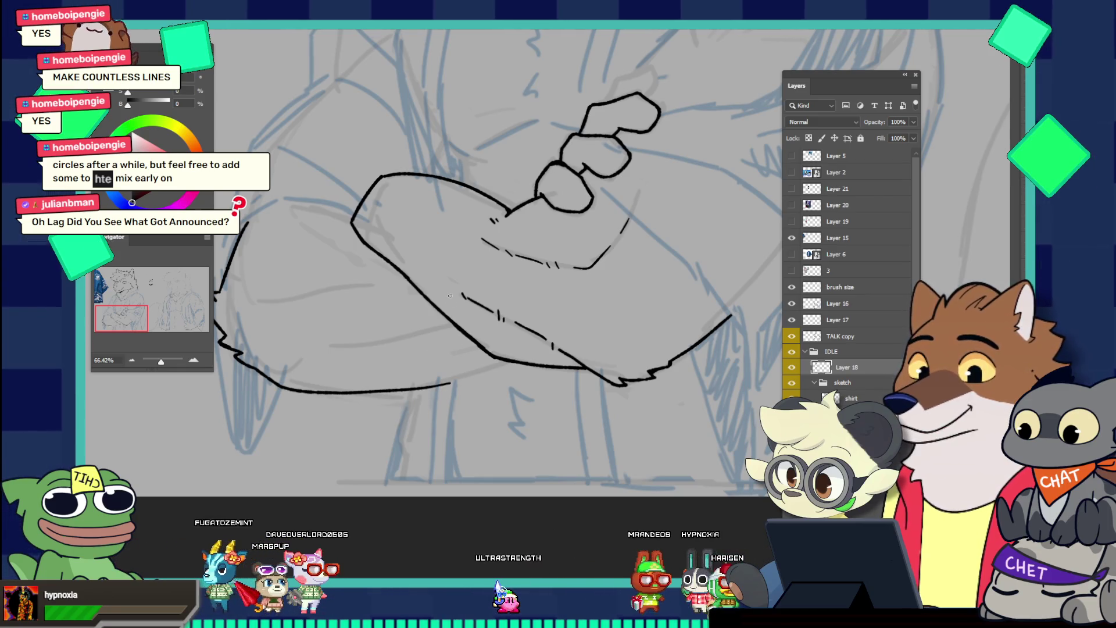
pyautogui.scroll(-5, 484, 304)
pyautogui.scroll(3, 490, 341)
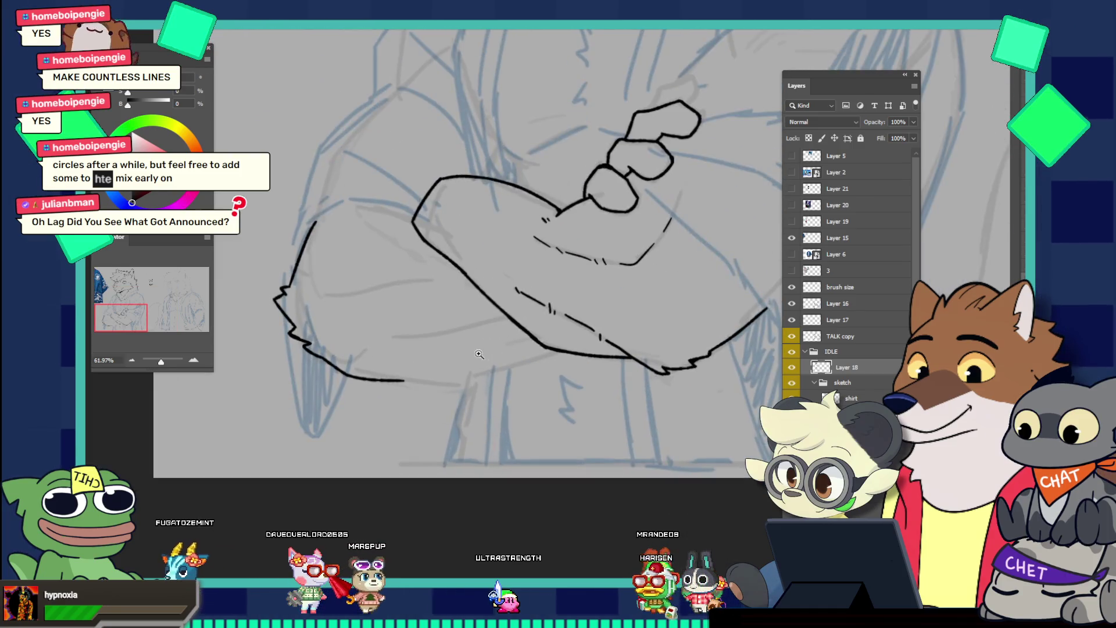
pyautogui.scroll(2, 477, 331)
pyautogui.scroll(-4, 454, 312)
pyautogui.scroll(-4, 453, 313)
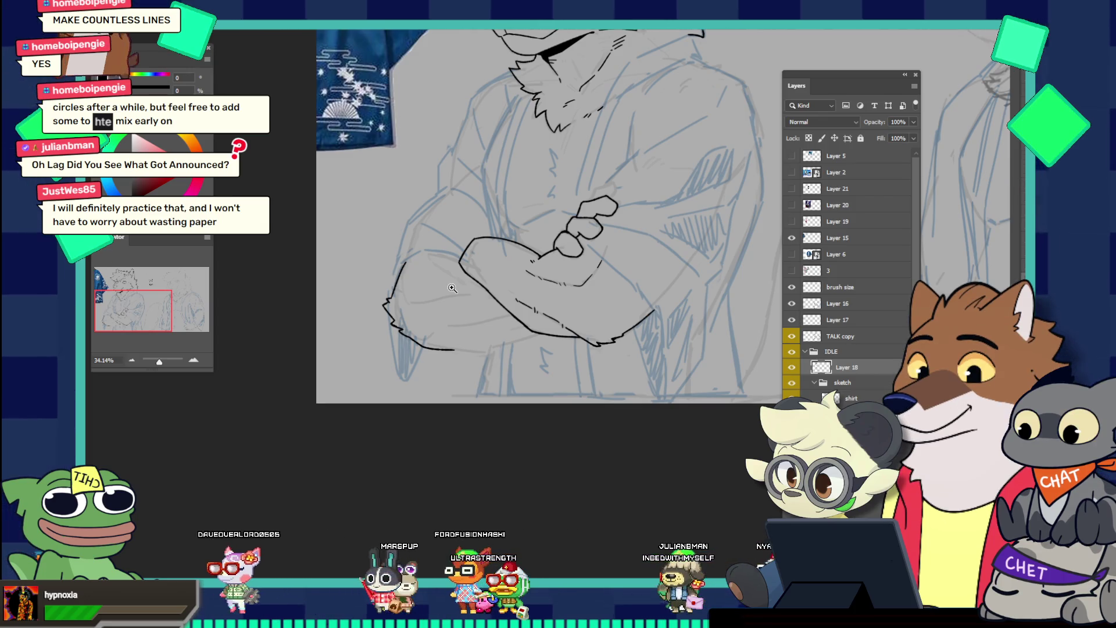
# With a smaller brush, ink the forearm's zigzag fur outline and short hatch marks beneath it
pyautogui.moveTo(470, 328); pyautogui.dragTo(510, 327)
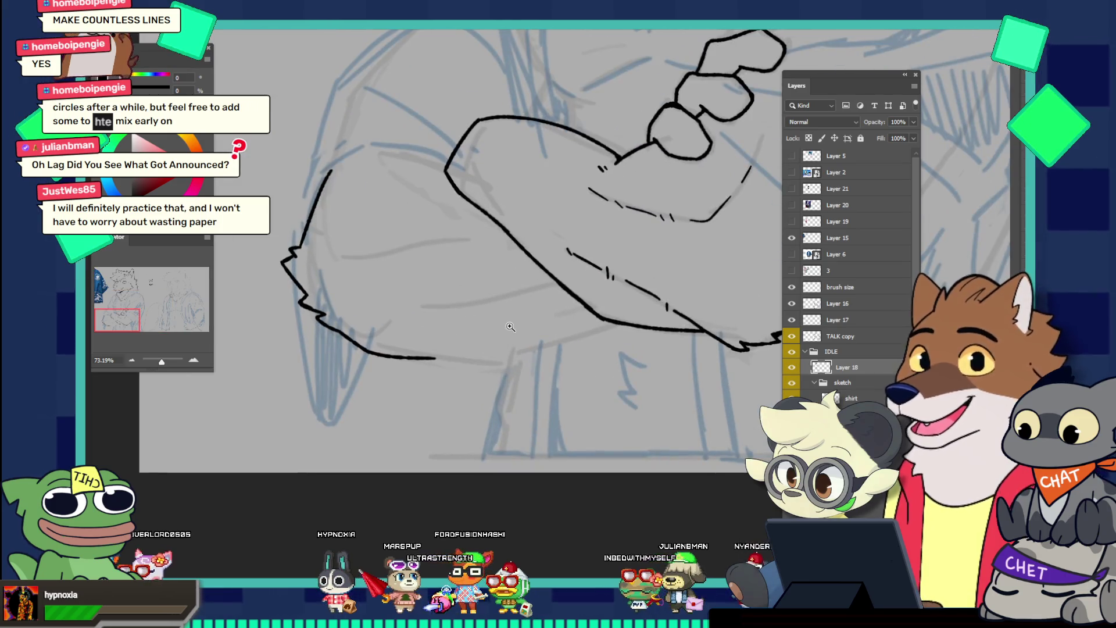
pyautogui.press('b')
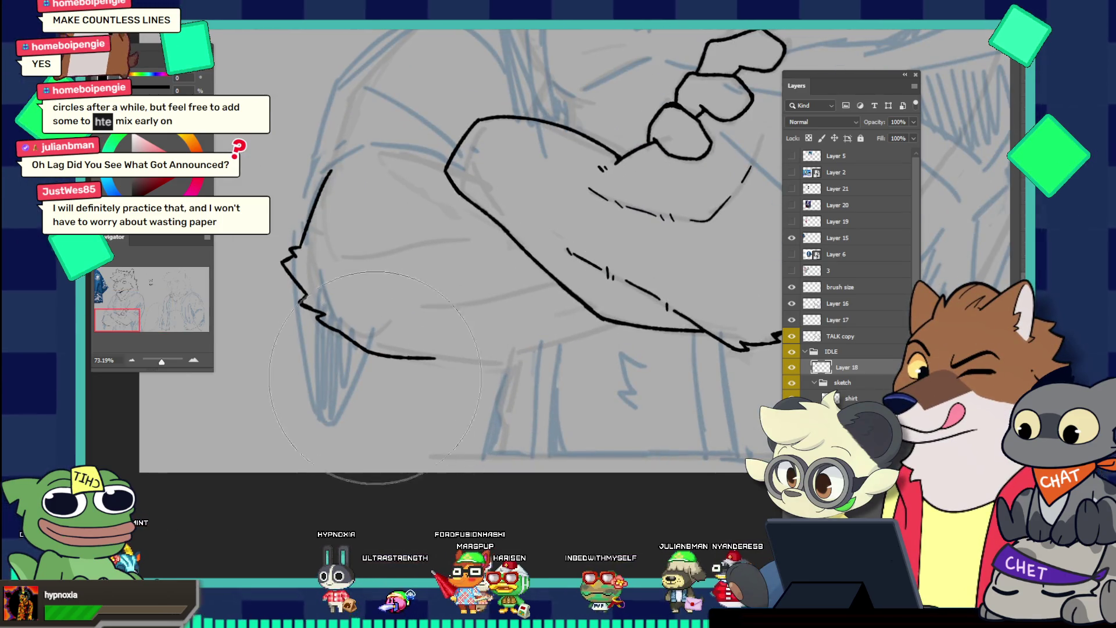
pyautogui.press('[')
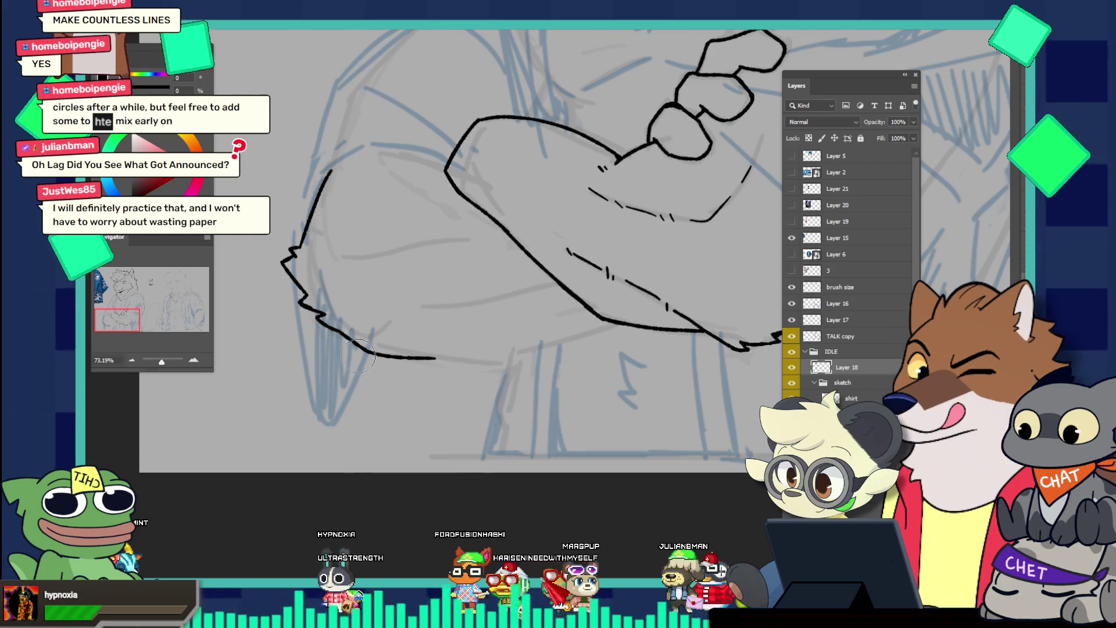
pyautogui.hotkey('ctrl', 'z')
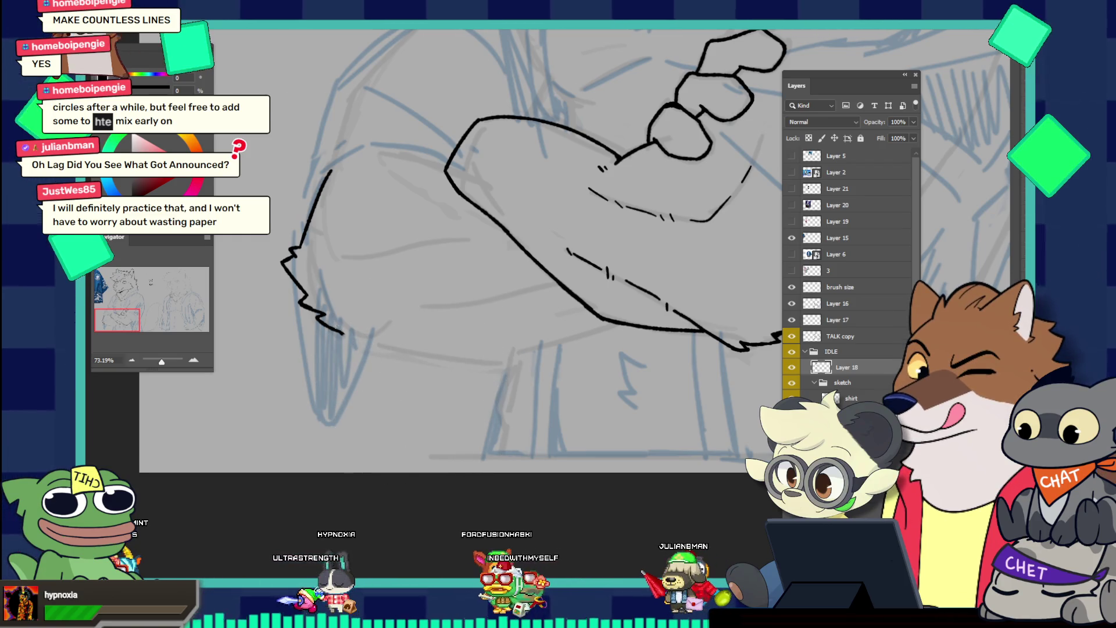
pyautogui.moveTo(342, 332); pyautogui.dragTo(403, 361)
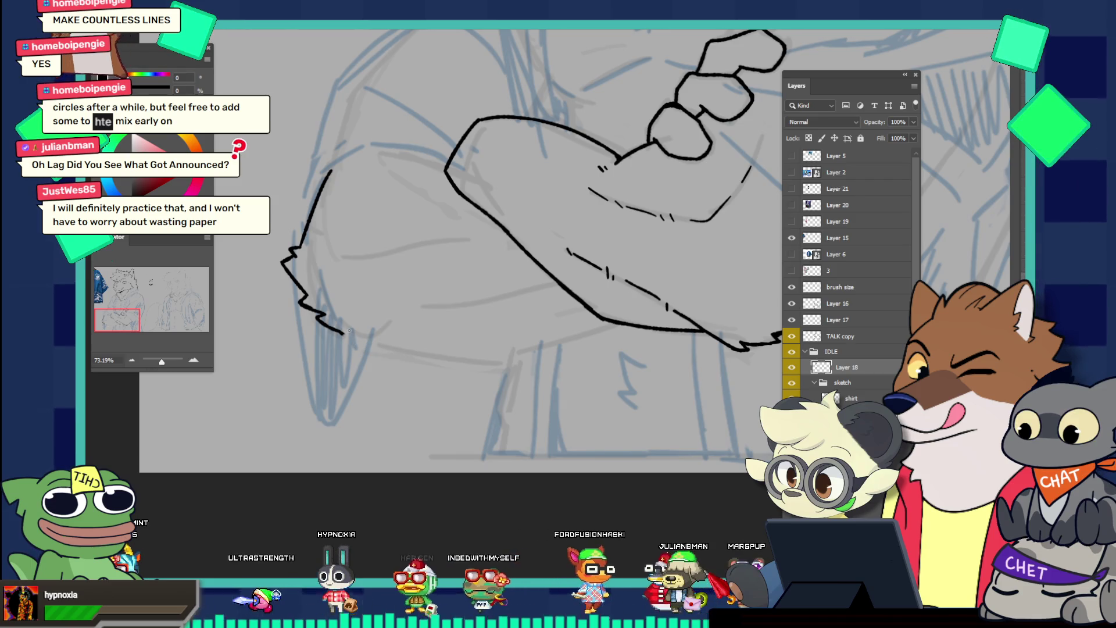
pyautogui.press('[')
pyautogui.press('[')
pyautogui.press('[')
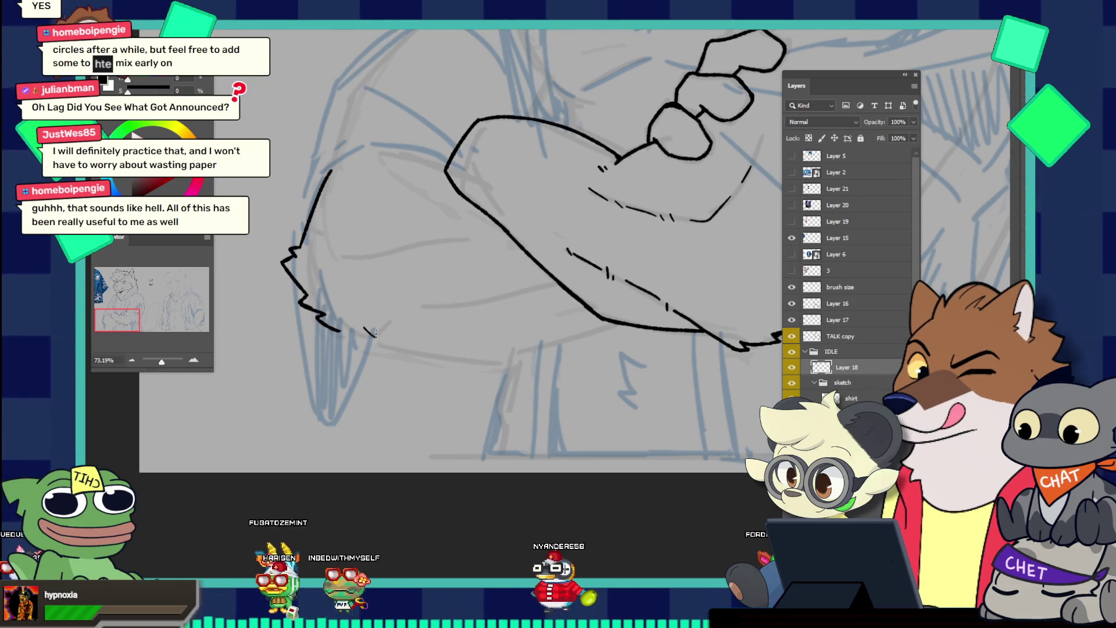
pyautogui.moveTo(375, 326); pyautogui.dragTo(383, 335)
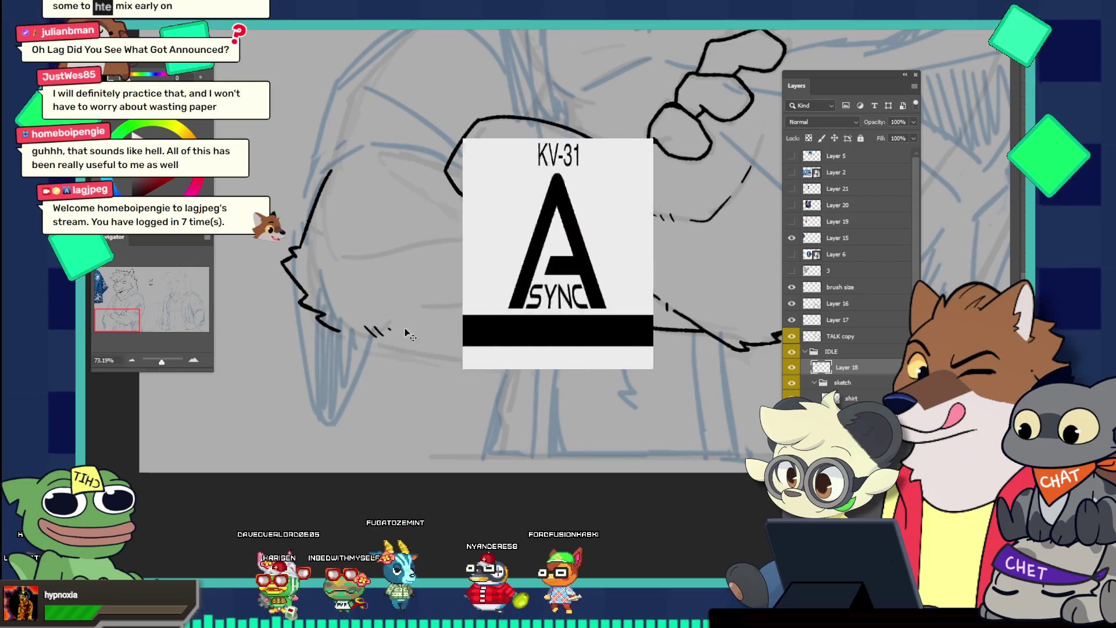
pyautogui.moveTo(399, 329); pyautogui.dragTo(426, 322)
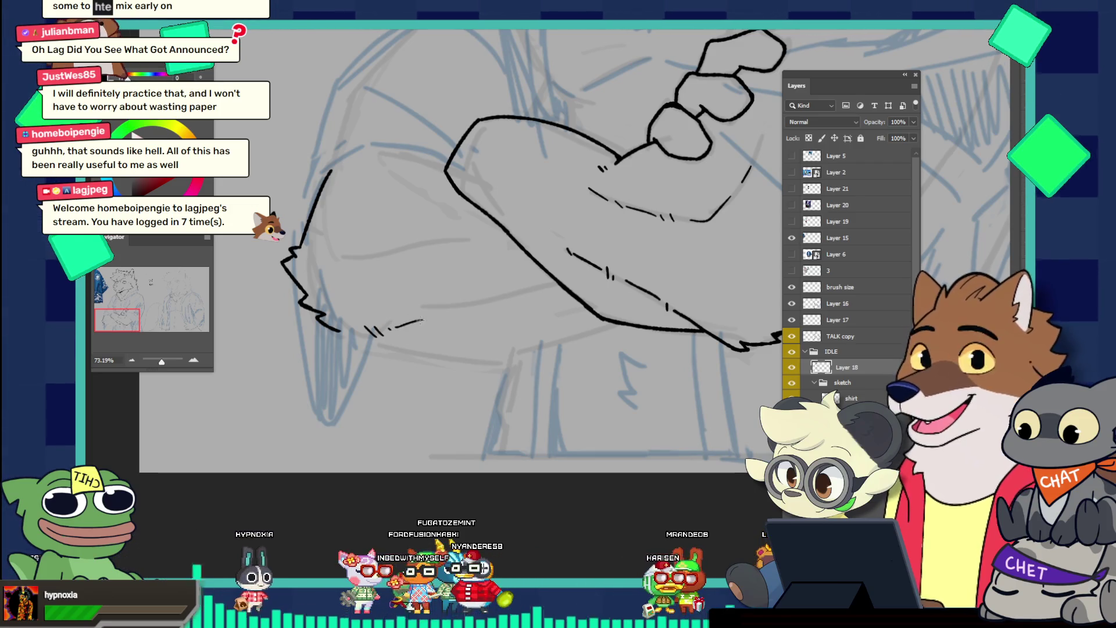
pyautogui.hotkey('ctrl', 'z')
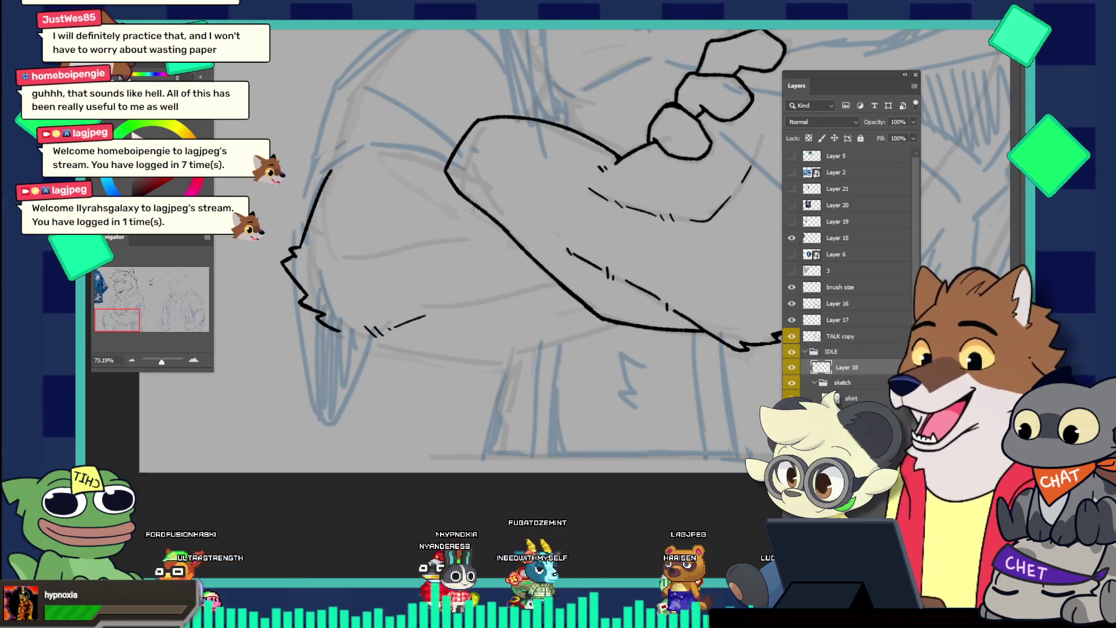
# Redo the end of the bottom outline and extend the arm's bottom edge to the right
pyautogui.scroll(2, 335, 346)
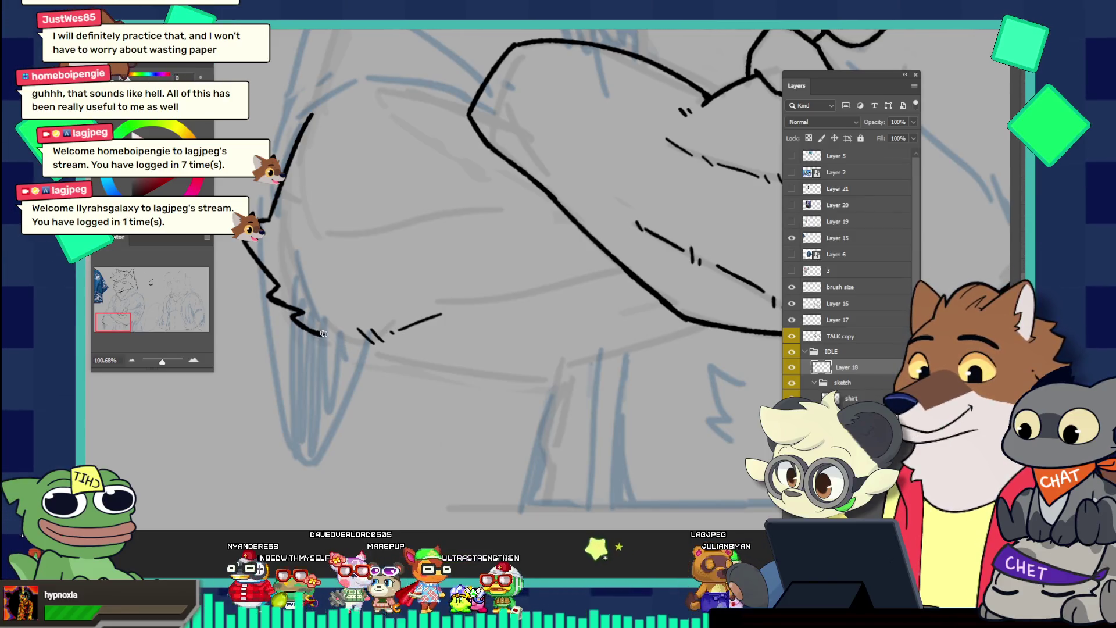
pyautogui.hotkey('ctrl', 'z')
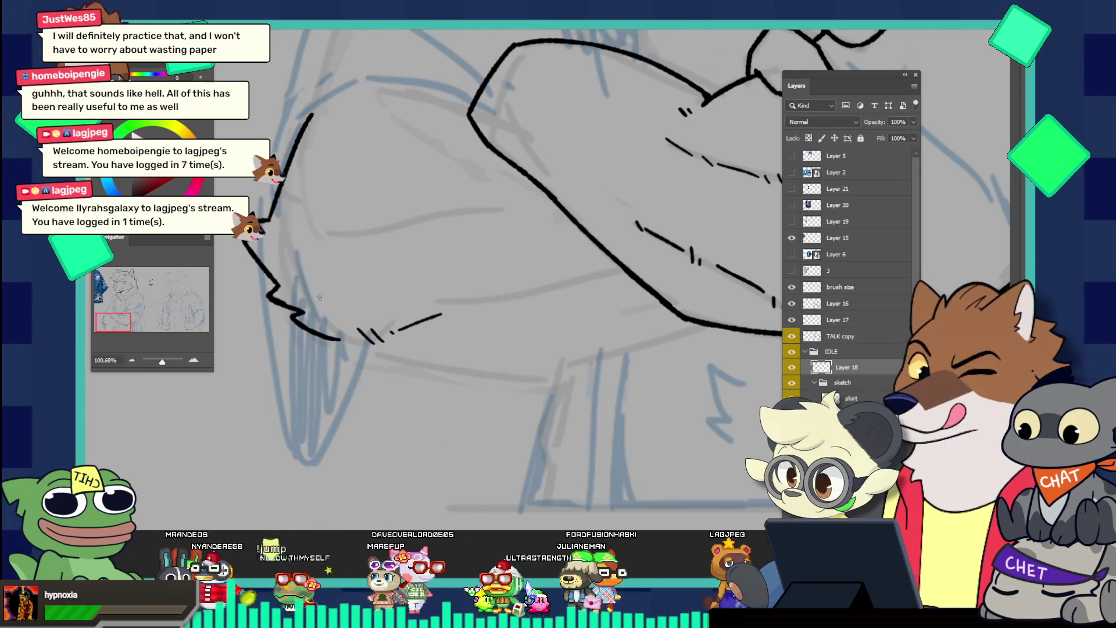
pyautogui.moveTo(323, 337); pyautogui.dragTo(369, 368)
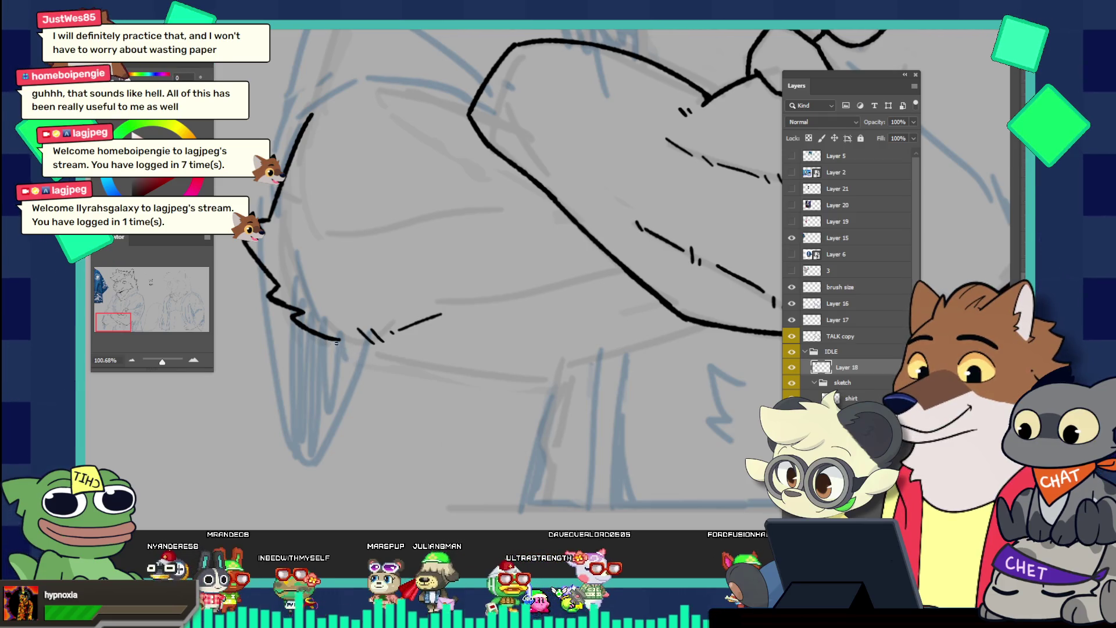
pyautogui.hotkey('ctrl', 'shift', 'z')
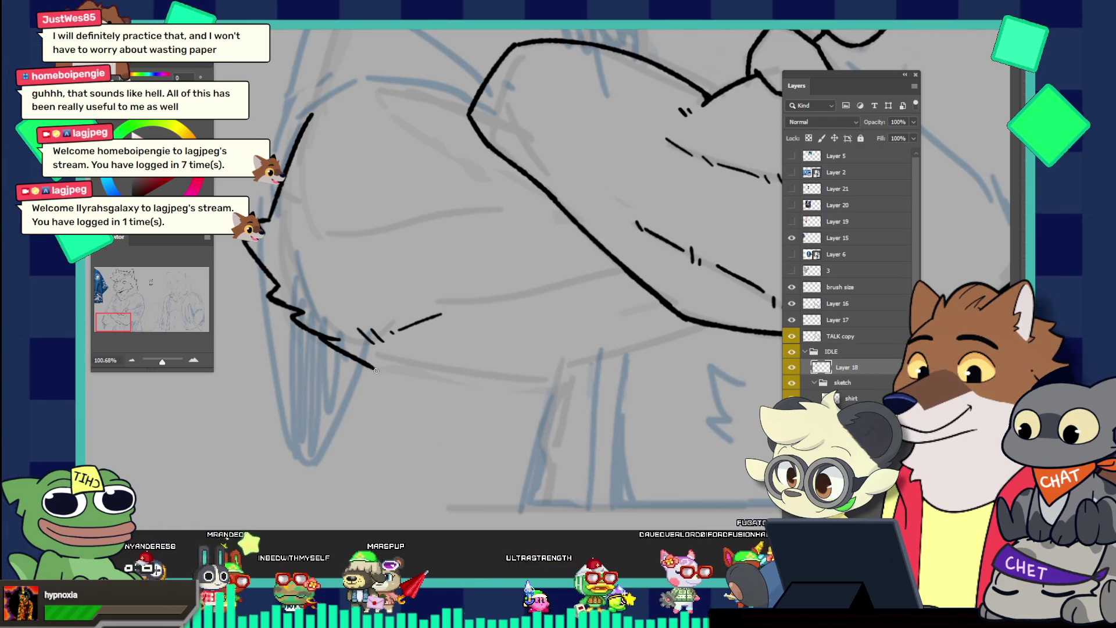
pyautogui.hotkey('ctrl', 'z')
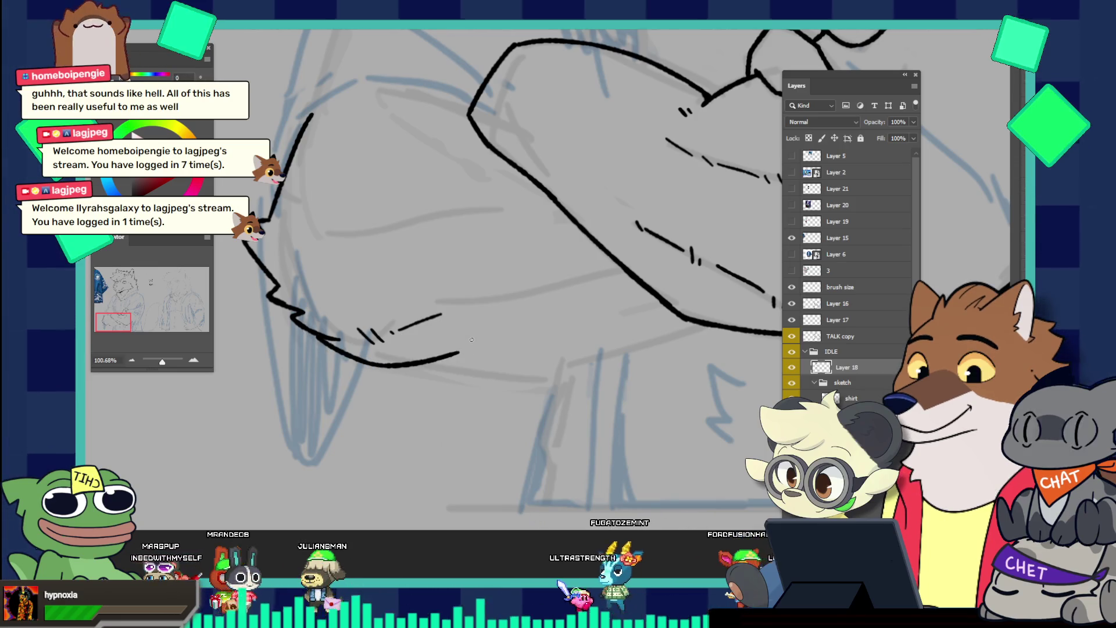
pyautogui.moveTo(371, 365); pyautogui.dragTo(450, 368)
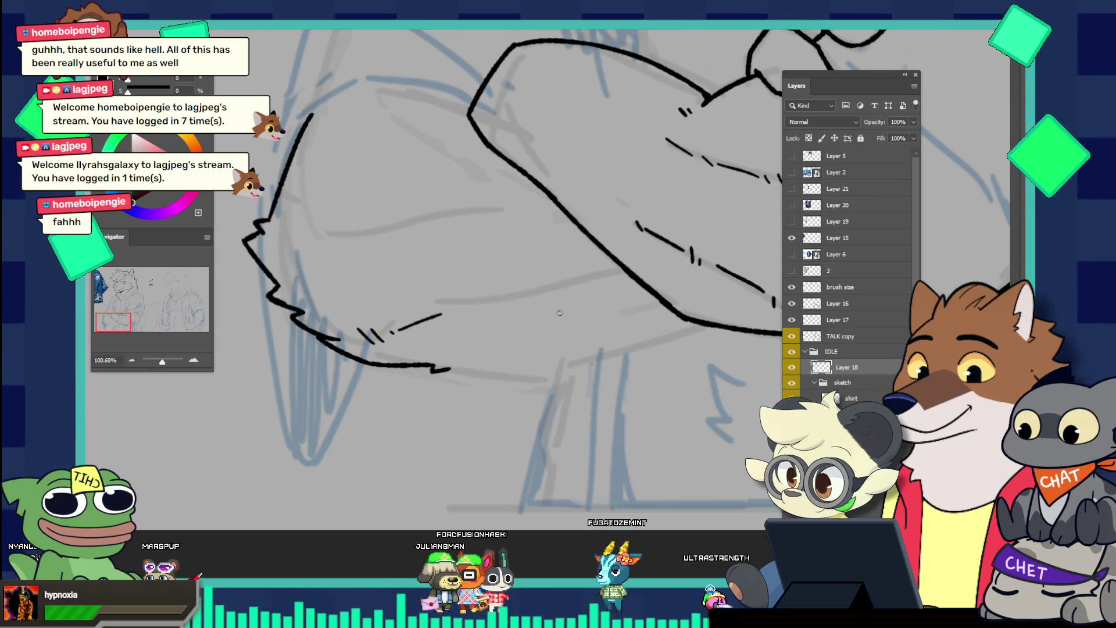
pyautogui.hotkey('ctrl', '-')
pyautogui.hotkey('ctrl', '-')
pyautogui.hotkey('ctrl', '-')
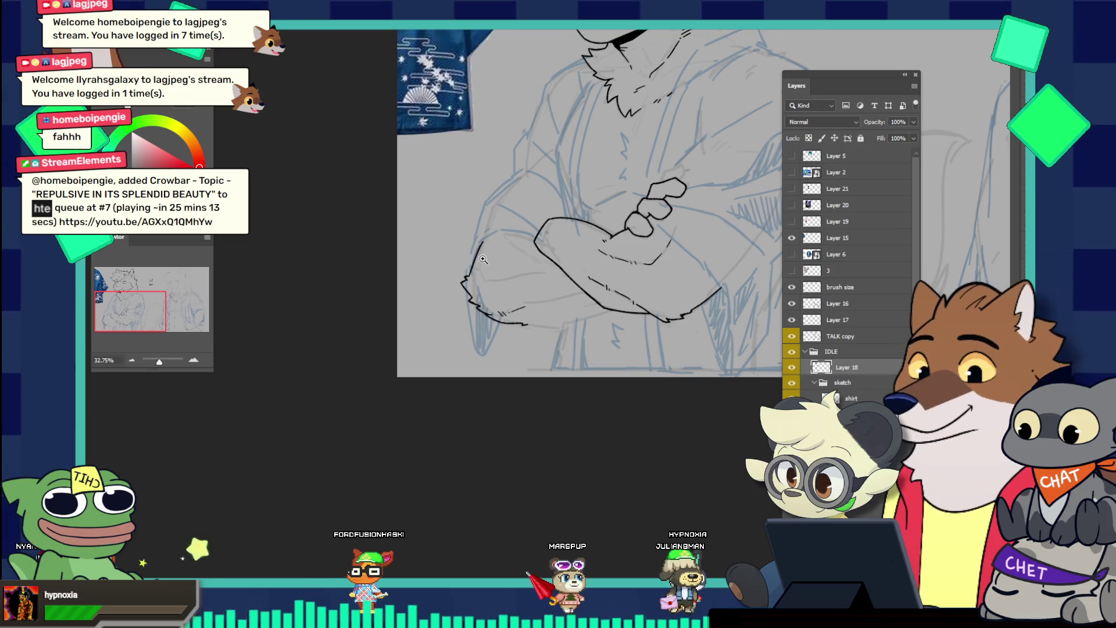
# Continue the lower arm line to the right, ending in a small hooked fur tuft
pyautogui.moveTo(571, 290)
pyautogui.mouseDown()
pyautogui.moveTo(594, 345)
pyautogui.moveTo(599, 320)
pyautogui.mouseUp()
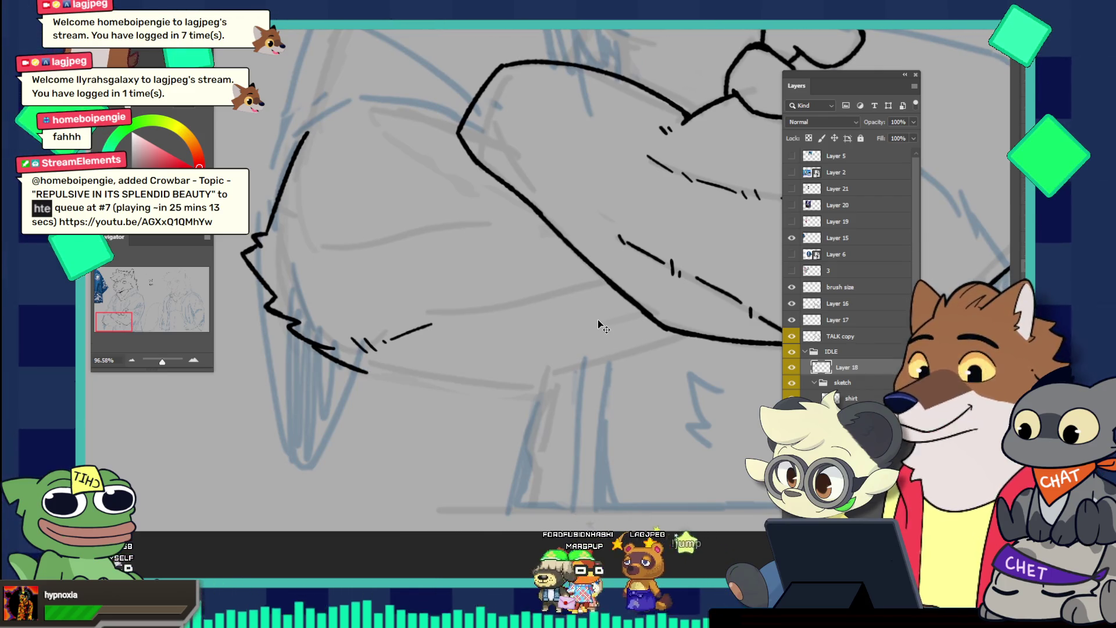
pyautogui.hotkey('ctrl', 'z')
pyautogui.moveTo(334, 349); pyautogui.dragTo(391, 368)
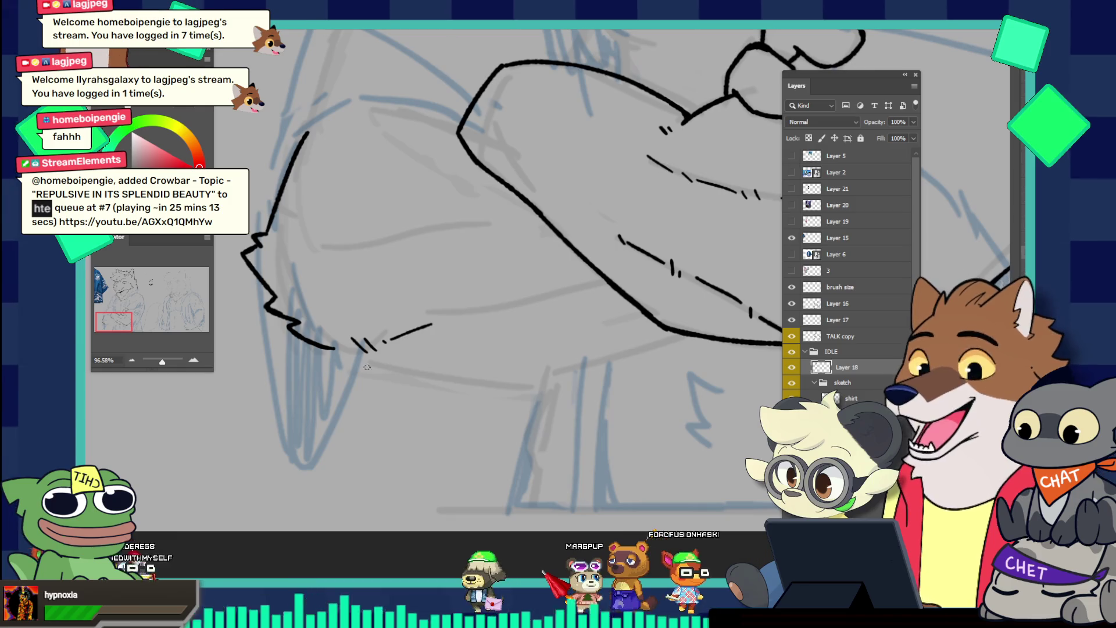
pyautogui.hotkey('ctrl', 'z')
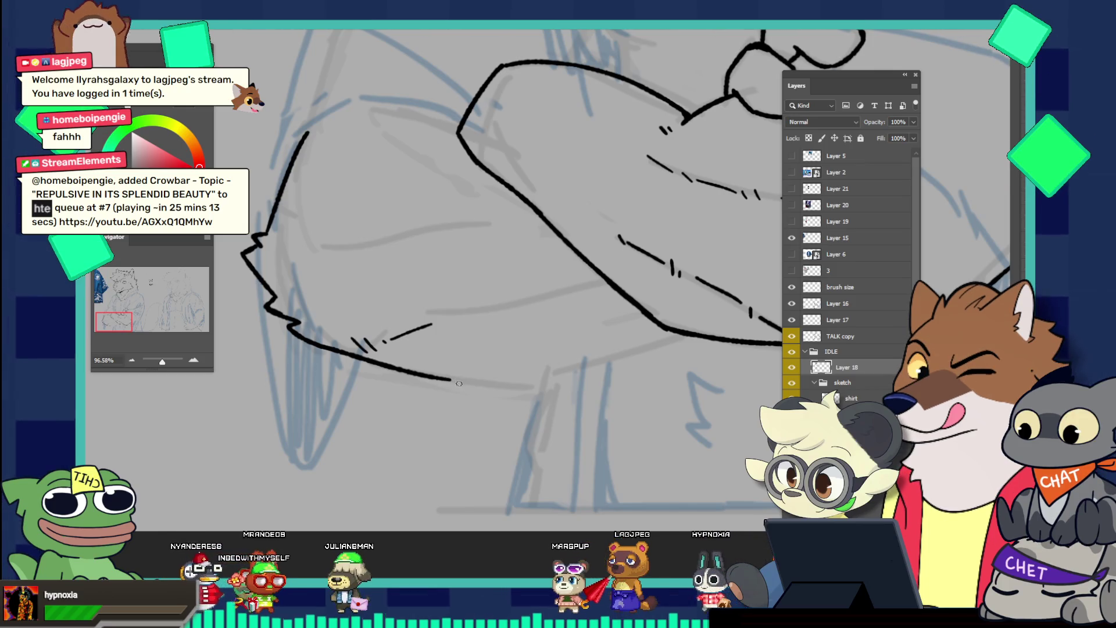
pyautogui.moveTo(446, 381); pyautogui.dragTo(507, 384)
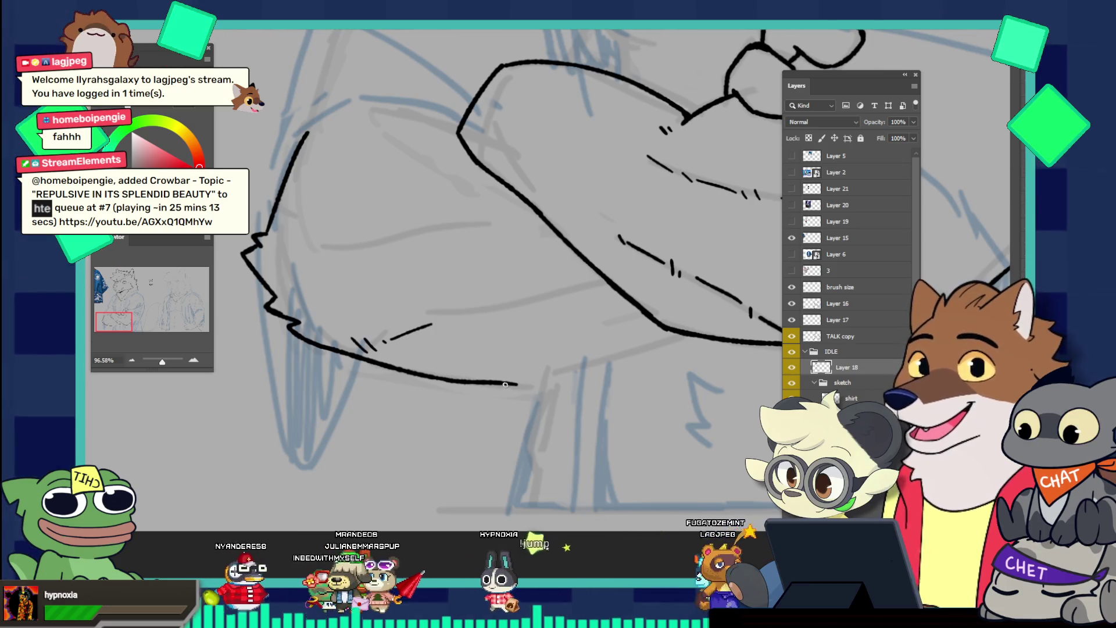
pyautogui.moveTo(506, 385); pyautogui.dragTo(539, 384)
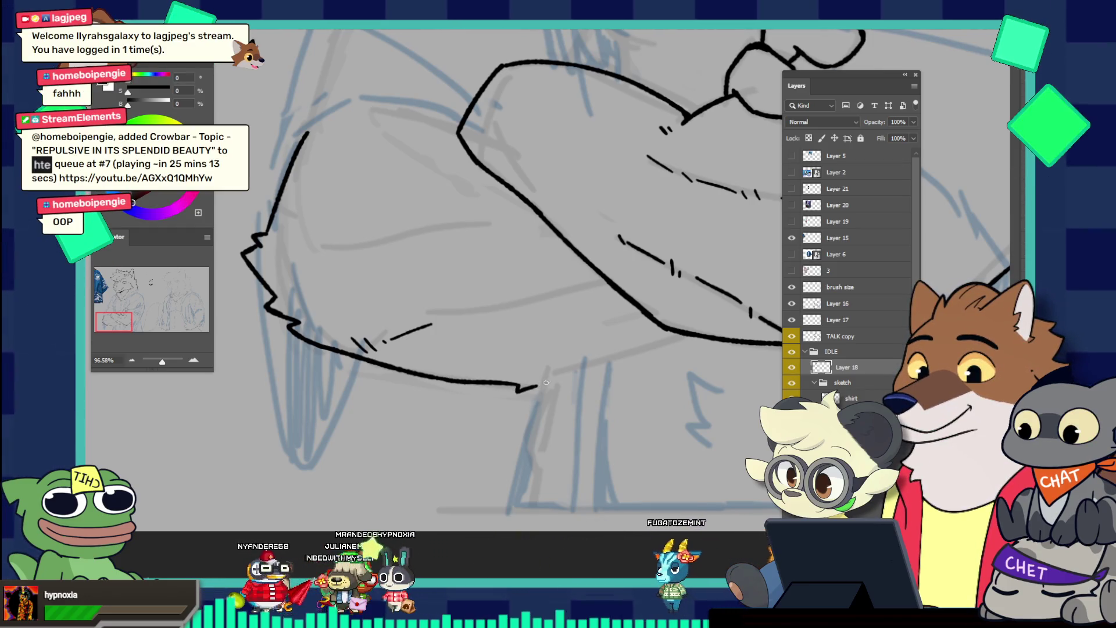
pyautogui.moveTo(519, 385); pyautogui.dragTo(541, 378)
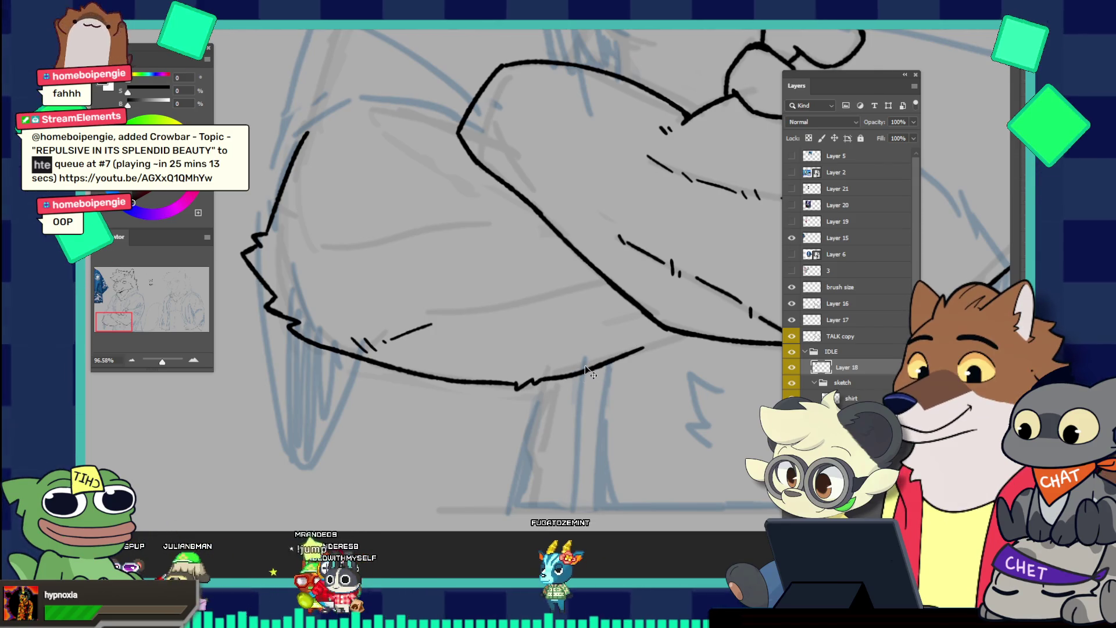
# Run the lower arm line up to the right until it joins the other arm
pyautogui.moveTo(544, 377); pyautogui.dragTo(695, 337)
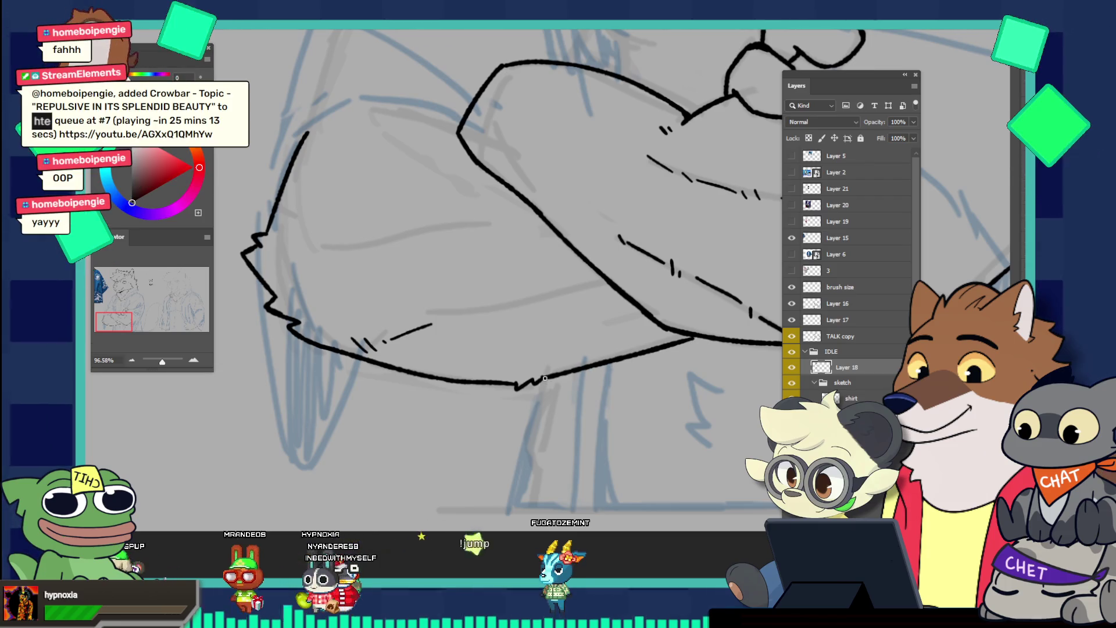
pyautogui.moveTo(685, 333); pyautogui.dragTo(542, 378)
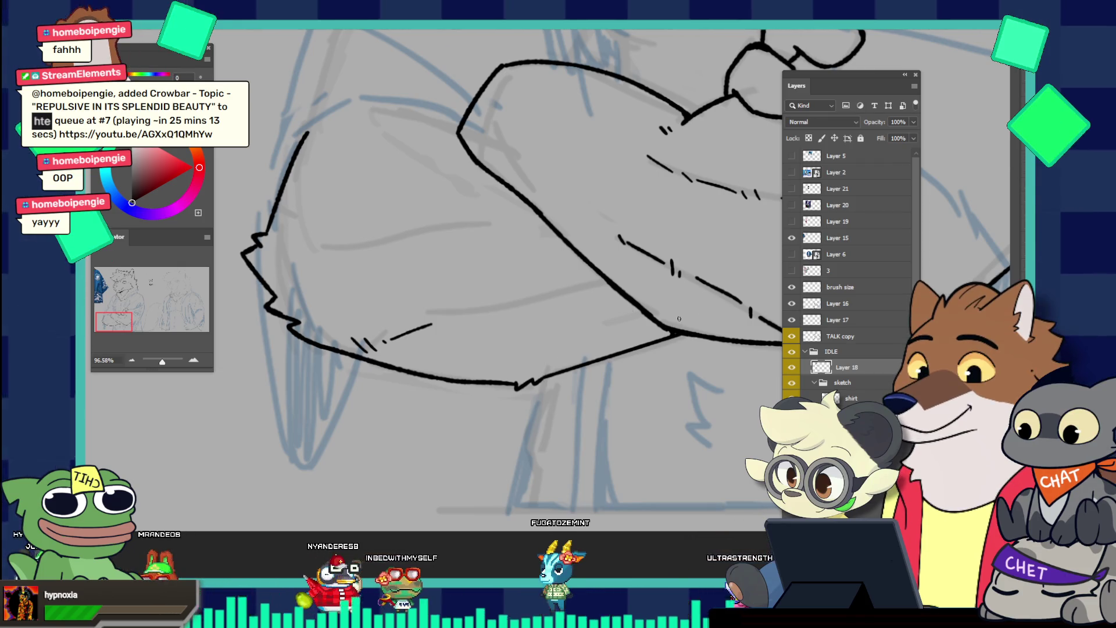
pyautogui.scroll(-5, 672, 331)
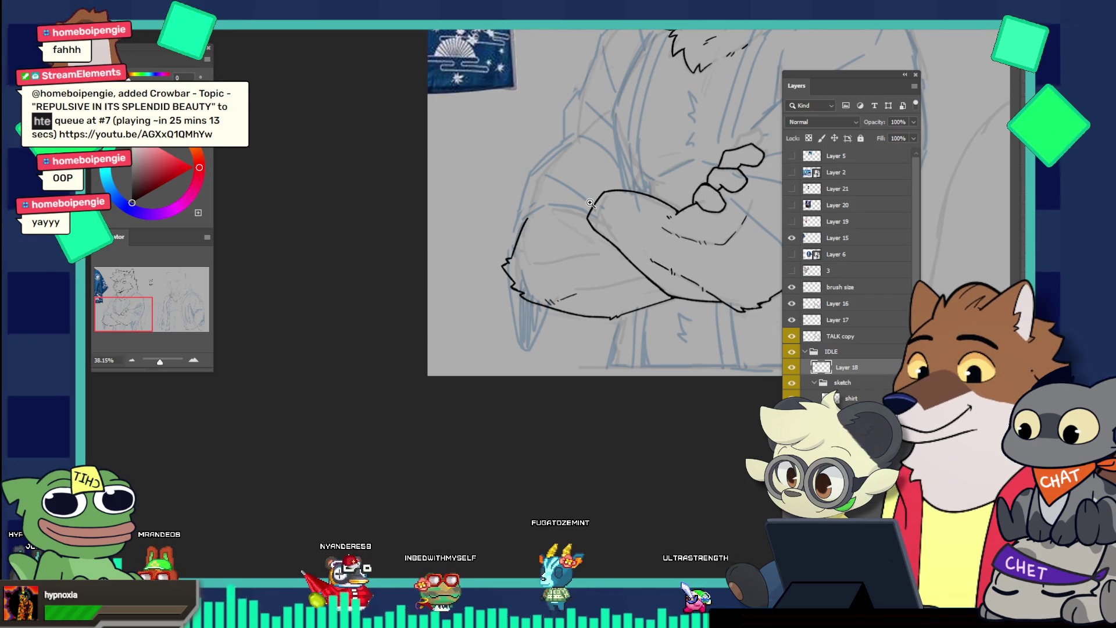
pyautogui.scroll(-3, 599, 215)
pyautogui.scroll(-2, 609, 230)
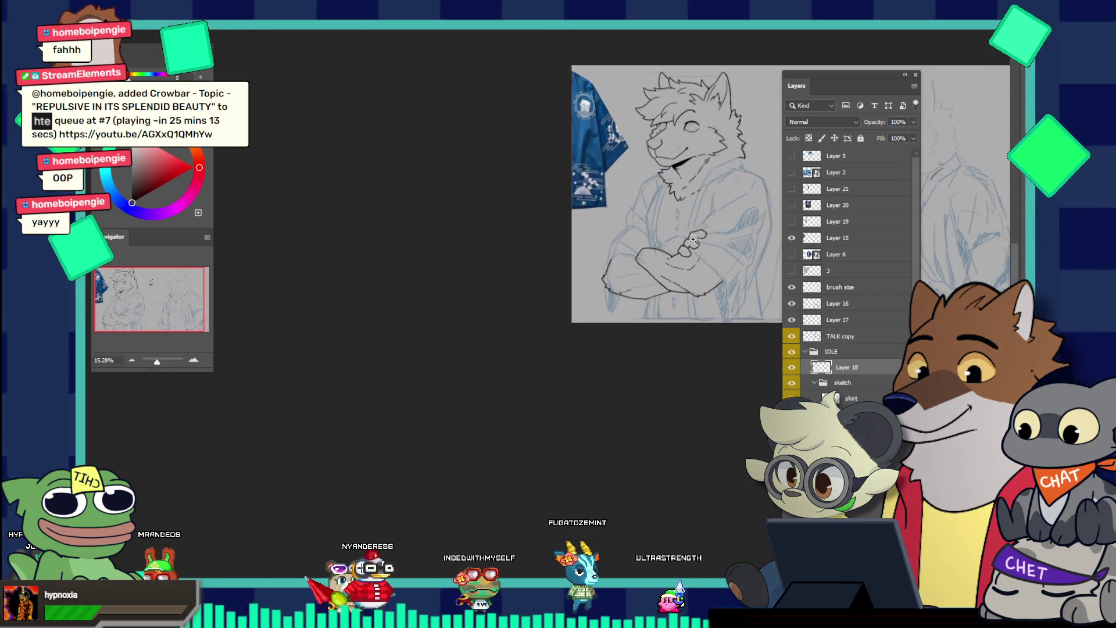
pyautogui.scroll(6, 728, 243)
pyautogui.scroll(5, 644, 316)
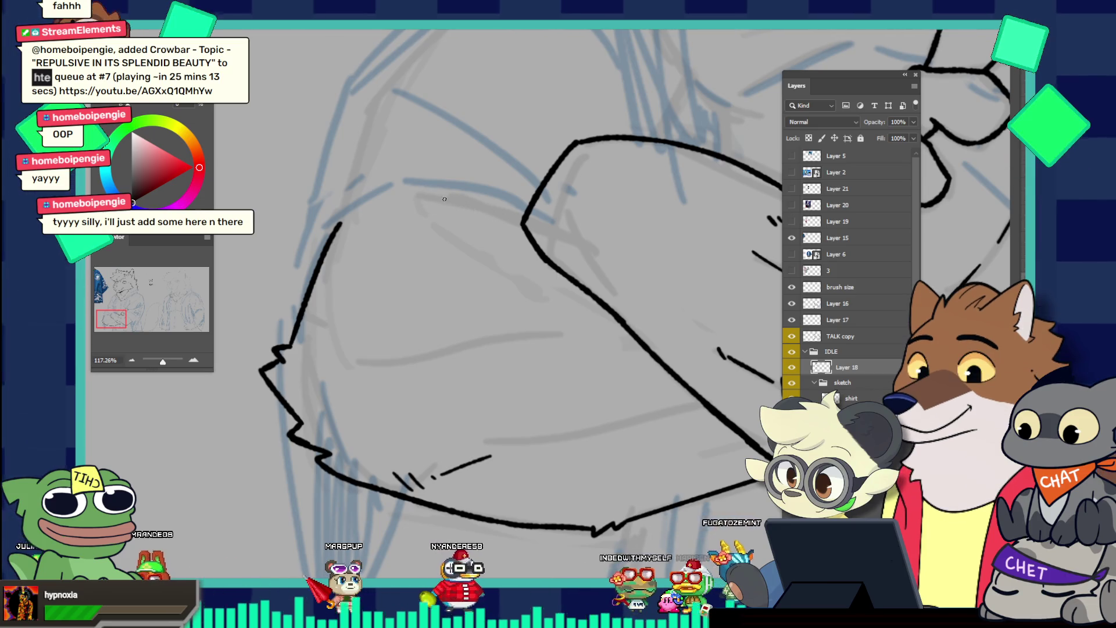
# Ink a short horizontal stroke across the upper arm
pyautogui.moveTo(407, 203); pyautogui.dragTo(423, 197)
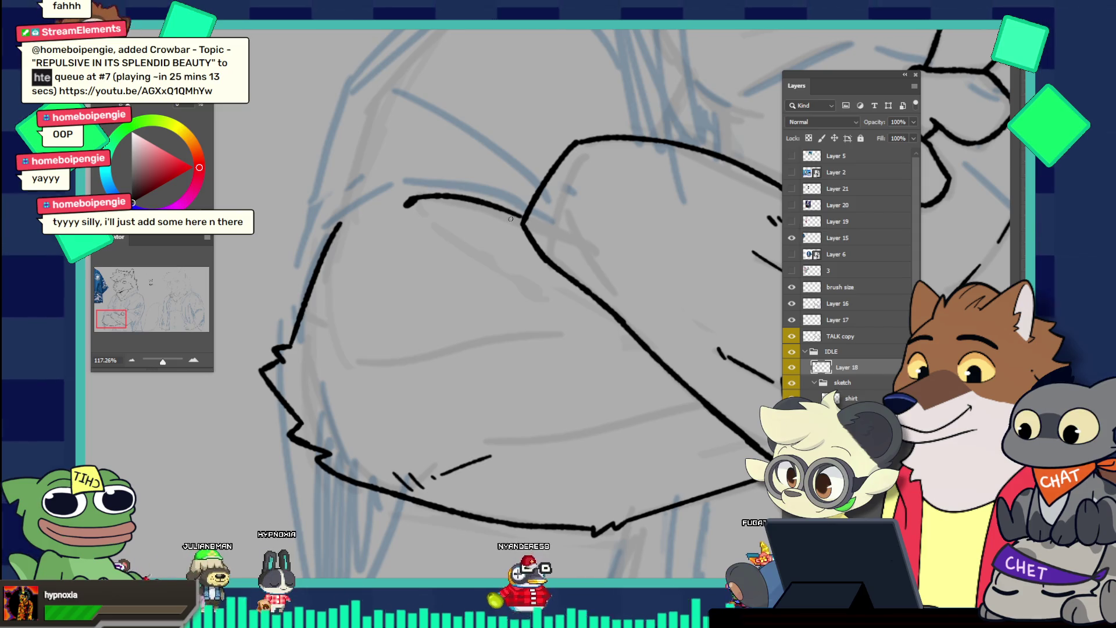
pyautogui.press('v')
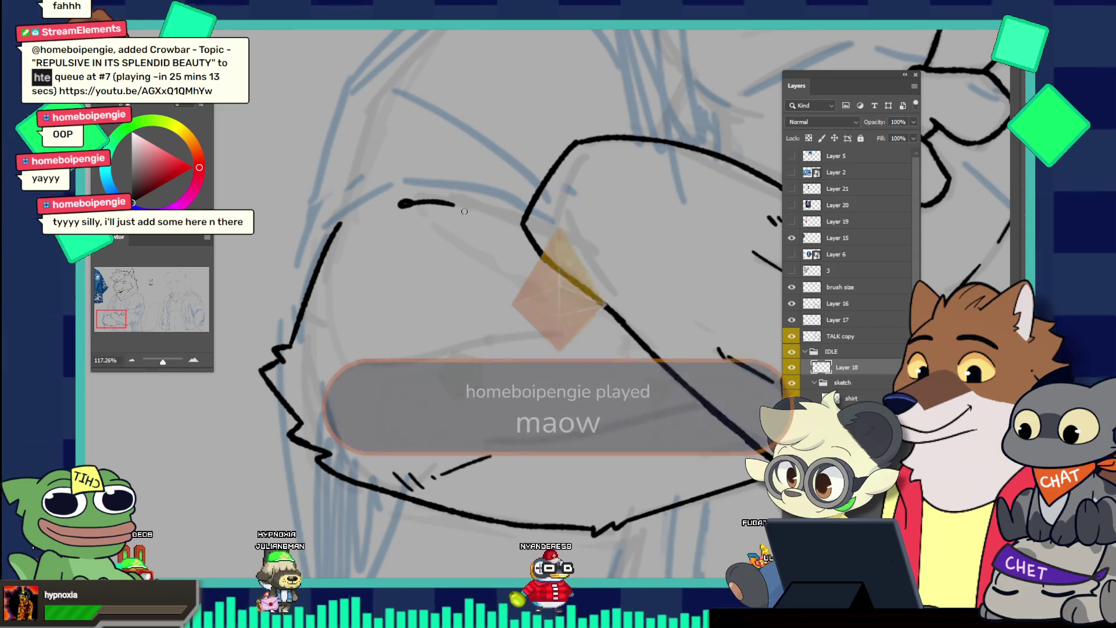
pyautogui.moveTo(414, 204); pyautogui.dragTo(485, 205)
pyautogui.moveTo(408, 202); pyautogui.dragTo(483, 206)
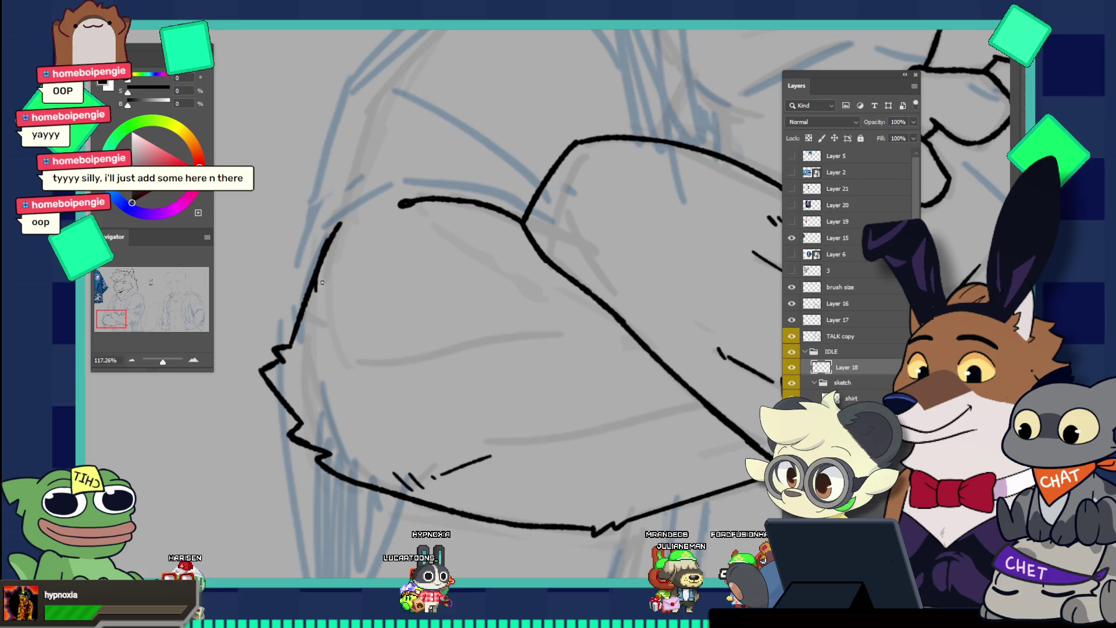
# Erase the upper part of the arm outline and redraw it extending upward
pyautogui.press('e')
pyautogui.moveTo(336, 254); pyautogui.dragTo(361, 256)
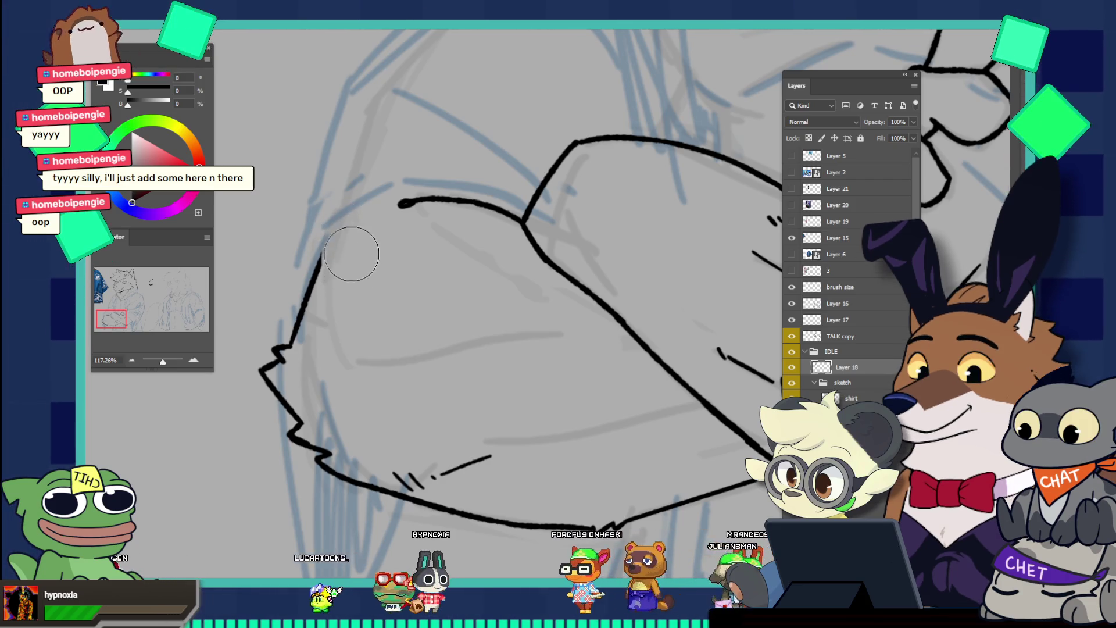
pyautogui.press('b')
pyautogui.moveTo(325, 230); pyautogui.dragTo(326, 297)
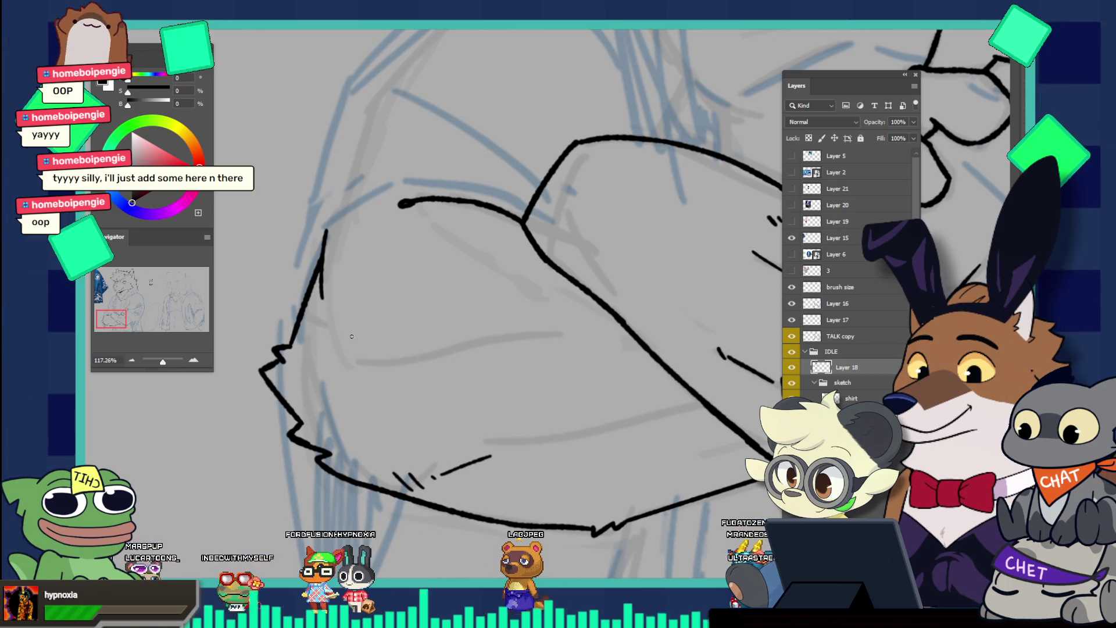
pyautogui.hotkey('ctrl', 'z')
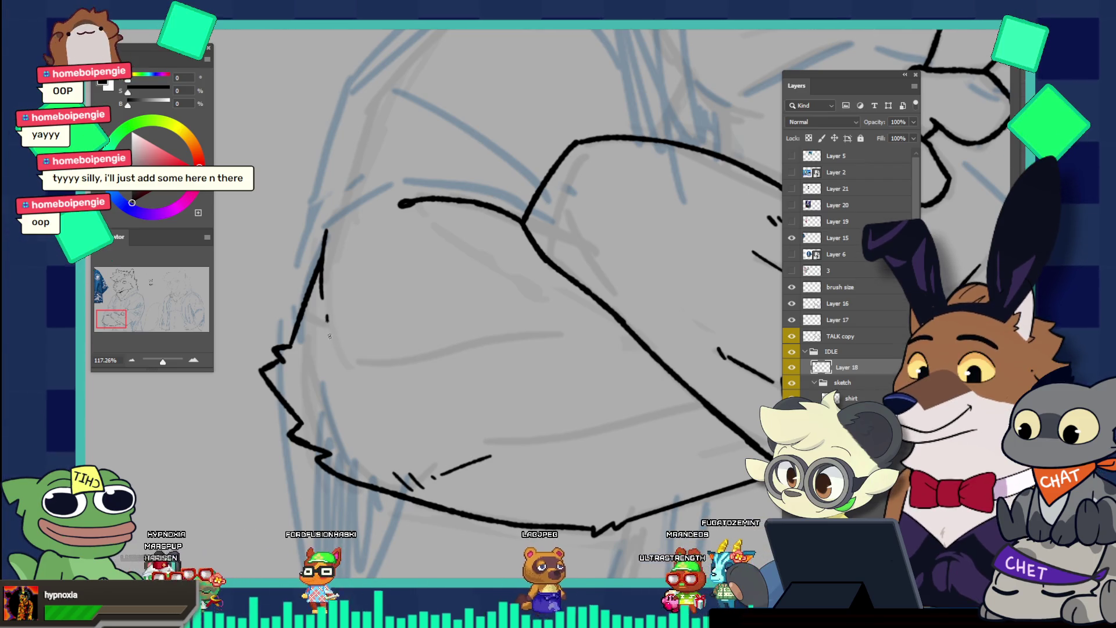
# Add short fur strokes and a hatch mark along the lower arm edge, undoing unwanted ones
pyautogui.moveTo(332, 321)
pyautogui.mouseDown()
pyautogui.moveTo(330, 342)
pyautogui.moveTo(350, 367)
pyautogui.moveTo(478, 359)
pyautogui.mouseUp()
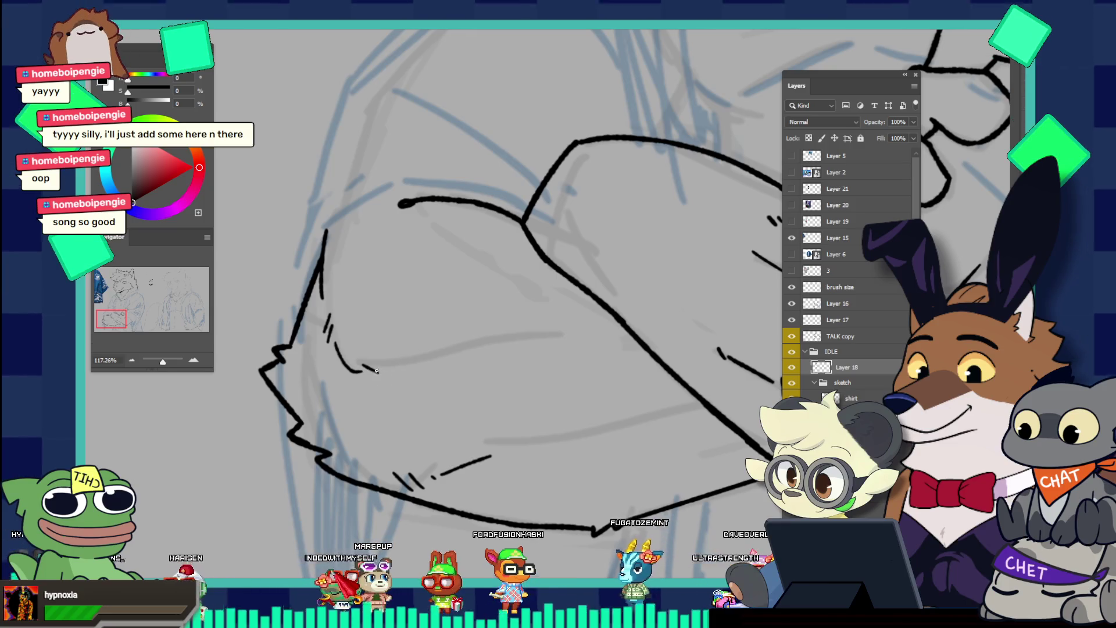
pyautogui.moveTo(363, 370); pyautogui.dragTo(440, 364)
pyautogui.hotkey('ctrl', 'z')
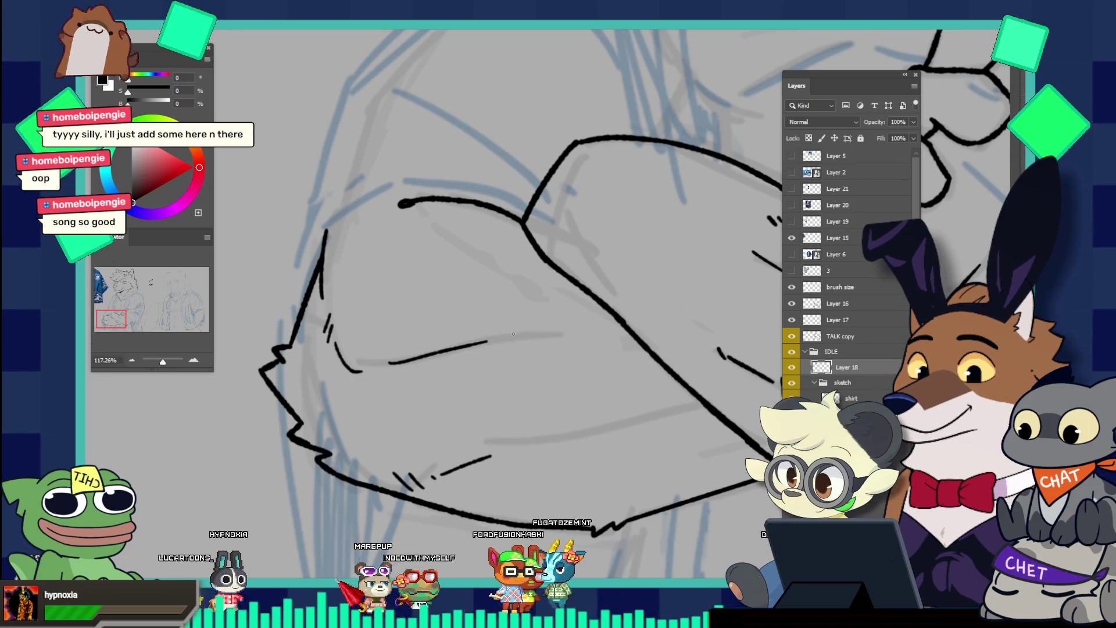
pyautogui.moveTo(500, 332); pyautogui.dragTo(509, 337)
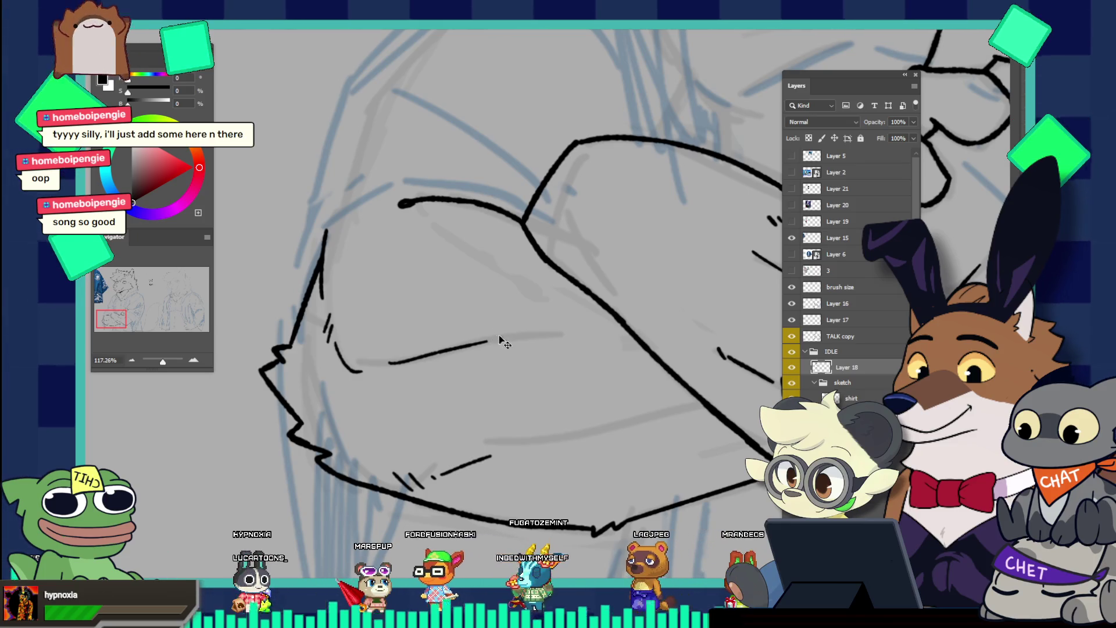
pyautogui.moveTo(498, 334); pyautogui.dragTo(565, 333)
pyautogui.hotkey('ctrl', 'z')
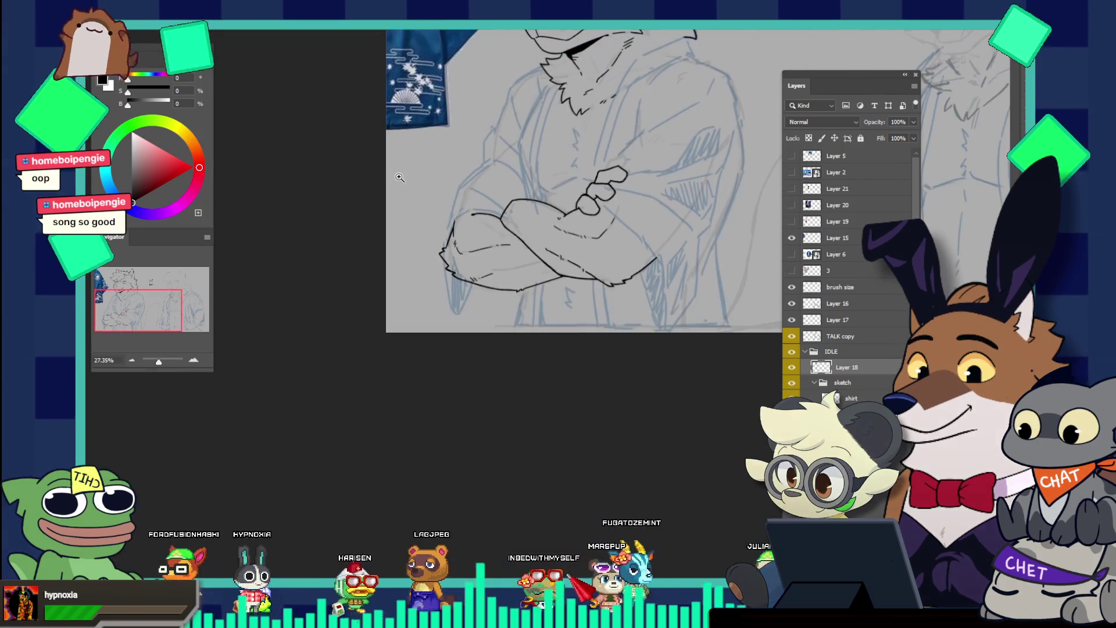
# Lasso the forearm's lower outline, squash it vertically and rotate about -1.6°, then deselect
pyautogui.moveTo(455, 221); pyautogui.dragTo(399, 177)
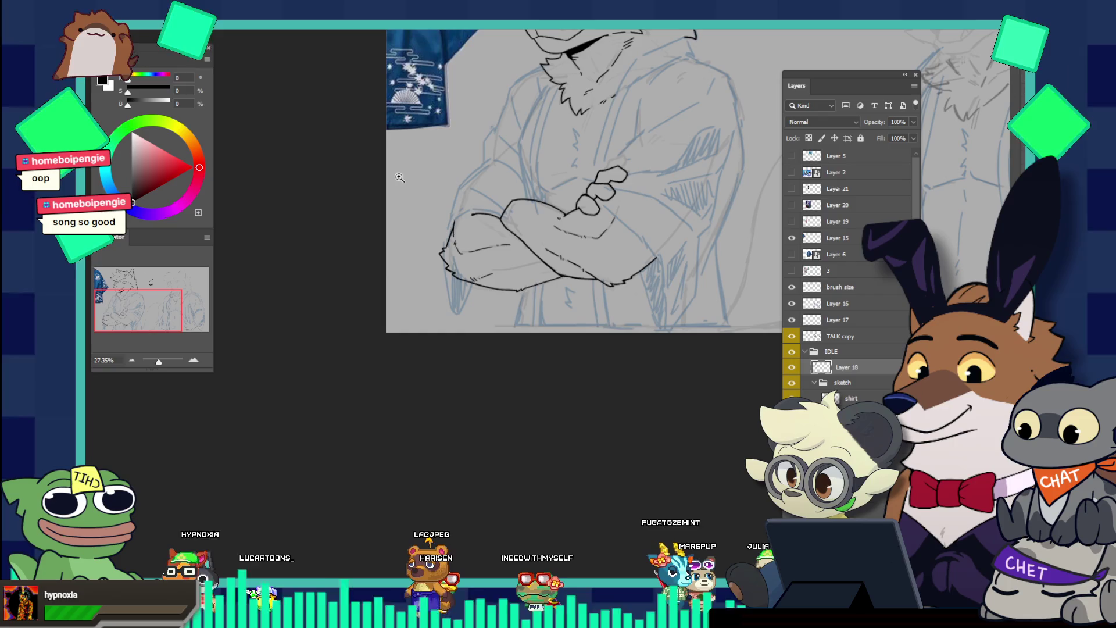
pyautogui.moveTo(519, 346); pyautogui.dragTo(476, 343)
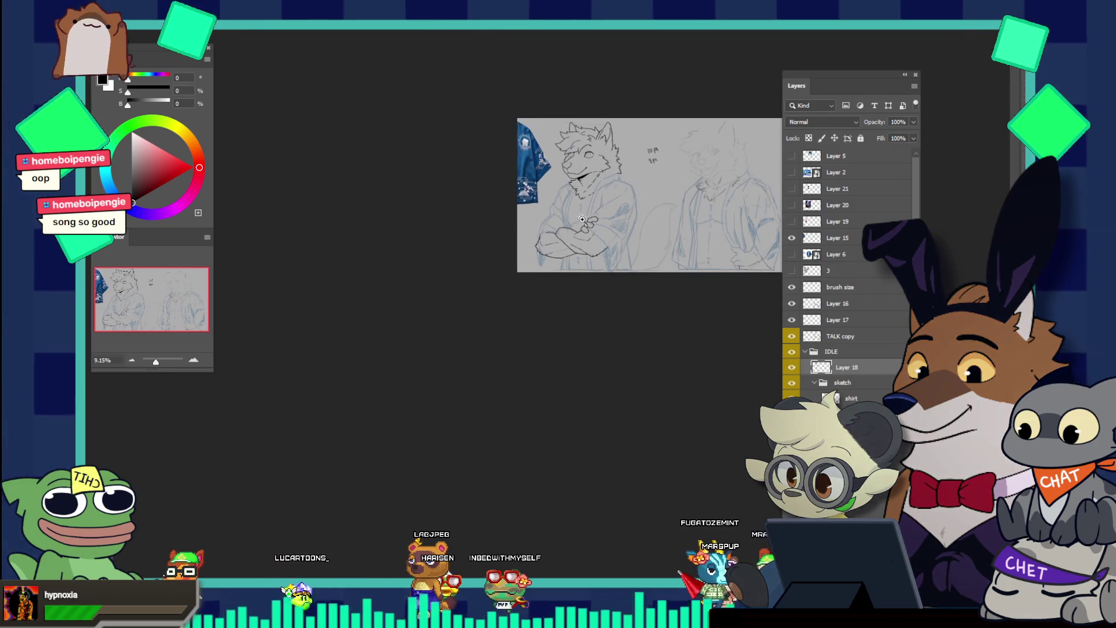
pyautogui.moveTo(644, 300)
pyautogui.mouseDown()
pyautogui.moveTo(495, 240)
pyautogui.moveTo(521, 306)
pyautogui.moveTo(434, 336)
pyautogui.mouseUp()
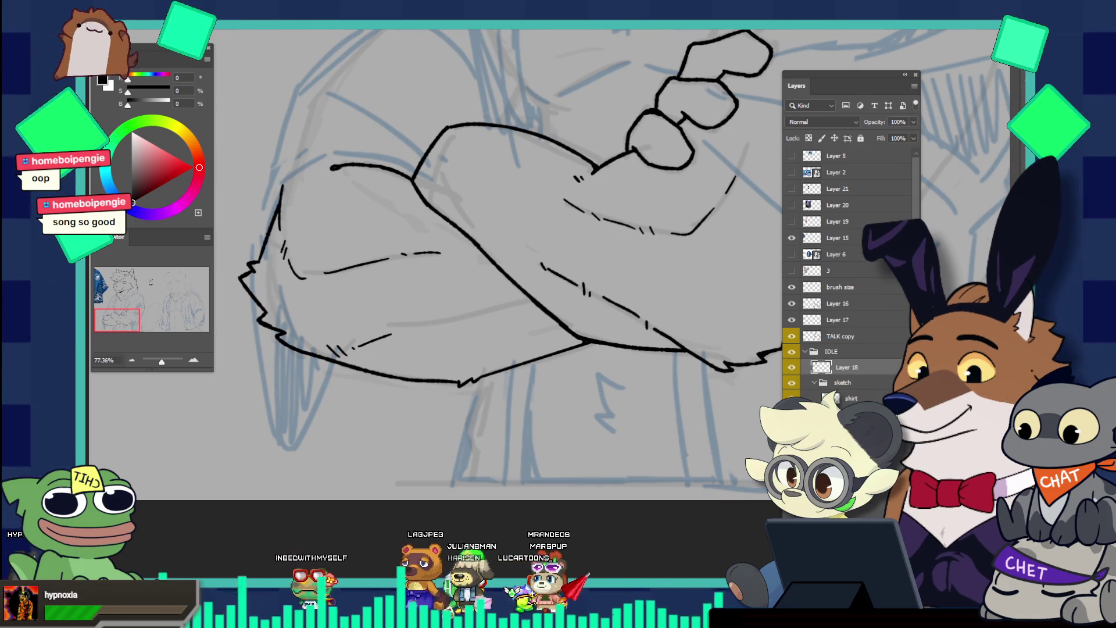
pyautogui.moveTo(290, 333)
pyautogui.mouseDown()
pyautogui.moveTo(515, 475)
pyautogui.moveTo(588, 345)
pyautogui.mouseUp()
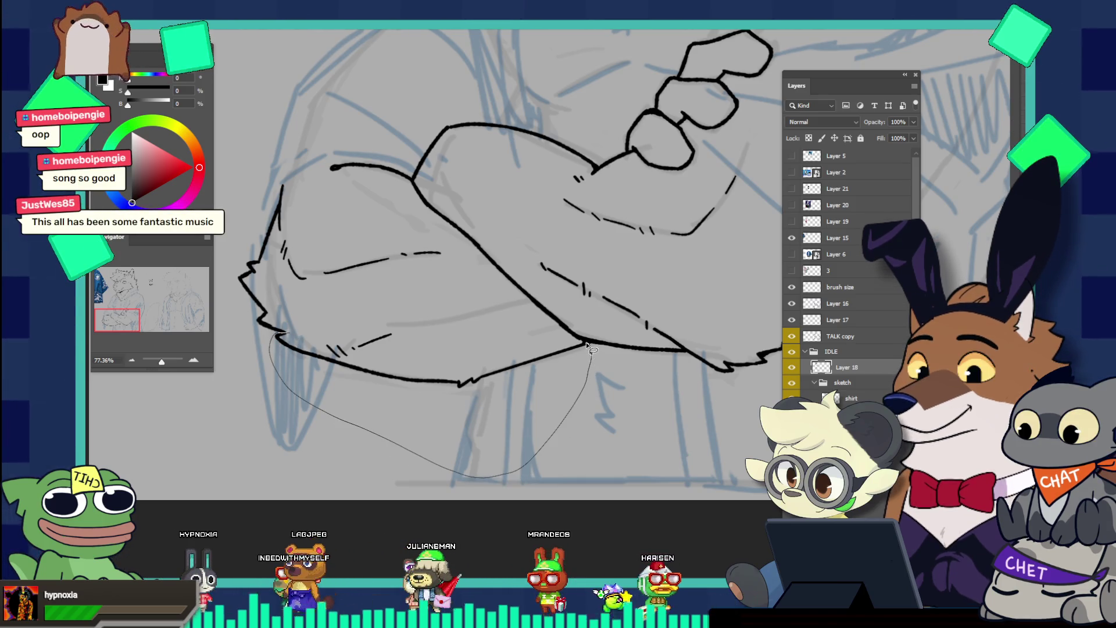
pyautogui.moveTo(420, 366); pyautogui.dragTo(345, 310)
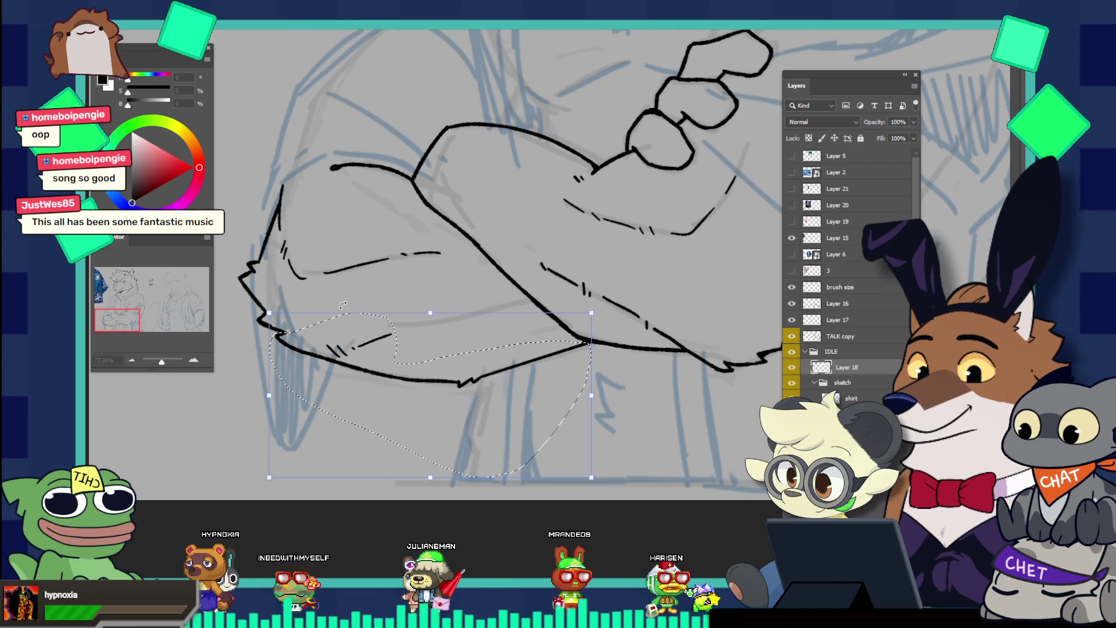
pyautogui.moveTo(437, 478); pyautogui.dragTo(437, 464)
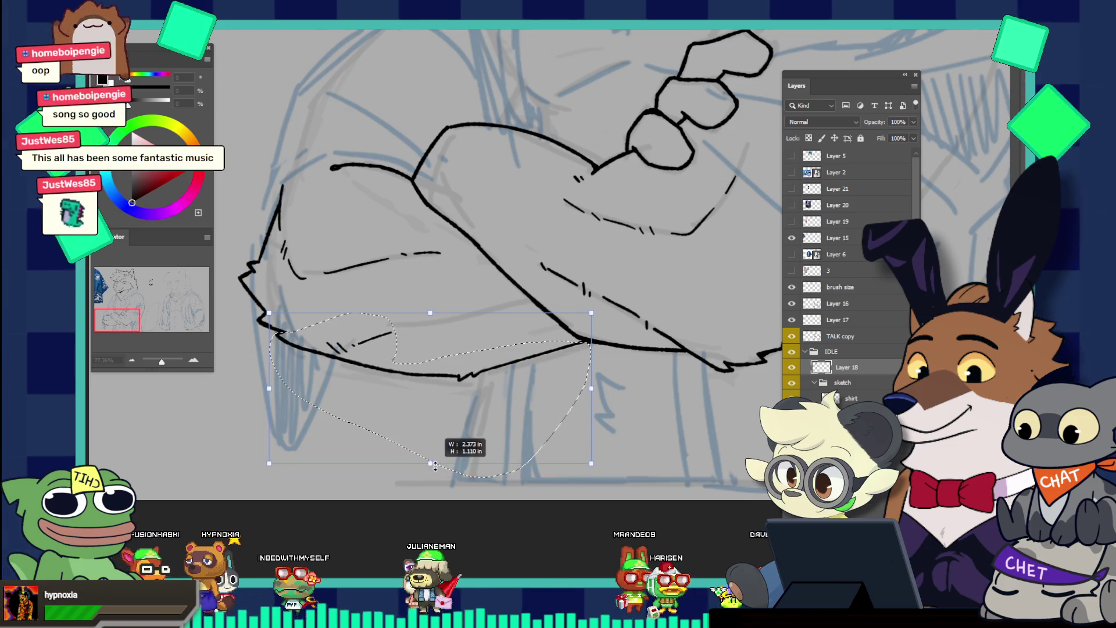
pyautogui.moveTo(591, 392); pyautogui.dragTo(574, 385)
pyautogui.press('Return')
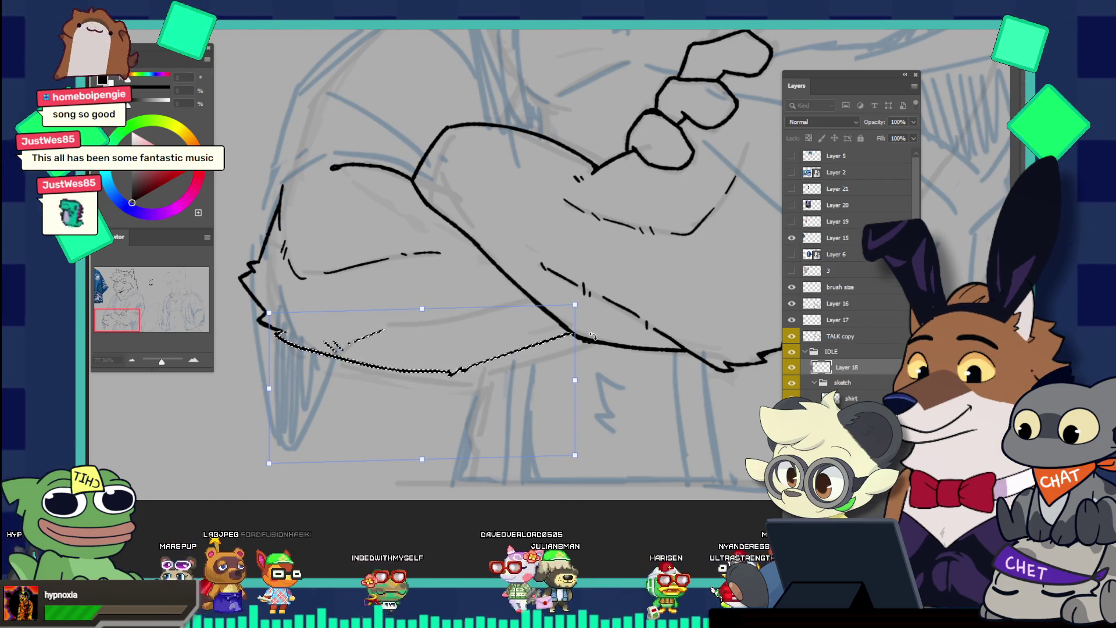
pyautogui.hotkey('ctrl', 'd')
pyautogui.moveTo(654, 336)
pyautogui.mouseDown()
pyautogui.moveTo(562, 322)
pyautogui.moveTo(592, 243)
pyautogui.moveTo(662, 346)
pyautogui.mouseUp()
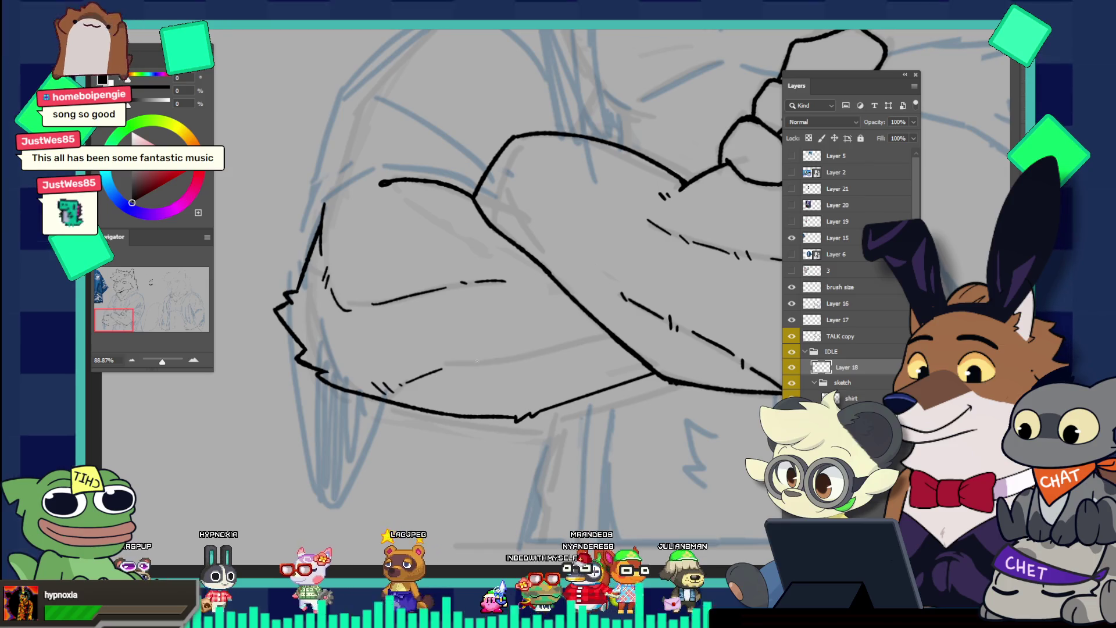
# Remove the short mark and stray strokes from the lower forearm
pyautogui.moveTo(472, 362); pyautogui.dragTo(493, 363)
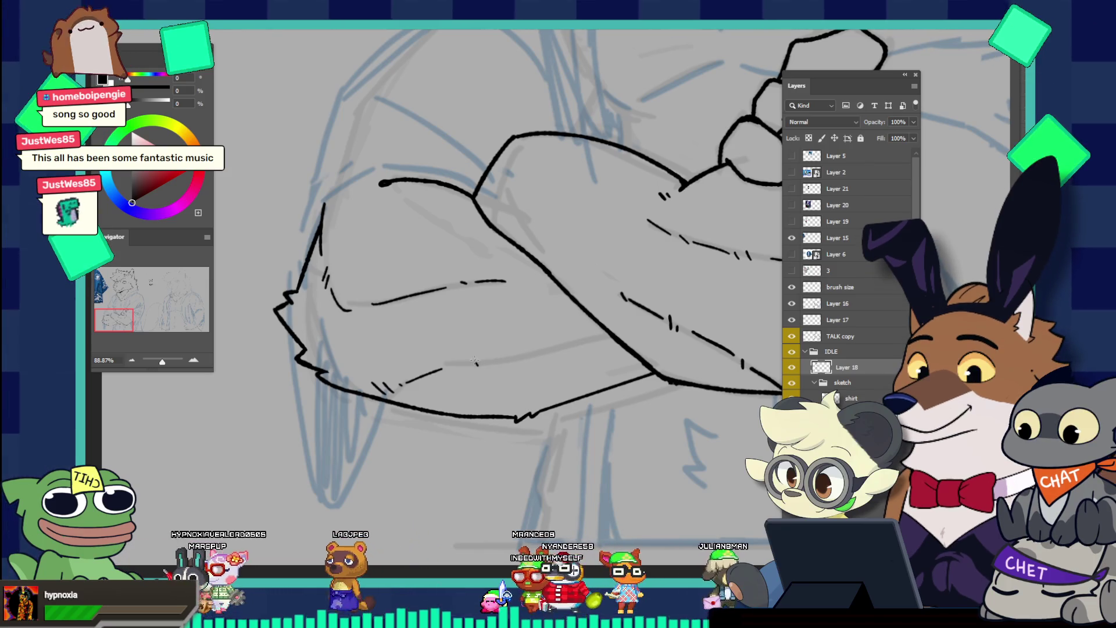
pyautogui.hotkey('ctrl', 'z')
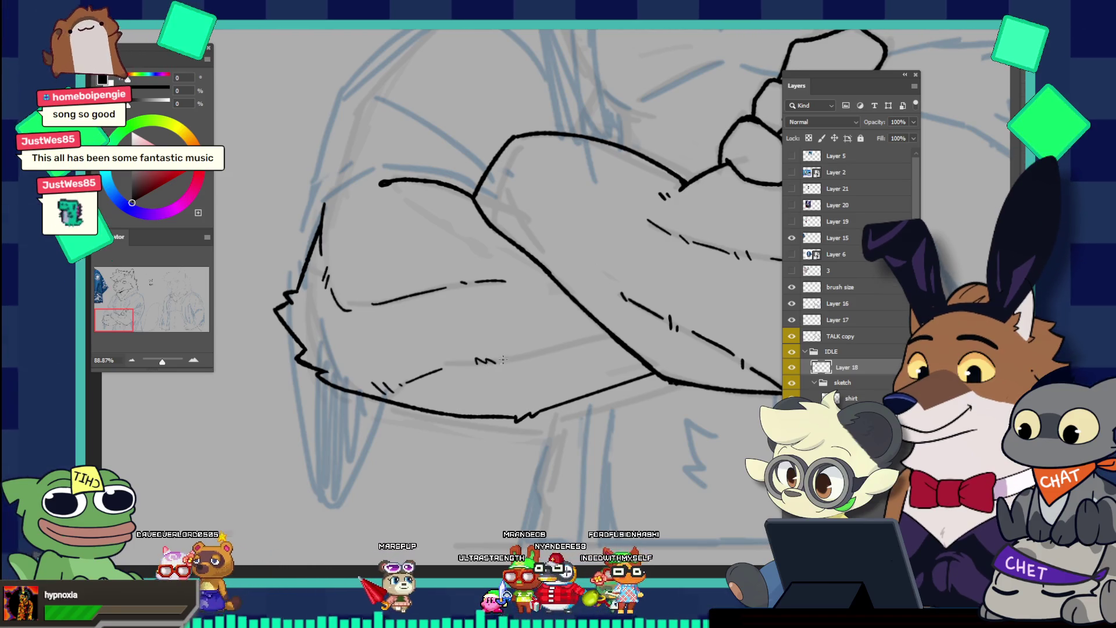
pyautogui.hotkey('ctrl', 'z')
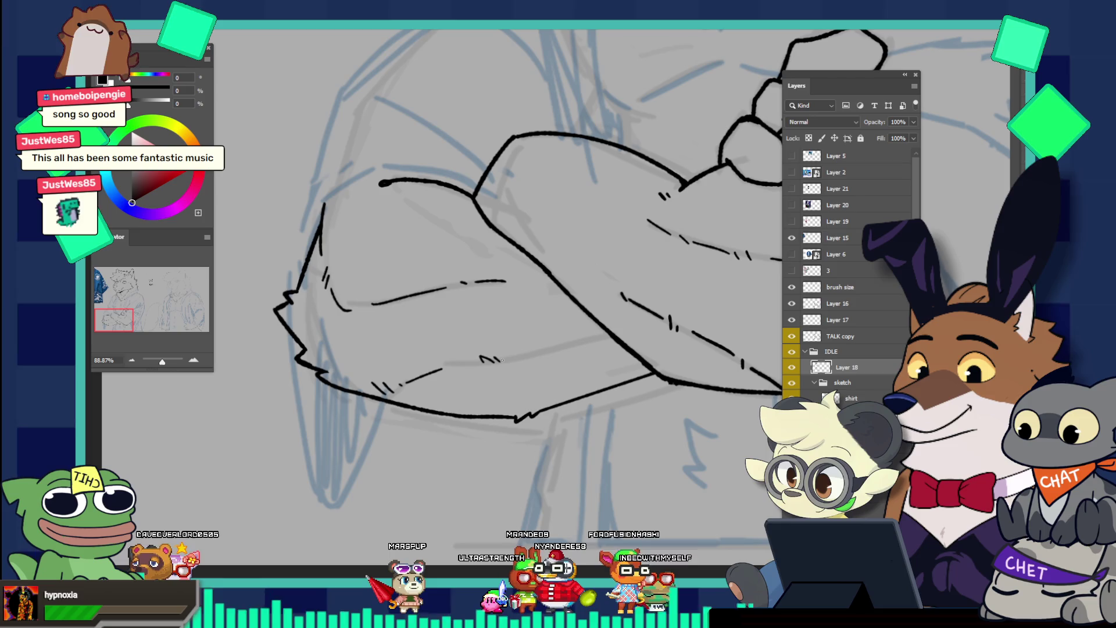
pyautogui.hotkey('ctrl', 'z')
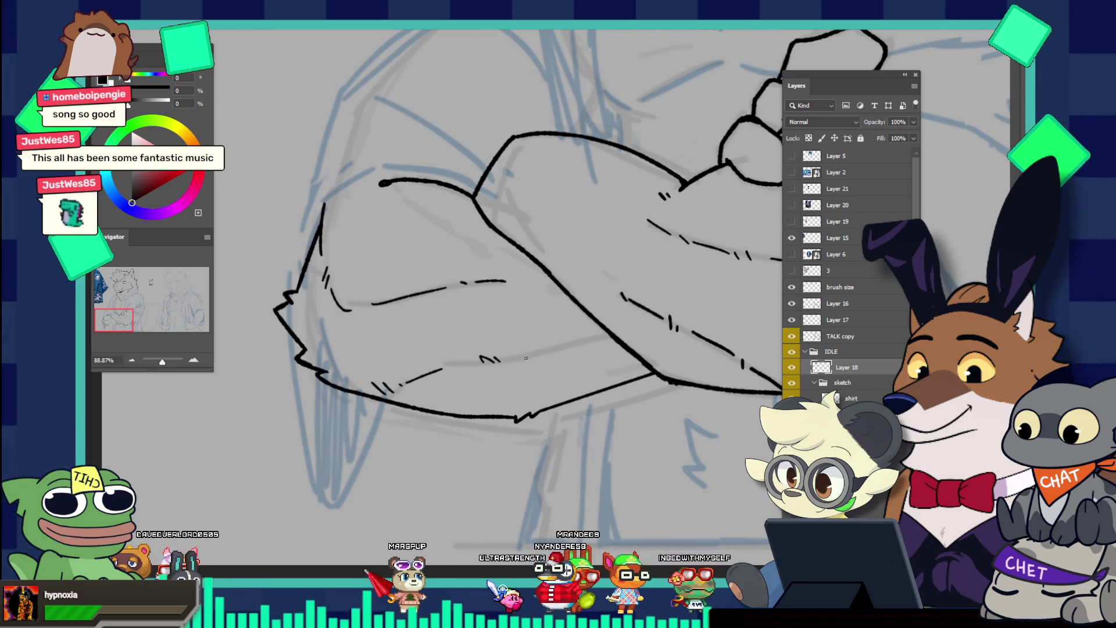
pyautogui.hotkey('ctrl', 'z')
pyautogui.hotkey('ctrl', 'z')
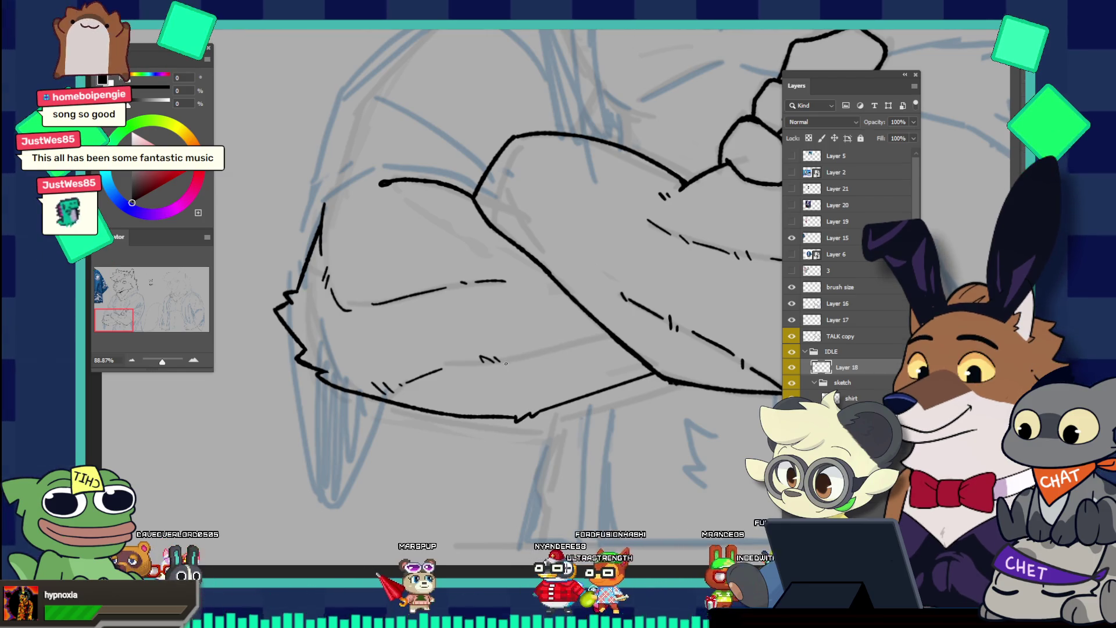
# Draw a single fold line running up-right across the lower forearm
pyautogui.moveTo(504, 362); pyautogui.dragTo(584, 345)
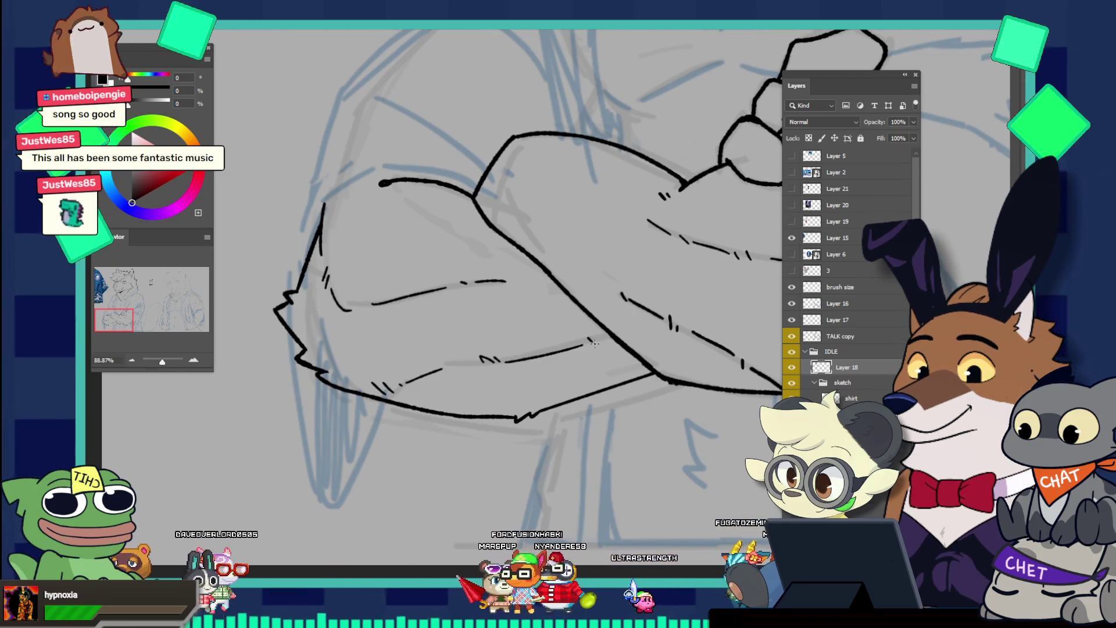
pyautogui.scroll(-2, 598, 327)
pyautogui.scroll(-2, 602, 314)
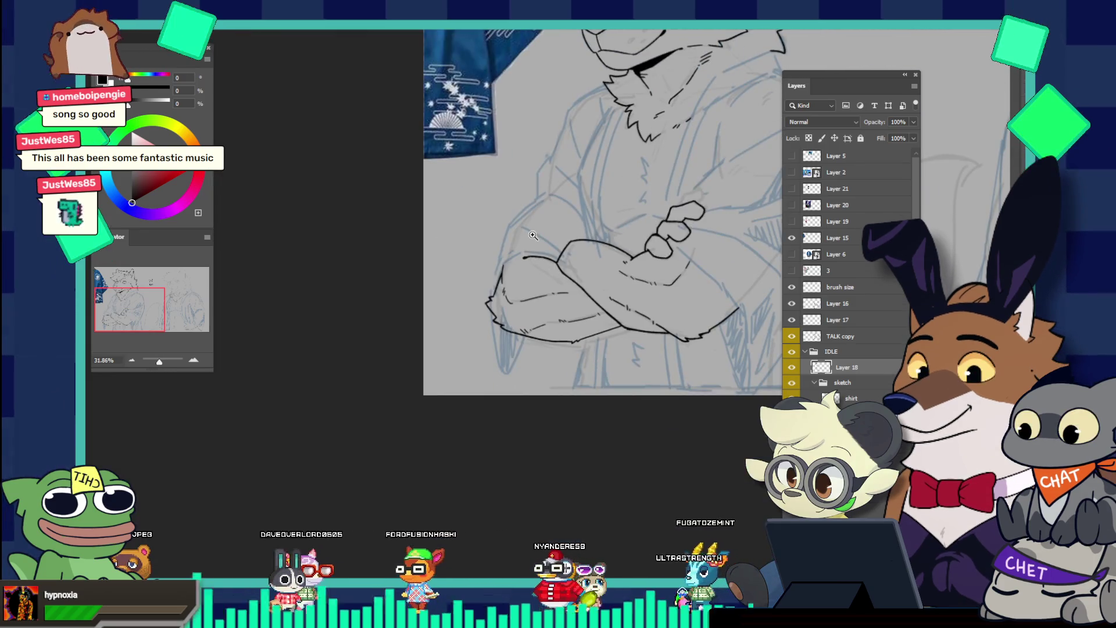
pyautogui.scroll(-2, 605, 305)
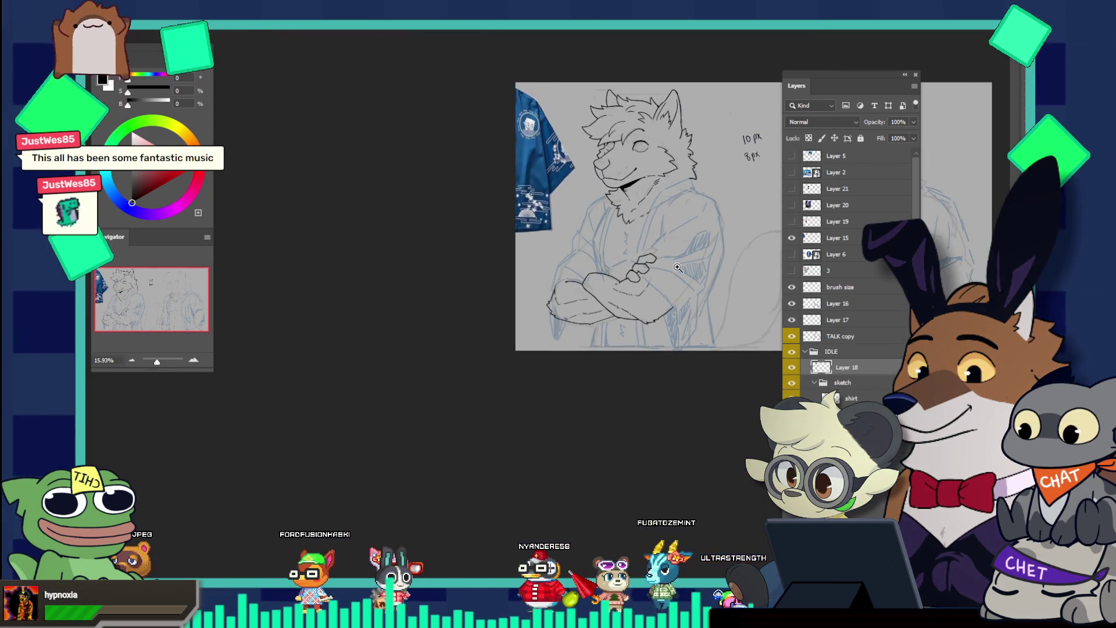
pyautogui.scroll(2, 582, 268)
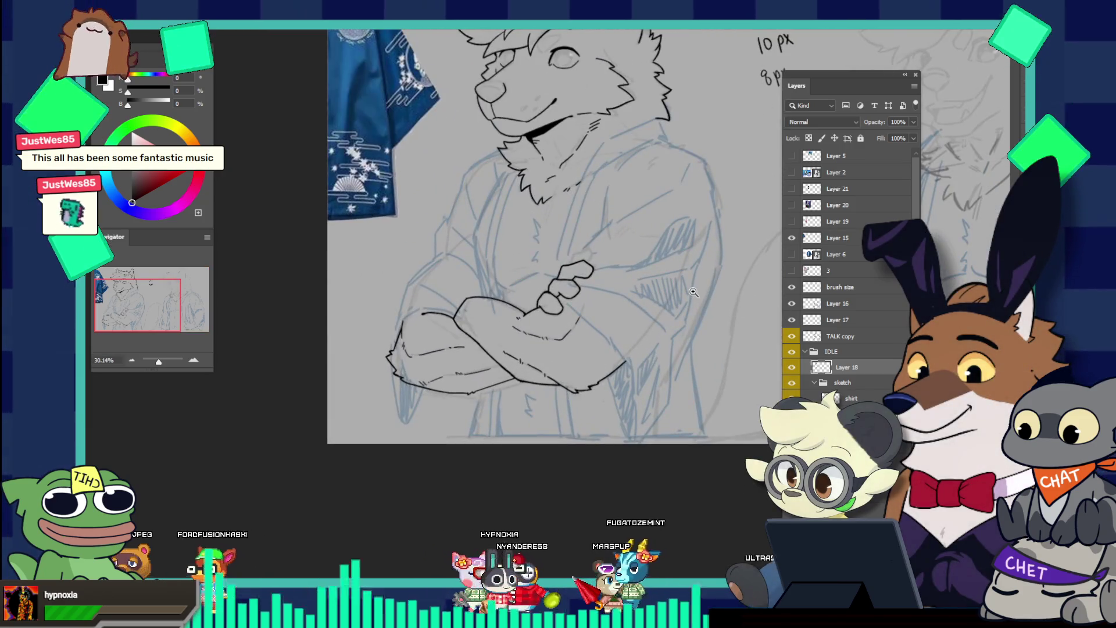
pyautogui.scroll(3, 453, 299)
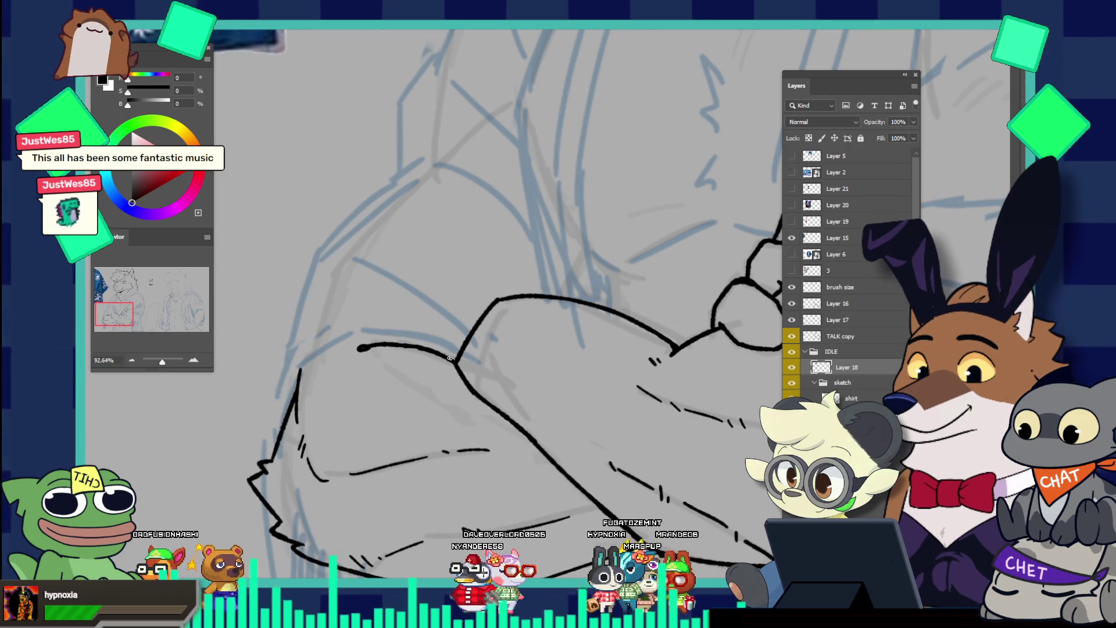
pyautogui.scroll(-5, 477, 313)
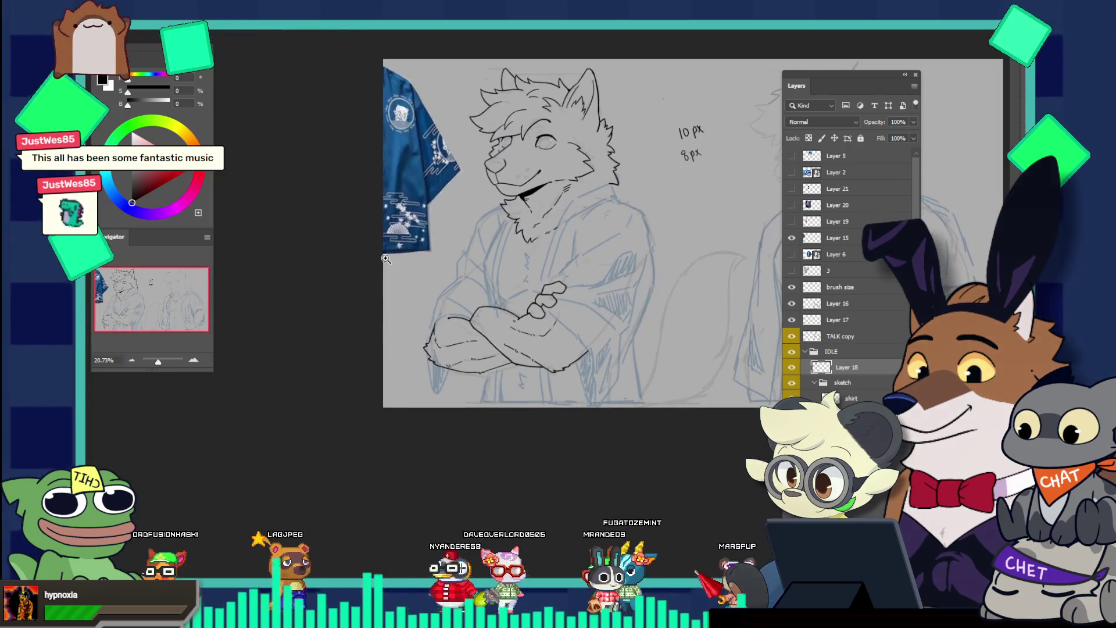
pyautogui.scroll(2, 542, 376)
pyautogui.scroll(2, 542, 376)
pyautogui.scroll(2, 485, 382)
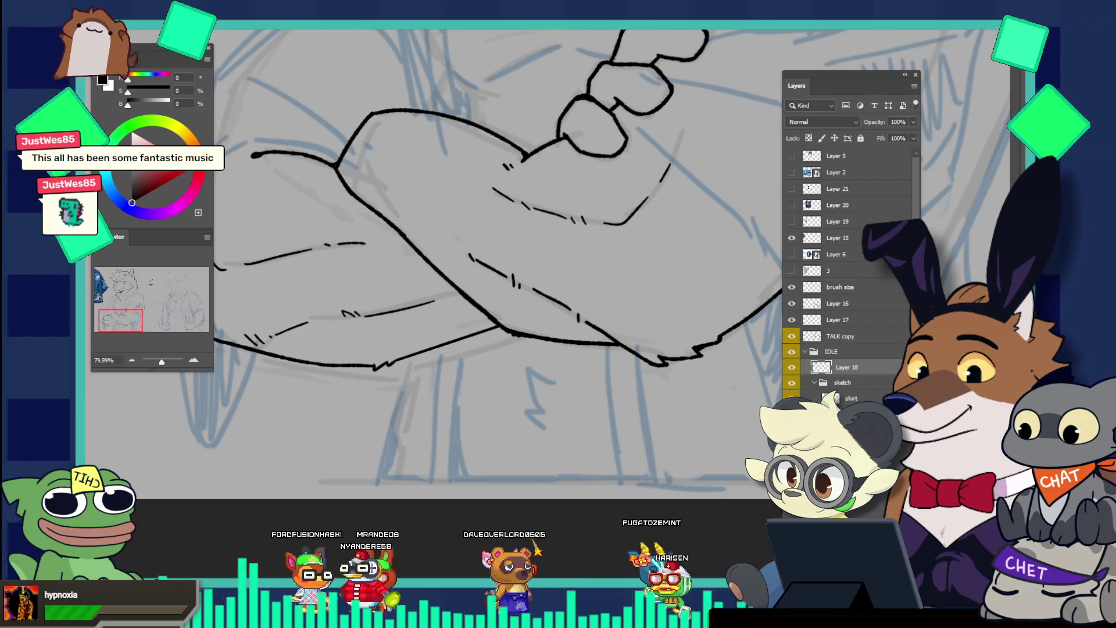
# Draw a long vertical edge dropping down the torso from the crossed arms
pyautogui.moveTo(405, 361); pyautogui.dragTo(377, 474)
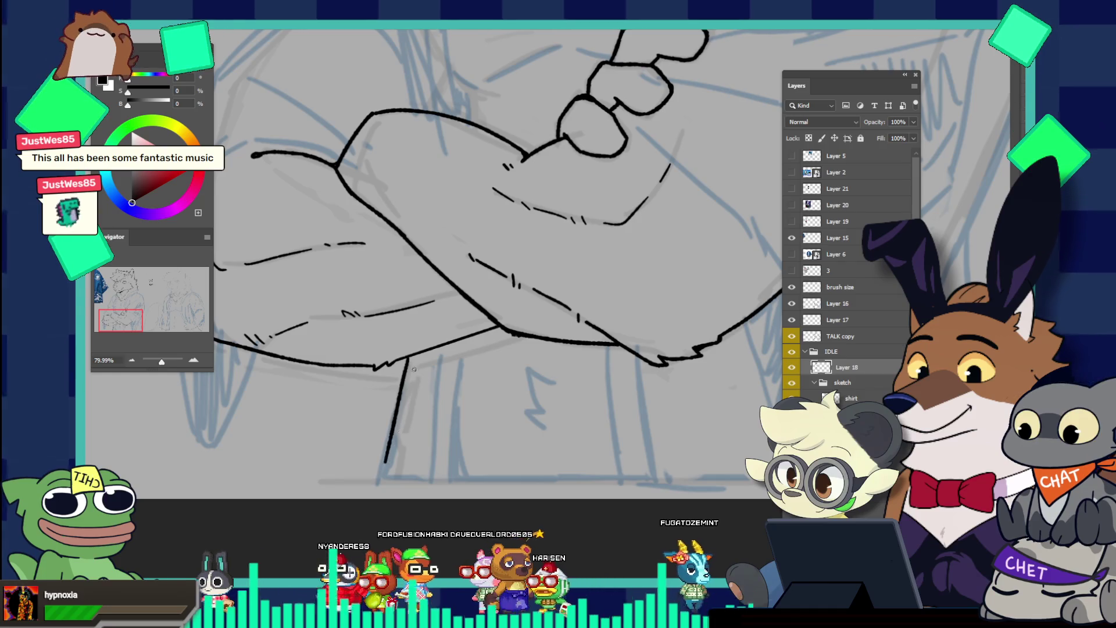
pyautogui.hotkey('ctrl', 'z')
pyautogui.moveTo(402, 359); pyautogui.dragTo(370, 490)
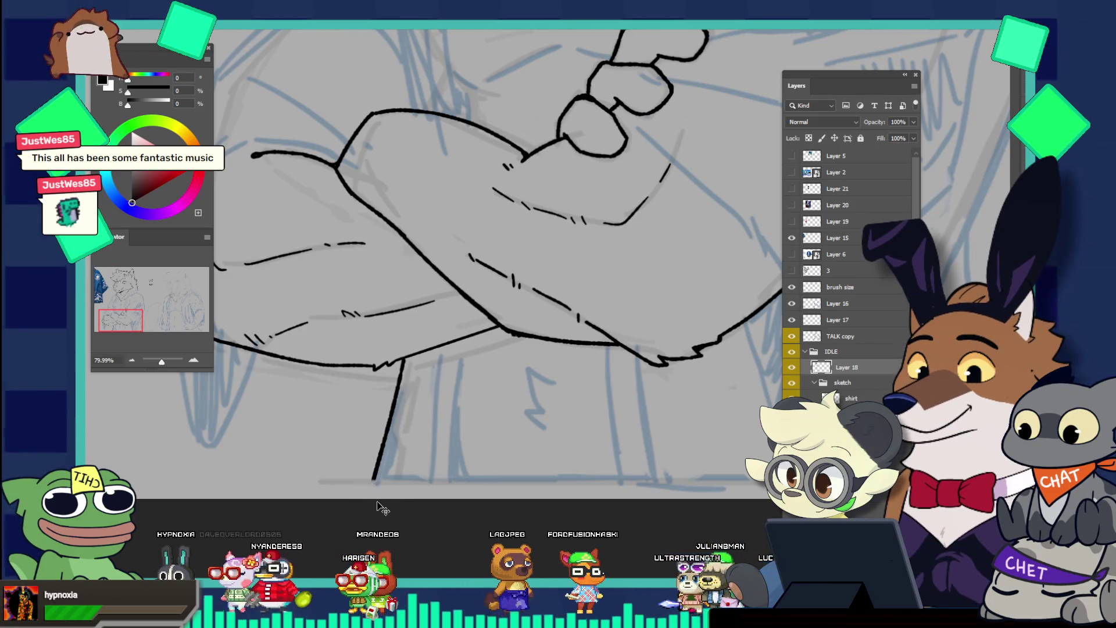
pyautogui.moveTo(472, 451); pyautogui.dragTo(376, 391)
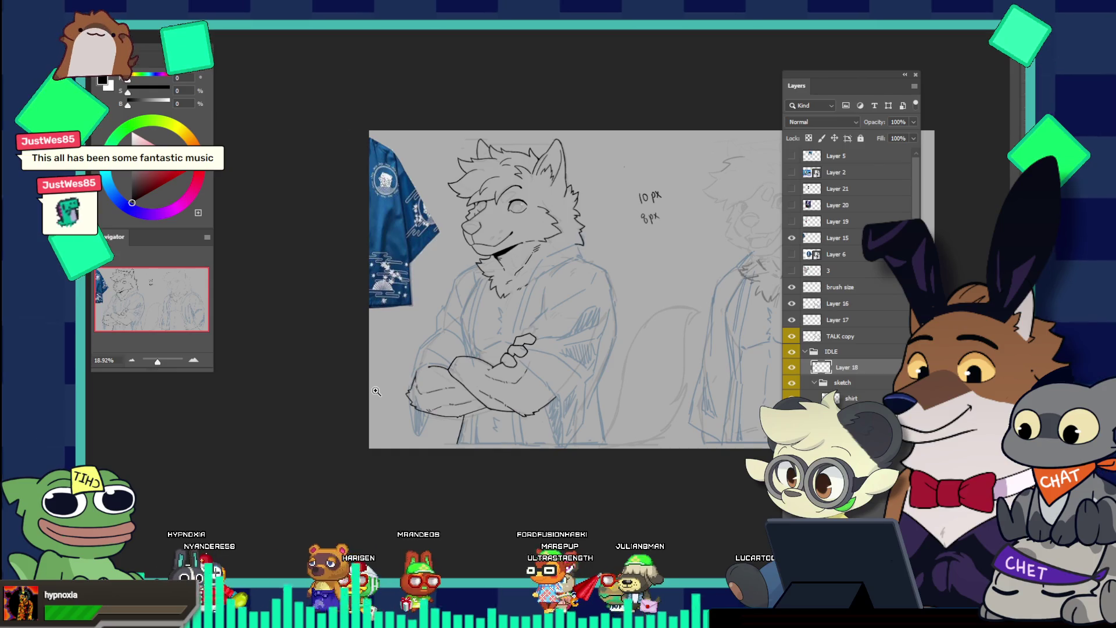
pyautogui.click(527, 418)
pyautogui.click(530, 442)
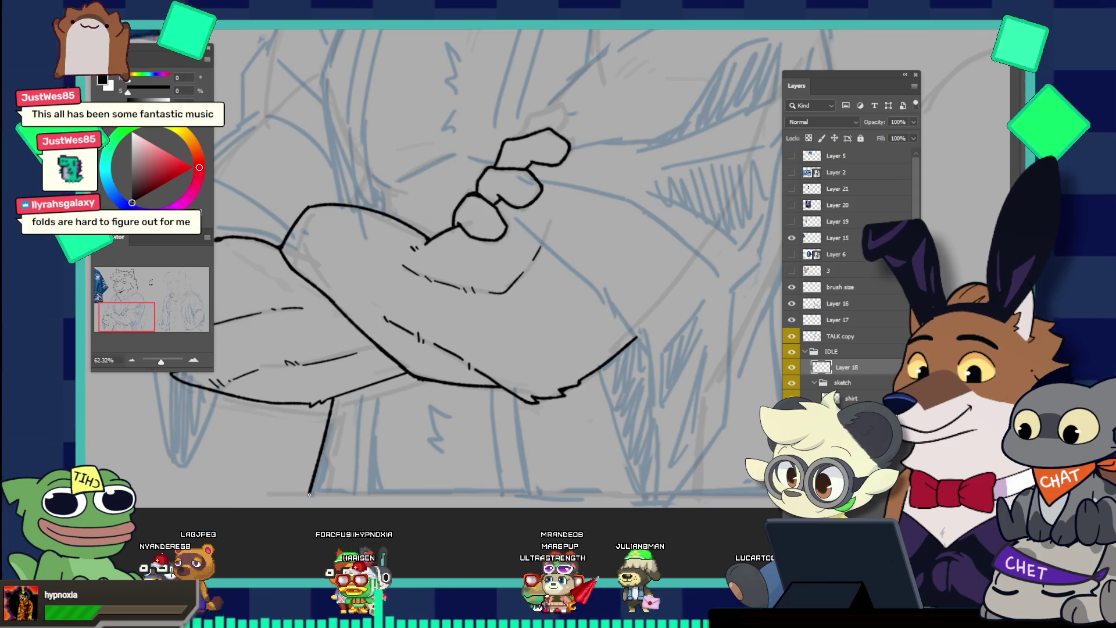
# Try a horizontal base line from the vertical edge's bottom, undoing the unsatisfactory attempts
pyautogui.moveTo(310, 493); pyautogui.dragTo(439, 492)
pyautogui.moveTo(548, 479); pyautogui.dragTo(651, 472)
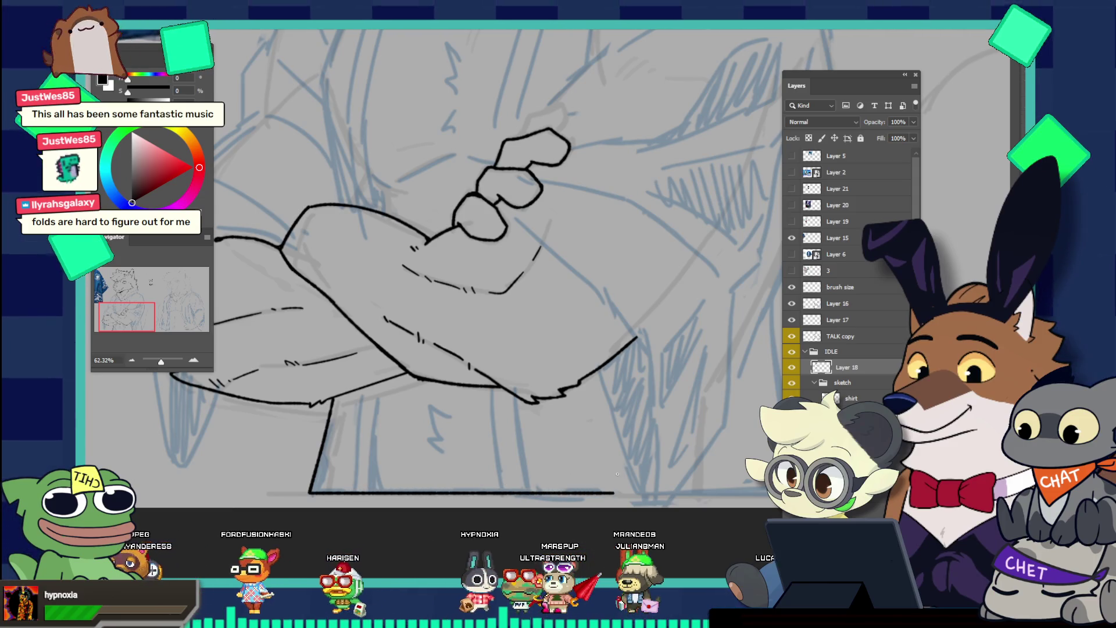
pyautogui.hotkey('ctrl', 'z')
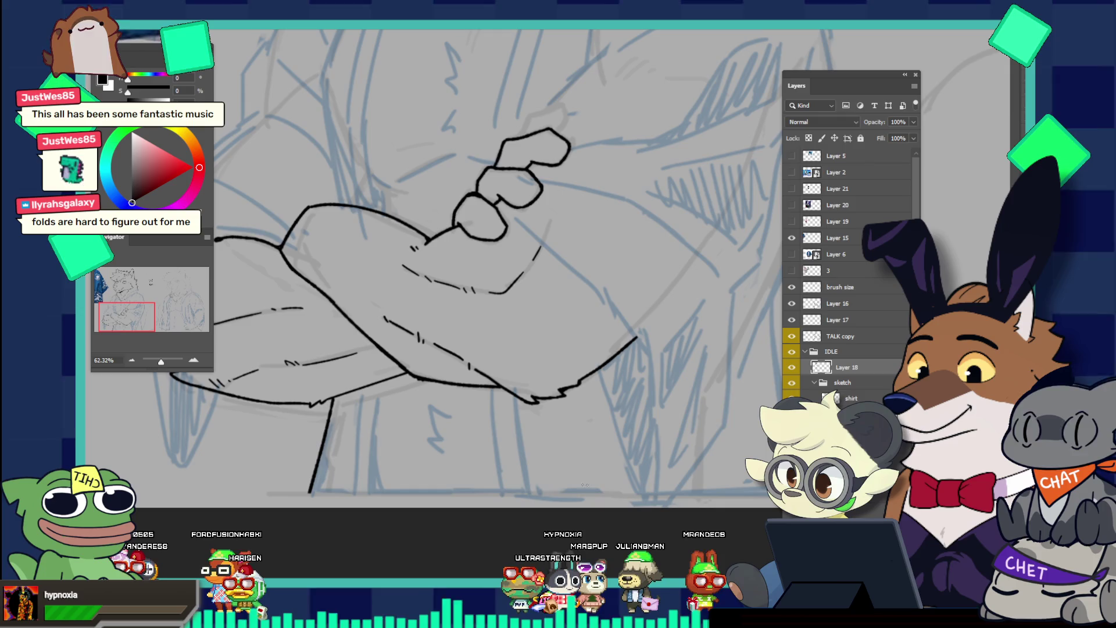
pyautogui.moveTo(311, 494); pyautogui.dragTo(400, 491)
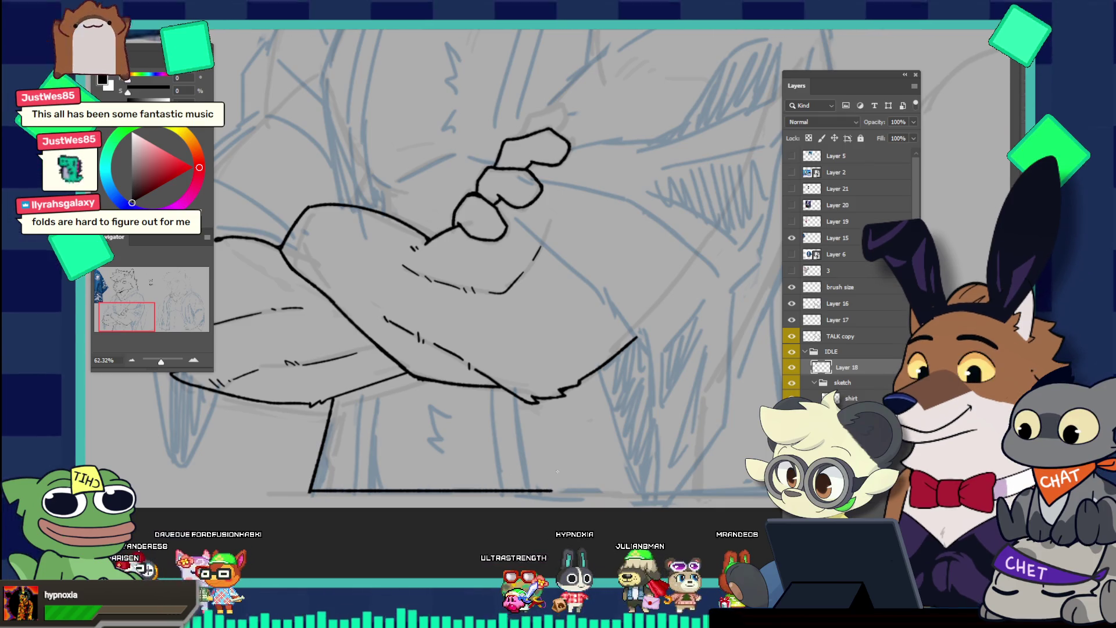
pyautogui.hotkey('ctrl', 'z')
pyautogui.moveTo(310, 492); pyautogui.dragTo(665, 492)
pyautogui.hotkey('ctrl', 'z')
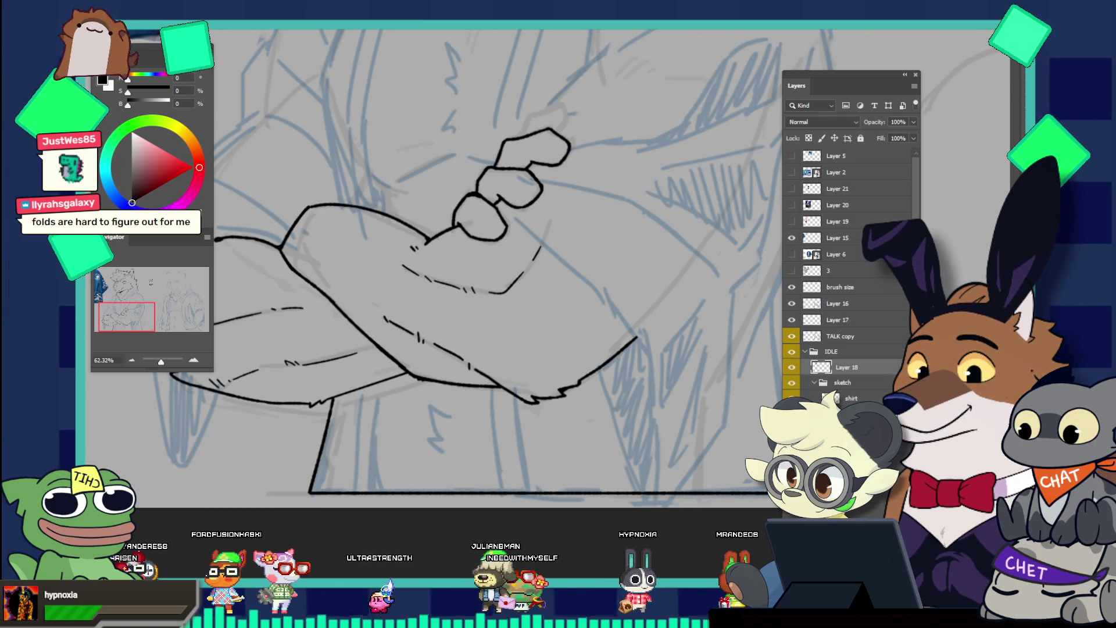
pyautogui.scroll(-2, 721, 393)
# On the lineart layer, ink a straight black line across the canvas bottom, extended to the right
pyautogui.scroll(-3, 721, 393)
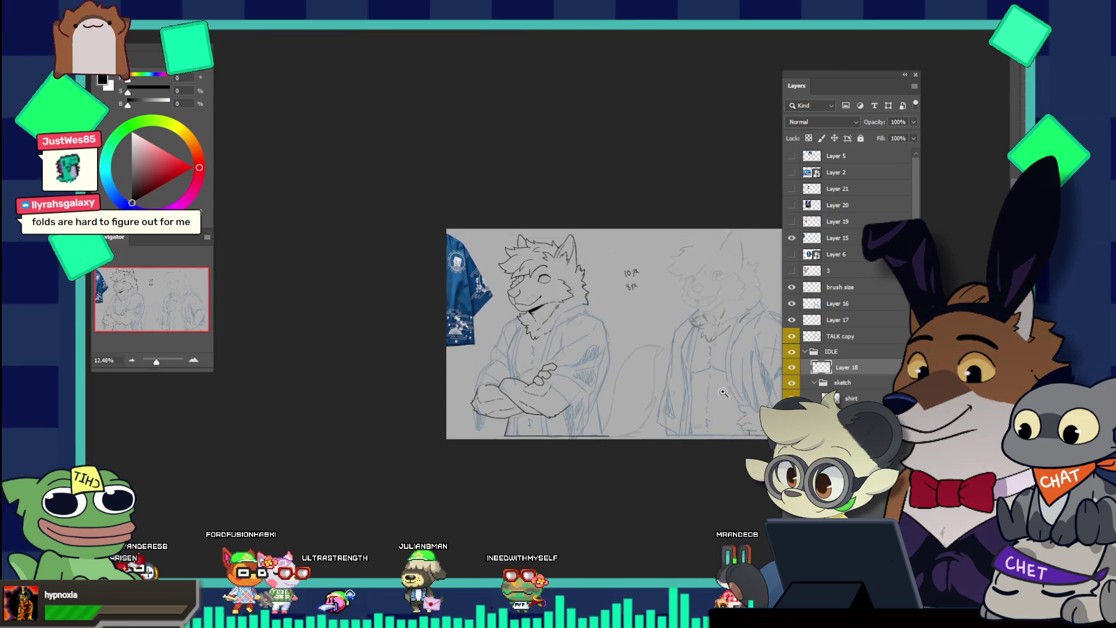
pyautogui.scroll(1, 746, 399)
pyautogui.scroll(-2, 744, 401)
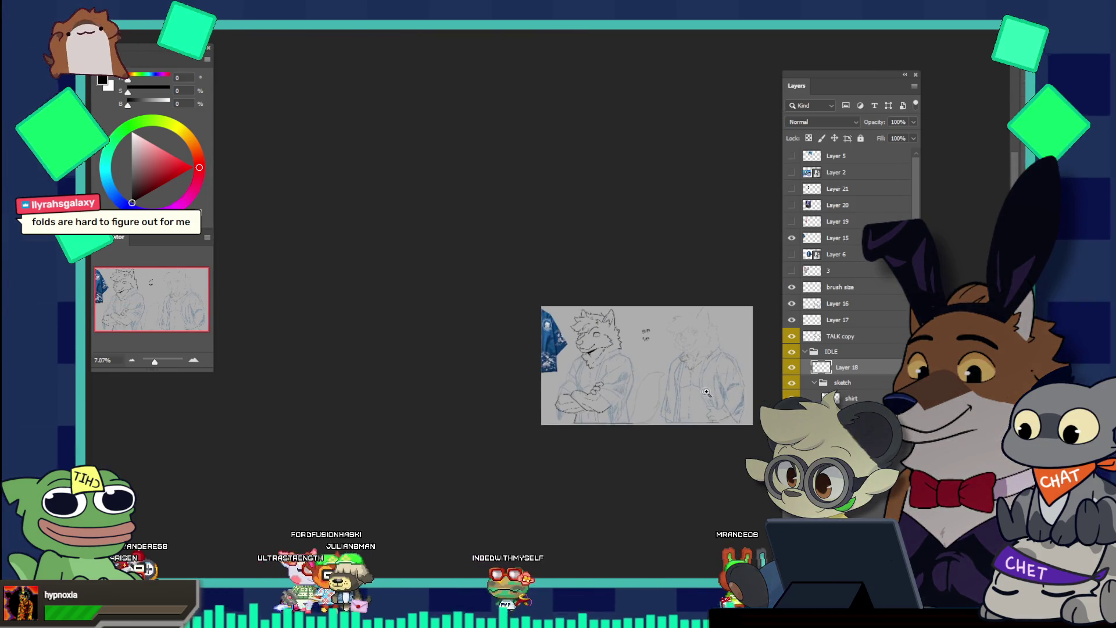
pyautogui.scroll(2, 741, 404)
pyautogui.scroll(1, 736, 409)
pyautogui.scroll(1, 736, 408)
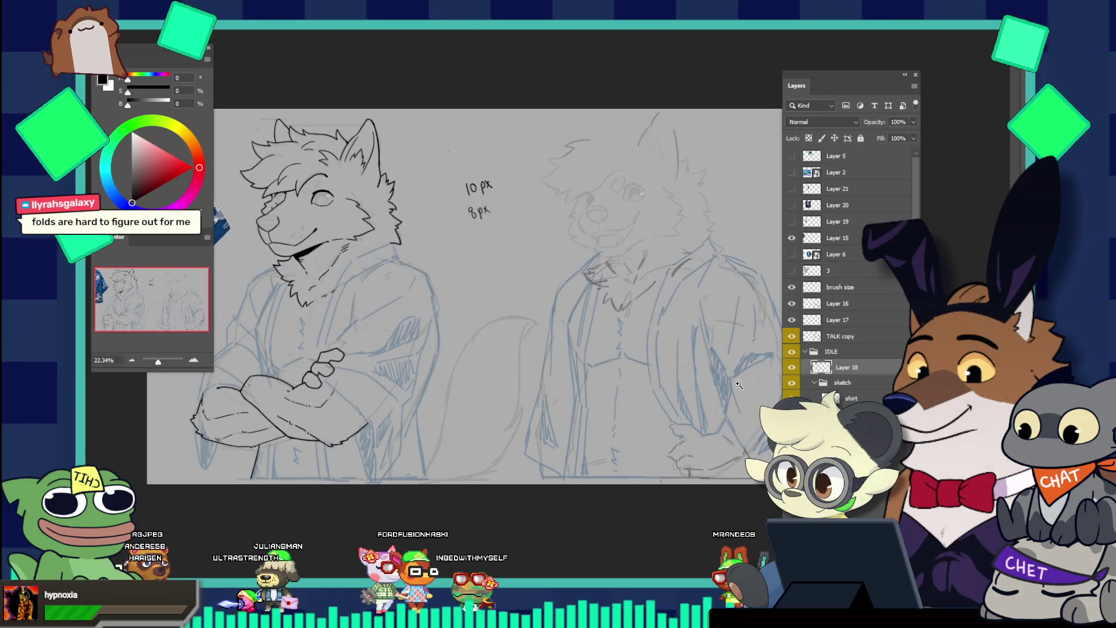
pyautogui.click(264, 446)
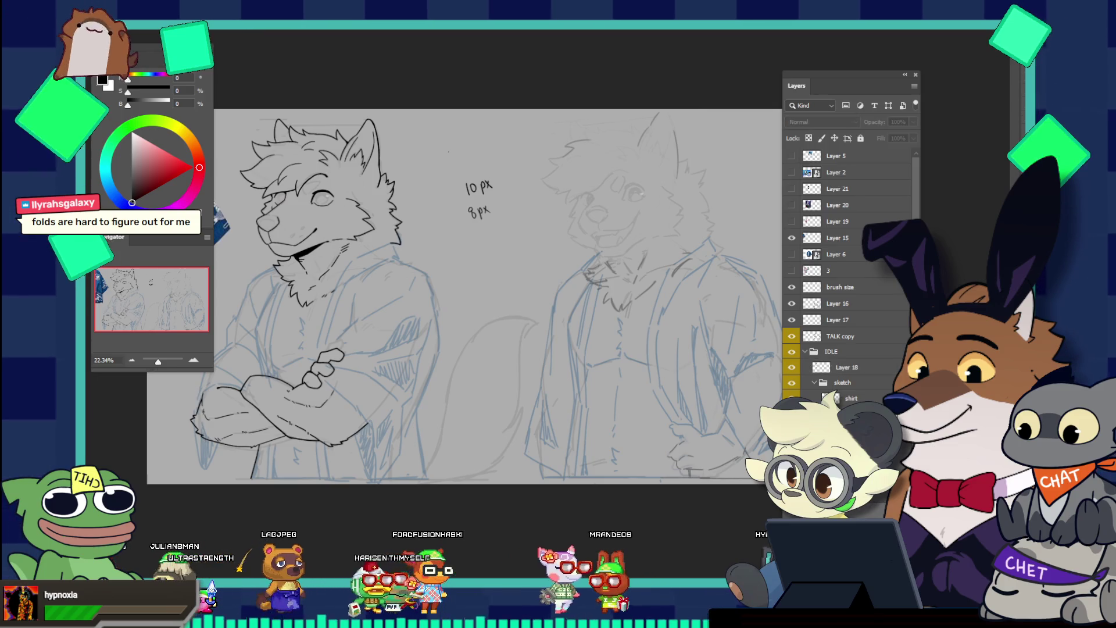
pyautogui.click(247, 474)
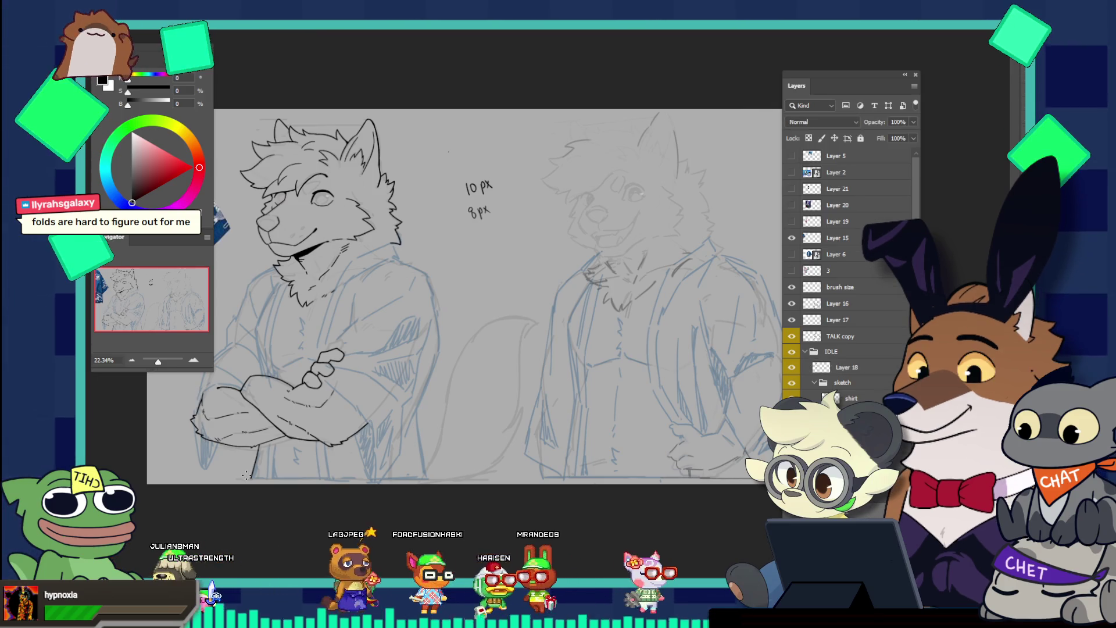
pyautogui.moveTo(250, 477); pyautogui.dragTo(560, 478)
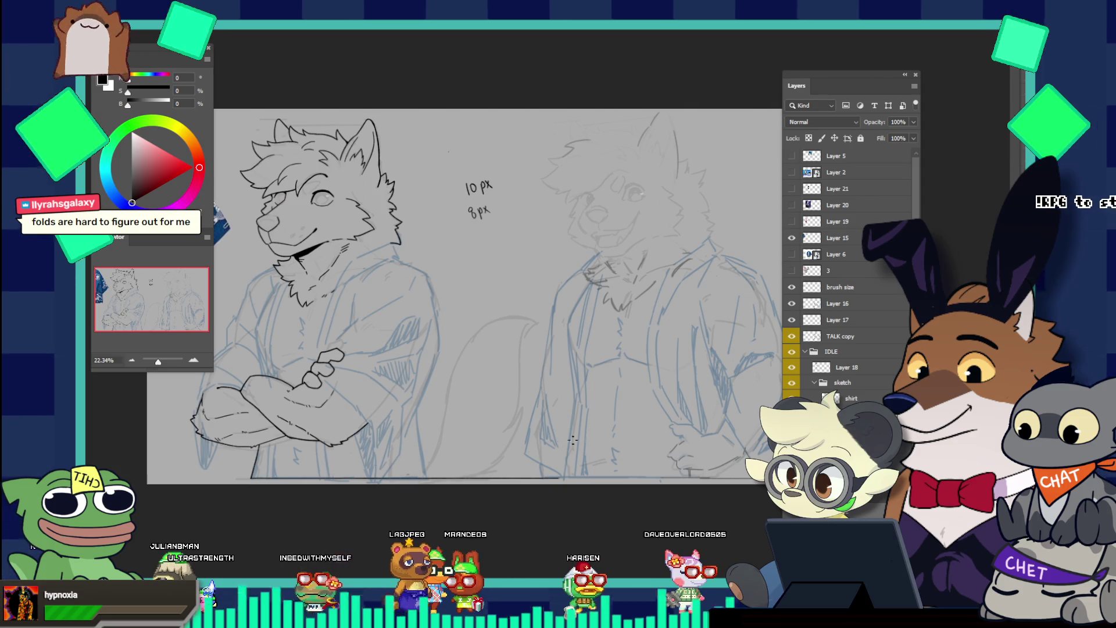
pyautogui.keyDown('shift'); pyautogui.click(750, 478); pyautogui.keyUp('shift')
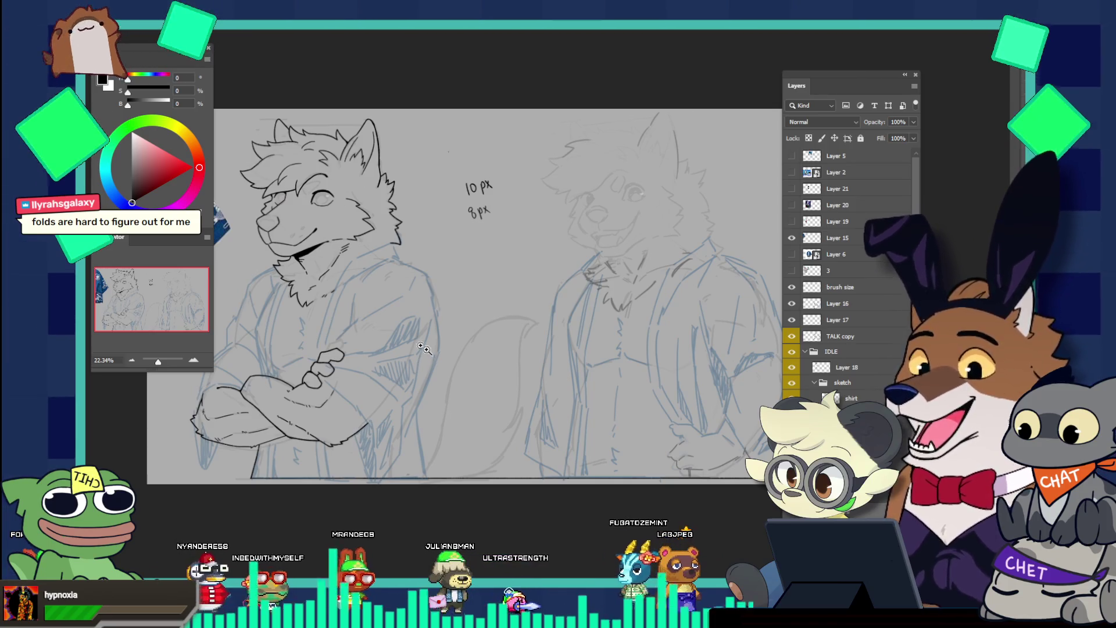
# Hide and reshow Layer 18's lineart to compare it with the blue sketch, then view the whole drawing
pyautogui.scroll(-2, 362, 310)
pyautogui.scroll(5, 362, 309)
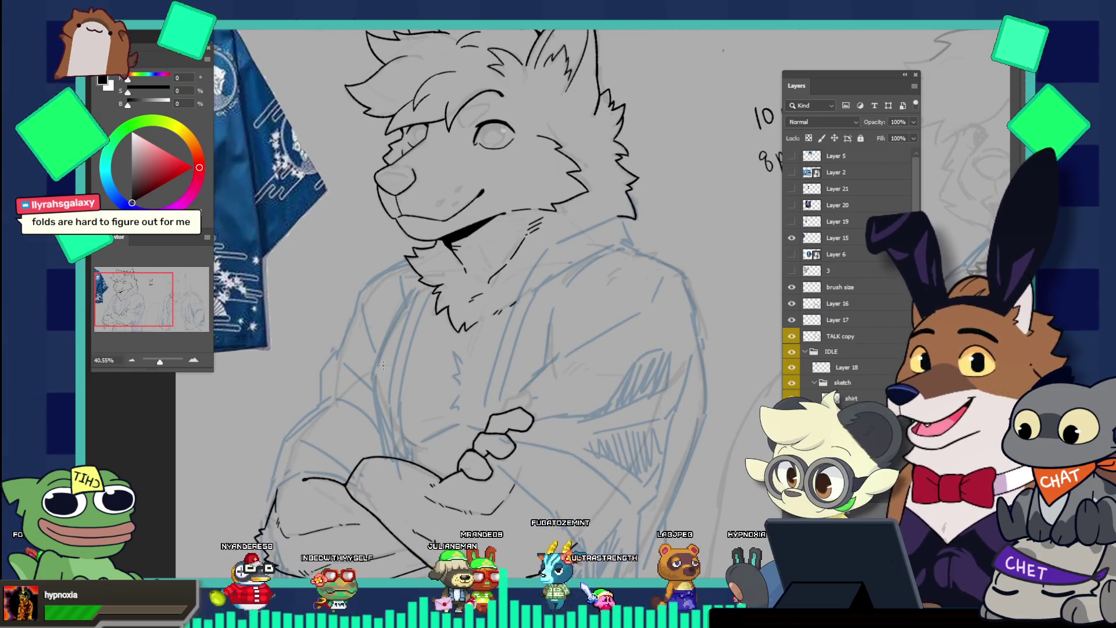
pyautogui.scroll(2, 406, 265)
pyautogui.scroll(1, 402, 244)
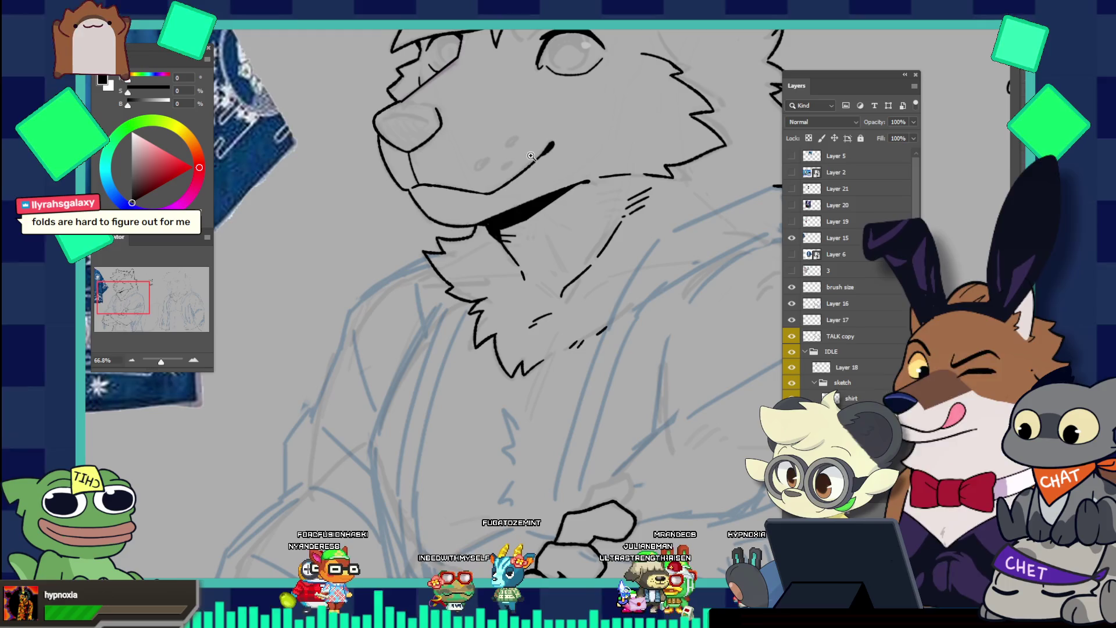
pyautogui.click(821, 367)
pyautogui.click(820, 336)
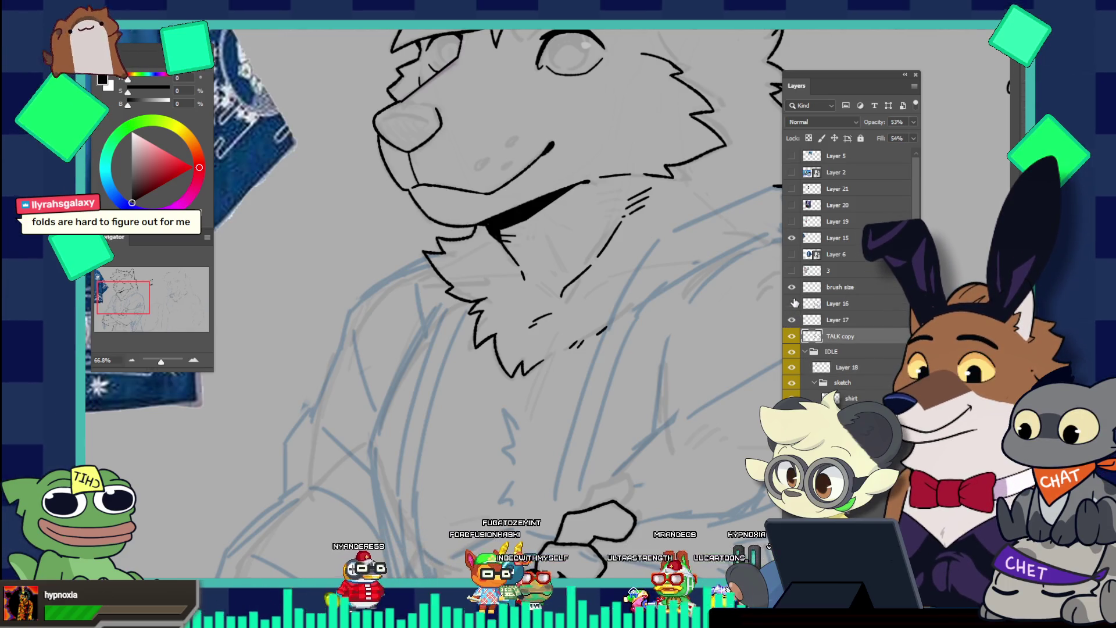
pyautogui.click(792, 303)
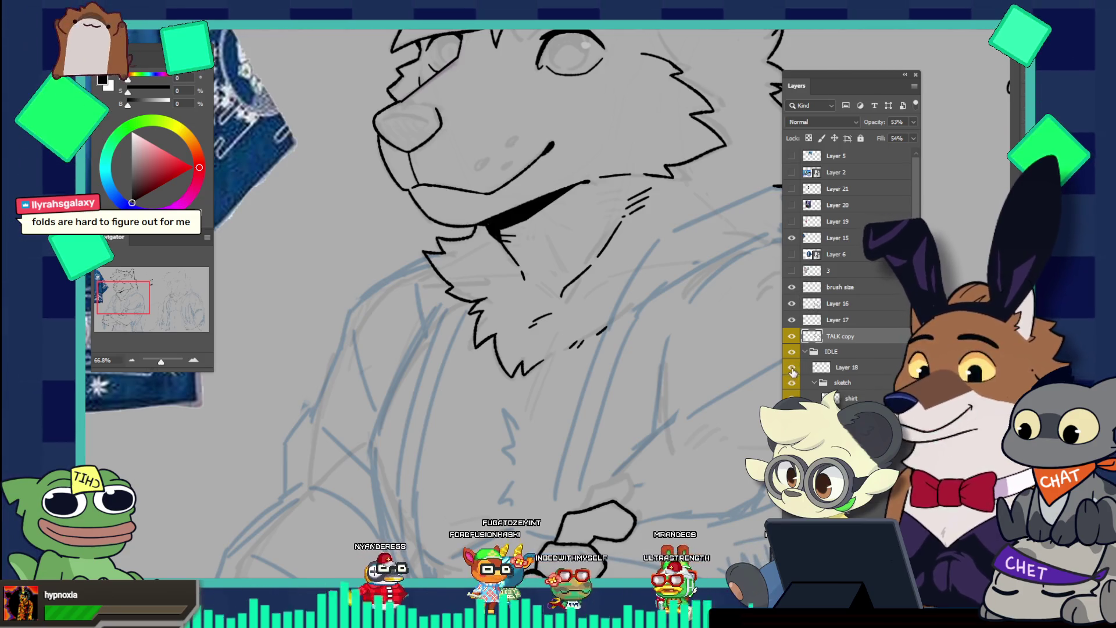
pyautogui.click(815, 365)
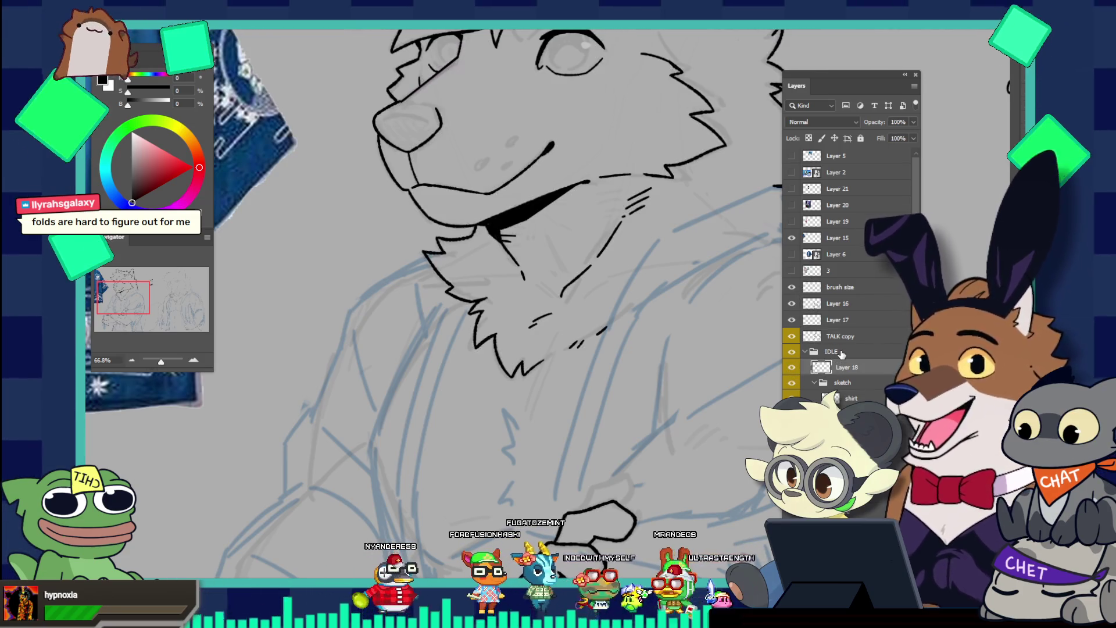
pyautogui.click(792, 367)
pyautogui.scroll(-5, 556, 311)
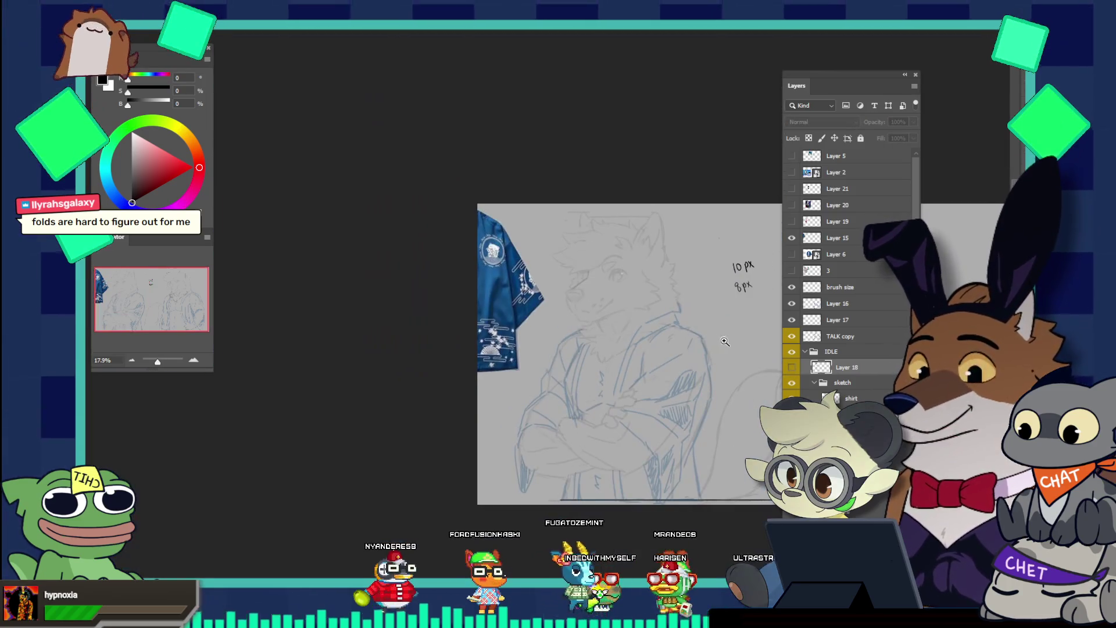
pyautogui.hotkey('ctrl', ',')
pyautogui.scroll(4, 631, 330)
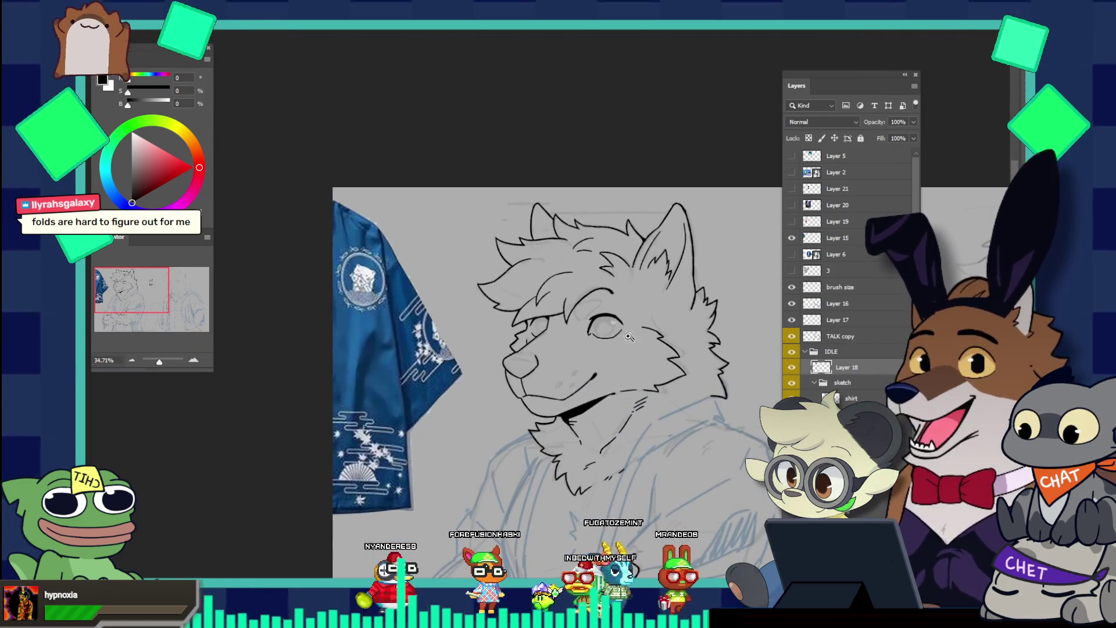
pyautogui.scroll(3, 631, 330)
pyautogui.scroll(-4, 622, 403)
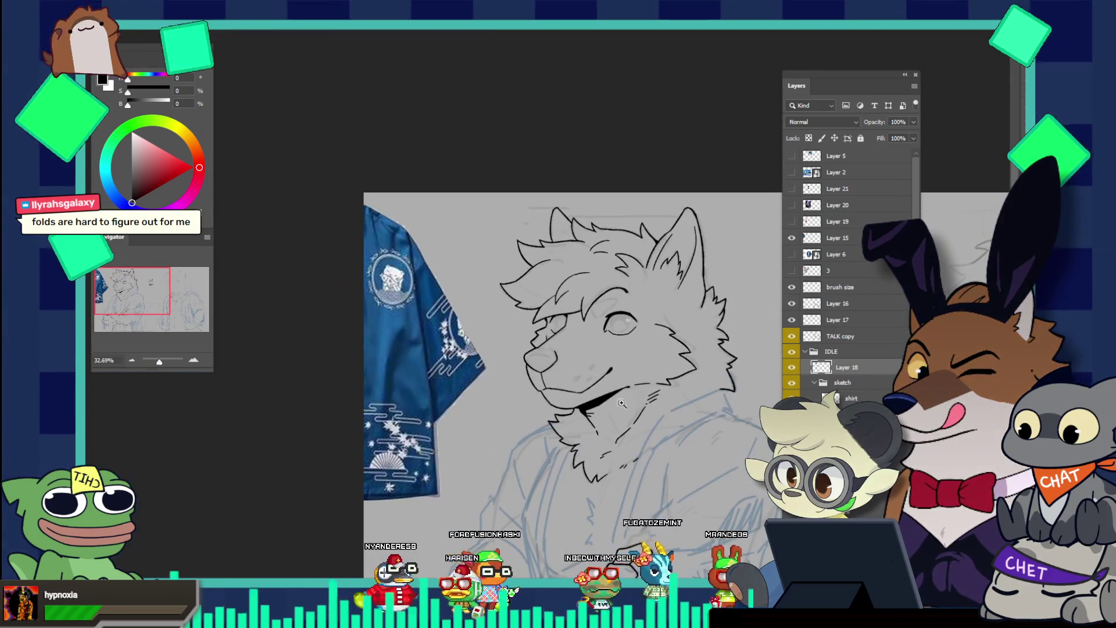
pyautogui.scroll(5, 621, 403)
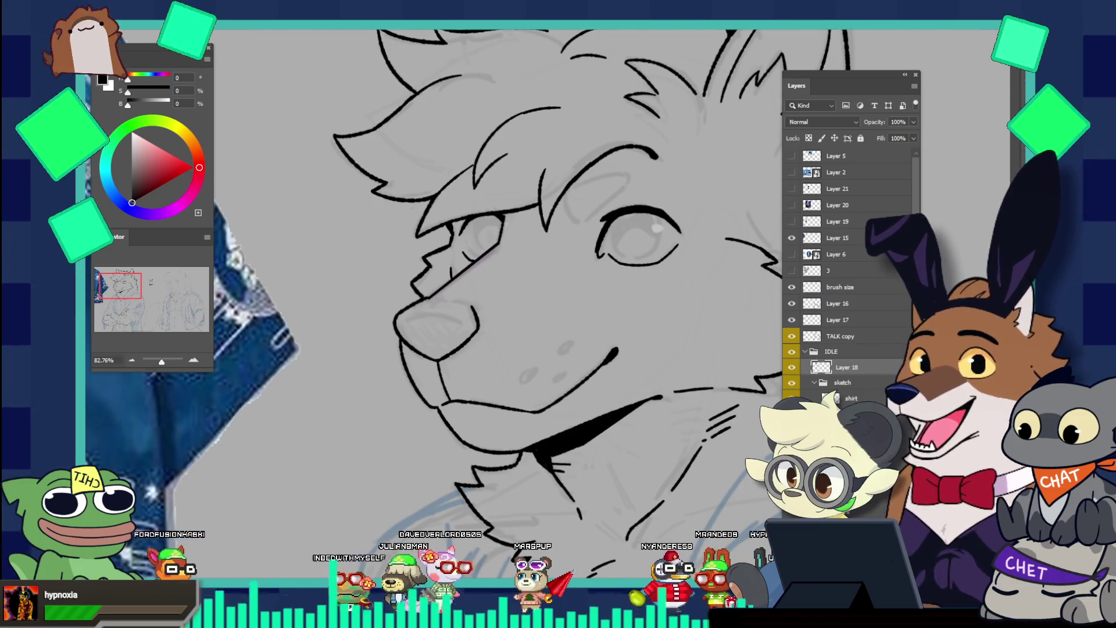
pyautogui.moveTo(580, 243); pyautogui.dragTo(509, 203)
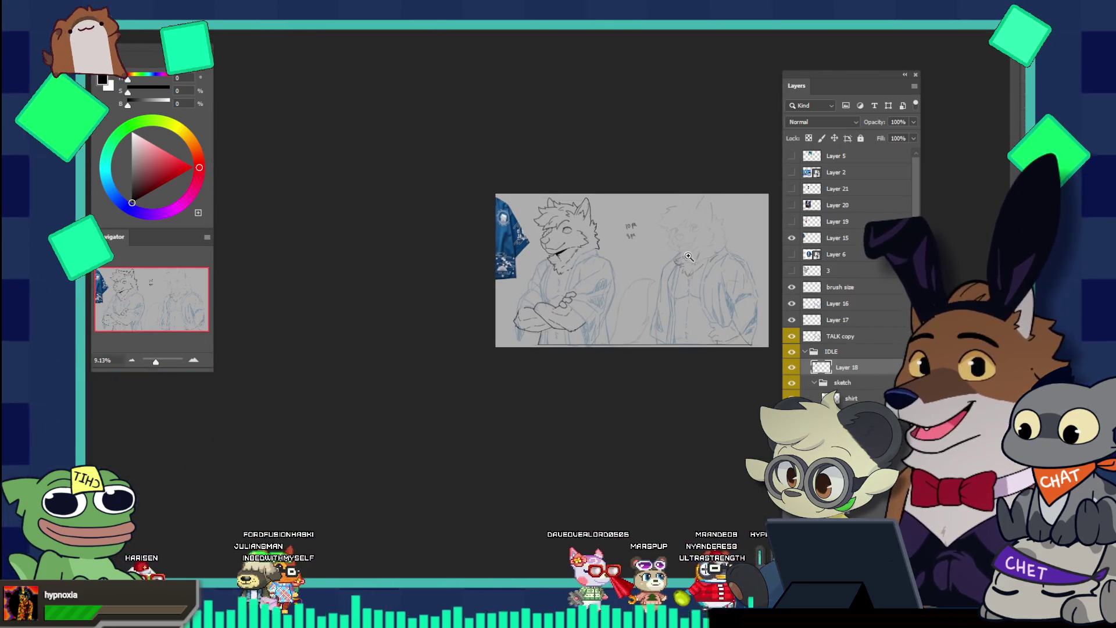
# Paste the Tension & Compression and Types of Folds reference sheets, then zoom in to study them
pyautogui.moveTo(740, 264); pyautogui.dragTo(773, 263)
pyautogui.hotkey('ctrl', 'v')
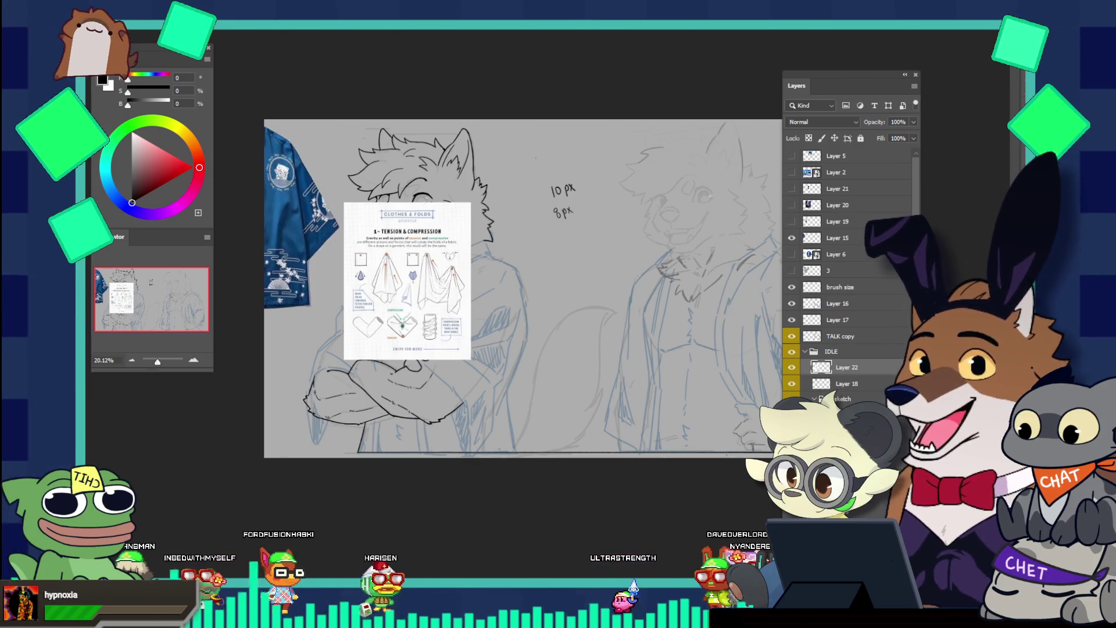
pyautogui.hotkey('ctrl', 'v')
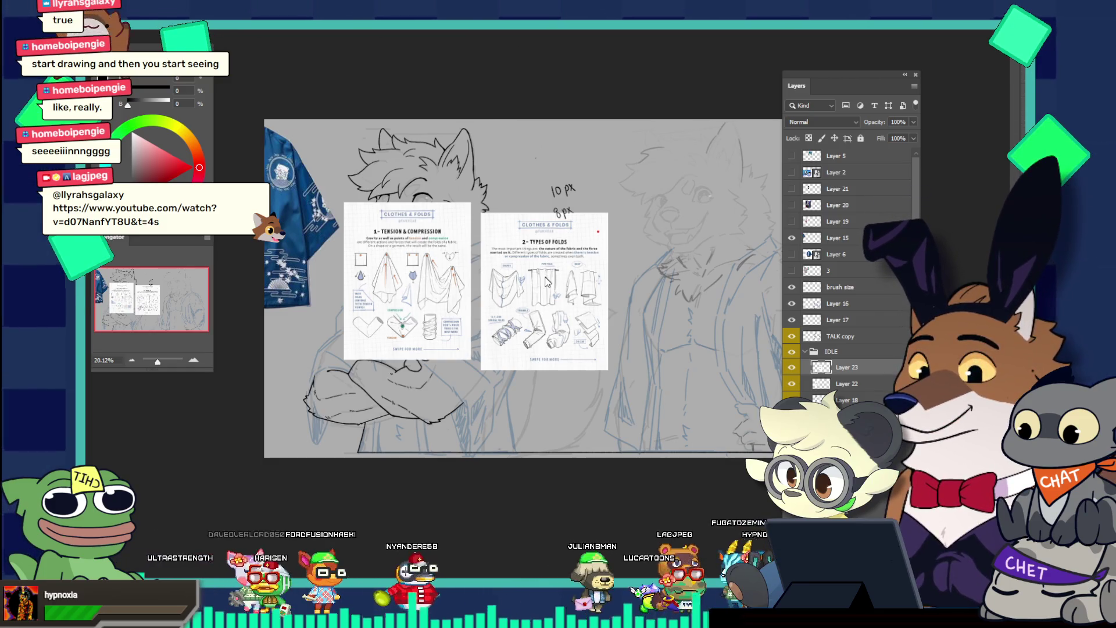
pyautogui.moveTo(471, 271); pyautogui.dragTo(514, 315)
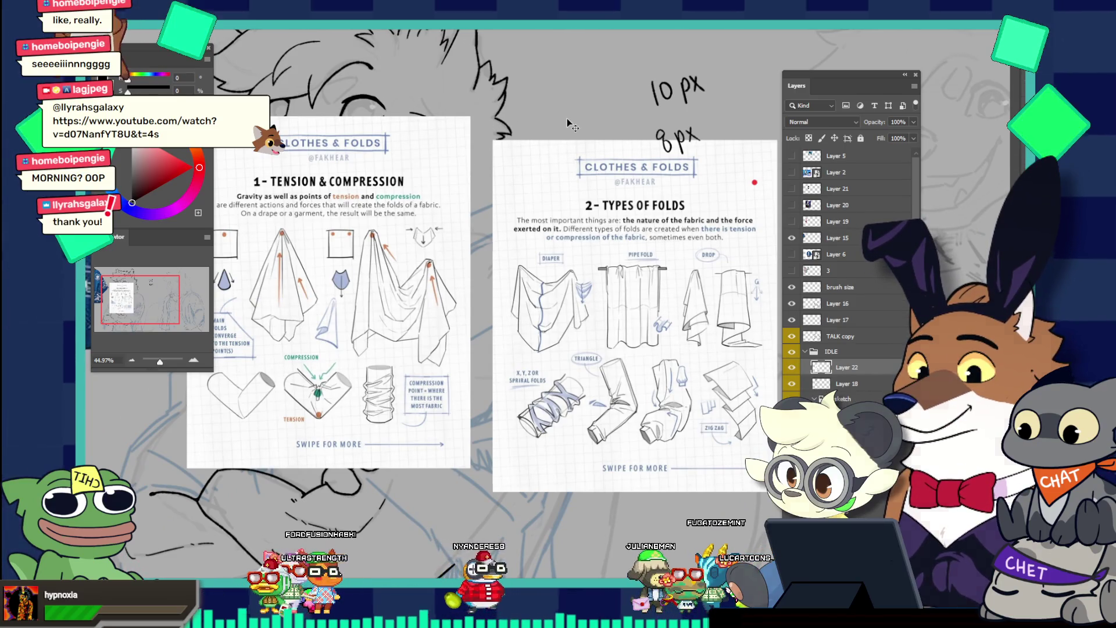
# Delete the two pasted fold reference layers, Layer 22 and Layer 23
pyautogui.press('Delete')
pyautogui.scroll(-4, 358, 220)
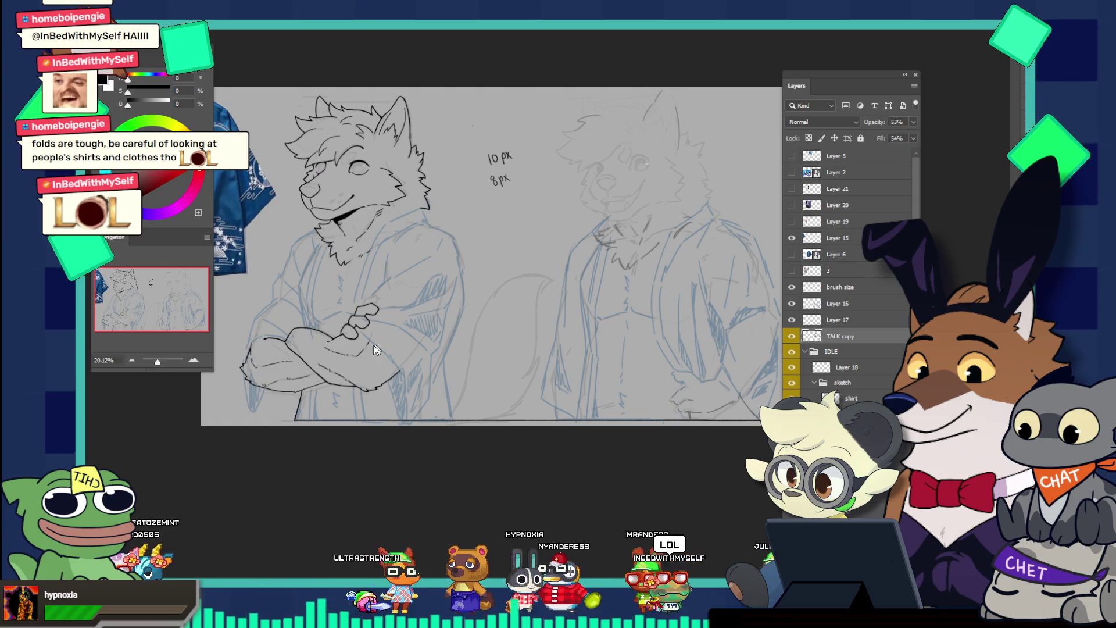
# On Layer 18, ink short fur marks on the wolf's muzzle, redoing one undone stroke
pyautogui.moveTo(378, 356); pyautogui.dragTo(352, 333)
pyautogui.moveTo(326, 268); pyautogui.dragTo(506, 180)
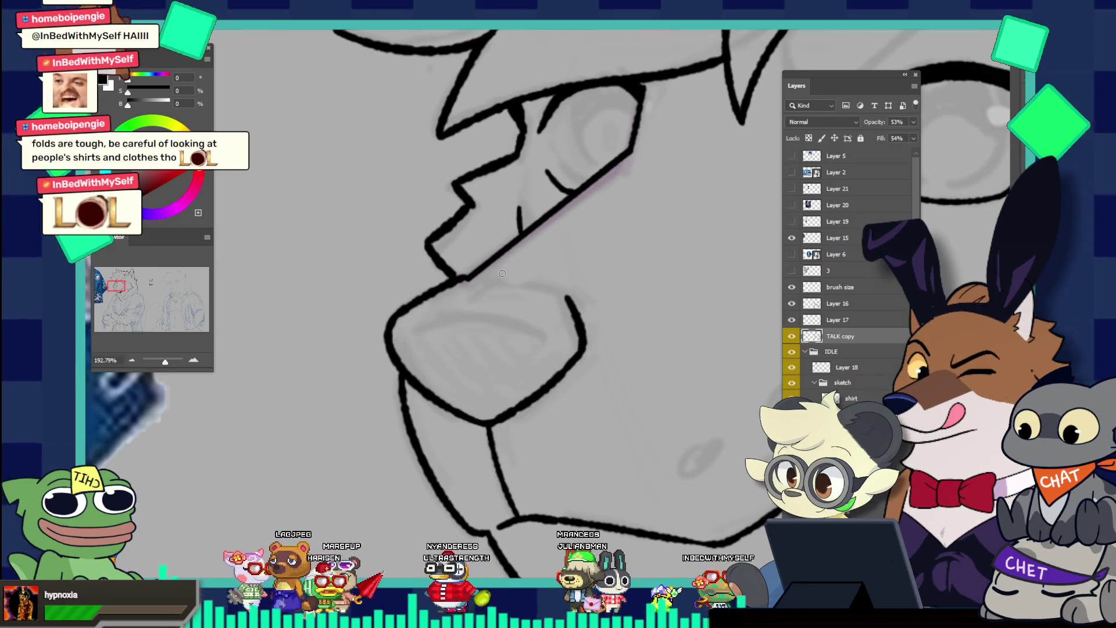
pyautogui.click(832, 382)
pyautogui.click(821, 366)
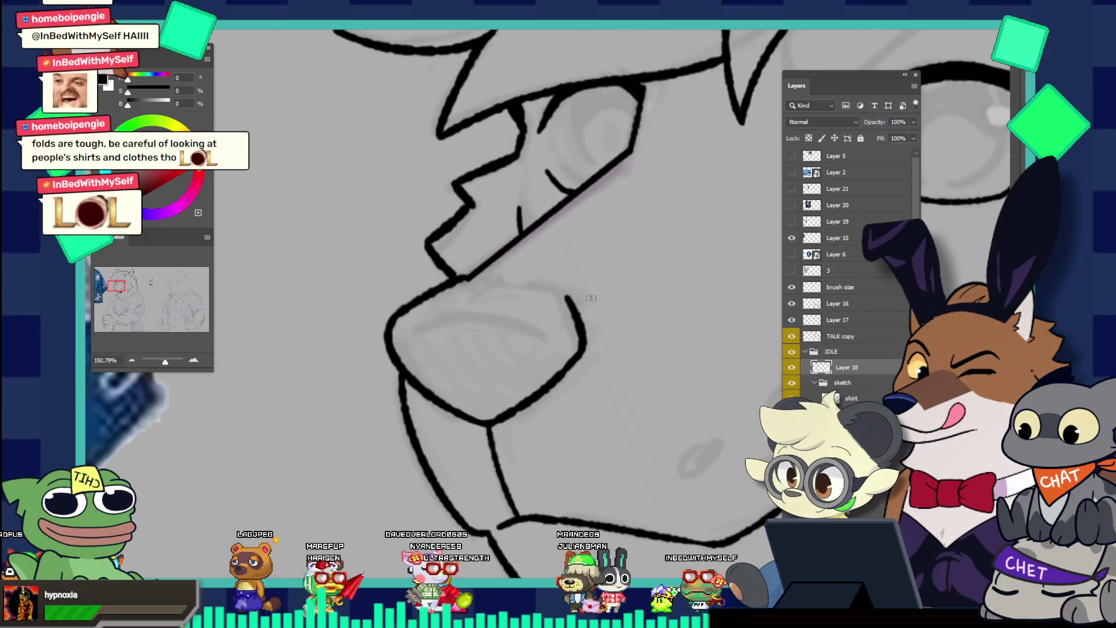
pyautogui.moveTo(497, 272); pyautogui.dragTo(536, 283)
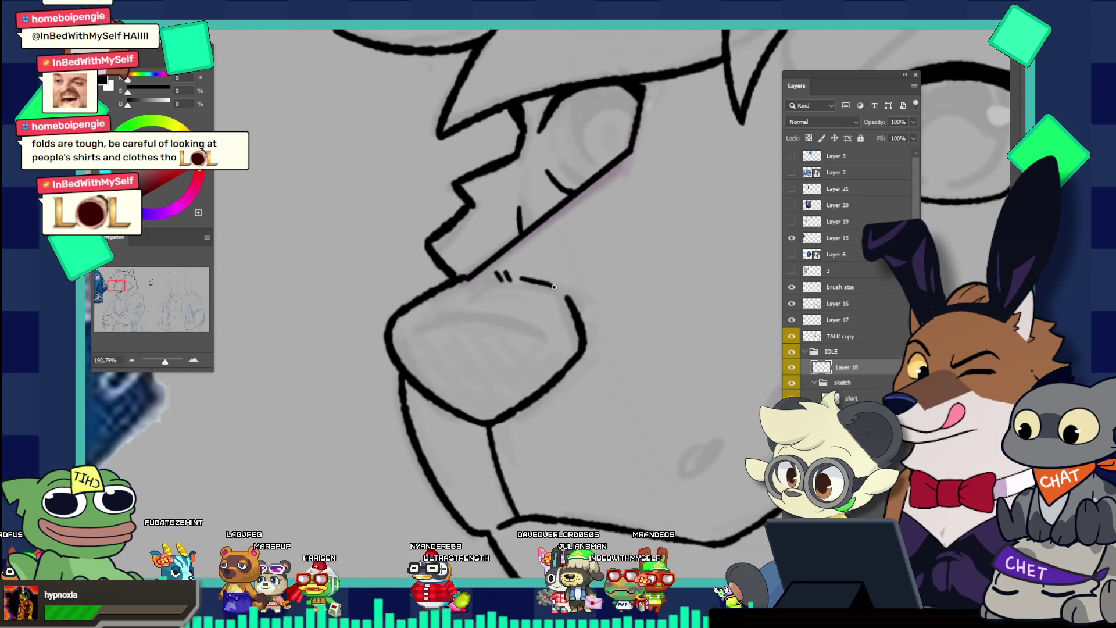
pyautogui.moveTo(550, 285); pyautogui.dragTo(488, 190)
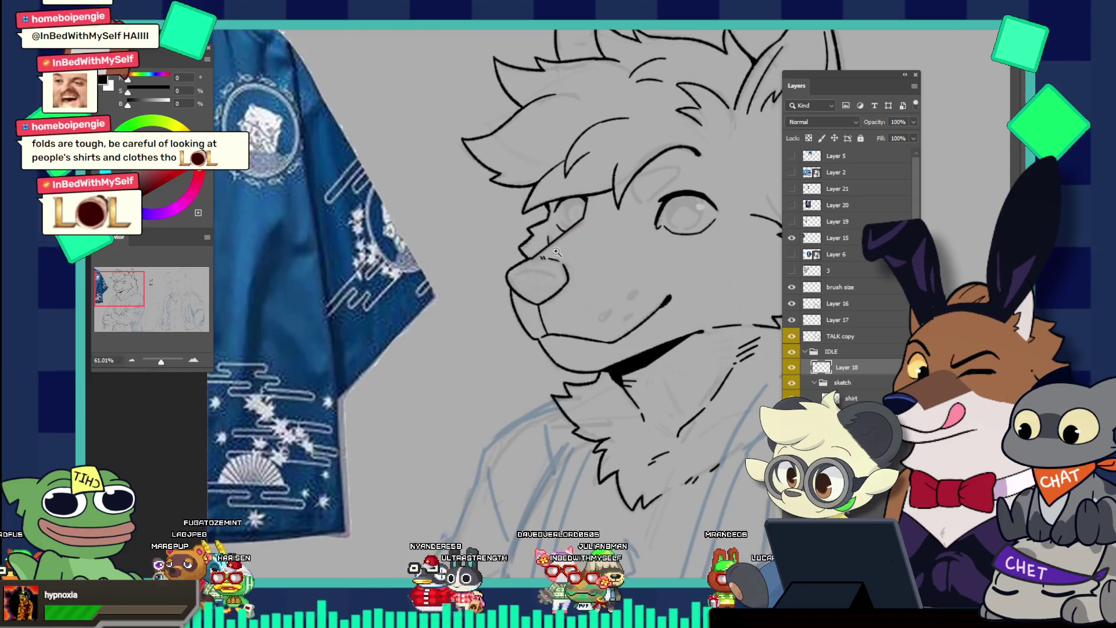
pyautogui.scroll(3, 552, 250)
pyautogui.scroll(3, 552, 250)
pyautogui.hotkey('ctrl', 'z')
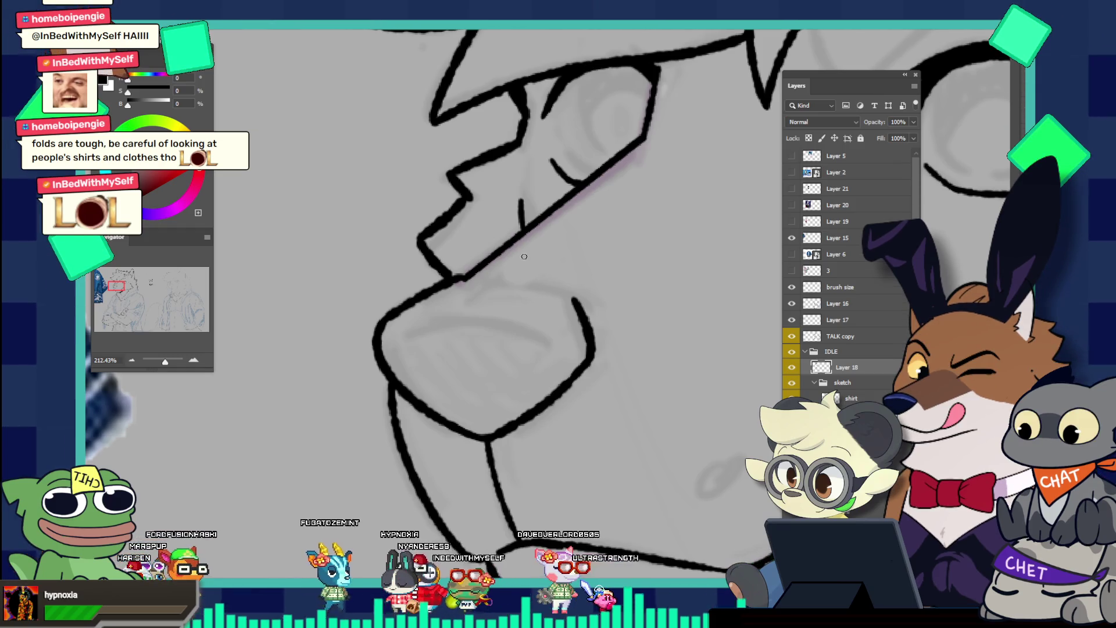
pyautogui.moveTo(487, 277); pyautogui.dragTo(497, 270)
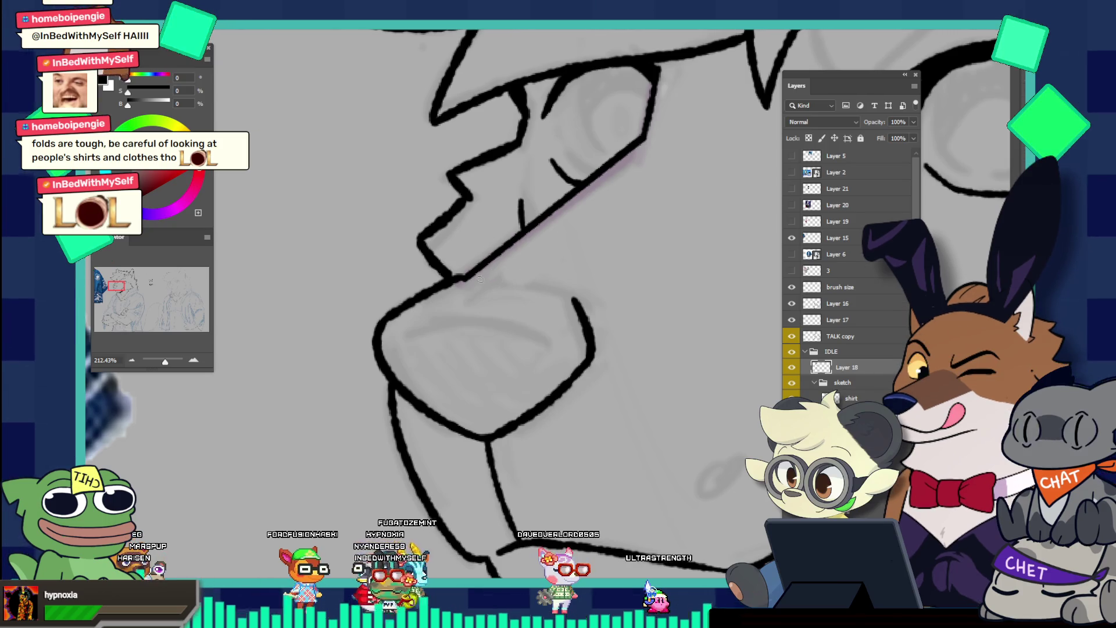
pyautogui.moveTo(484, 277)
pyautogui.mouseDown()
pyautogui.moveTo(504, 261)
pyautogui.moveTo(544, 287)
pyautogui.mouseUp()
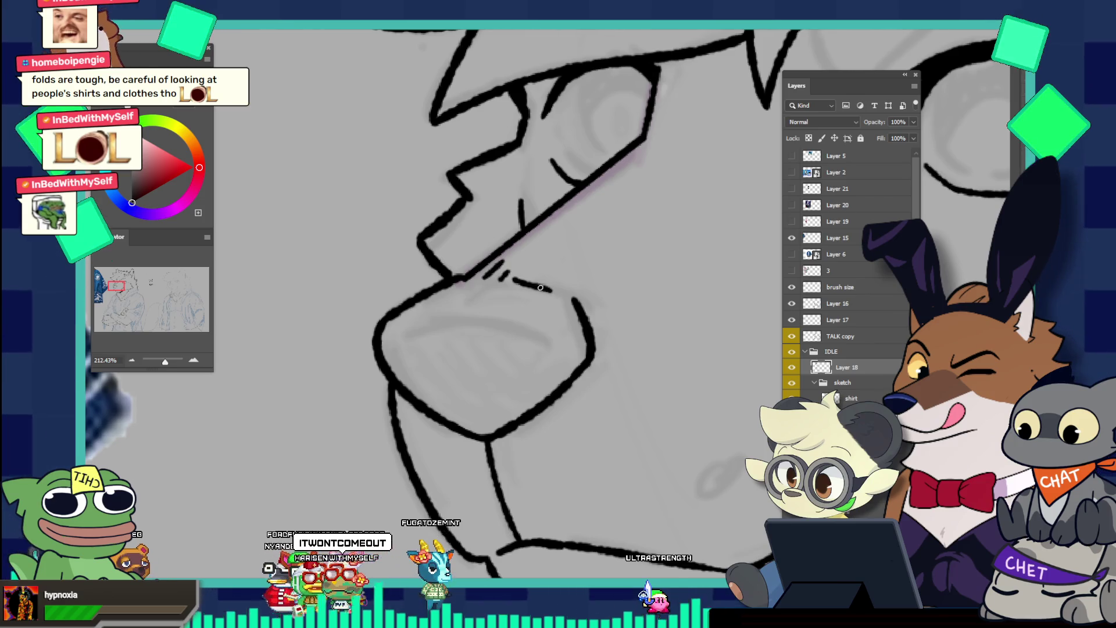
pyautogui.moveTo(511, 280); pyautogui.dragTo(567, 284)
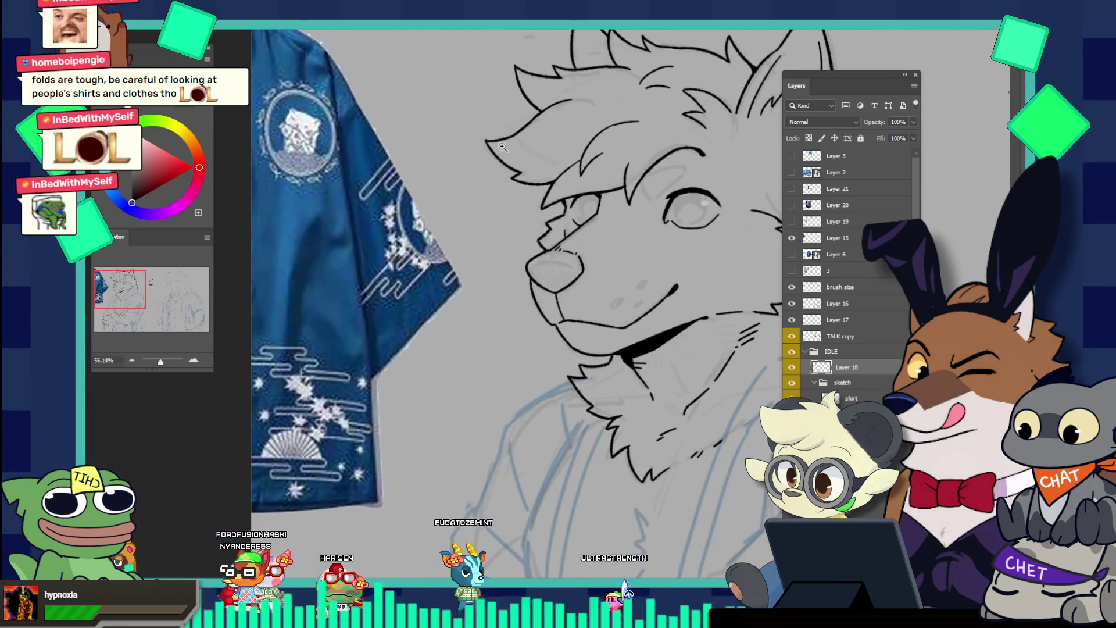
# Redraw the curved black nose outline, undoing failed strokes until it looks clean
pyautogui.moveTo(503, 147); pyautogui.dragTo(551, 280)
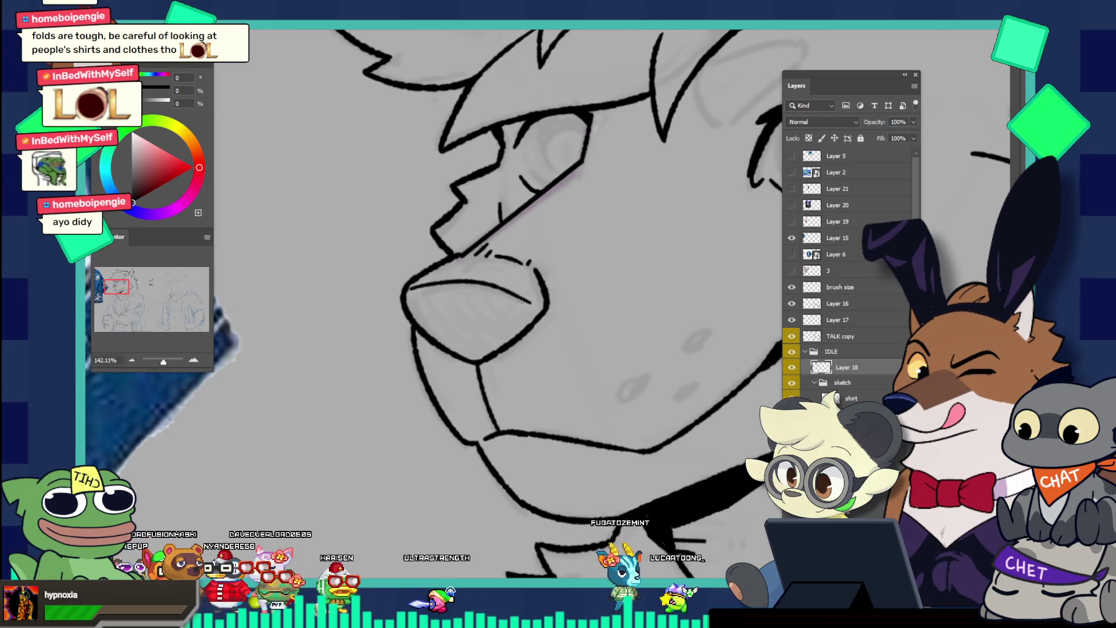
pyautogui.moveTo(407, 294); pyautogui.dragTo(524, 293)
pyautogui.hotkey('ctrl', 'z')
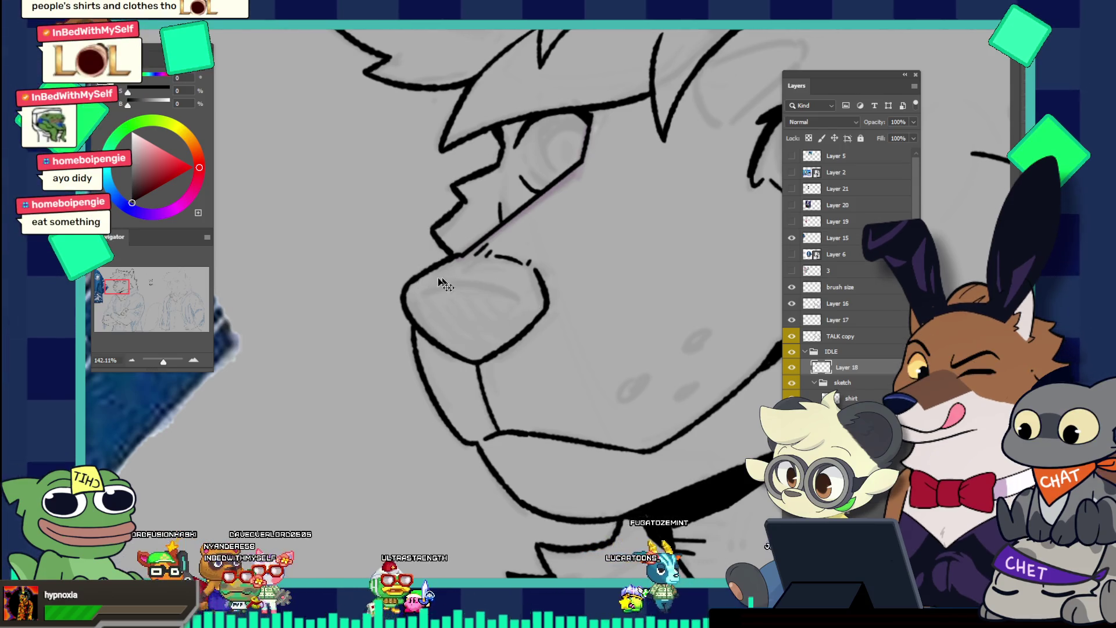
pyautogui.moveTo(415, 286); pyautogui.dragTo(523, 307)
pyautogui.hotkey('ctrl', 'z')
pyautogui.moveTo(415, 286); pyautogui.dragTo(521, 303)
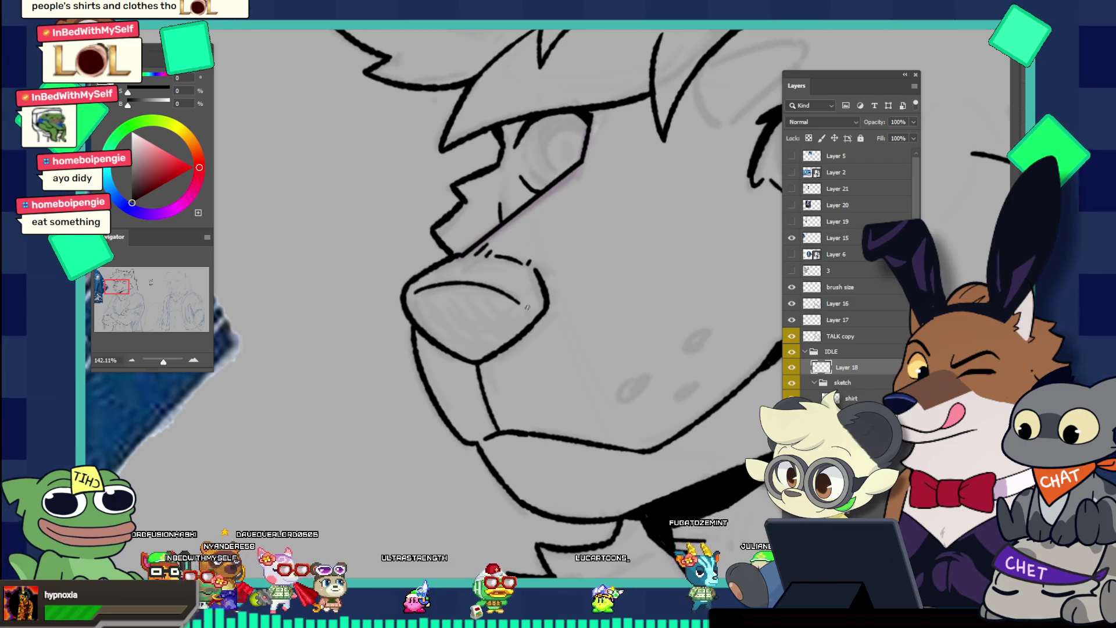
pyautogui.moveTo(410, 292); pyautogui.dragTo(539, 294)
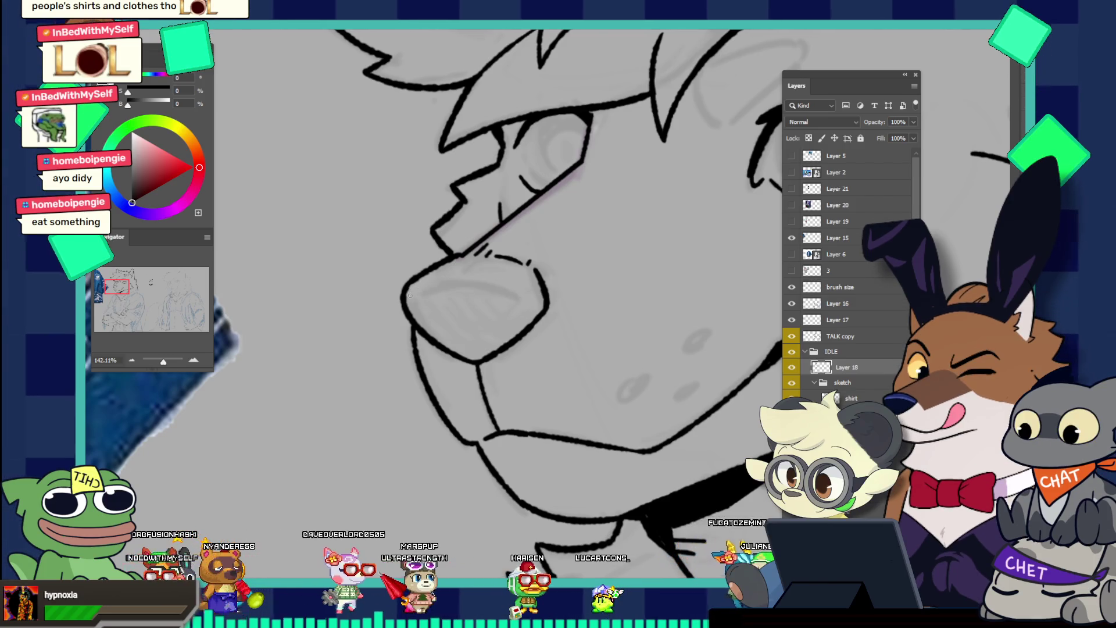
pyautogui.moveTo(410, 295); pyautogui.dragTo(518, 305)
pyautogui.hotkey('ctrl', 'z')
pyautogui.moveTo(408, 289); pyautogui.dragTo(434, 284)
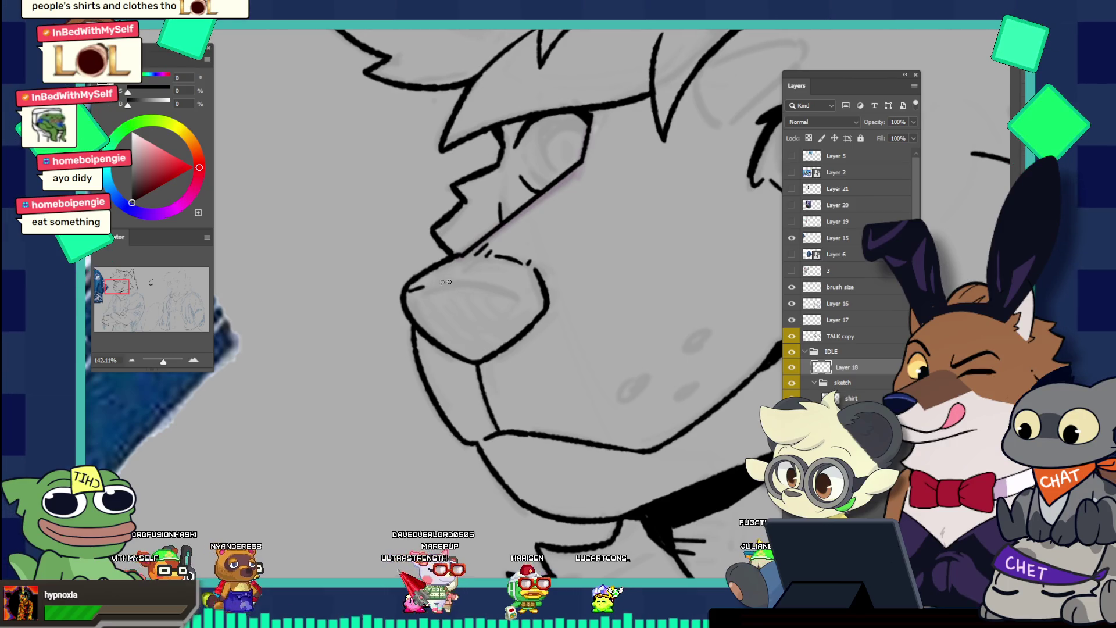
pyautogui.moveTo(542, 240); pyautogui.dragTo(455, 175)
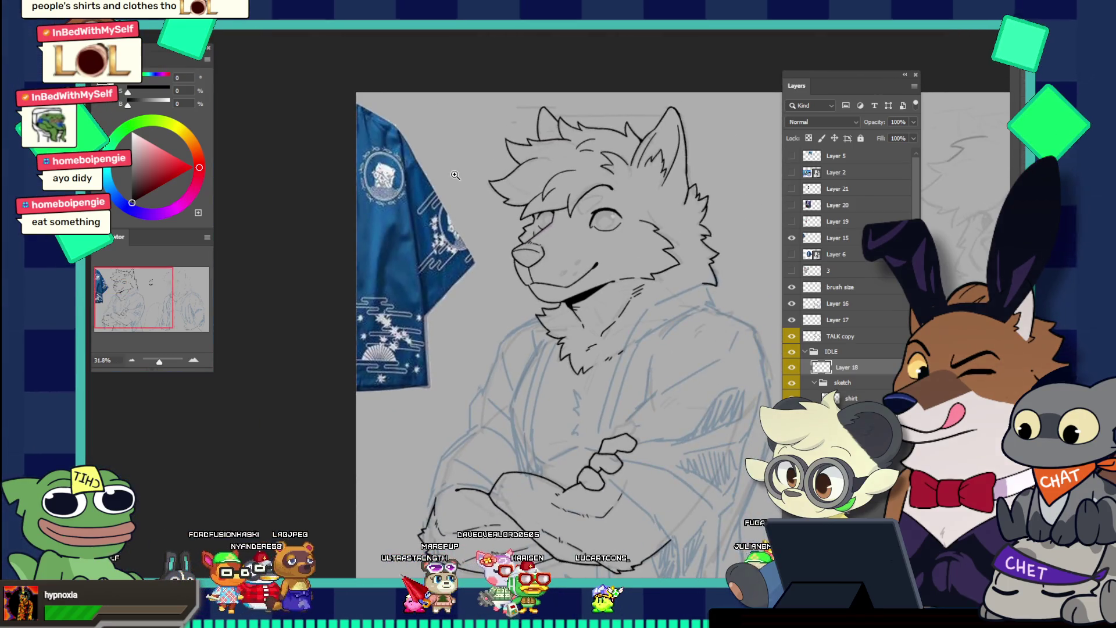
pyautogui.moveTo(588, 238)
pyautogui.mouseDown()
pyautogui.moveTo(595, 266)
pyautogui.moveTo(666, 294)
pyautogui.moveTo(714, 290)
pyautogui.mouseUp()
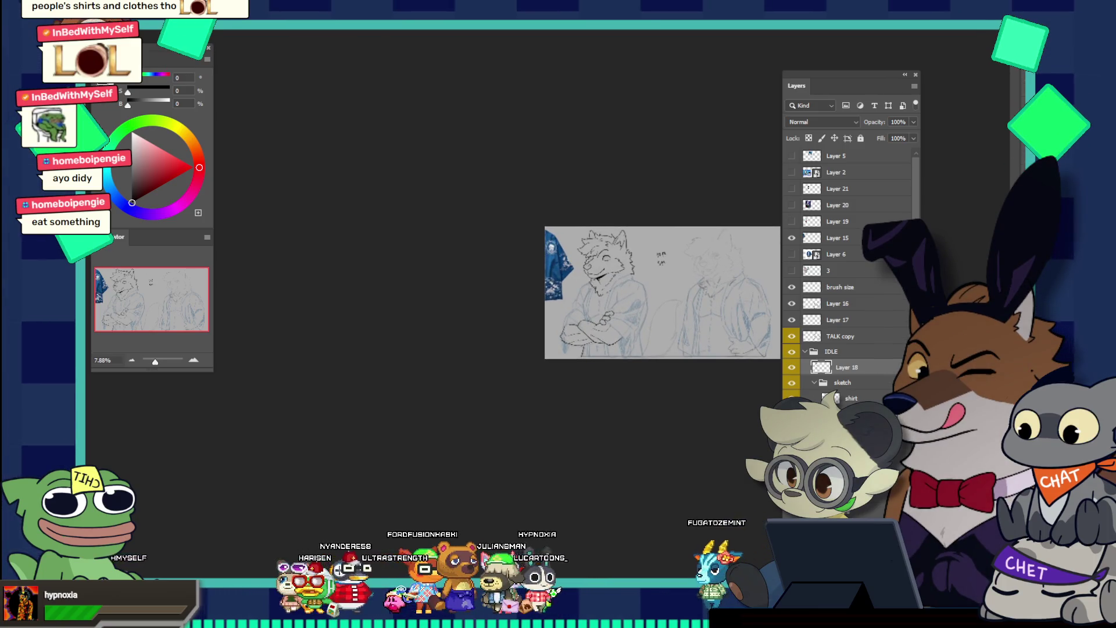
# Look at the Thinker emote on the emote sheet, then zoom in closely on the wolf's muzzle
pyautogui.hotkey('ctrl', 'Tab')
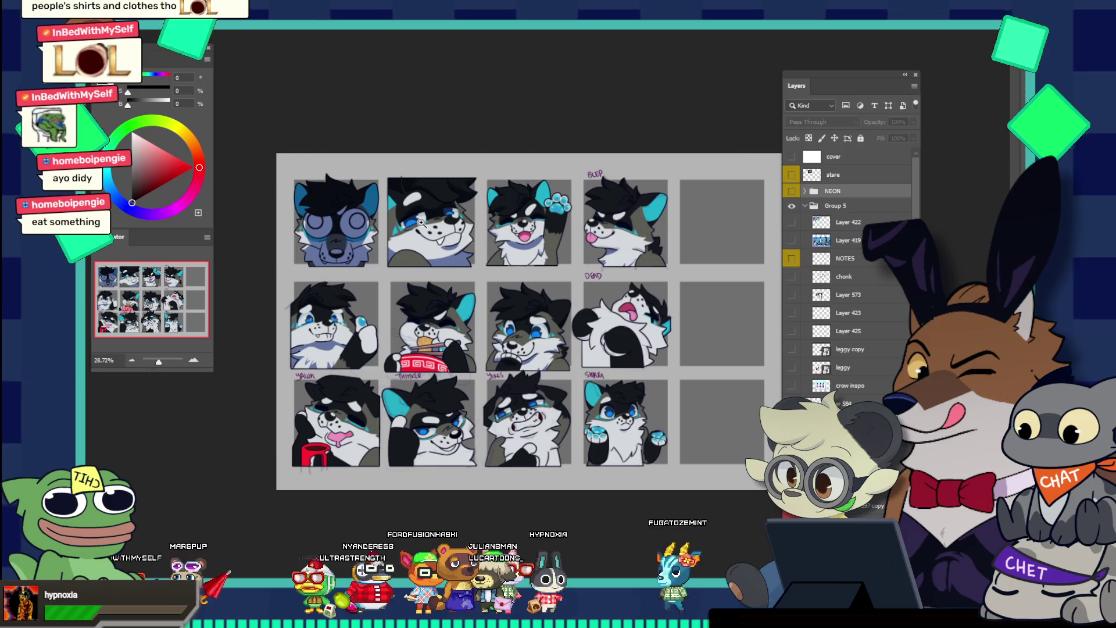
pyautogui.moveTo(401, 302)
pyautogui.mouseDown()
pyautogui.moveTo(571, 391)
pyautogui.moveTo(602, 187)
pyautogui.mouseUp()
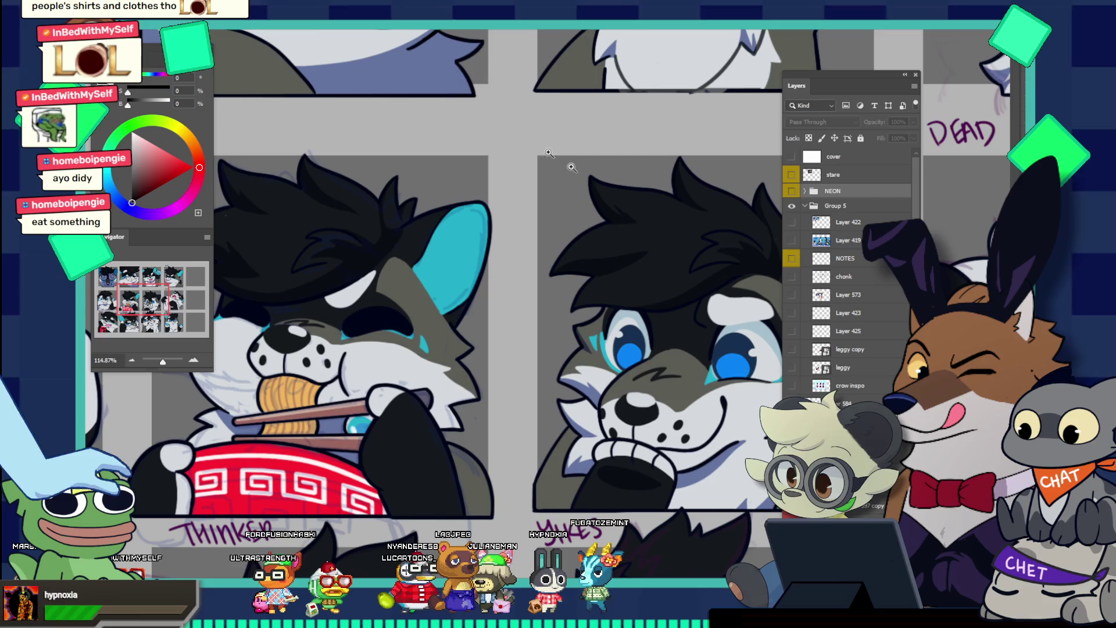
pyautogui.hotkey('ctrl', 'Tab')
pyautogui.moveTo(616, 343); pyautogui.dragTo(656, 343)
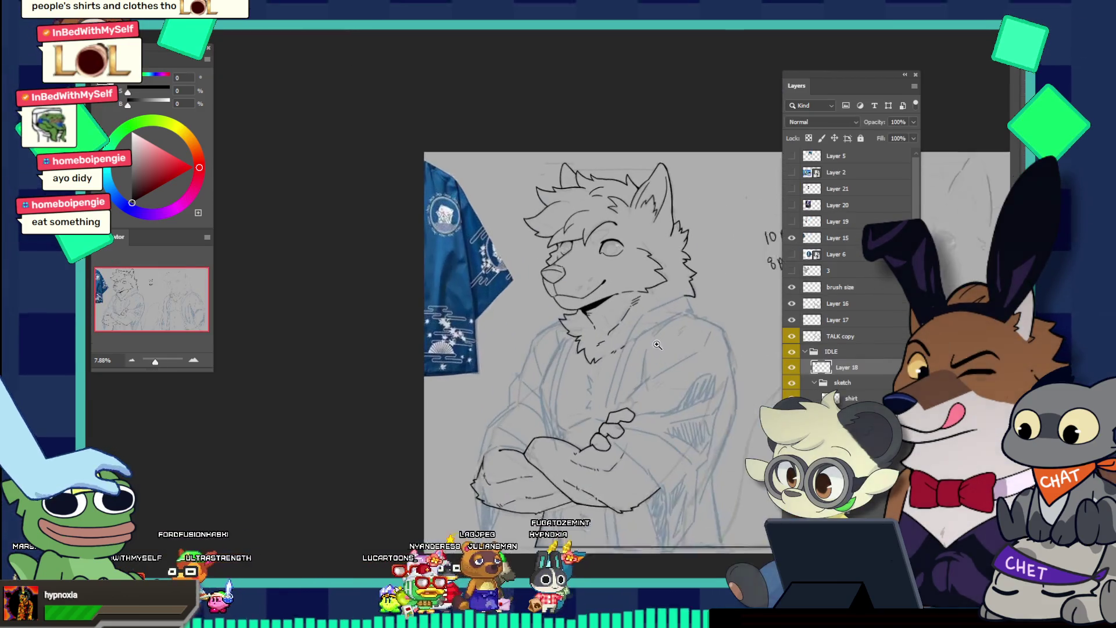
pyautogui.moveTo(556, 271); pyautogui.dragTo(632, 269)
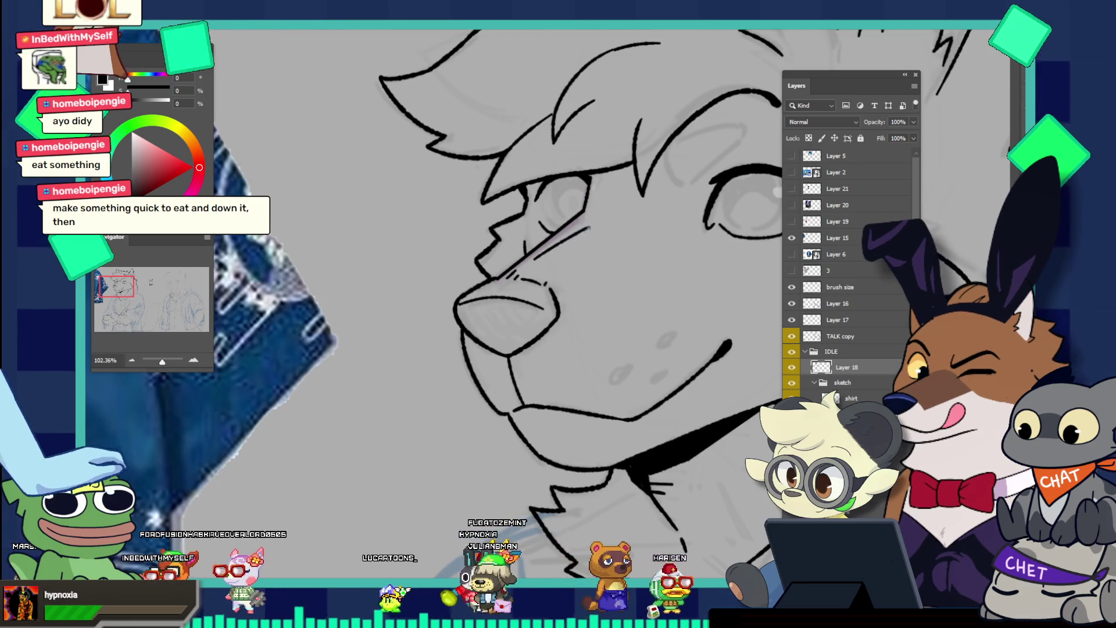
# Ink a zigzag fur mark across the muzzle after several undone attempts and a brush preset change
pyautogui.moveTo(584, 233); pyautogui.dragTo(556, 260)
pyautogui.hotkey('ctrl', 'z')
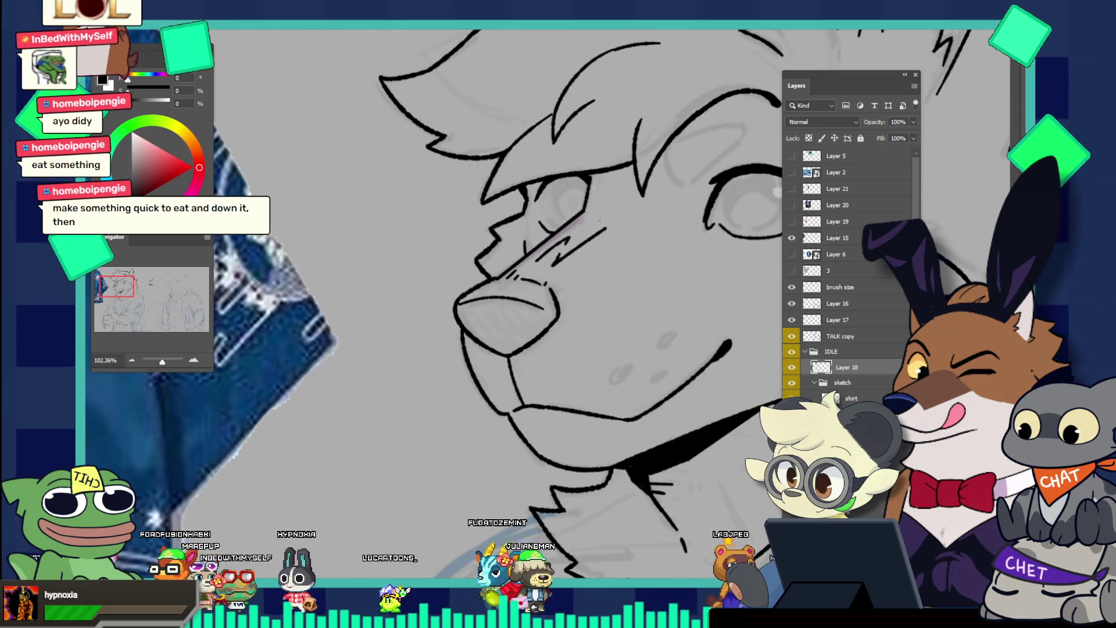
pyautogui.hotkey('ctrl', 'z')
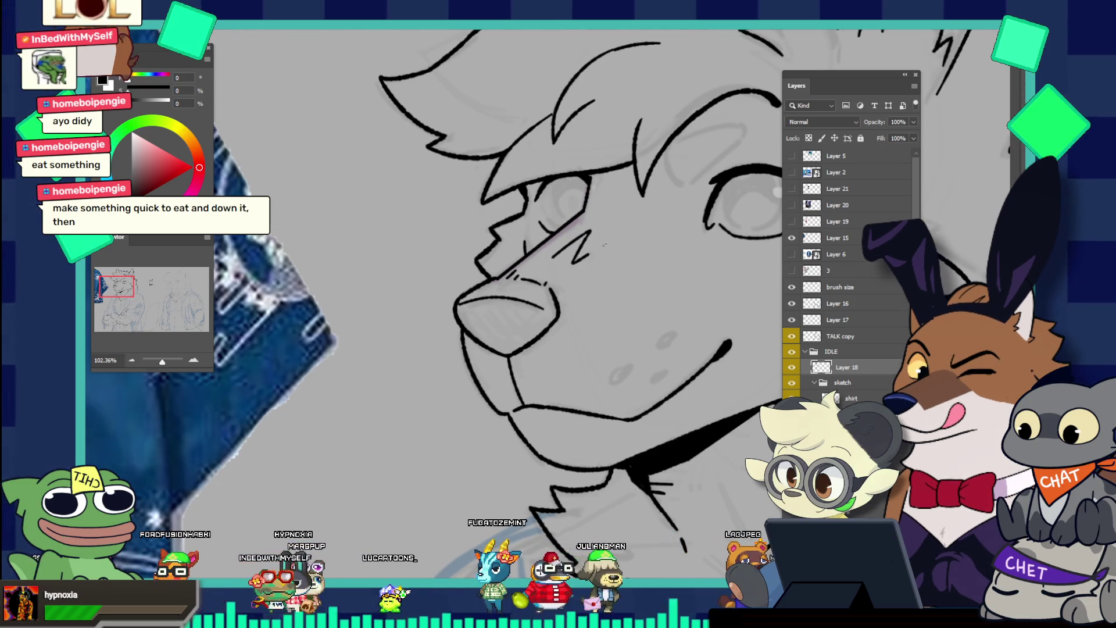
pyautogui.moveTo(554, 257)
pyautogui.mouseDown()
pyautogui.moveTo(546, 251)
pyautogui.moveTo(619, 235)
pyautogui.mouseUp()
pyautogui.hotkey('ctrl', 'z')
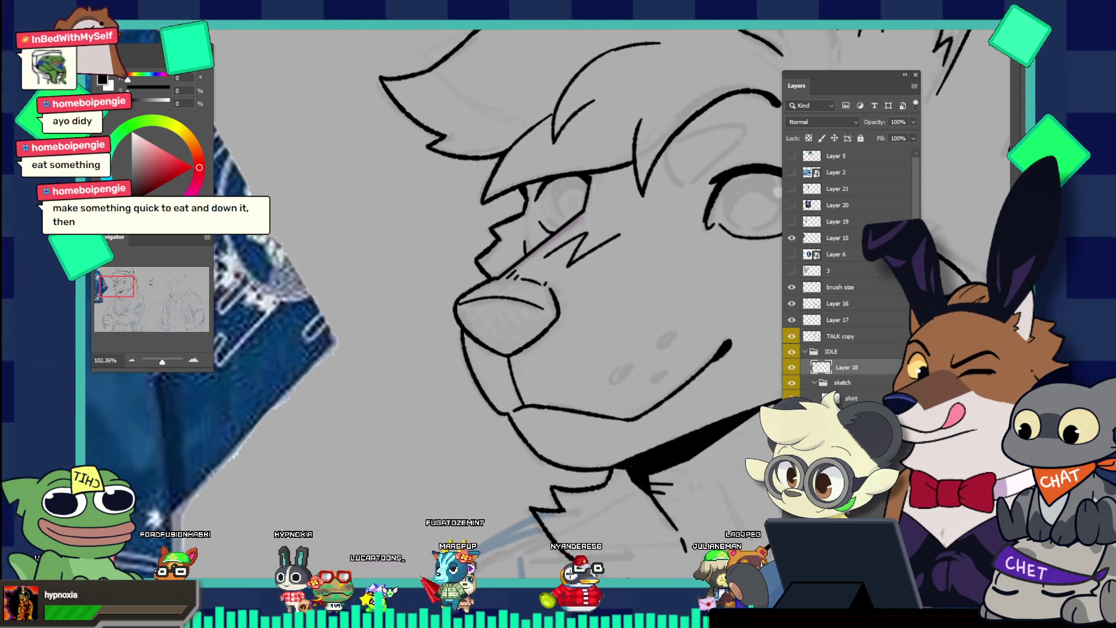
pyautogui.hotkey('ctrl', 'z')
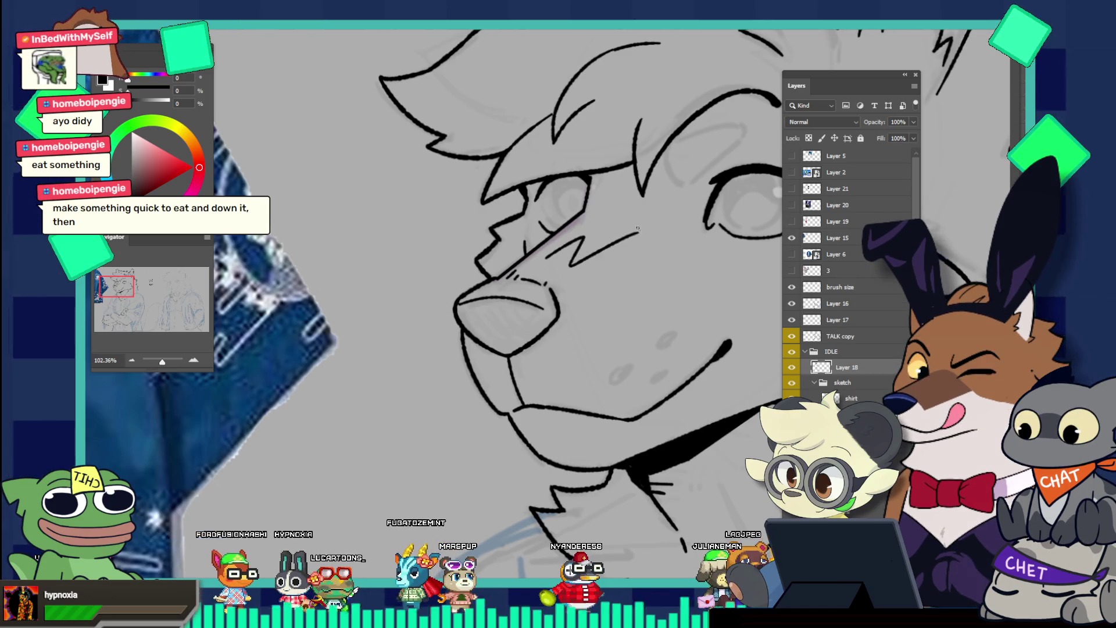
pyautogui.hotkey('ctrl', 'z')
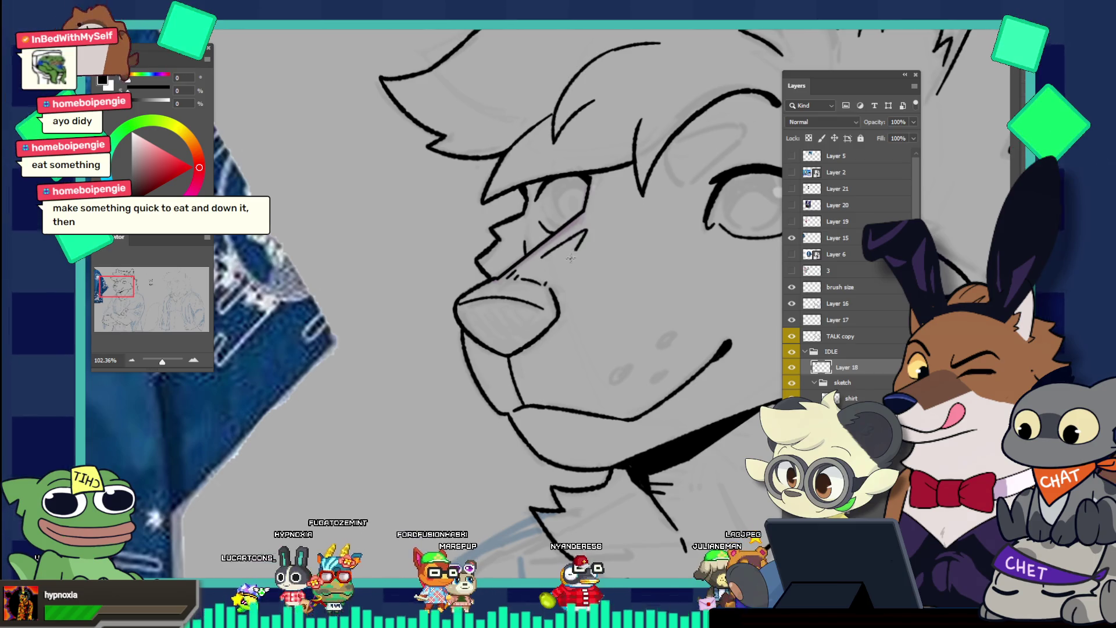
pyautogui.hotkey('ctrl', 'z')
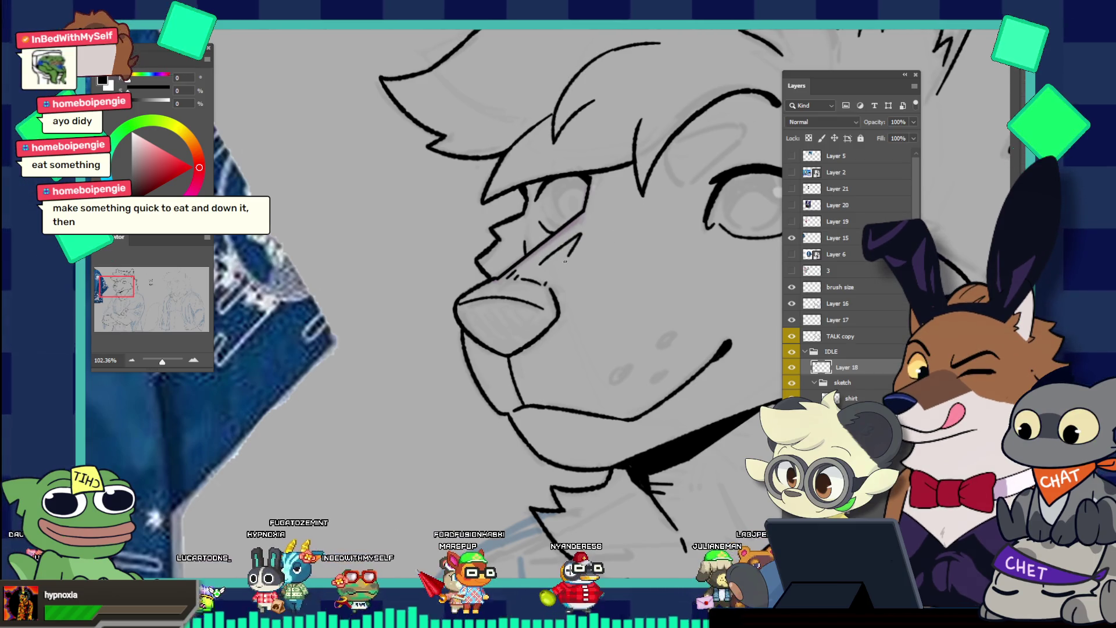
pyautogui.rightClick(565, 258)
pyautogui.moveTo(581, 236); pyautogui.dragTo(602, 238)
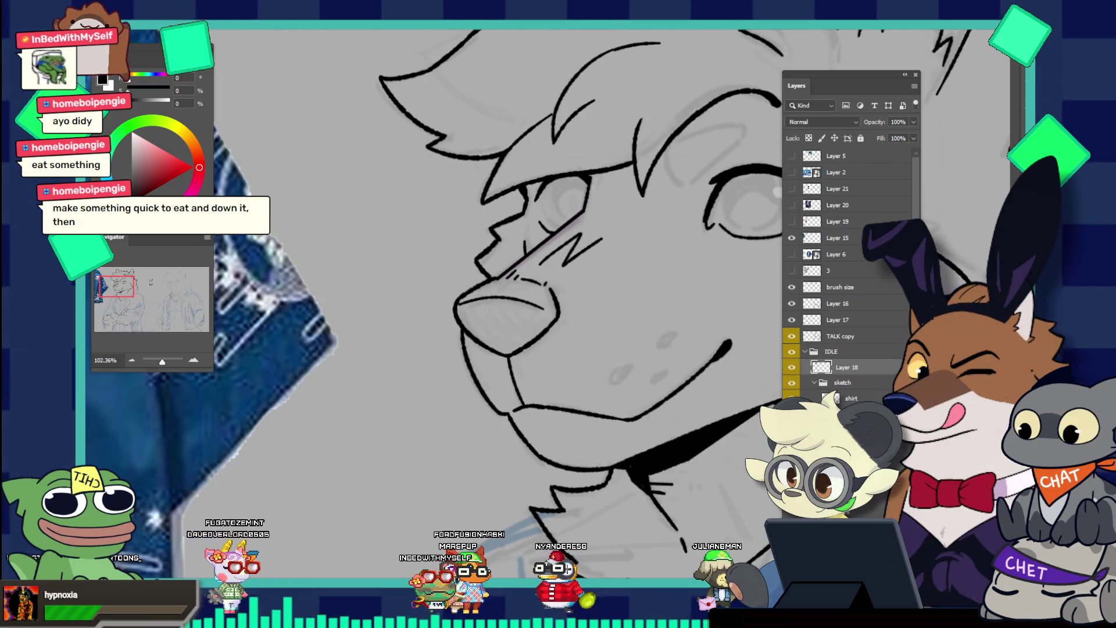
pyautogui.hotkey('ctrl', 'Tab')
pyautogui.click(471, 252)
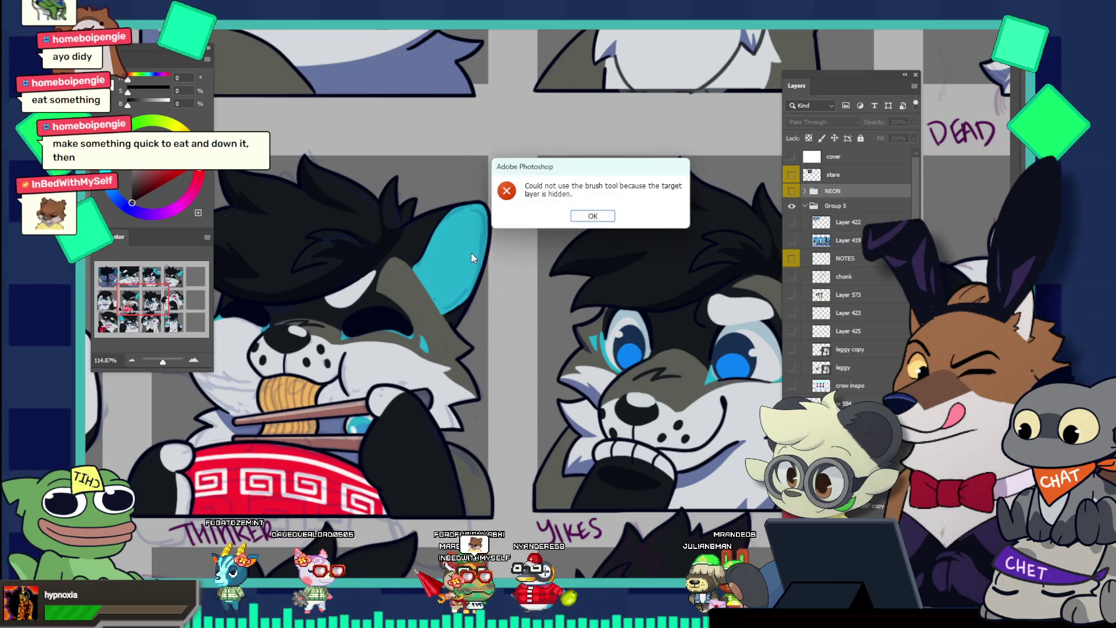
# Dismiss the hidden-layer alert, show the Darius reference sheet layer, and zoom onto its wolf's face
pyautogui.click(586, 214)
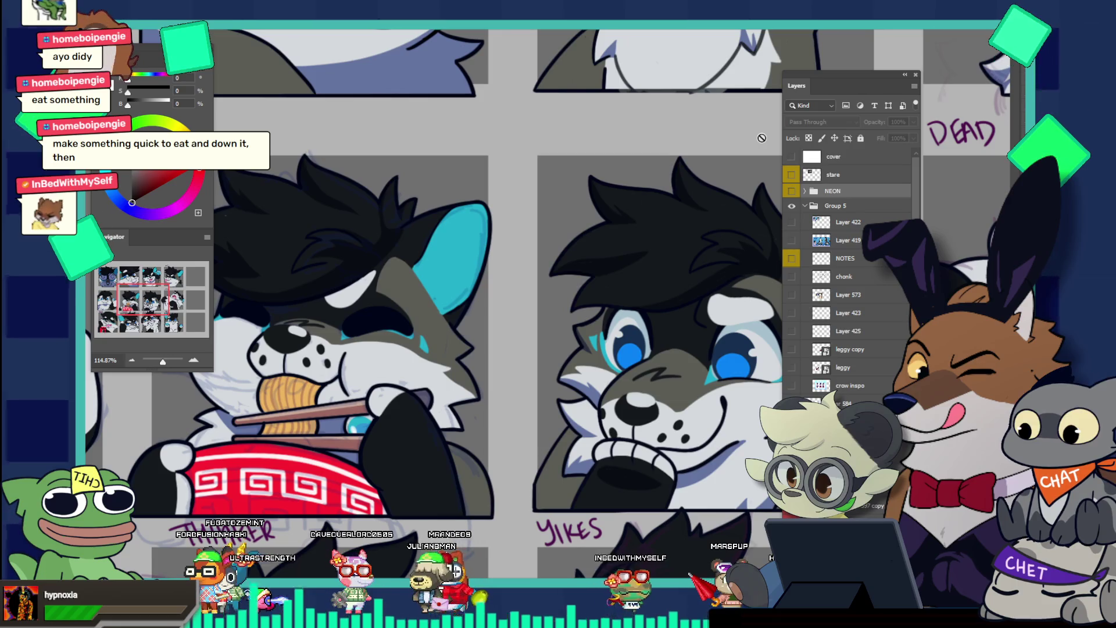
pyautogui.click(635, 294)
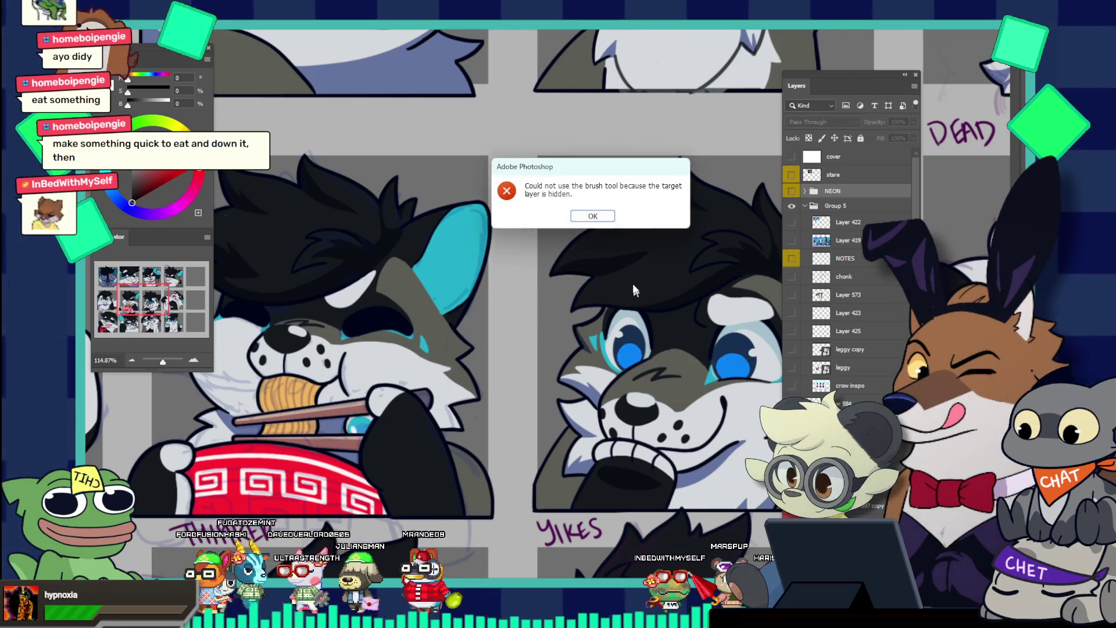
pyautogui.click(601, 216)
pyautogui.moveTo(600, 215); pyautogui.dragTo(498, 213)
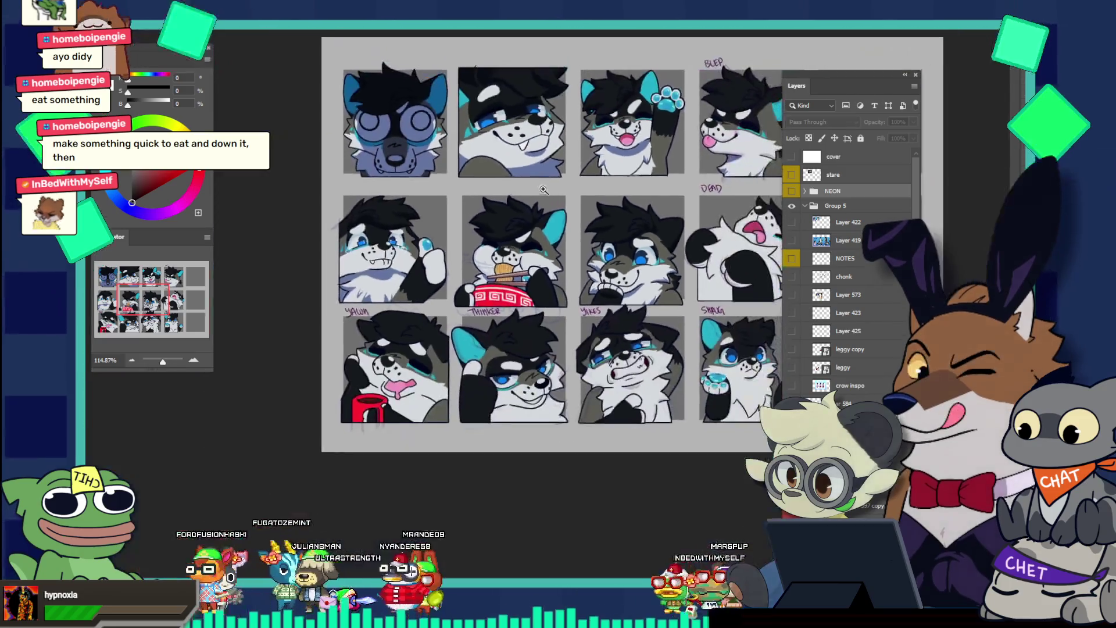
pyautogui.moveTo(725, 267); pyautogui.dragTo(737, 267)
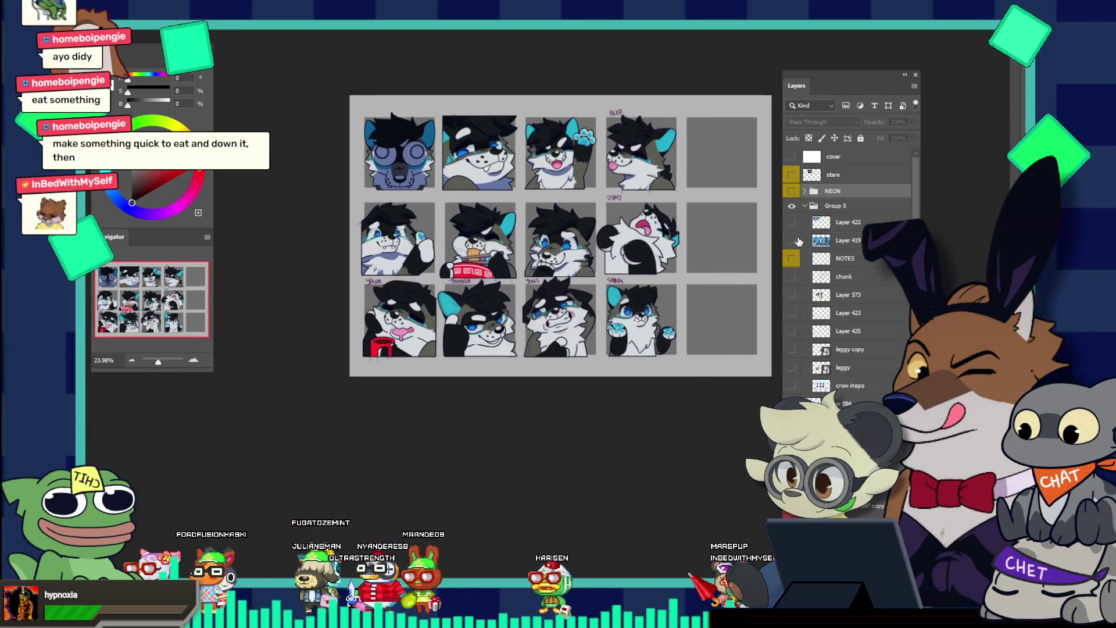
pyautogui.click(792, 240)
pyautogui.moveTo(511, 215)
pyautogui.mouseDown()
pyautogui.moveTo(381, 330)
pyautogui.moveTo(535, 260)
pyautogui.moveTo(524, 296)
pyautogui.mouseUp()
pyautogui.moveTo(619, 210); pyautogui.dragTo(562, 227)
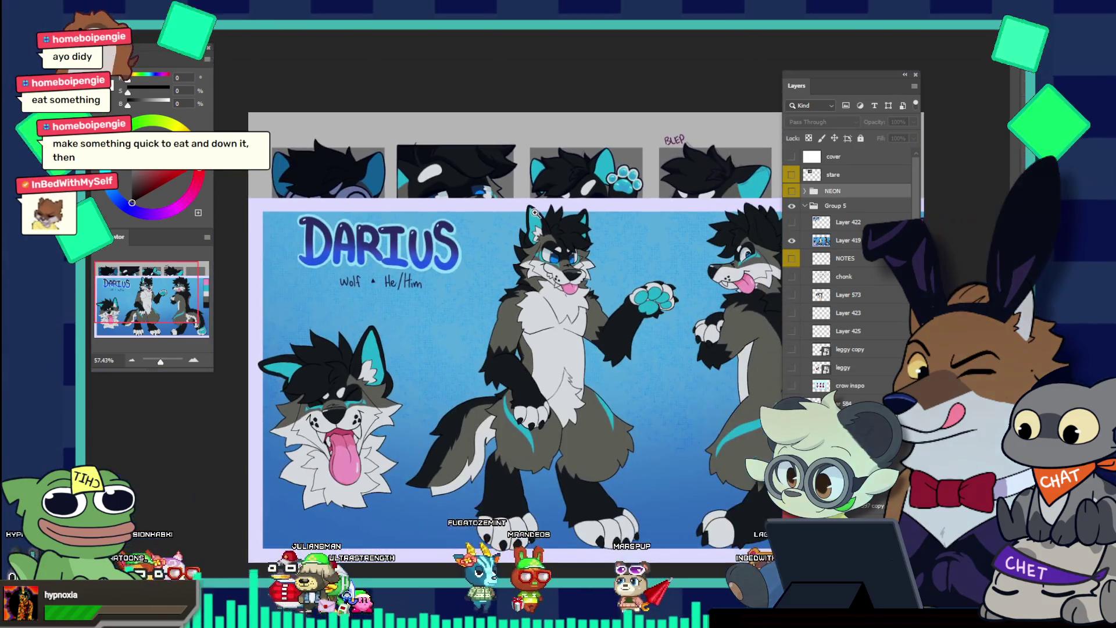
pyautogui.moveTo(563, 227); pyautogui.dragTo(476, 305)
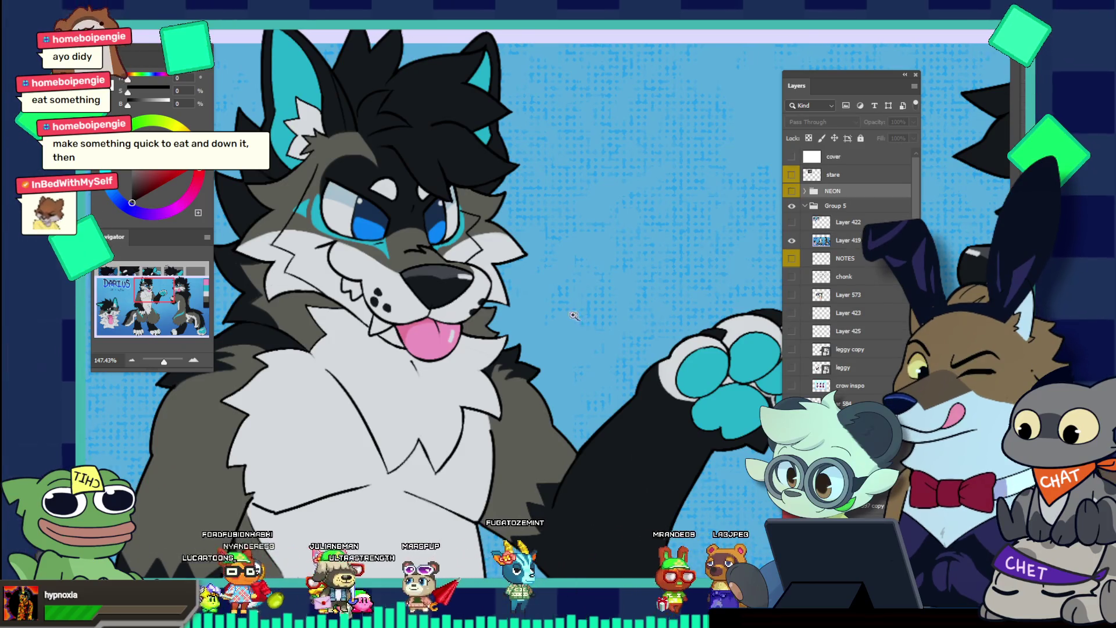
pyautogui.moveTo(584, 320); pyautogui.dragTo(463, 346)
pyautogui.moveTo(537, 294)
pyautogui.mouseDown()
pyautogui.moveTo(553, 287)
pyautogui.moveTo(512, 263)
pyautogui.mouseUp()
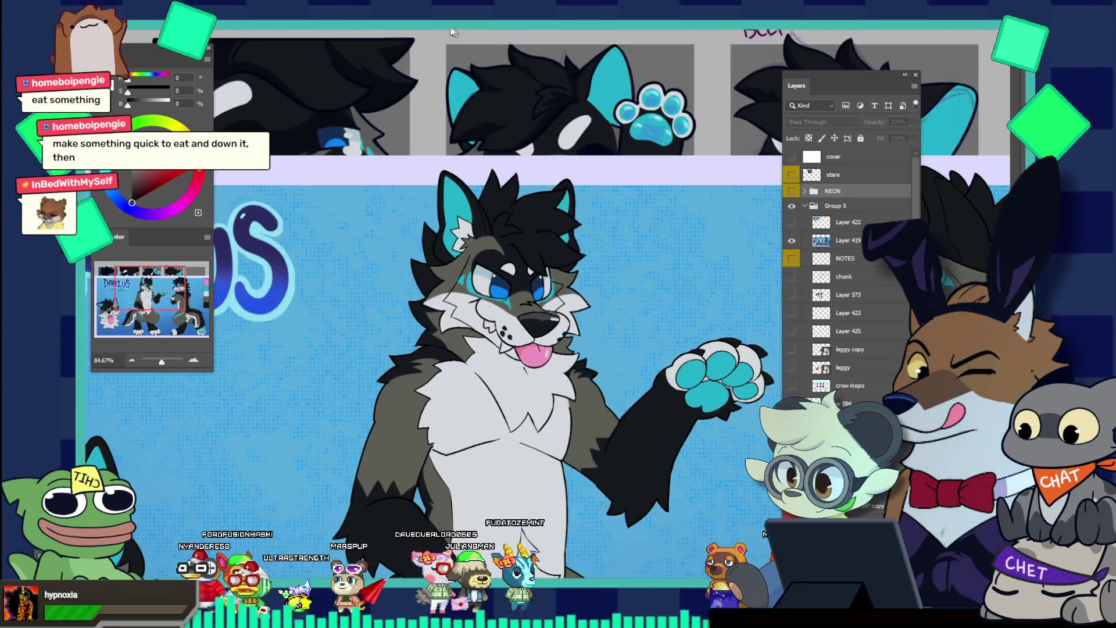
# Try a muzzle stroke on the wolf sketch, undo it, and study the Darius reference sheet
pyautogui.click(385, 29)
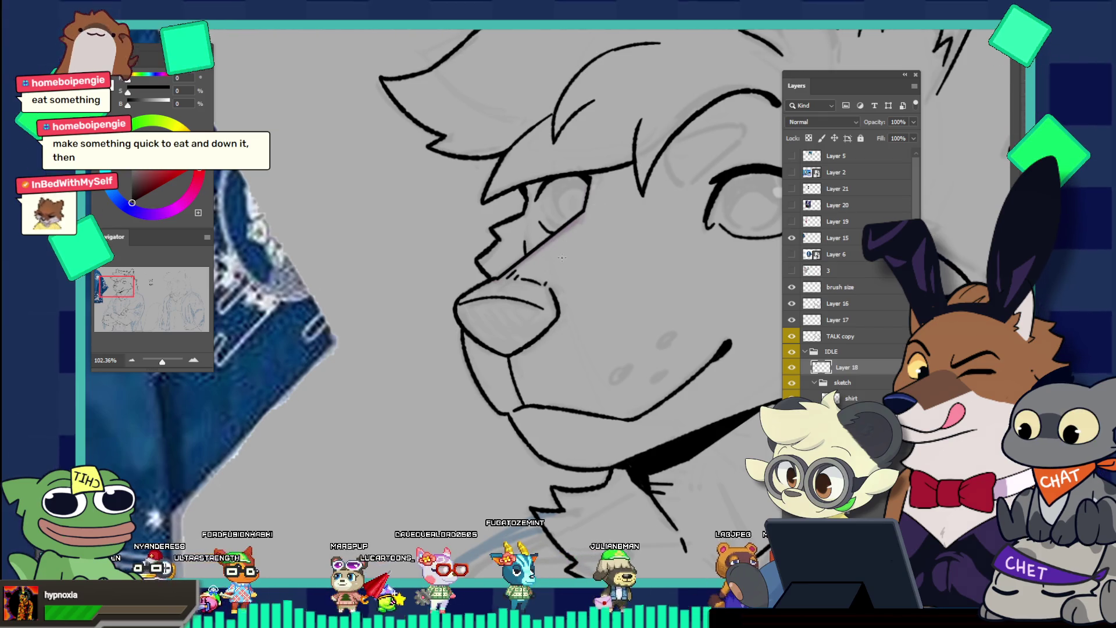
pyautogui.moveTo(551, 249)
pyautogui.mouseDown()
pyautogui.moveTo(575, 235)
pyautogui.moveTo(618, 236)
pyautogui.mouseUp()
pyautogui.hotkey('ctrl', 'z')
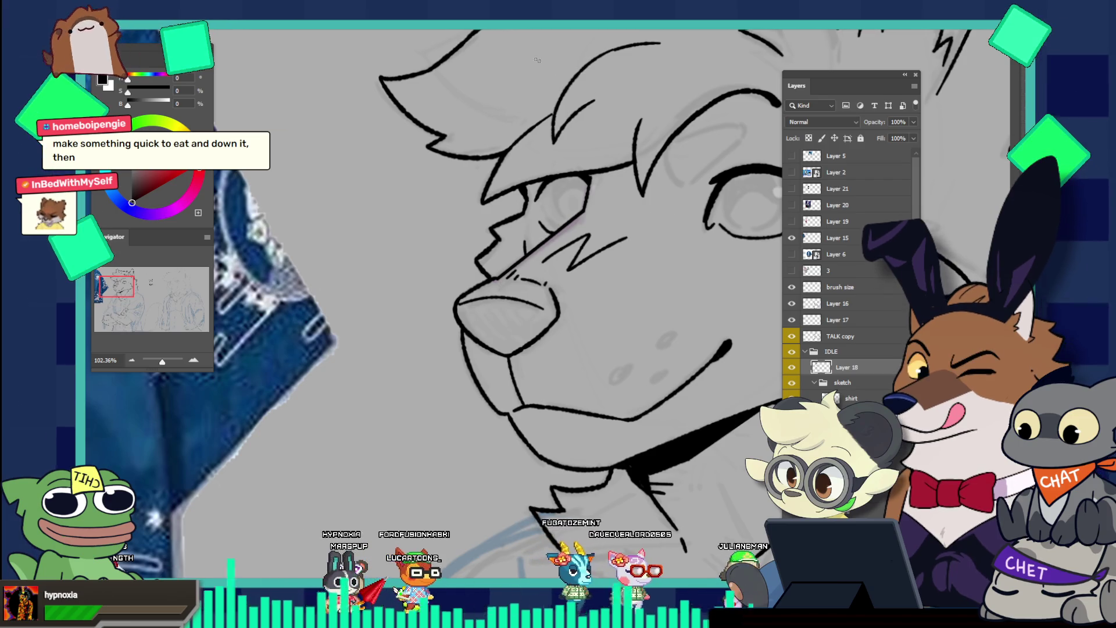
pyautogui.hotkey('ctrl', 'Tab')
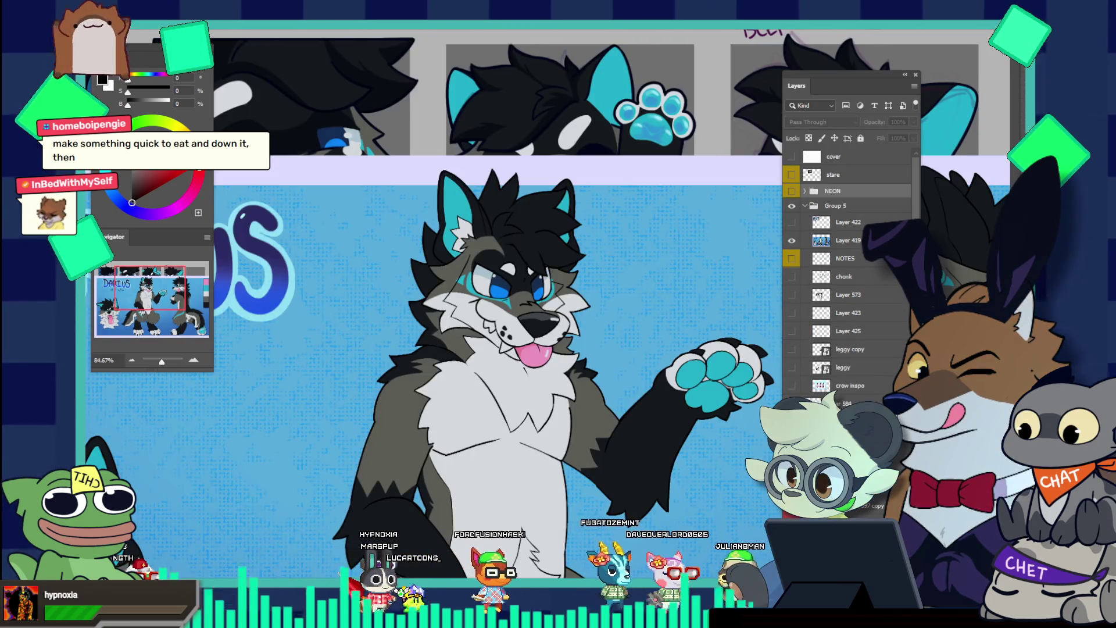
pyautogui.scroll(-3, 446, 363)
pyautogui.scroll(5, 446, 363)
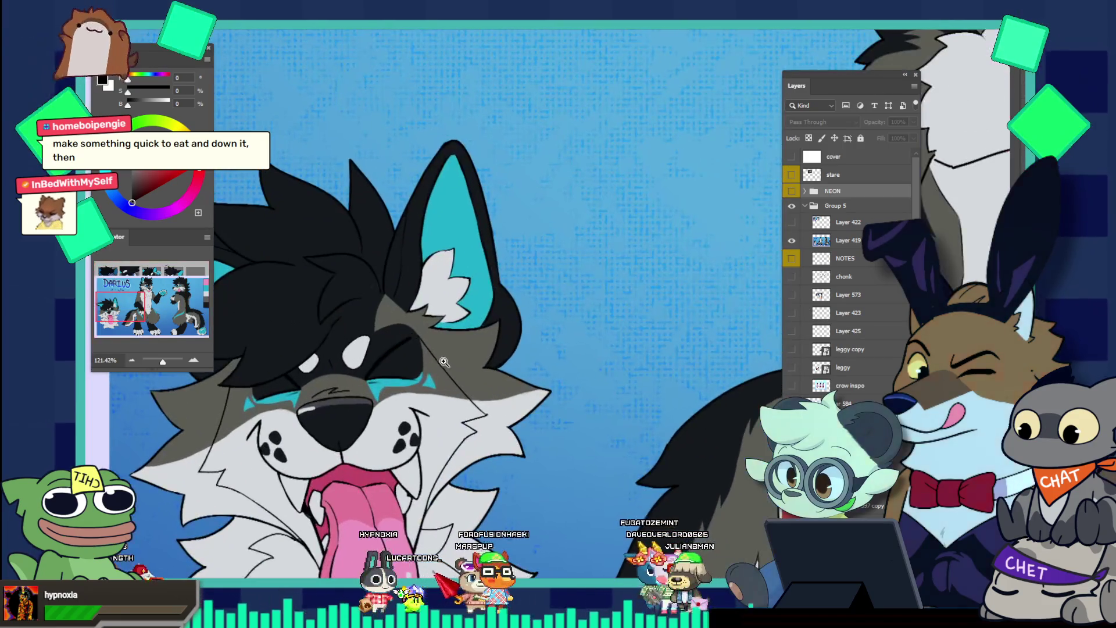
pyautogui.scroll(-3, 446, 363)
pyautogui.scroll(2, 674, 245)
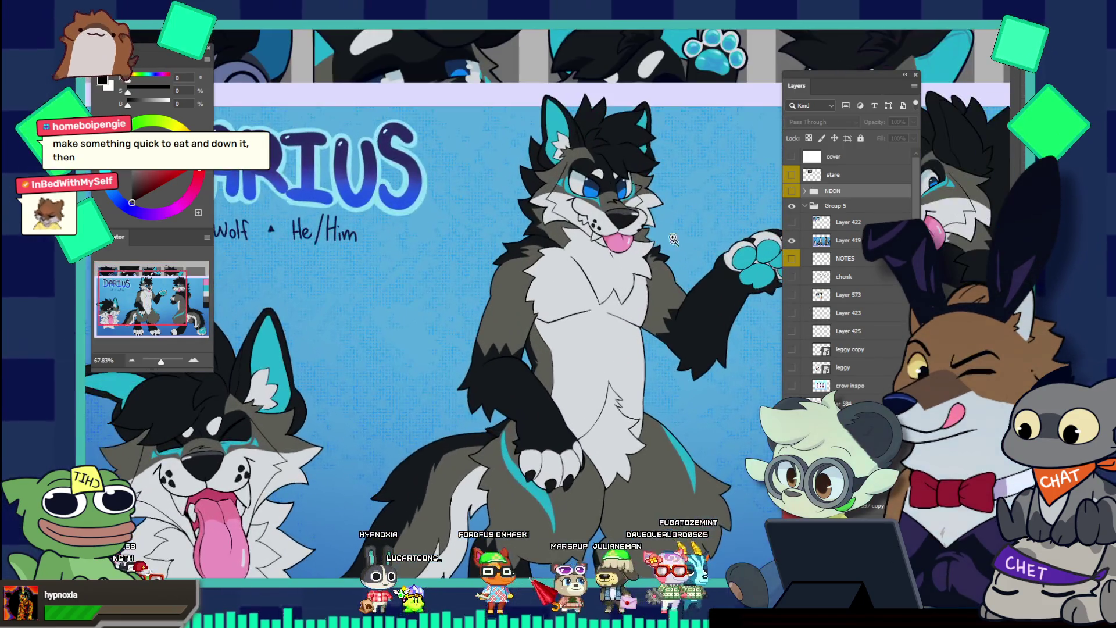
pyautogui.scroll(3, 673, 244)
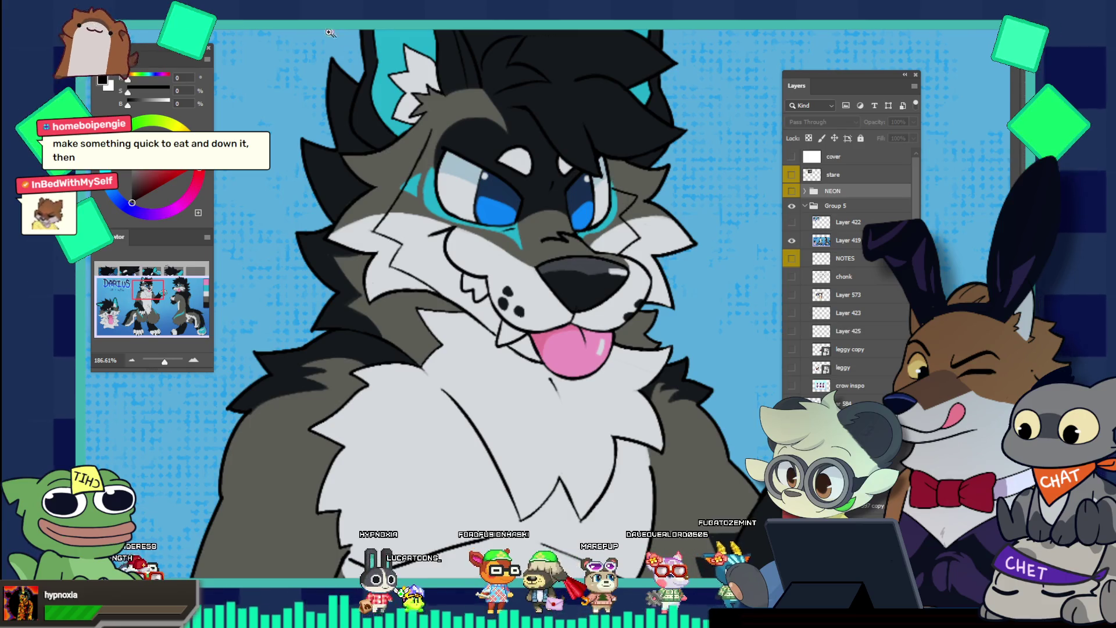
pyautogui.hotkey('ctrl', 'Tab')
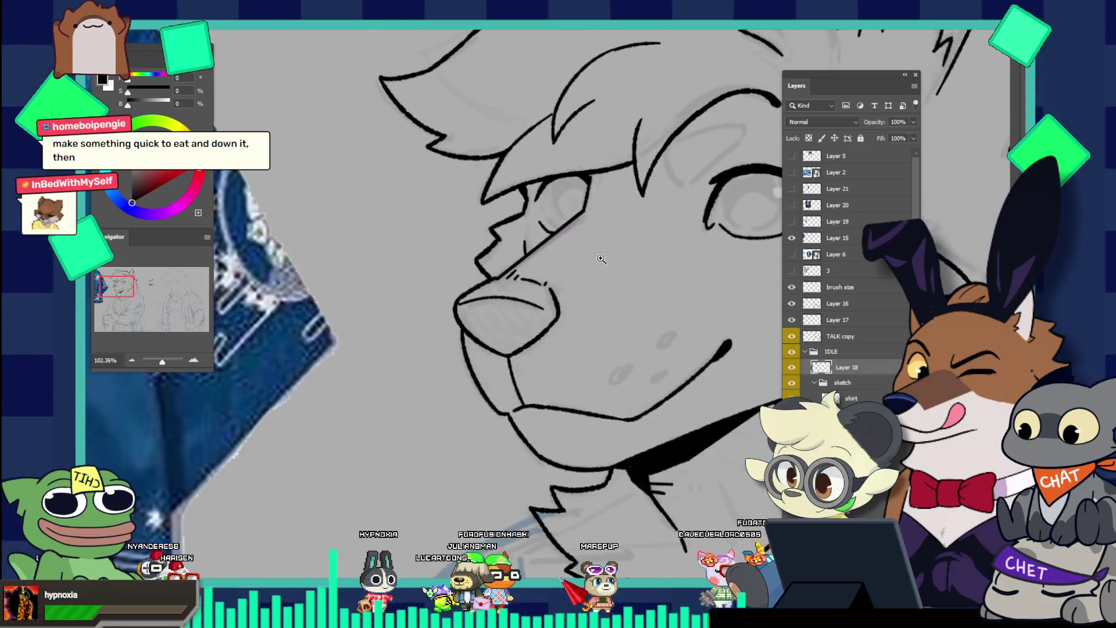
# Redraw the cheek zigzag below the eye through several undone attempts, rechecking the Darius sheet
pyautogui.moveTo(538, 256); pyautogui.dragTo(588, 237)
pyautogui.hotkey('ctrl', 'z')
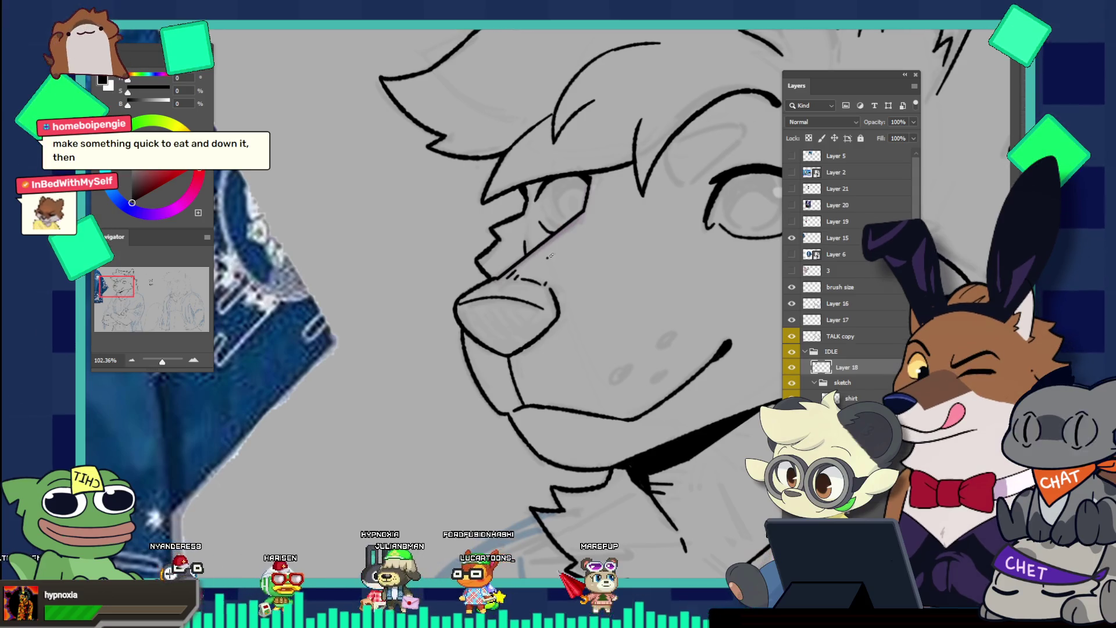
pyautogui.hotkey('ctrl', 'z')
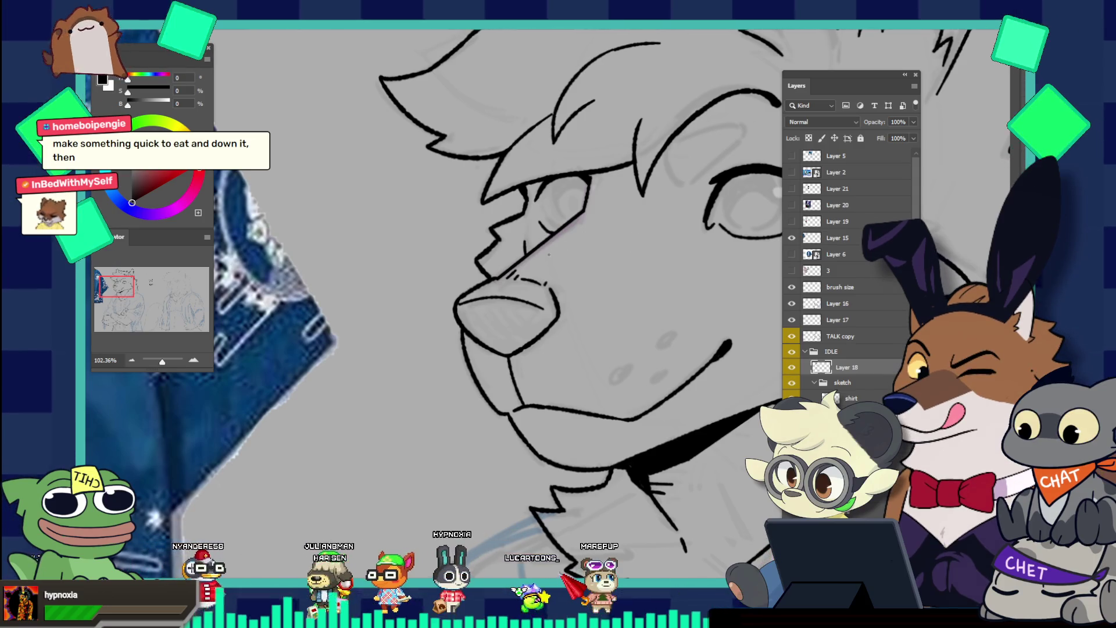
pyautogui.moveTo(549, 250); pyautogui.dragTo(619, 245)
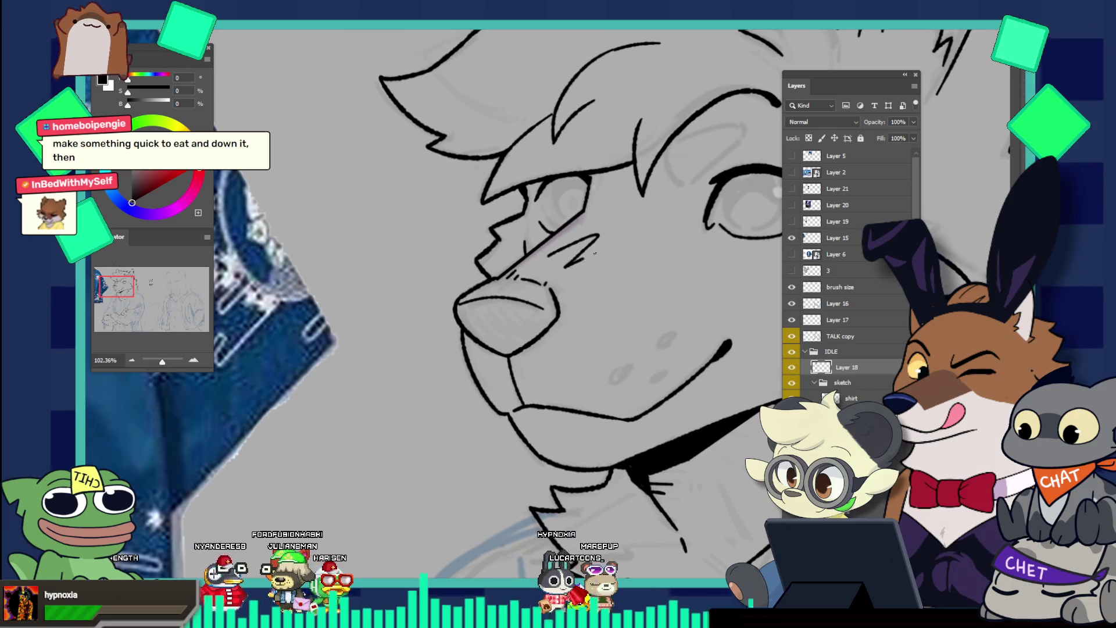
pyautogui.hotkey('ctrl', 'z')
pyautogui.moveTo(546, 256); pyautogui.dragTo(611, 247)
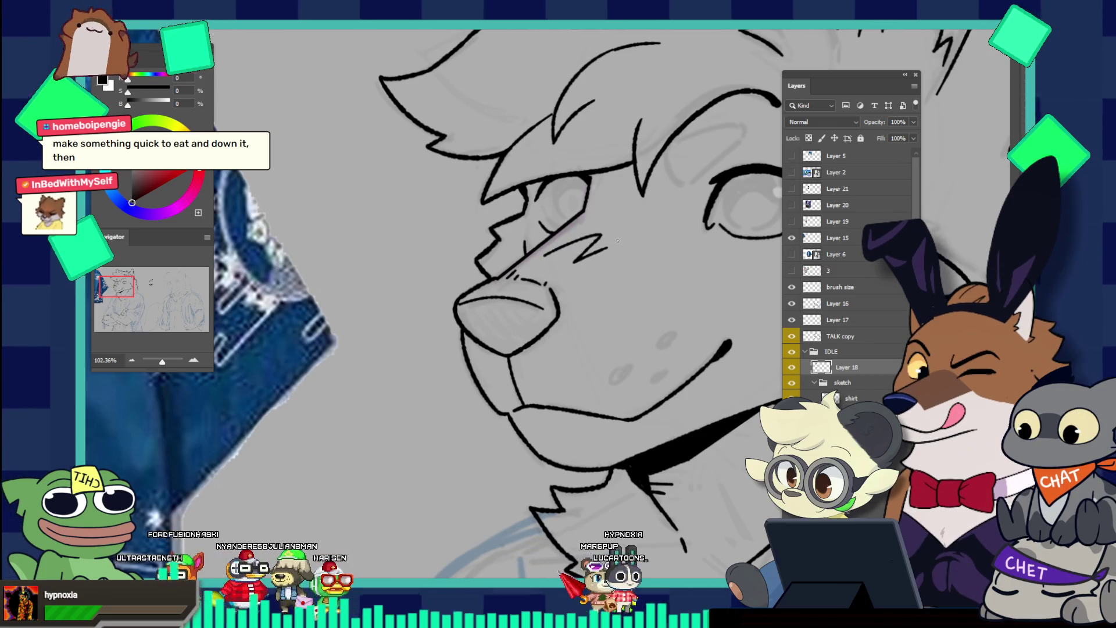
pyautogui.hotkey('ctrl', 'z')
pyautogui.scroll(-3, 663, 203)
pyautogui.scroll(4, 687, 172)
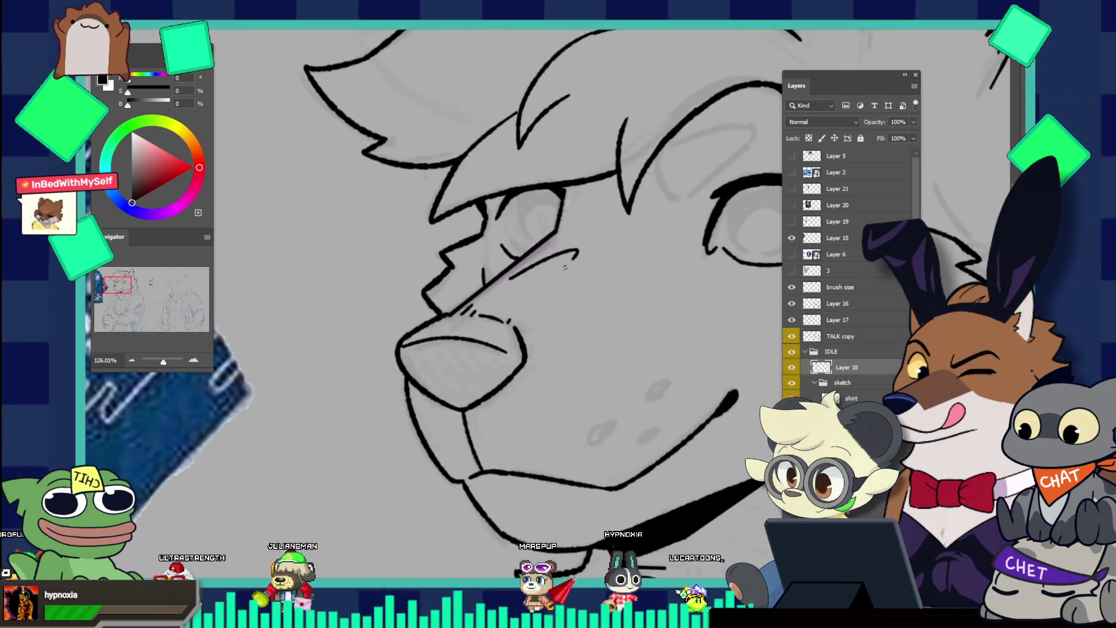
pyautogui.moveTo(569, 263); pyautogui.dragTo(611, 259)
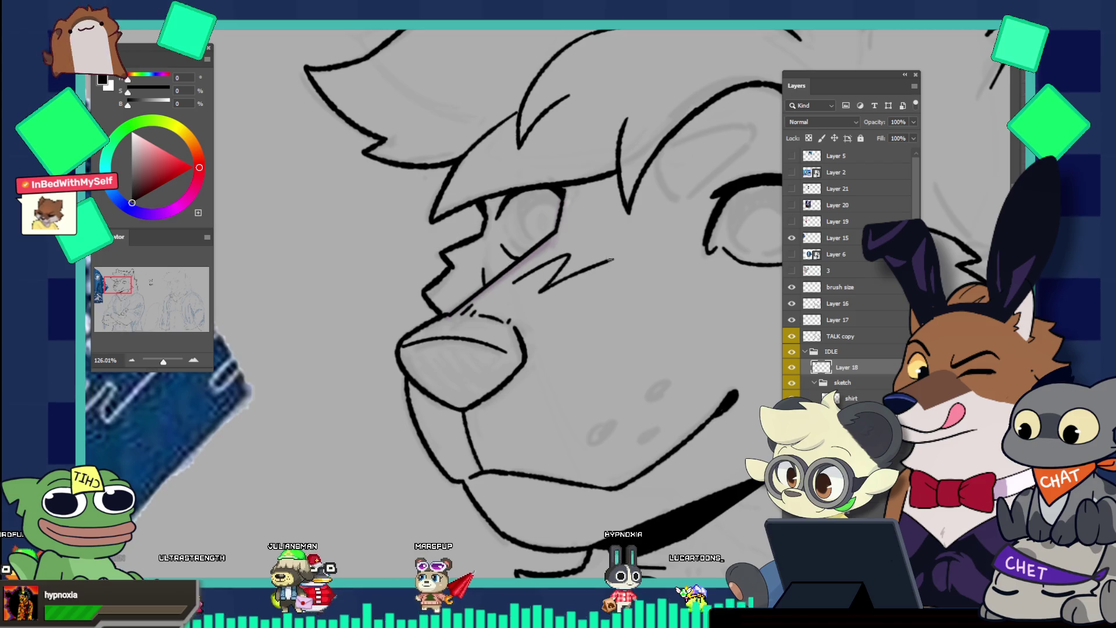
pyautogui.hotkey('ctrl', 'z')
pyautogui.moveTo(512, 283); pyautogui.dragTo(582, 286)
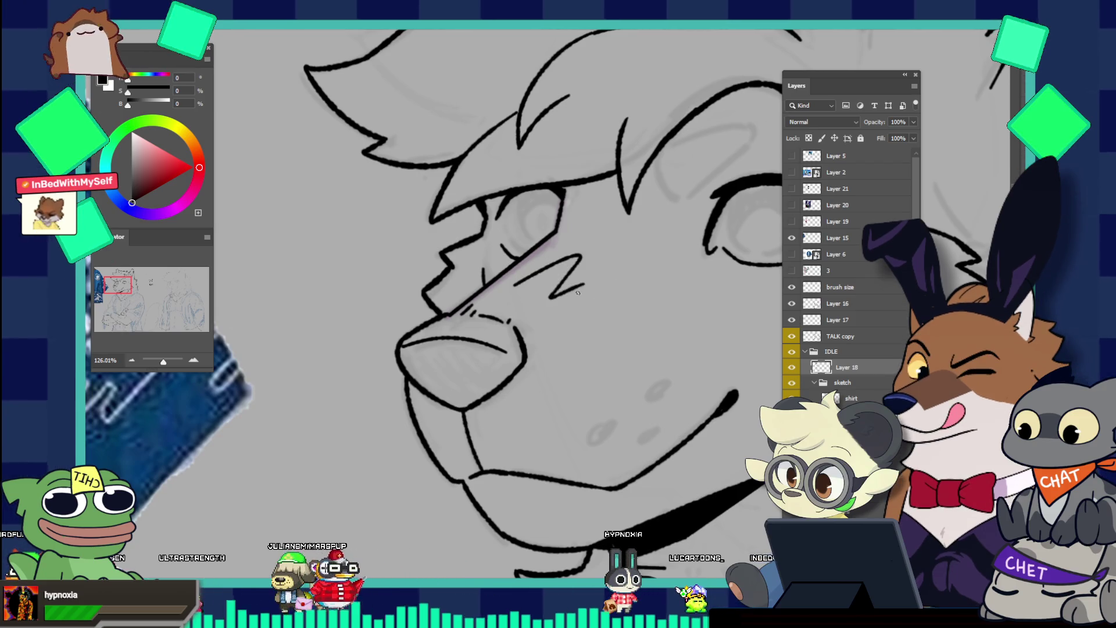
pyautogui.hotkey('ctrl', 'Tab')
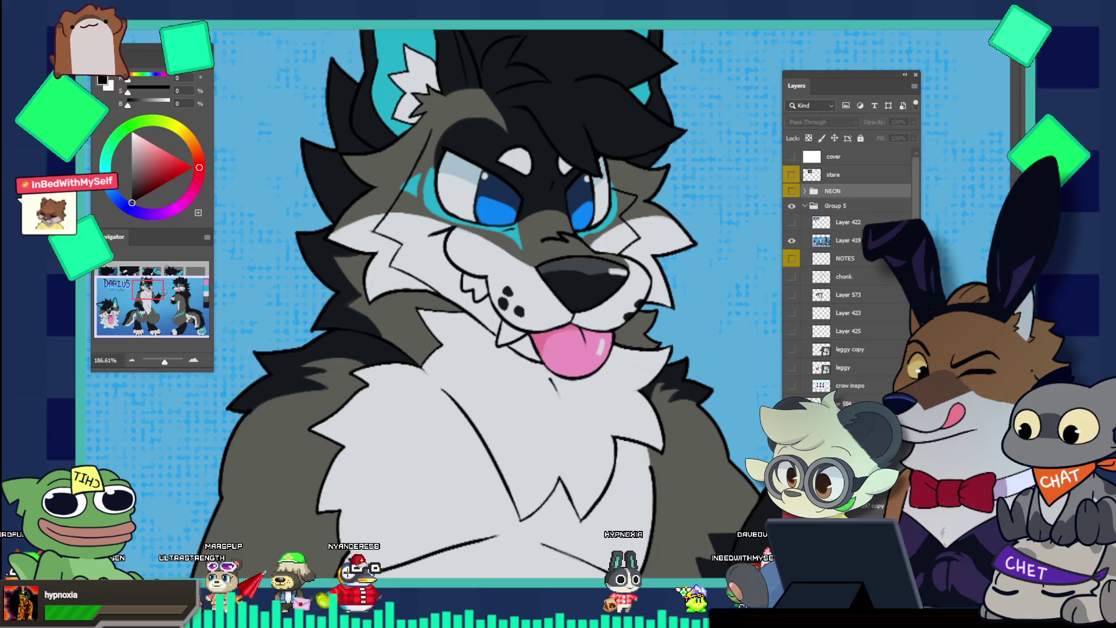
pyautogui.hotkey('ctrl', '0')
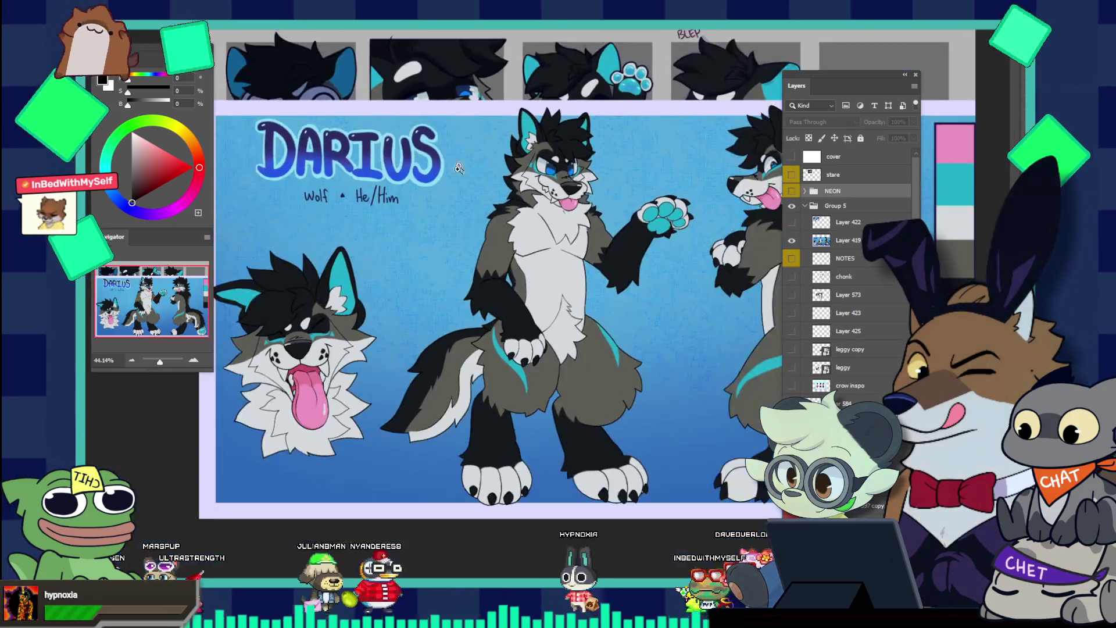
pyautogui.scroll(3, 411, 311)
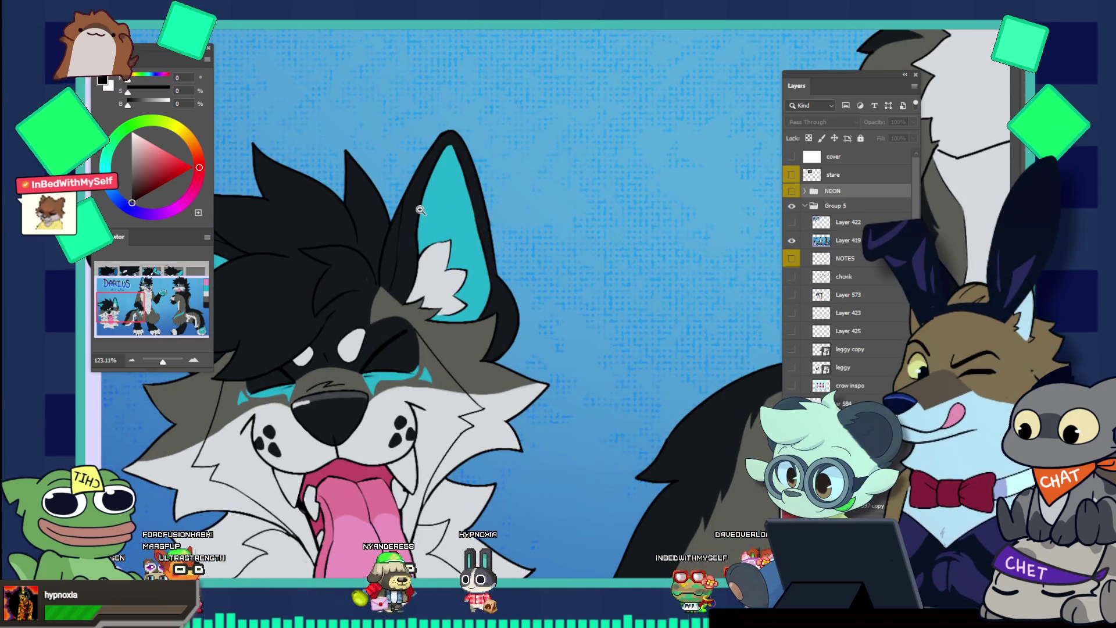
pyautogui.hotkey('ctrl', 'Tab')
pyautogui.scroll(2, 567, 267)
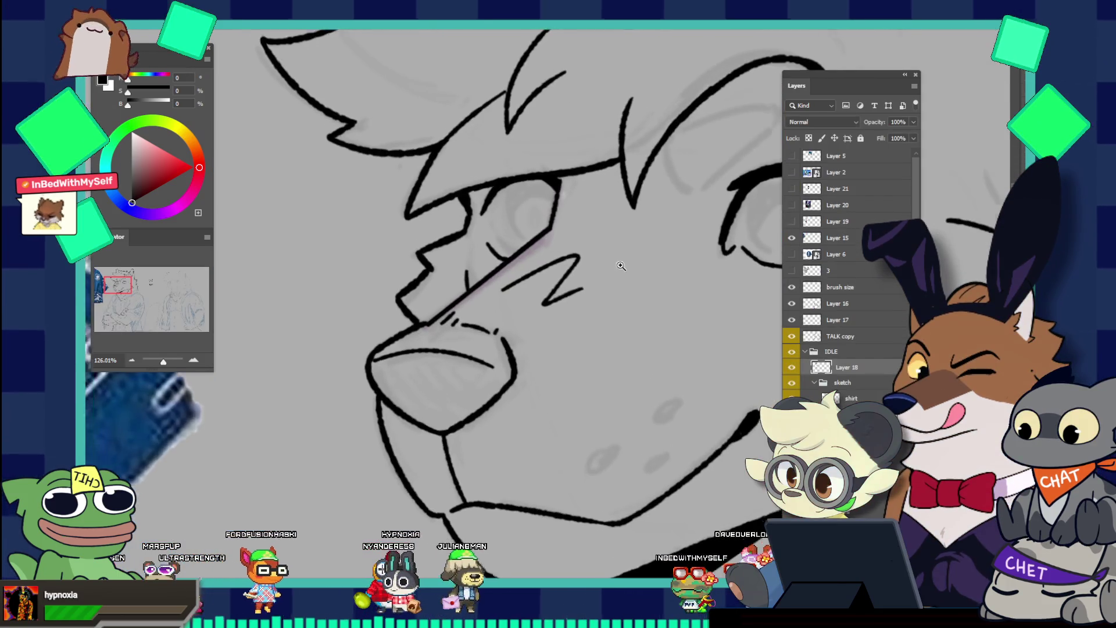
# Retry the cheek mark under the eye, settling on a shorter line, and shrink the brush with [
pyautogui.moveTo(489, 285); pyautogui.dragTo(550, 254)
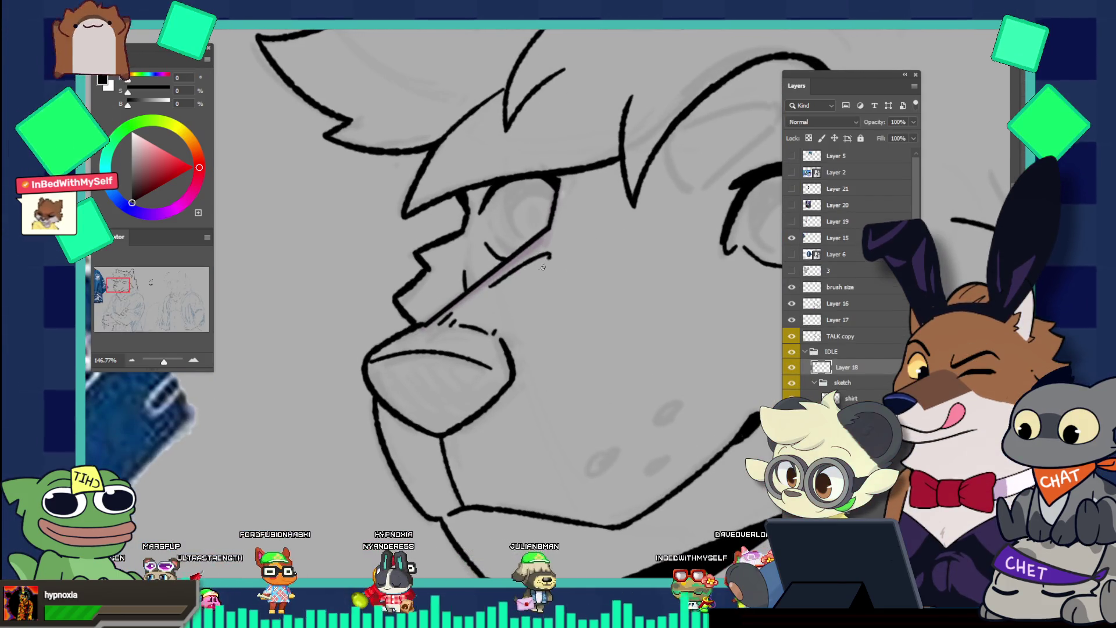
pyautogui.hotkey('ctrl', 'z')
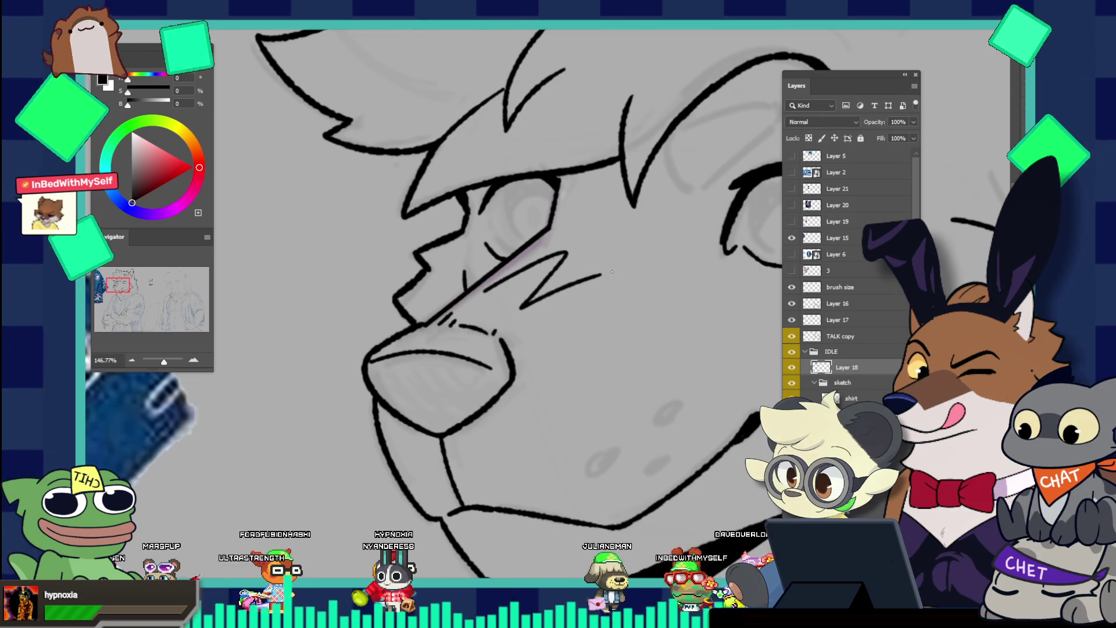
pyautogui.moveTo(549, 263)
pyautogui.mouseDown()
pyautogui.moveTo(552, 295)
pyautogui.moveTo(593, 283)
pyautogui.mouseUp()
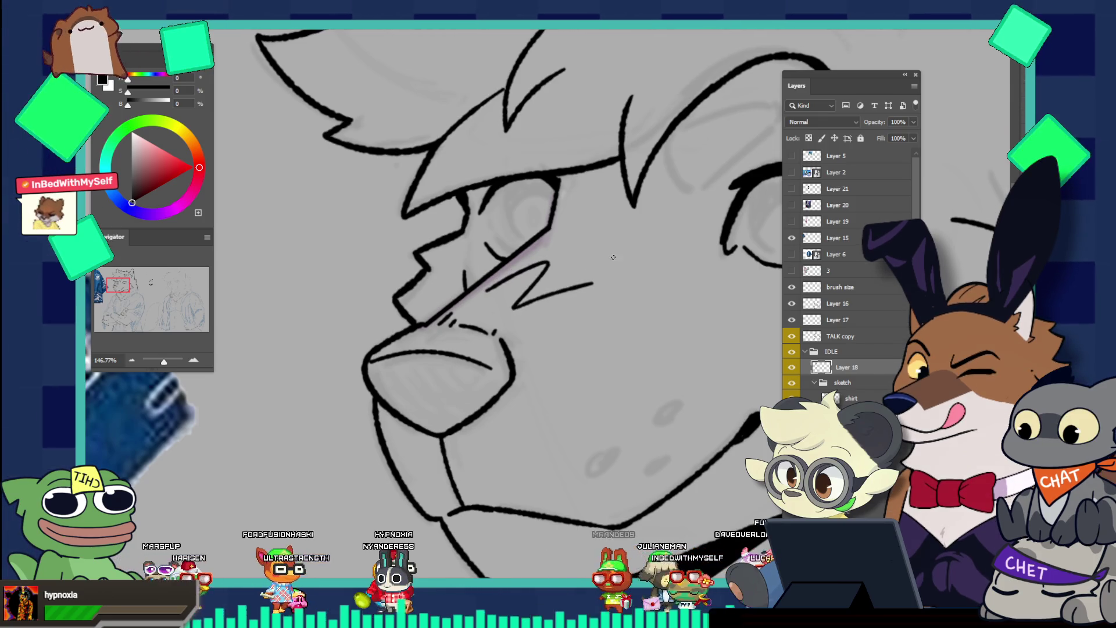
pyautogui.moveTo(494, 288)
pyautogui.mouseDown()
pyautogui.moveTo(557, 256)
pyautogui.moveTo(593, 268)
pyautogui.mouseUp()
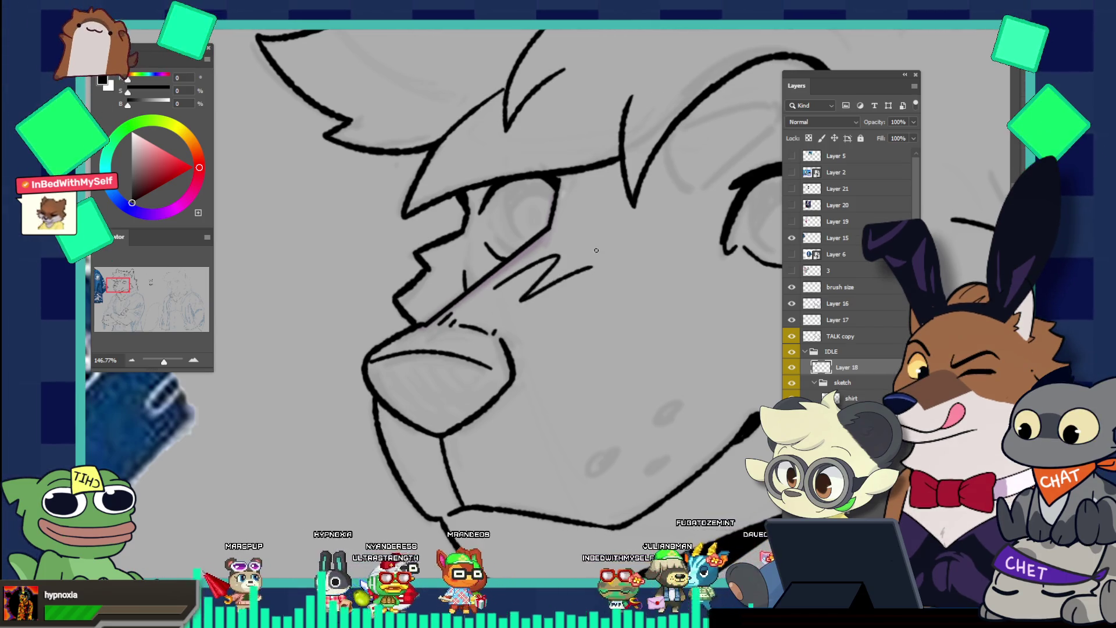
pyautogui.hotkey('ctrl', 'z')
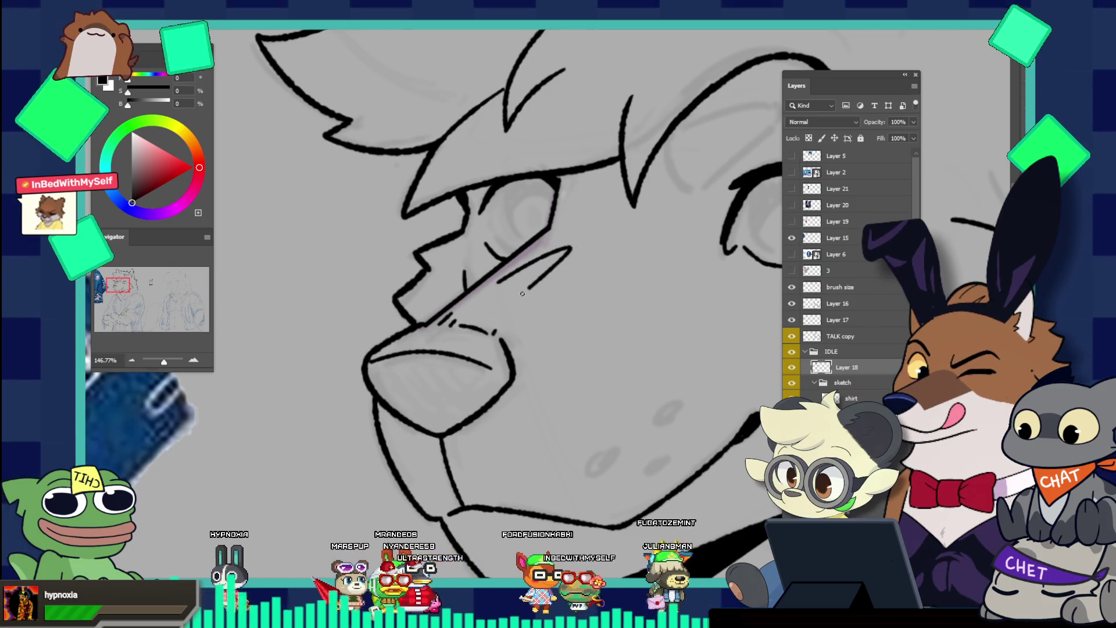
pyautogui.hotkey('ctrl', 'z')
pyautogui.moveTo(497, 284)
pyautogui.mouseDown()
pyautogui.moveTo(561, 254)
pyautogui.moveTo(592, 266)
pyautogui.mouseUp()
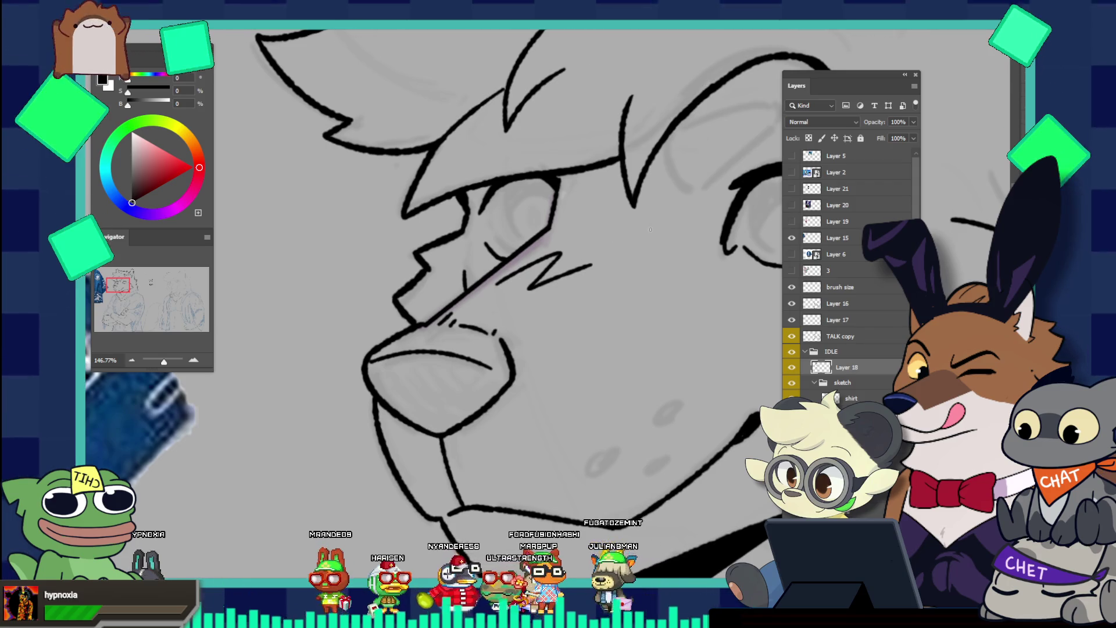
pyautogui.moveTo(651, 230)
pyautogui.mouseDown()
pyautogui.moveTo(654, 278)
pyautogui.moveTo(613, 291)
pyautogui.mouseUp()
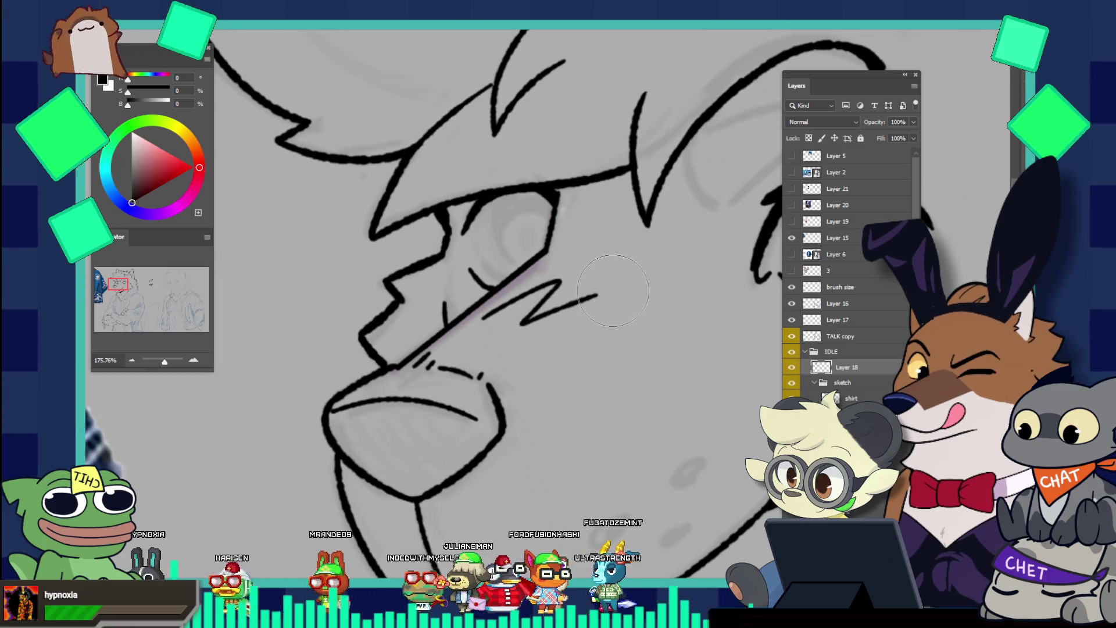
pyautogui.press('[')
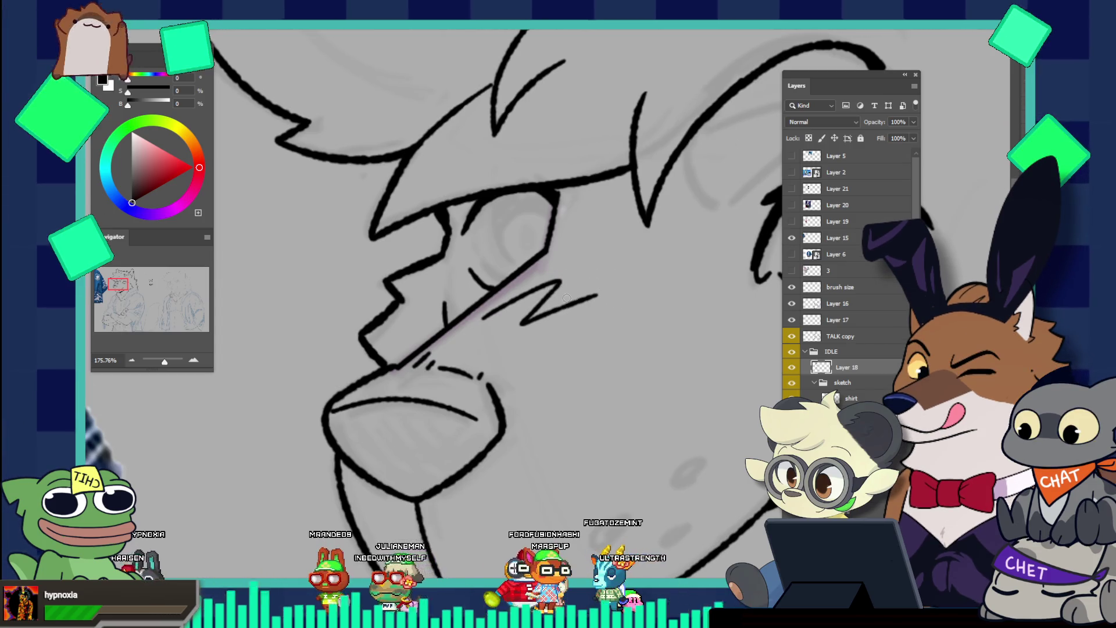
pyautogui.moveTo(568, 299); pyautogui.dragTo(668, 264)
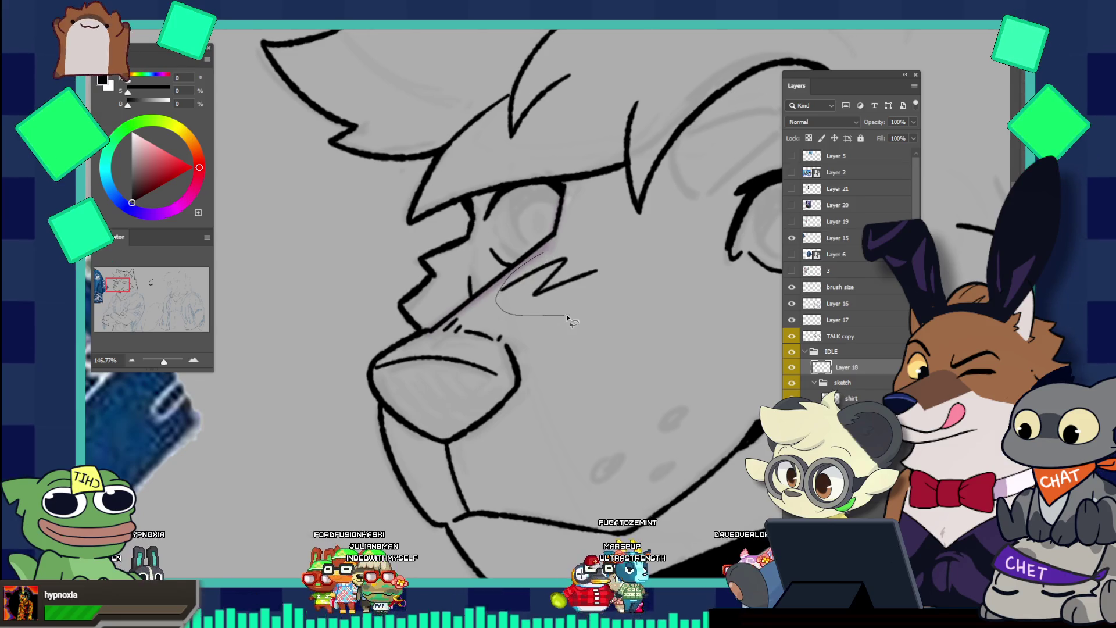
# Free-transform the selected cheek zigzag, rotating, tilting and stretching it, then undo a stray stroke end
pyautogui.moveTo(512, 273); pyautogui.dragTo(513, 281)
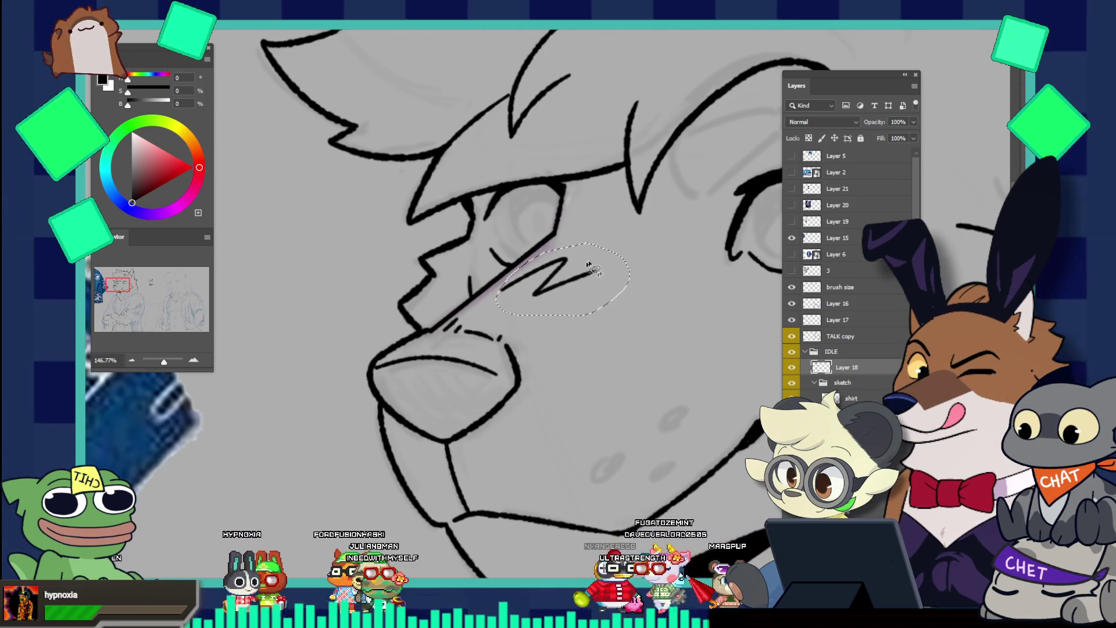
pyautogui.hotkey('ctrl', 't')
pyautogui.moveTo(634, 281); pyautogui.dragTo(651, 293)
pyautogui.moveTo(572, 243); pyautogui.dragTo(564, 247)
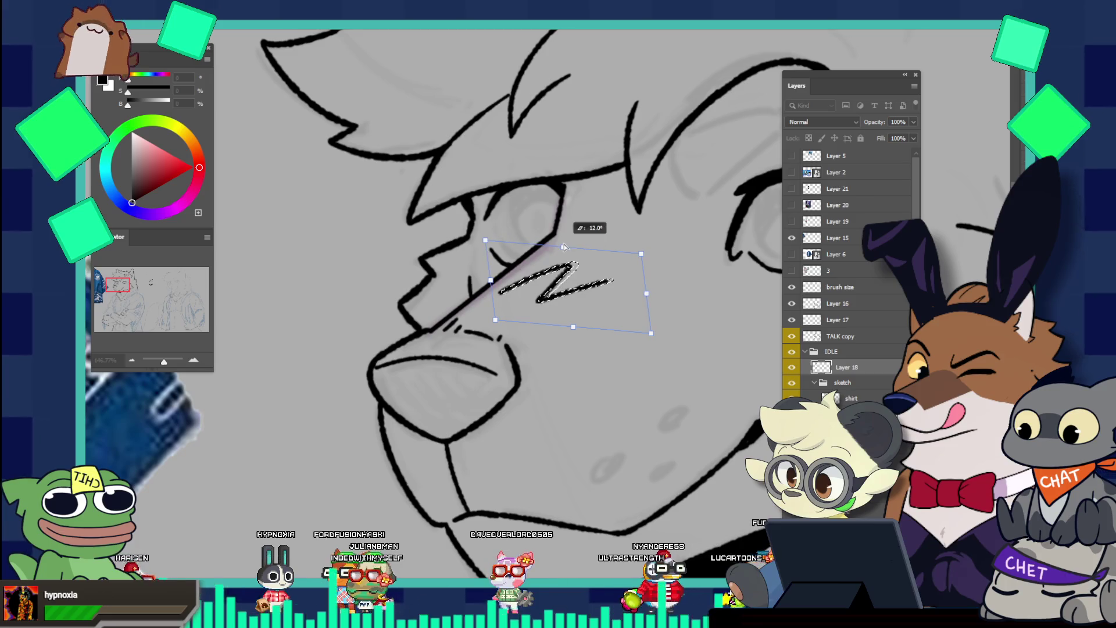
pyautogui.moveTo(641, 253); pyautogui.dragTo(651, 256)
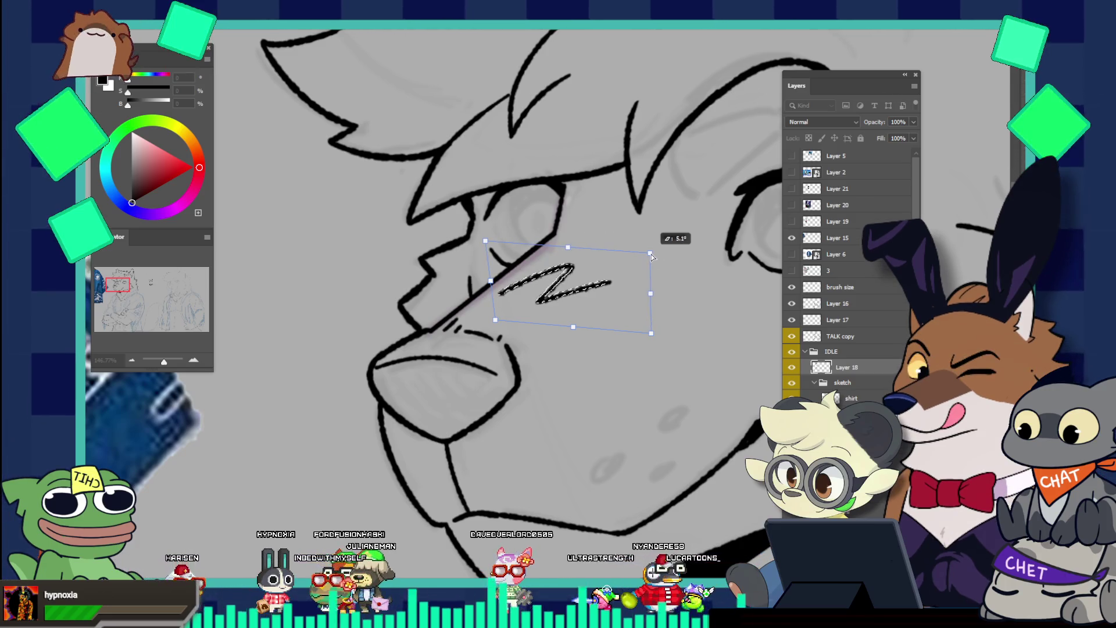
pyautogui.press('Return')
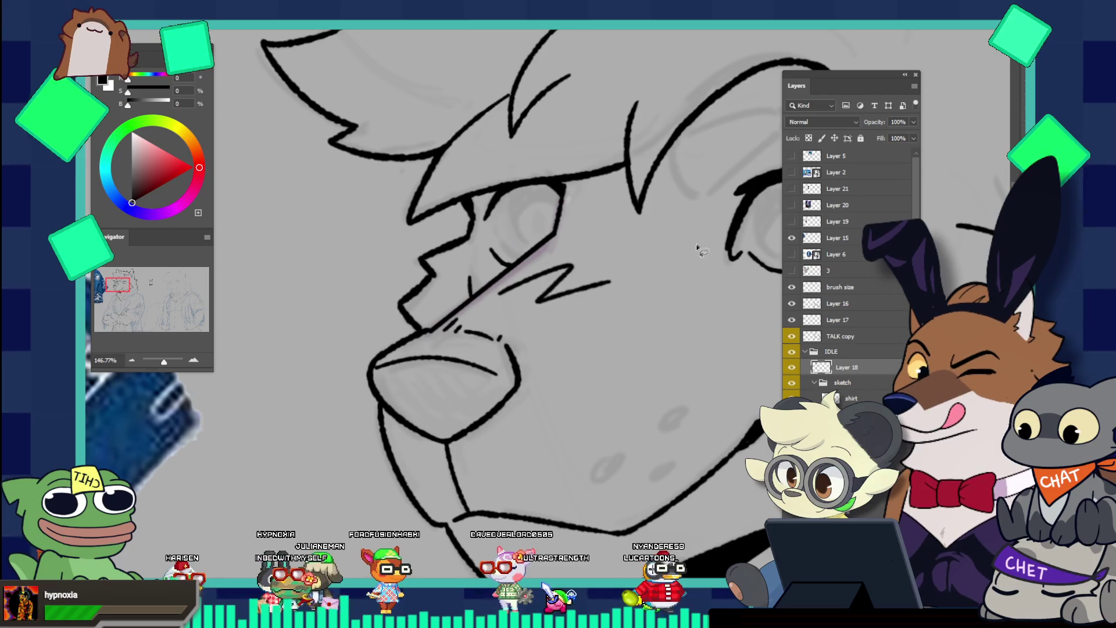
pyautogui.press('b')
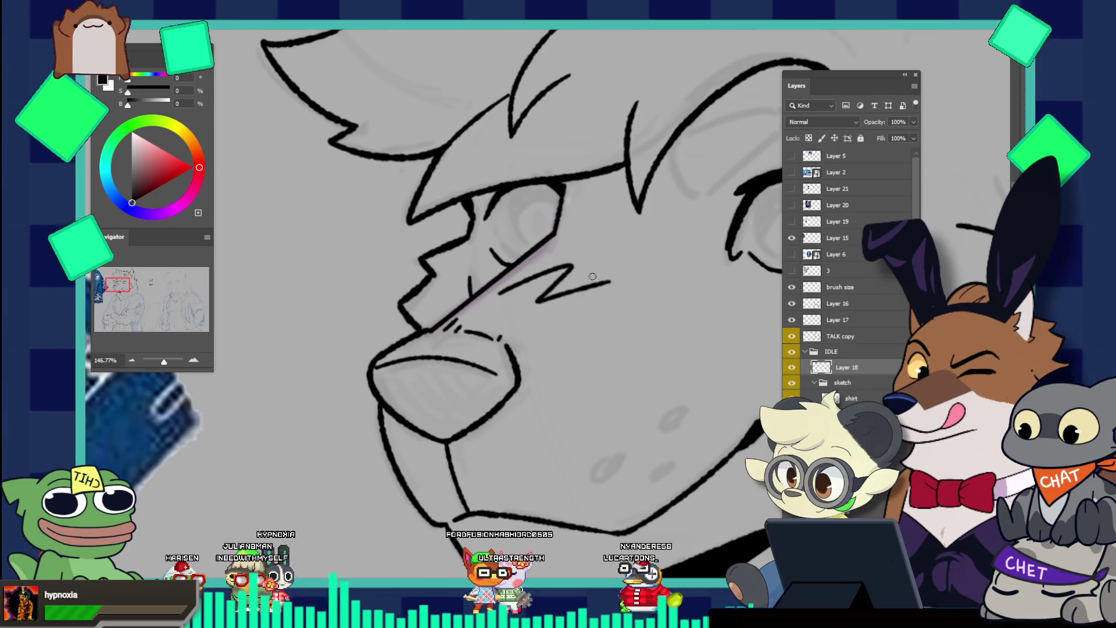
pyautogui.hotkey('ctrl', 'z')
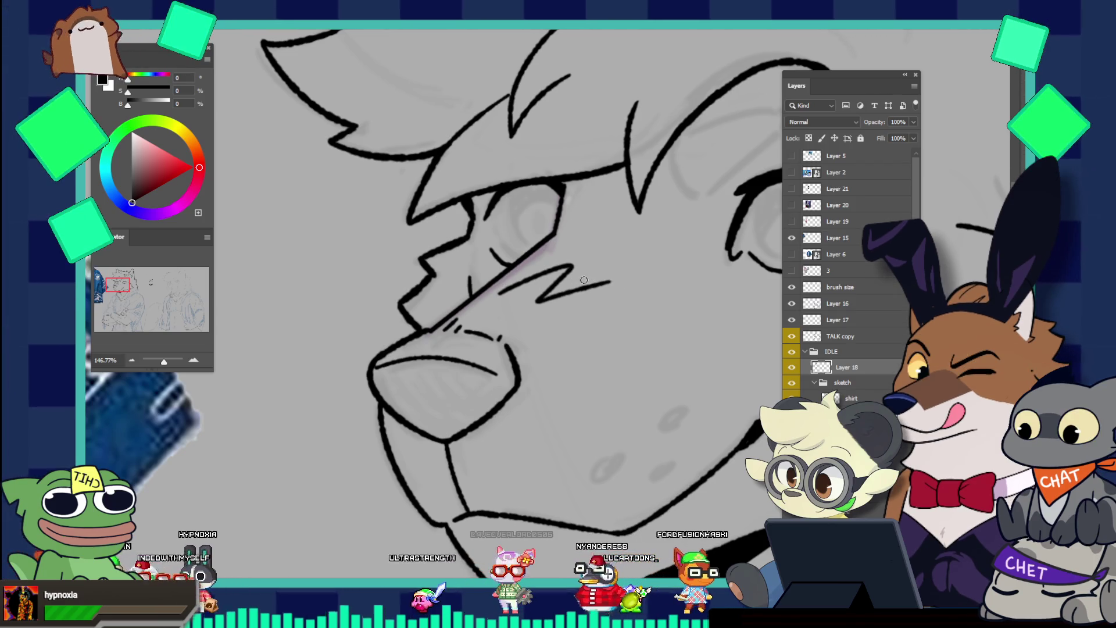
pyautogui.moveTo(622, 277); pyautogui.dragTo(548, 189)
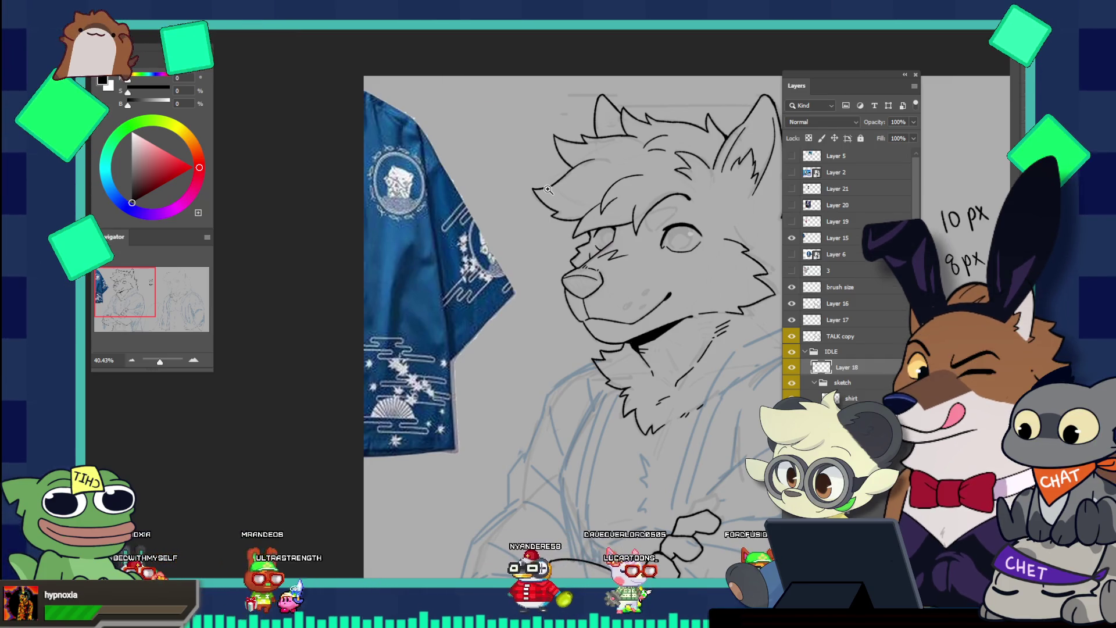
pyautogui.moveTo(548, 188)
pyautogui.mouseDown()
pyautogui.moveTo(566, 251)
pyautogui.moveTo(658, 372)
pyautogui.moveTo(705, 345)
pyautogui.moveTo(611, 352)
pyautogui.mouseUp()
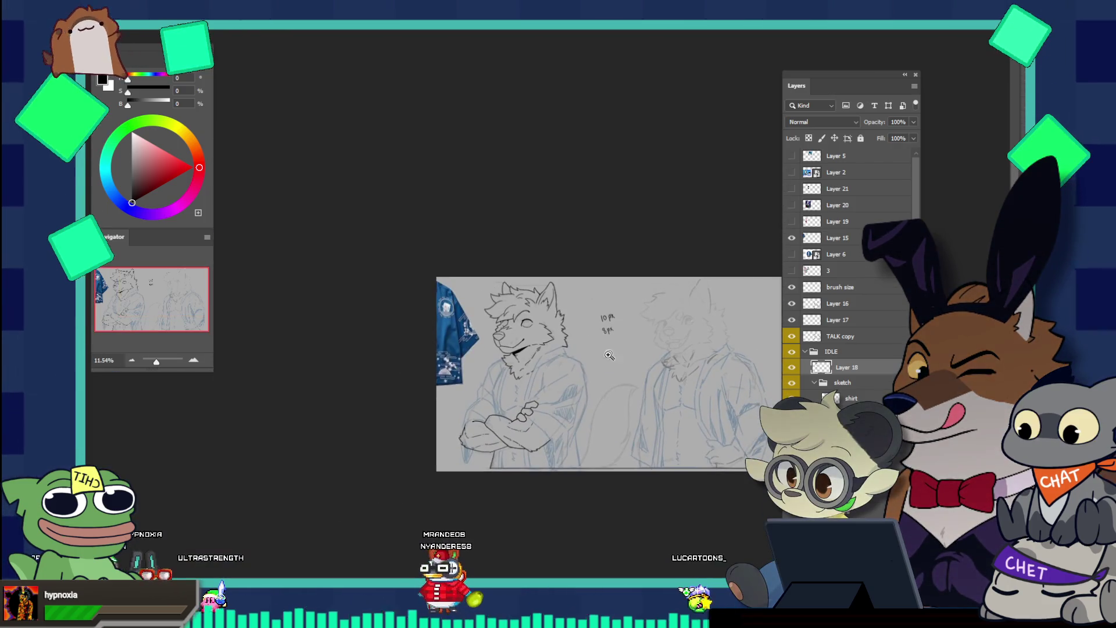
pyautogui.moveTo(534, 351); pyautogui.dragTo(559, 345)
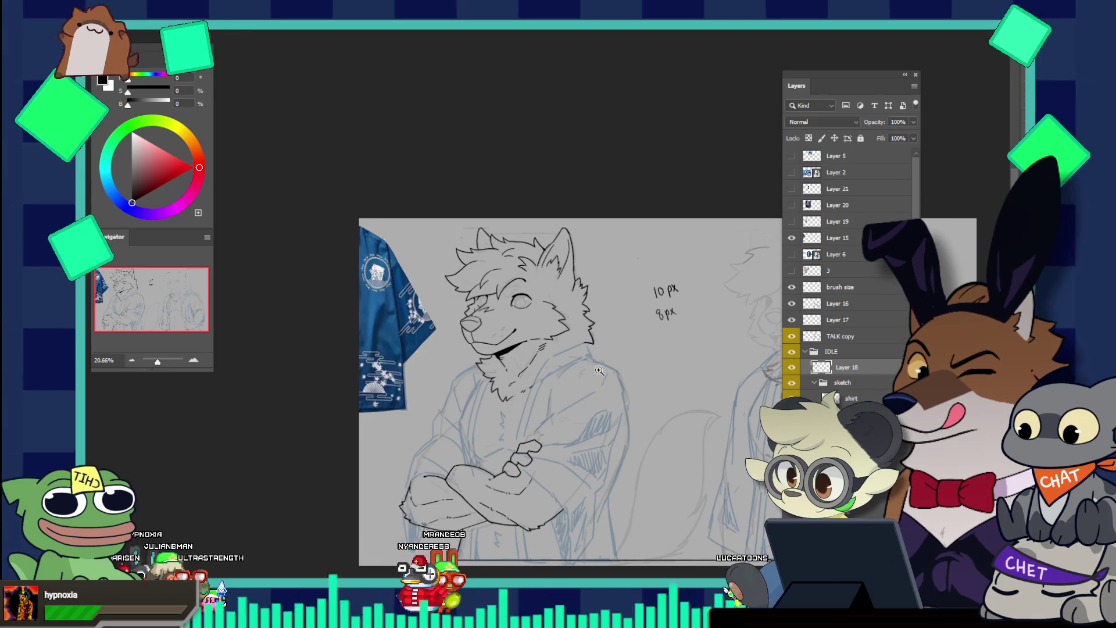
pyautogui.scroll(-1, 575, 366)
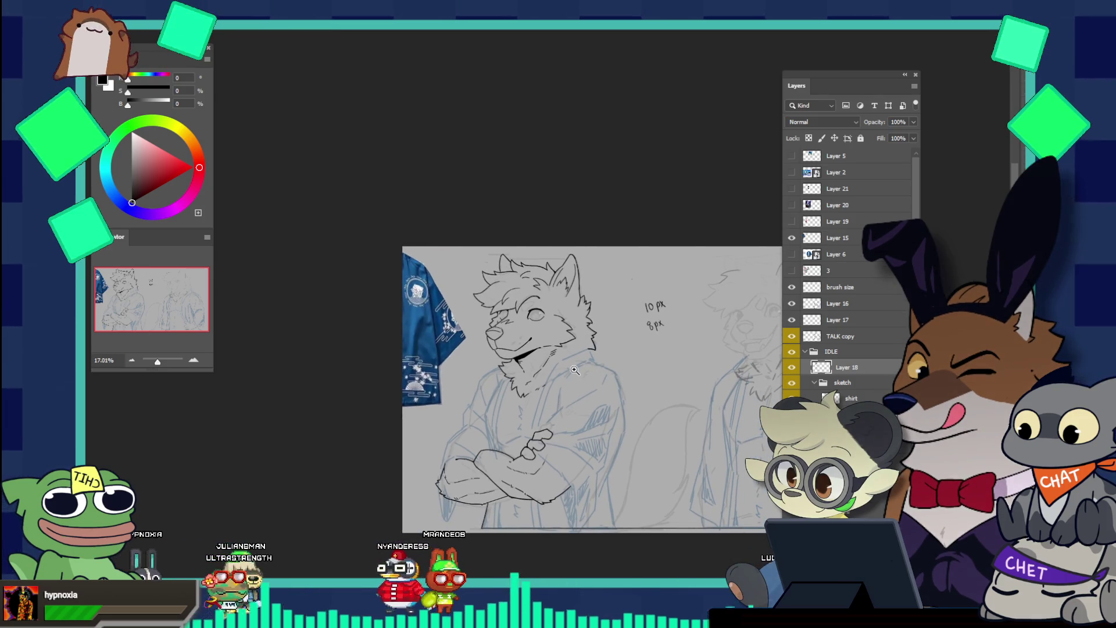
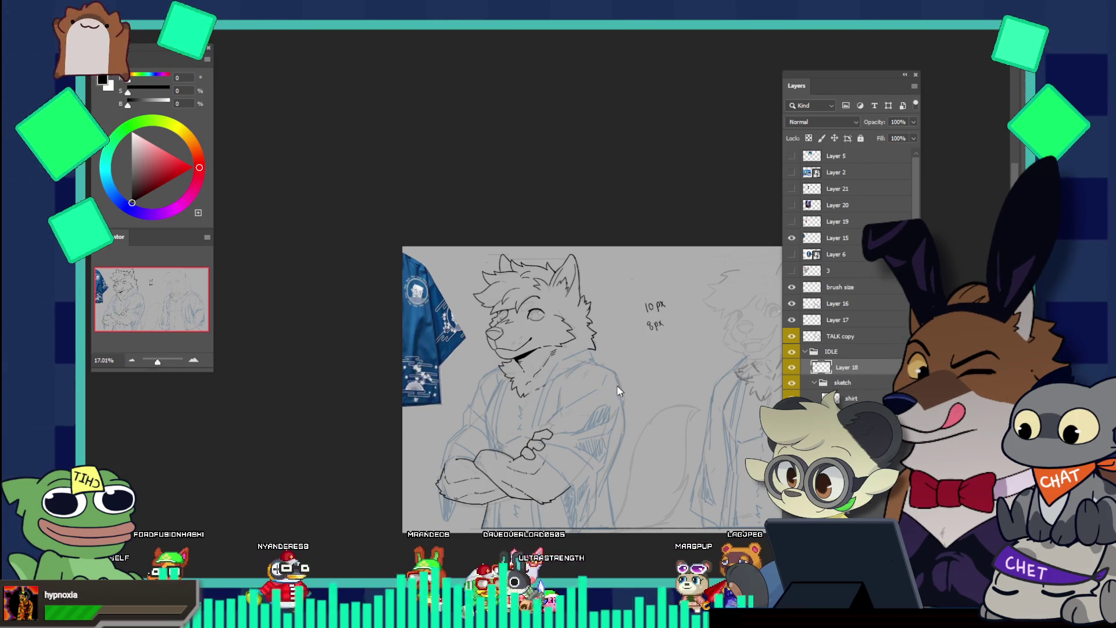
# Zoom in on the wolf's chest and undo a stray stroke there
pyautogui.moveTo(617, 385); pyautogui.dragTo(605, 514)
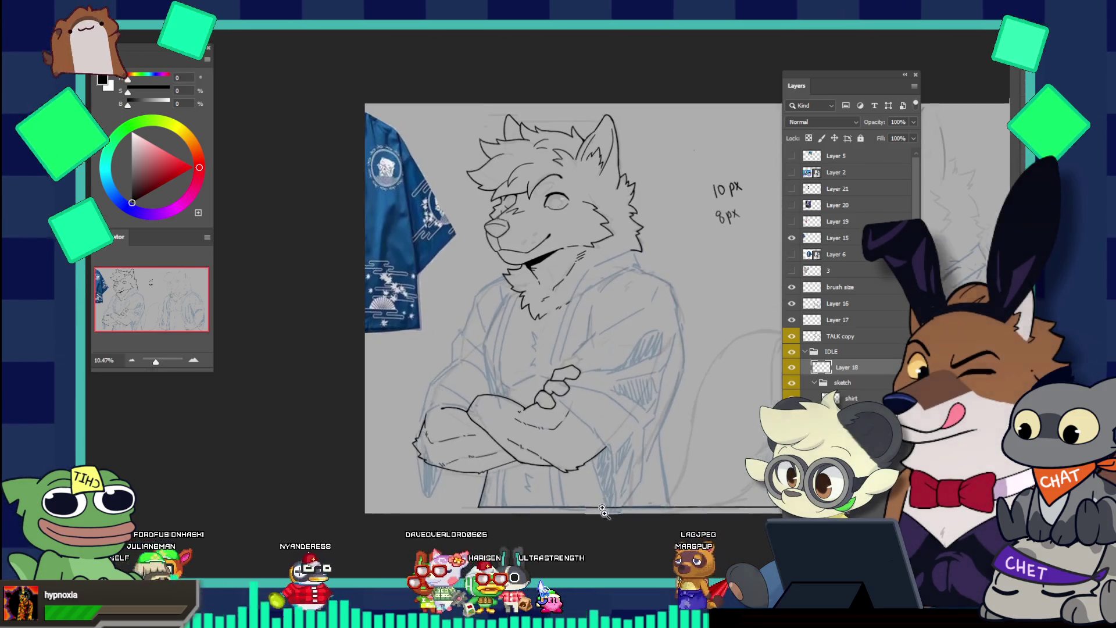
pyautogui.moveTo(618, 396); pyautogui.dragTo(659, 400)
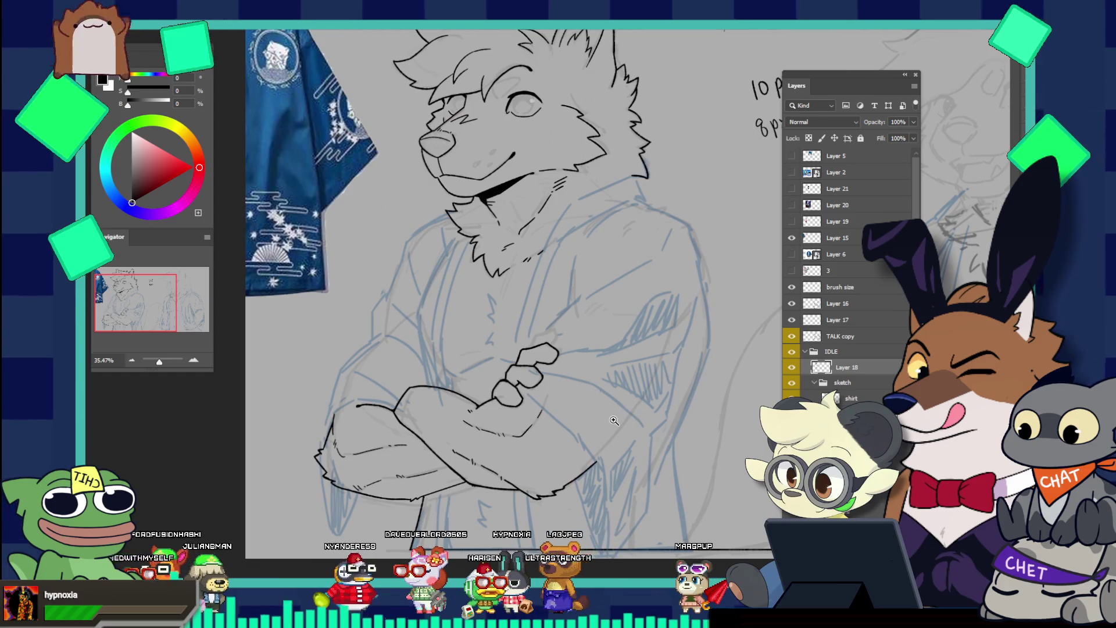
pyautogui.click(567, 326)
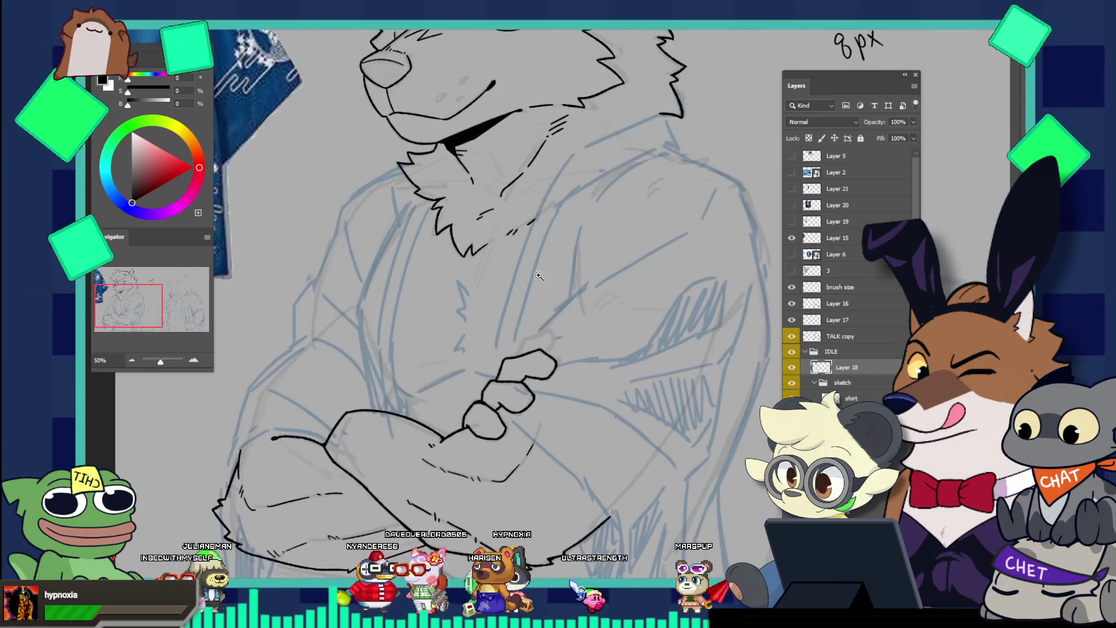
pyautogui.scroll(-2, 607, 316)
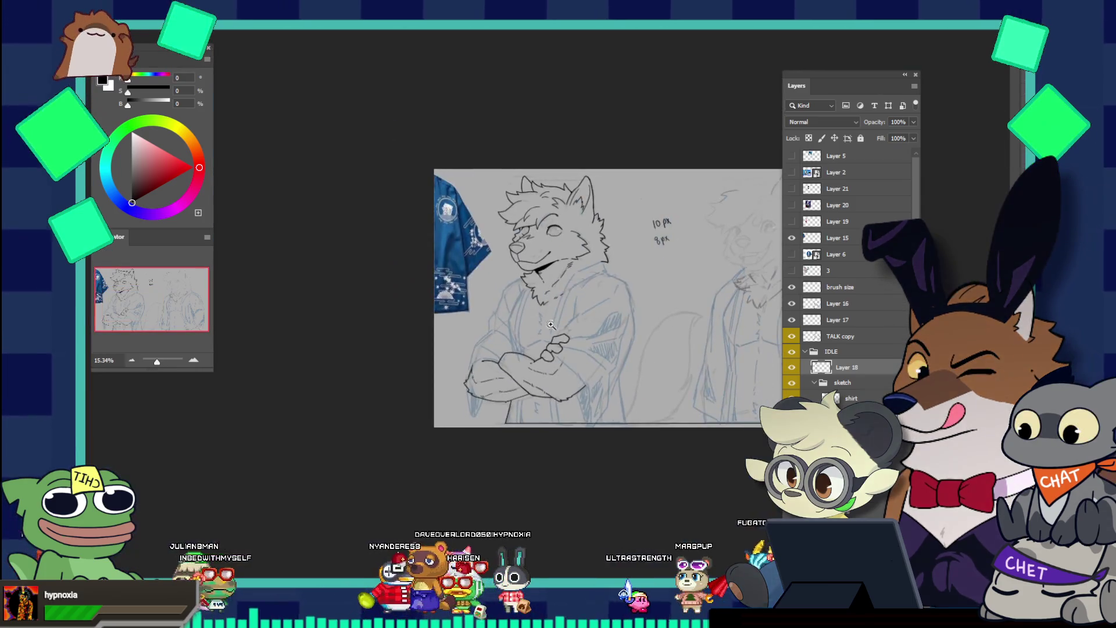
pyautogui.scroll(2, 553, 314)
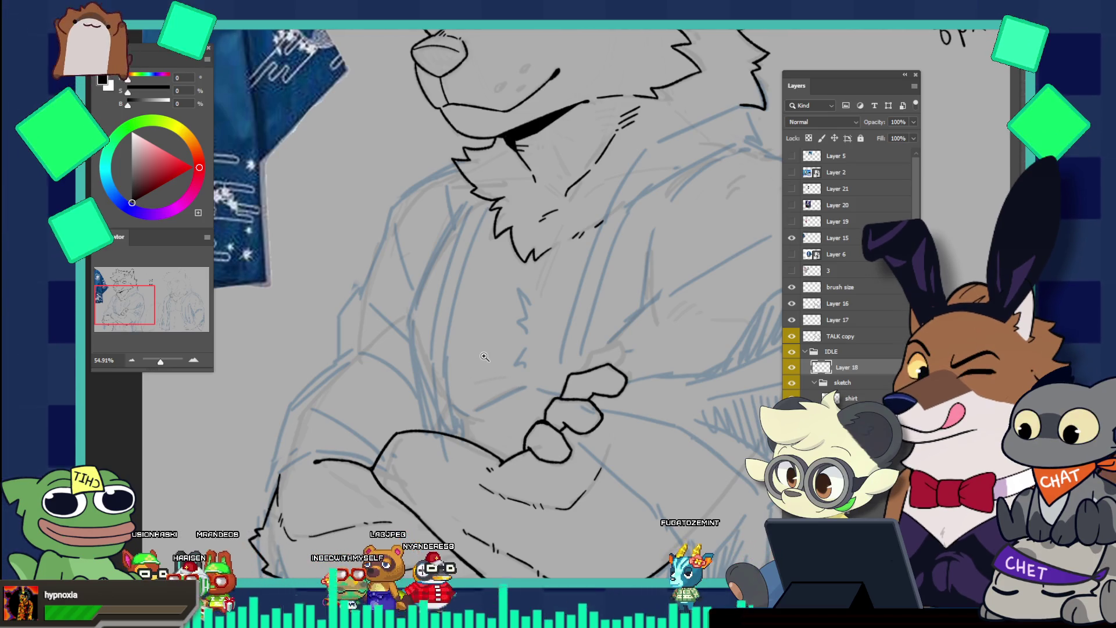
pyautogui.moveTo(483, 360); pyautogui.dragTo(506, 369)
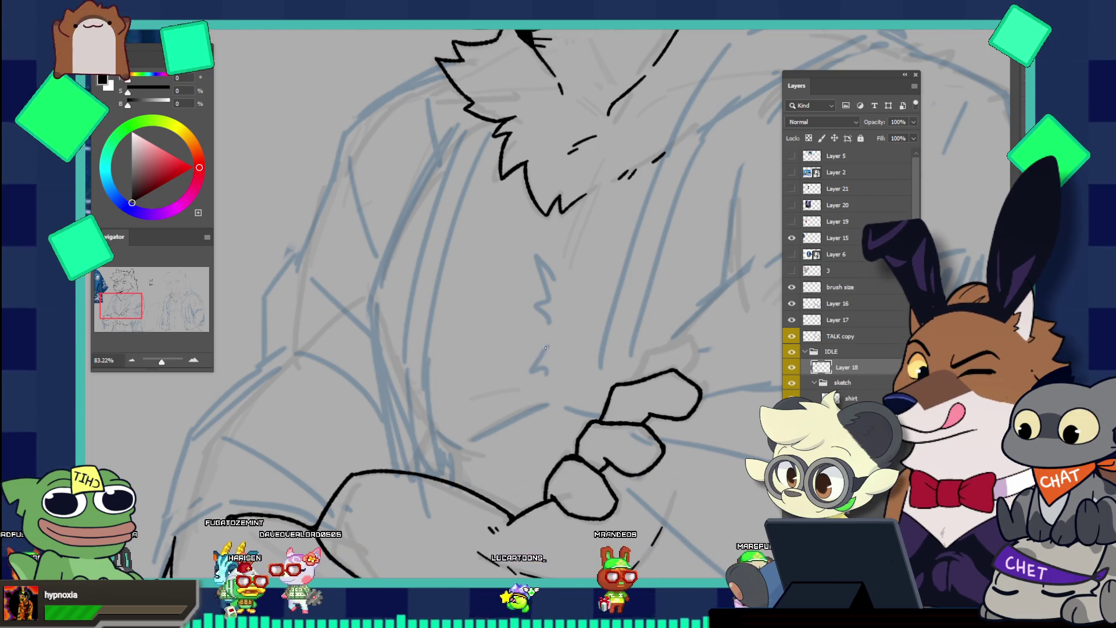
pyautogui.press('v')
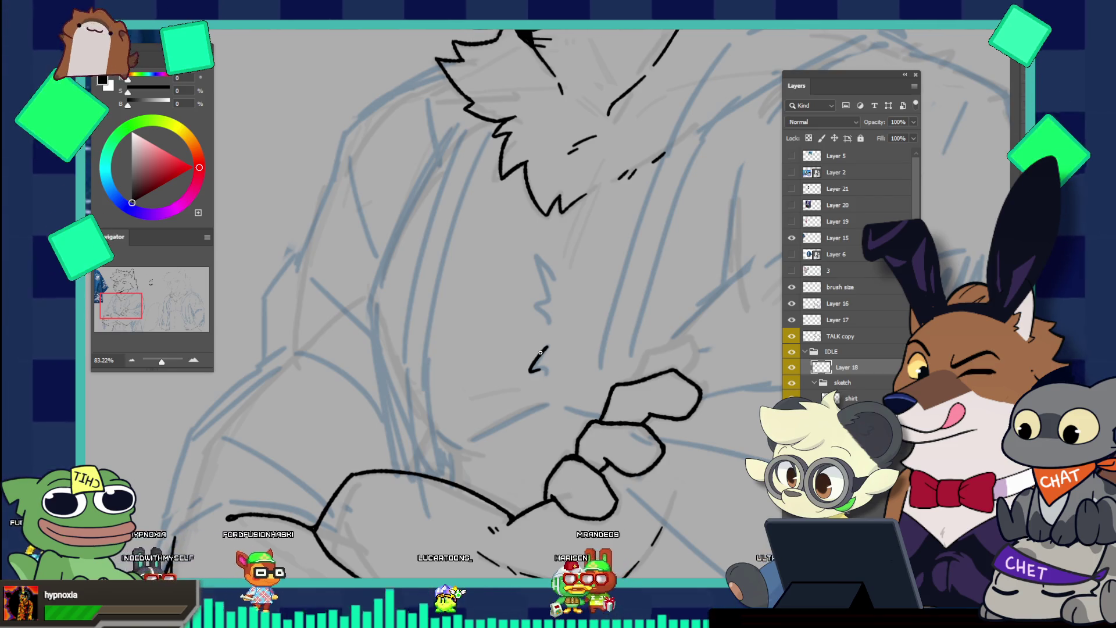
pyautogui.hotkey('ctrl', 'z')
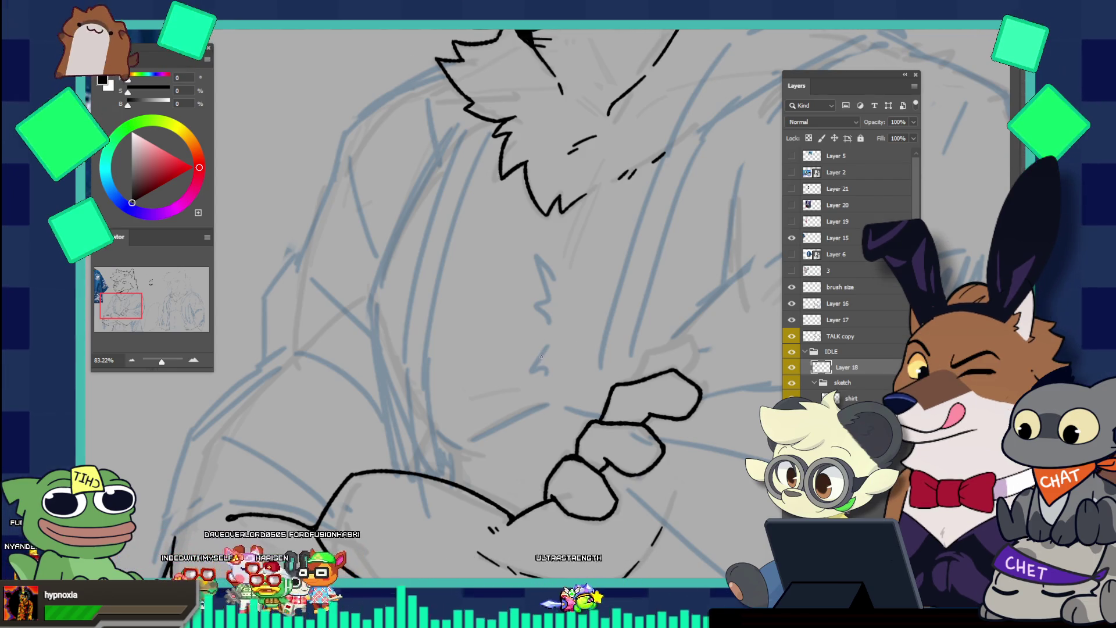
# Ink jagged fur marks down the centre of the chest and rotate the upper stroke slightly
pyautogui.moveTo(550, 349); pyautogui.dragTo(531, 370)
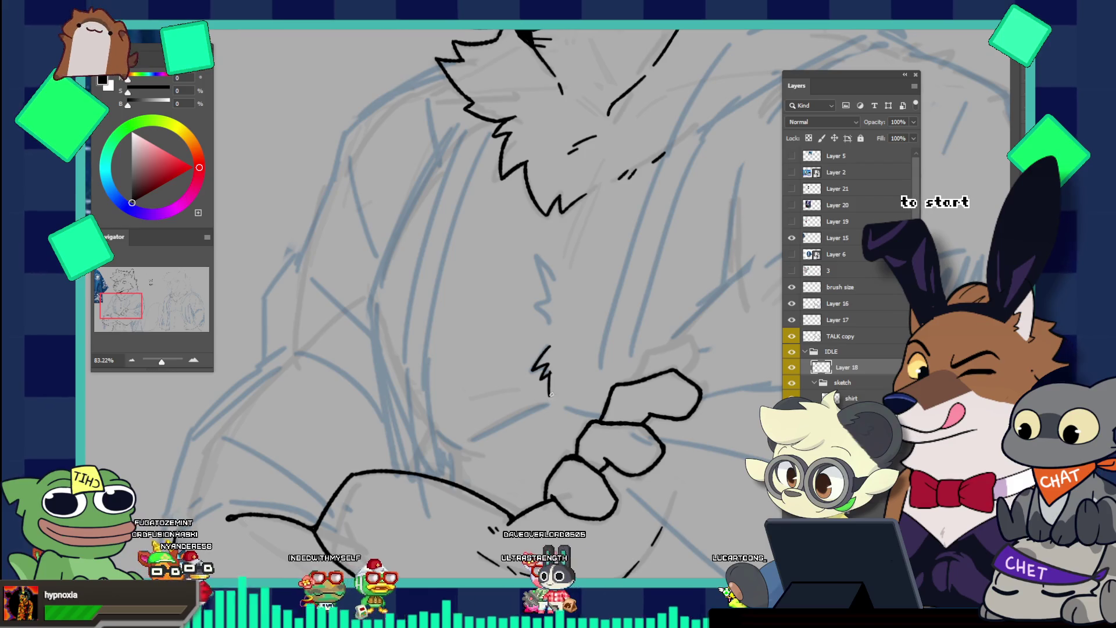
pyautogui.moveTo(546, 376); pyautogui.dragTo(550, 400)
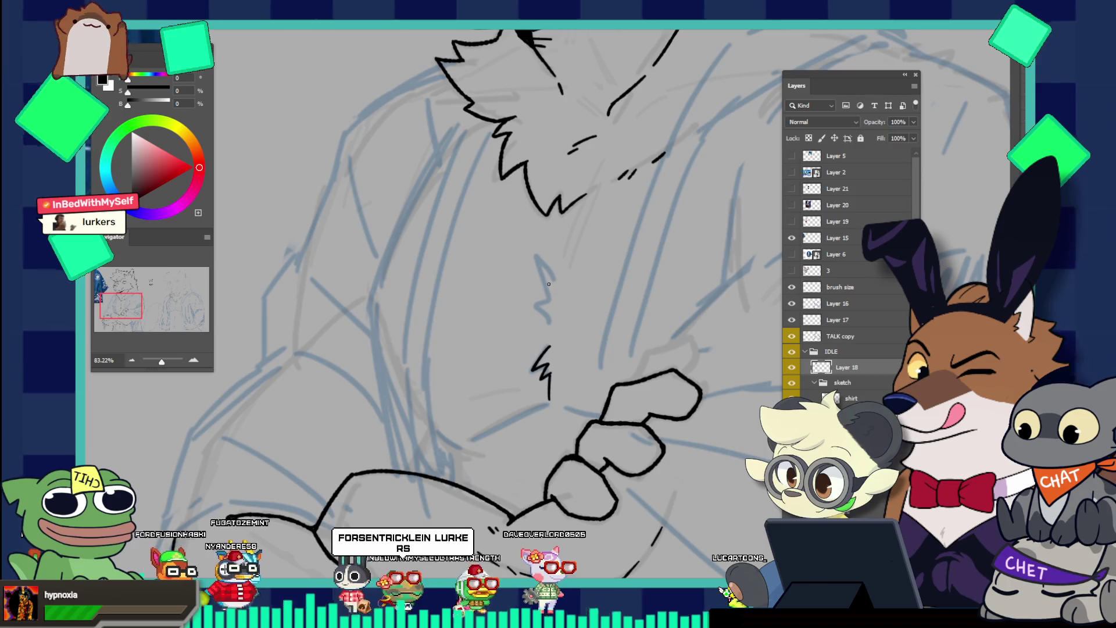
pyautogui.moveTo(533, 263); pyautogui.dragTo(555, 273)
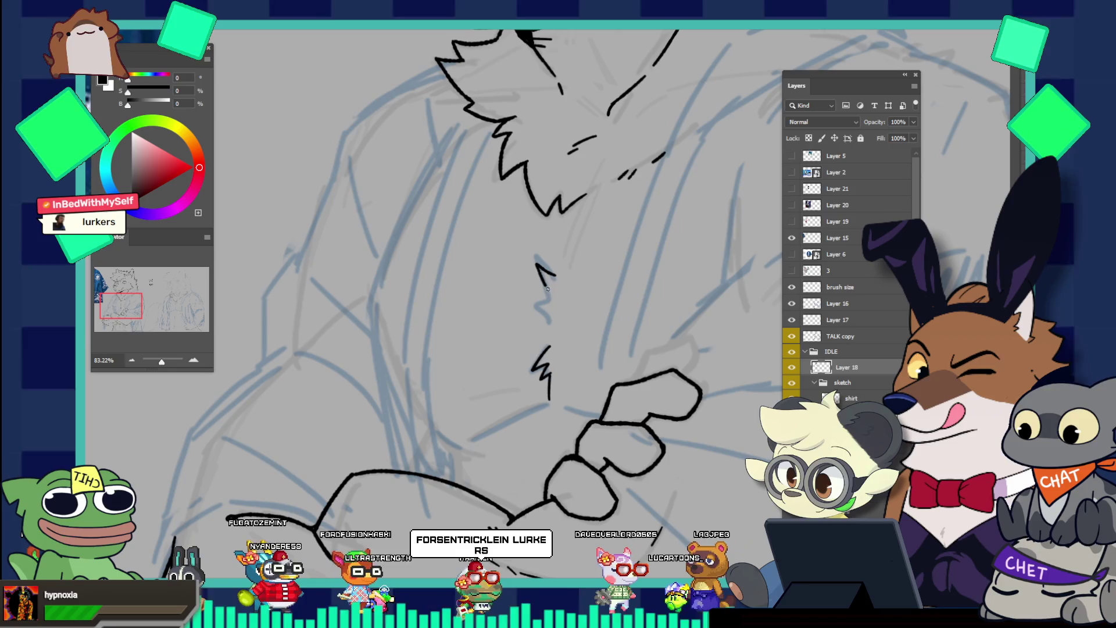
pyautogui.moveTo(555, 274); pyautogui.dragTo(549, 300)
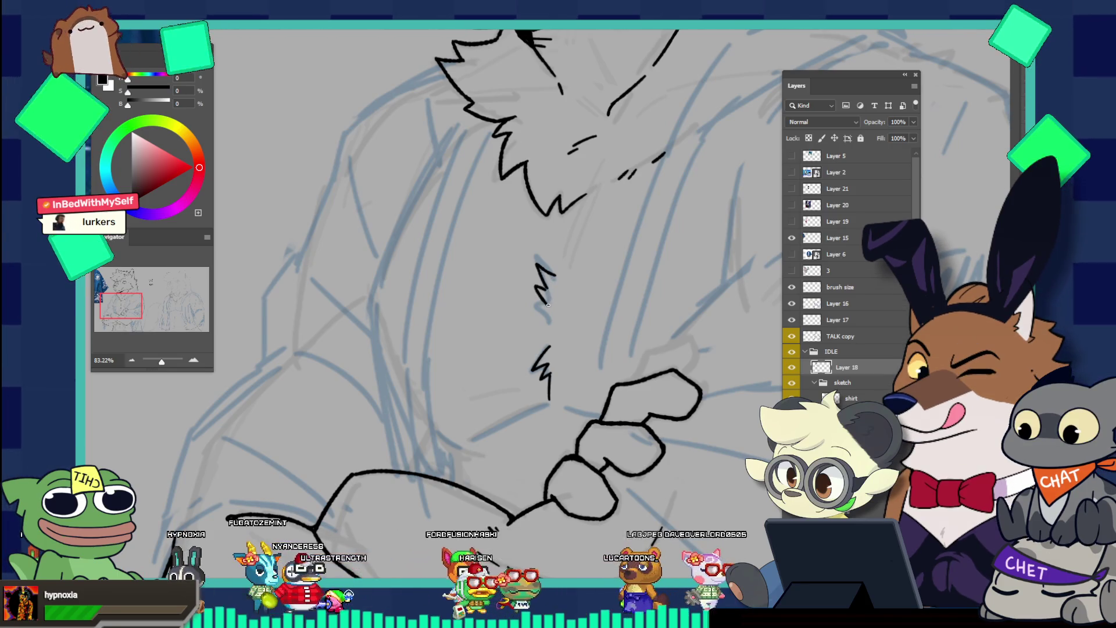
pyautogui.hotkey('ctrl', 't')
pyautogui.moveTo(559, 221); pyautogui.dragTo(565, 216)
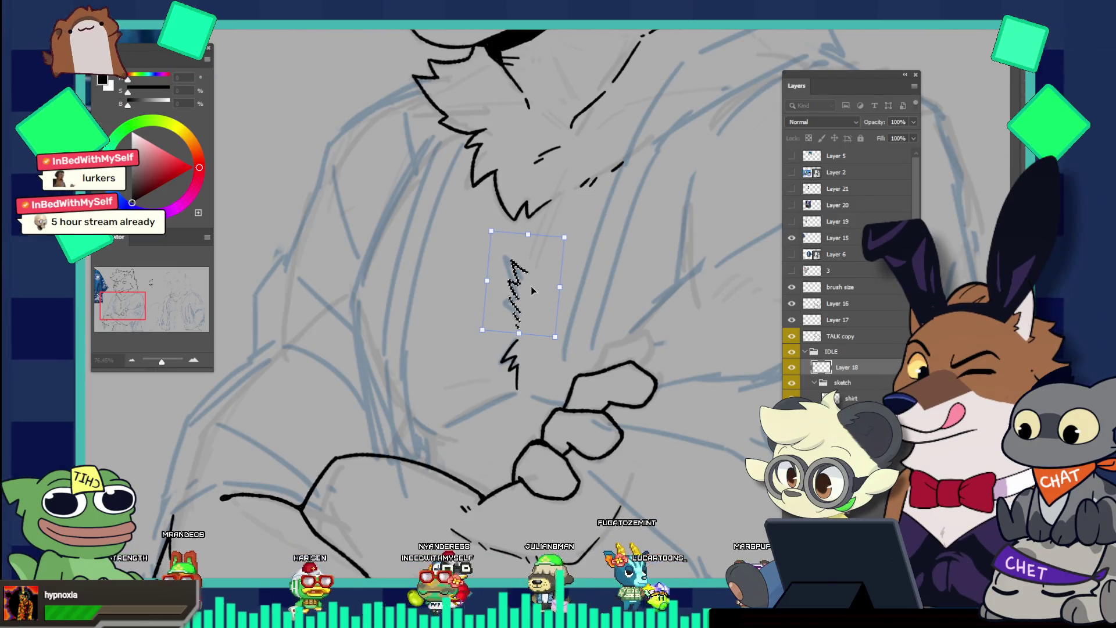
# Raise the upper fur stroke, commit the transform, and zoom onto the chest fur
pyautogui.moveTo(531, 286); pyautogui.dragTo(530, 278)
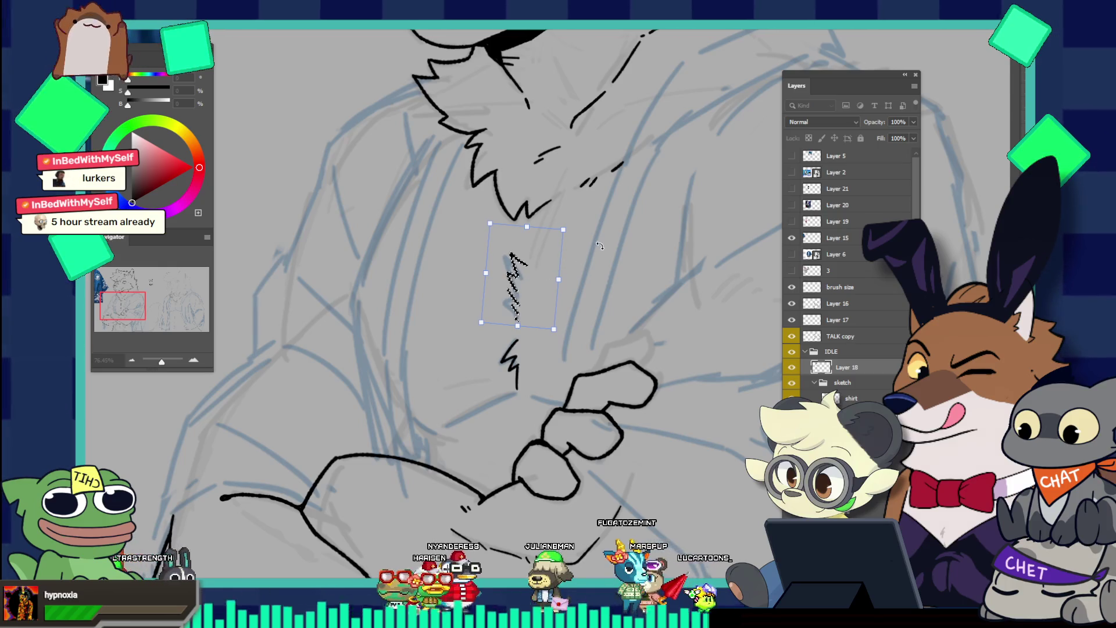
pyautogui.press('Return')
pyautogui.moveTo(615, 238); pyautogui.dragTo(552, 209)
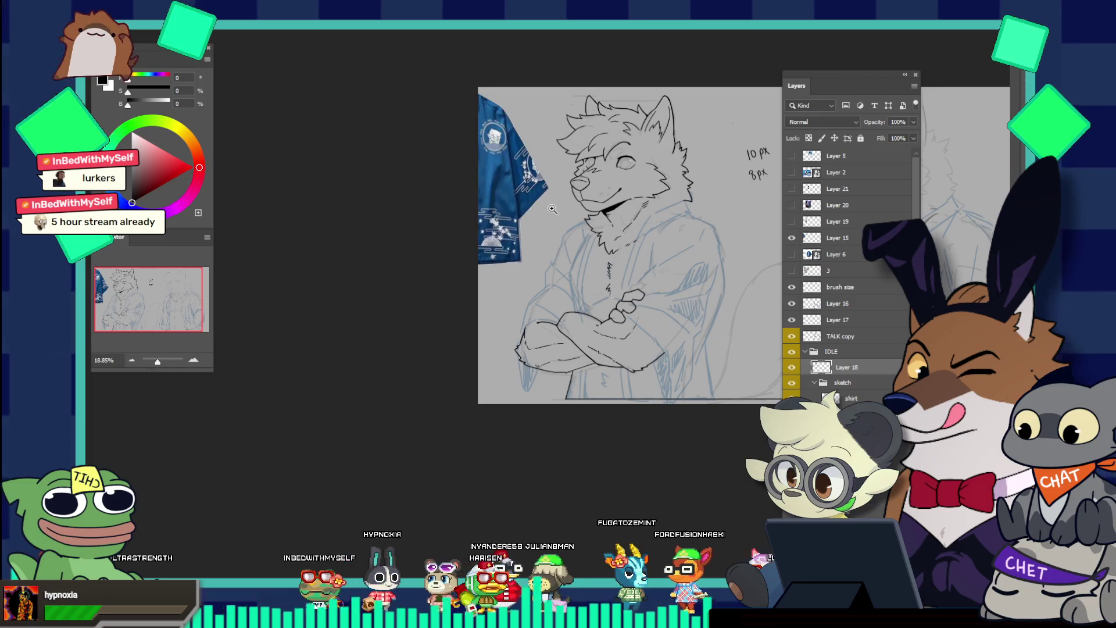
pyautogui.moveTo(552, 208); pyautogui.dragTo(650, 261)
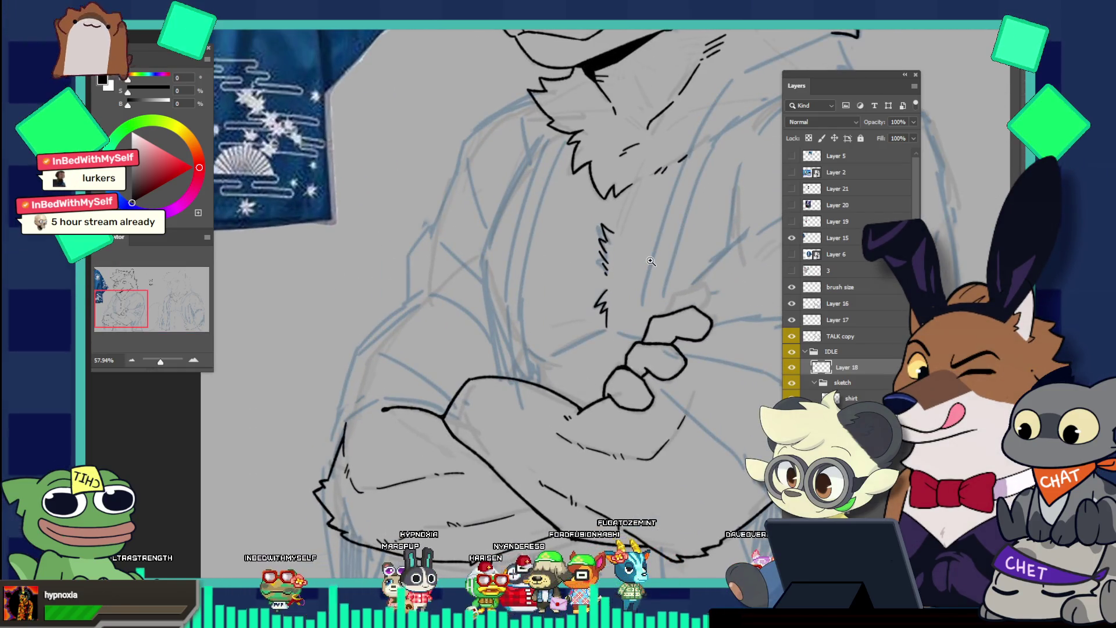
pyautogui.moveTo(603, 306); pyautogui.dragTo(639, 308)
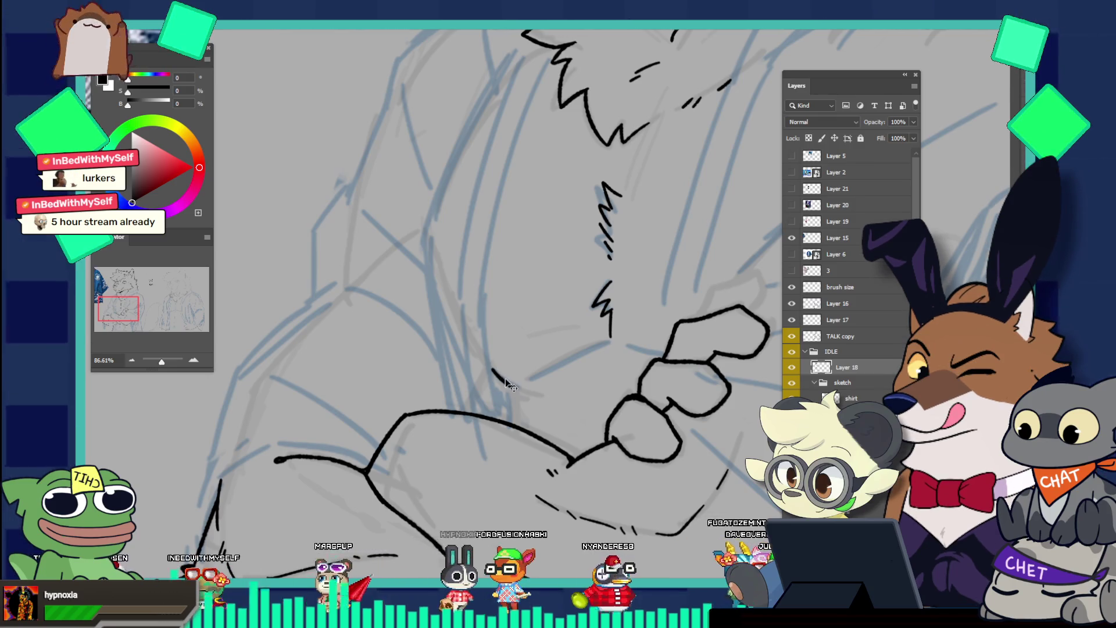
# Ink lines across the chest toward the crossed hand, redrawing them until they sit right
pyautogui.moveTo(506, 377)
pyautogui.mouseDown()
pyautogui.moveTo(514, 385)
pyautogui.moveTo(604, 344)
pyautogui.mouseUp()
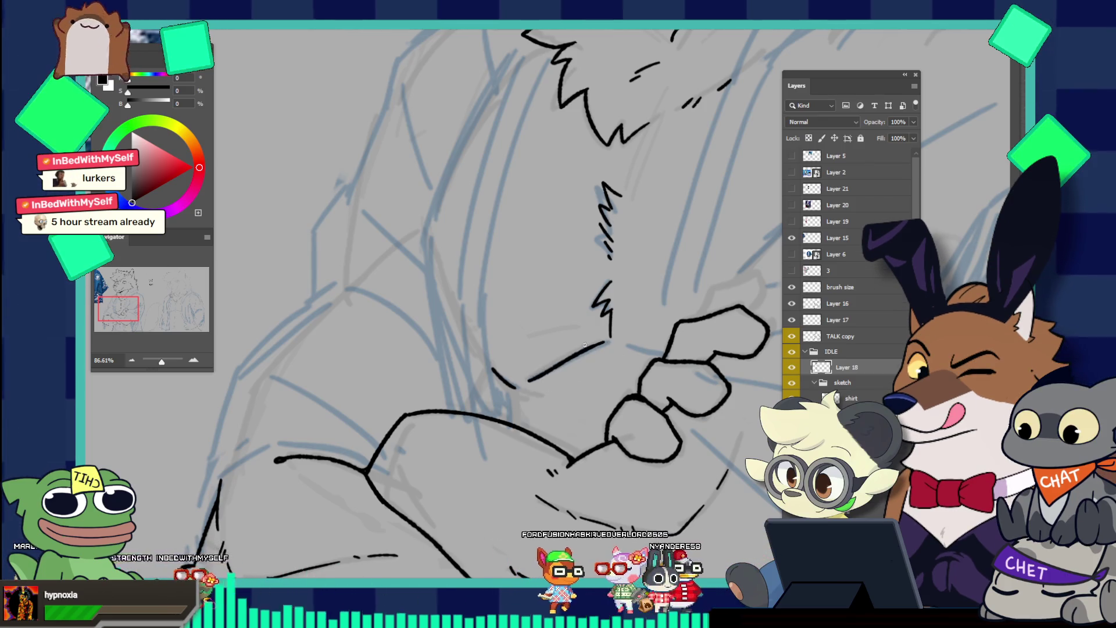
pyautogui.moveTo(526, 384); pyautogui.dragTo(603, 341)
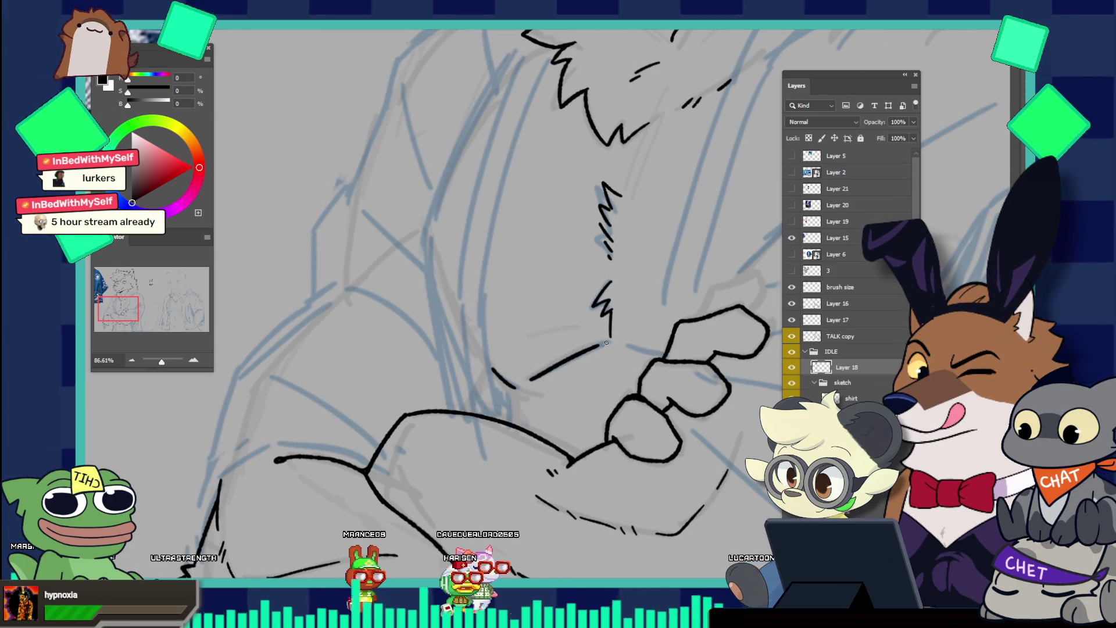
pyautogui.hotkey('ctrl', 'z')
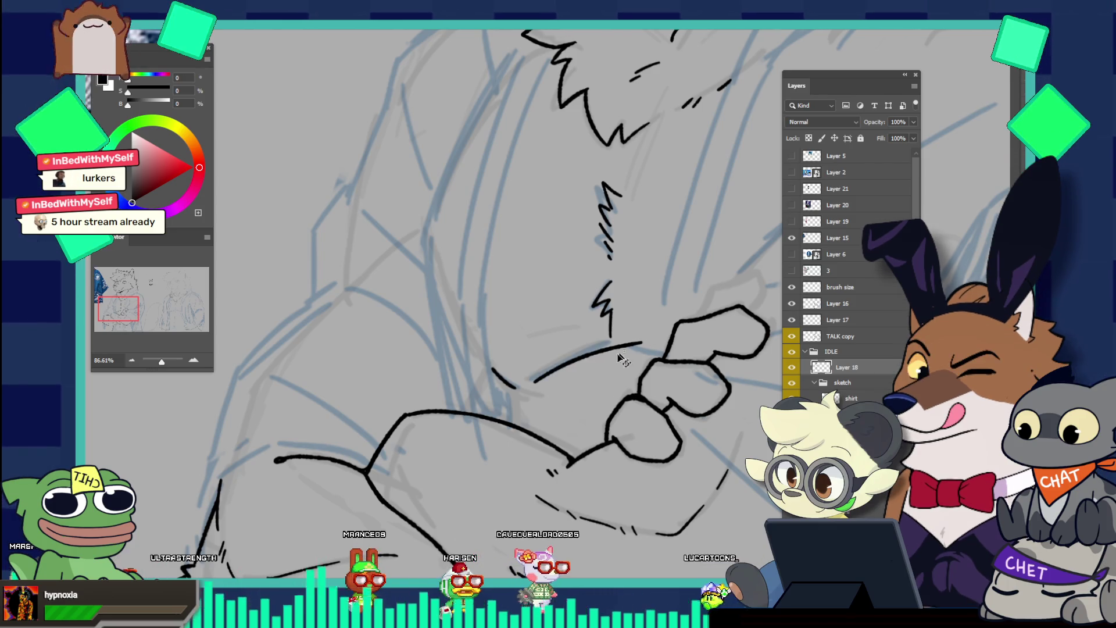
pyautogui.hotkey('ctrl', 'z')
pyautogui.moveTo(519, 387); pyautogui.dragTo(587, 348)
pyautogui.hotkey('ctrl', 'z')
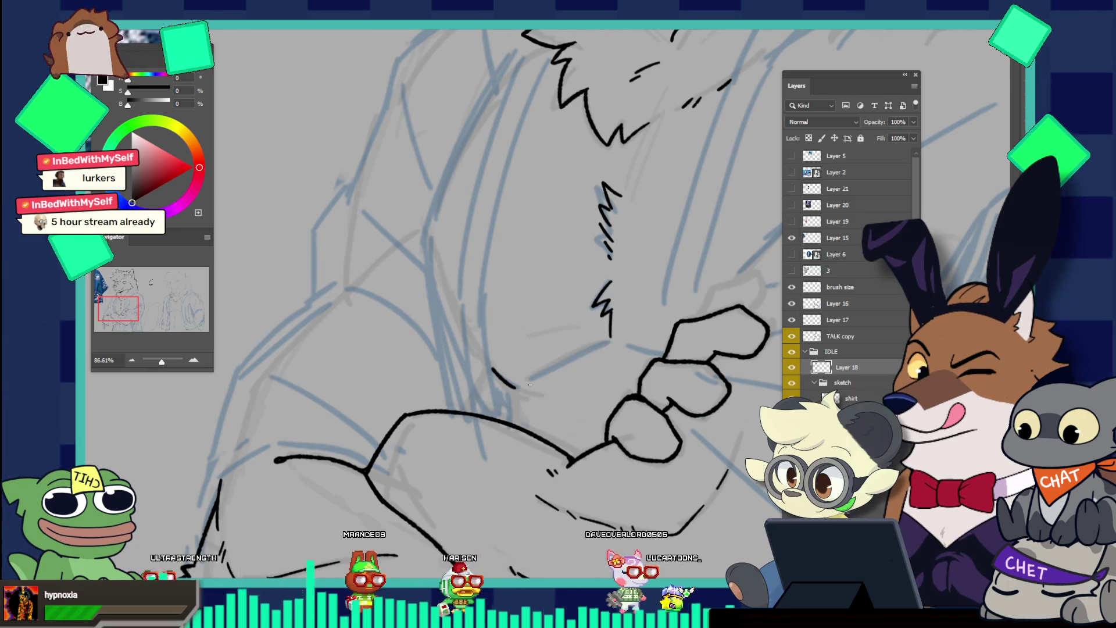
pyautogui.moveTo(527, 385); pyautogui.dragTo(591, 348)
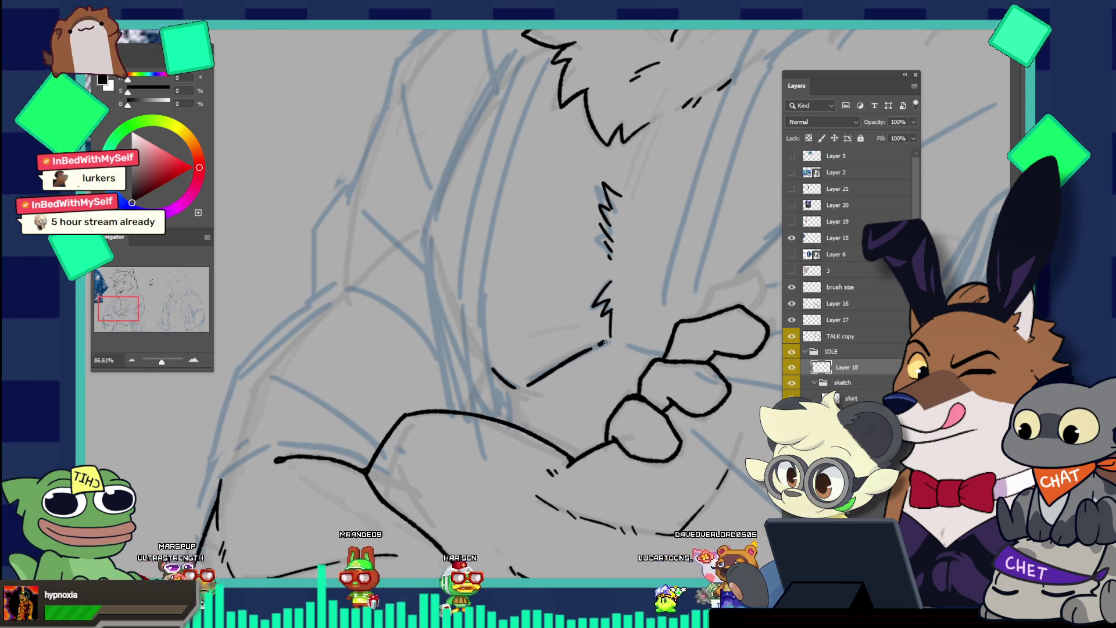
pyautogui.moveTo(626, 343); pyautogui.dragTo(651, 352)
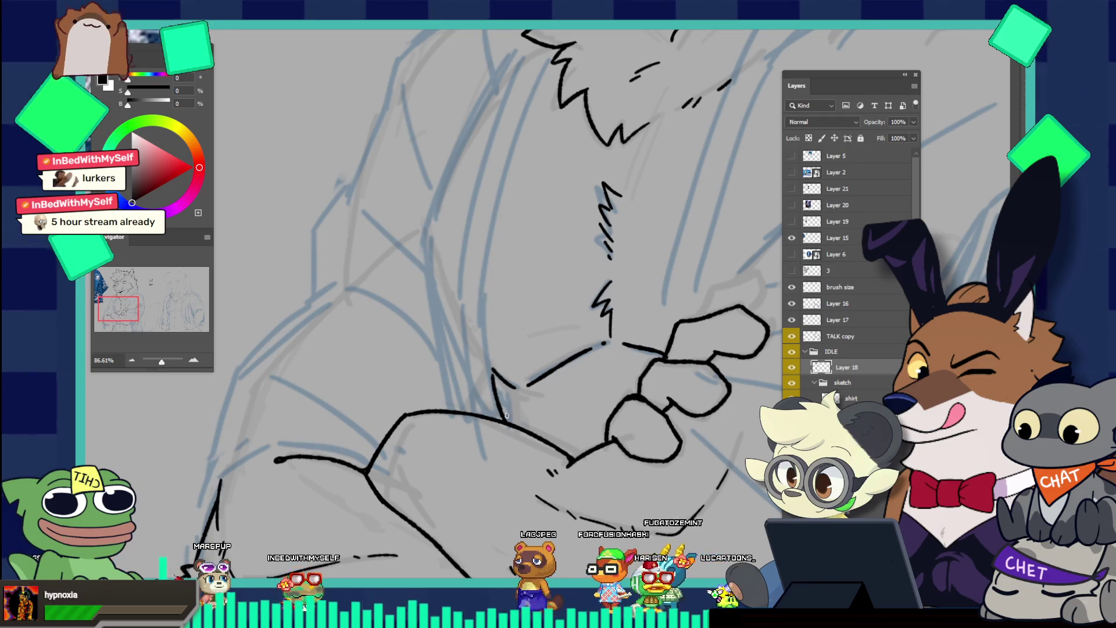
pyautogui.moveTo(503, 411); pyautogui.dragTo(461, 287)
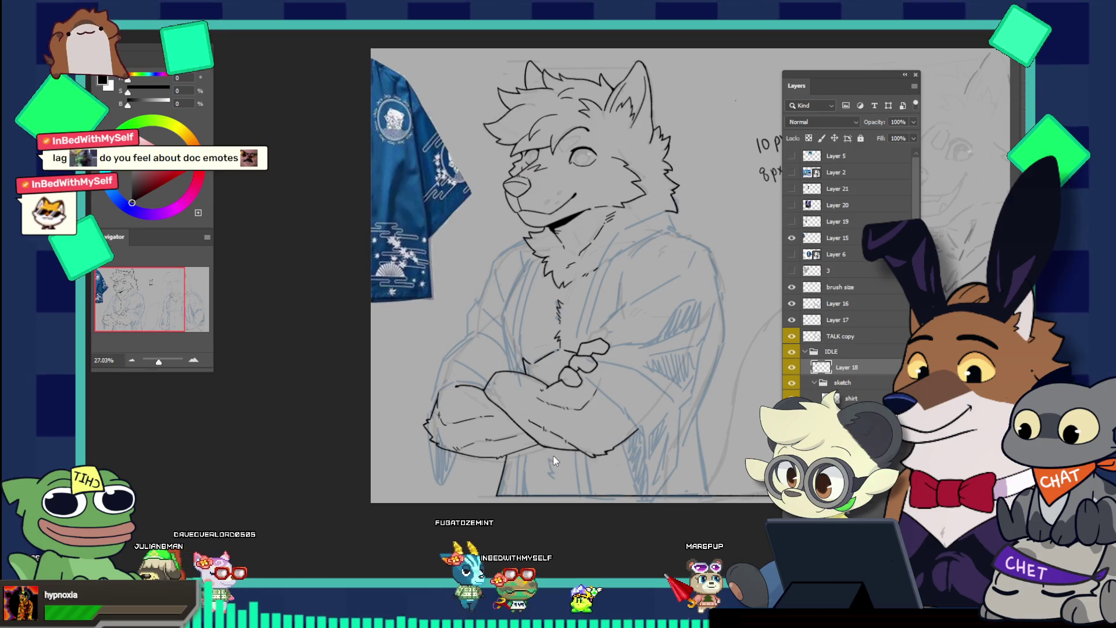
# Ink short marks beneath the wolf's crossed arms
pyautogui.moveTo(553, 454); pyautogui.dragTo(597, 433)
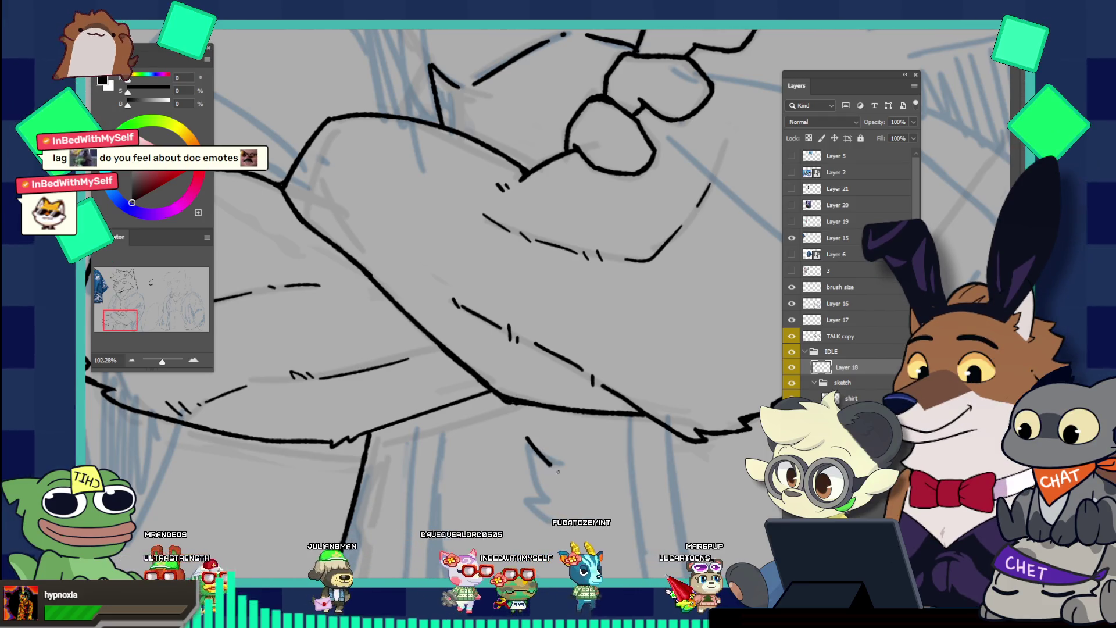
pyautogui.moveTo(527, 442)
pyautogui.mouseDown()
pyautogui.moveTo(543, 494)
pyautogui.moveTo(558, 463)
pyautogui.mouseUp()
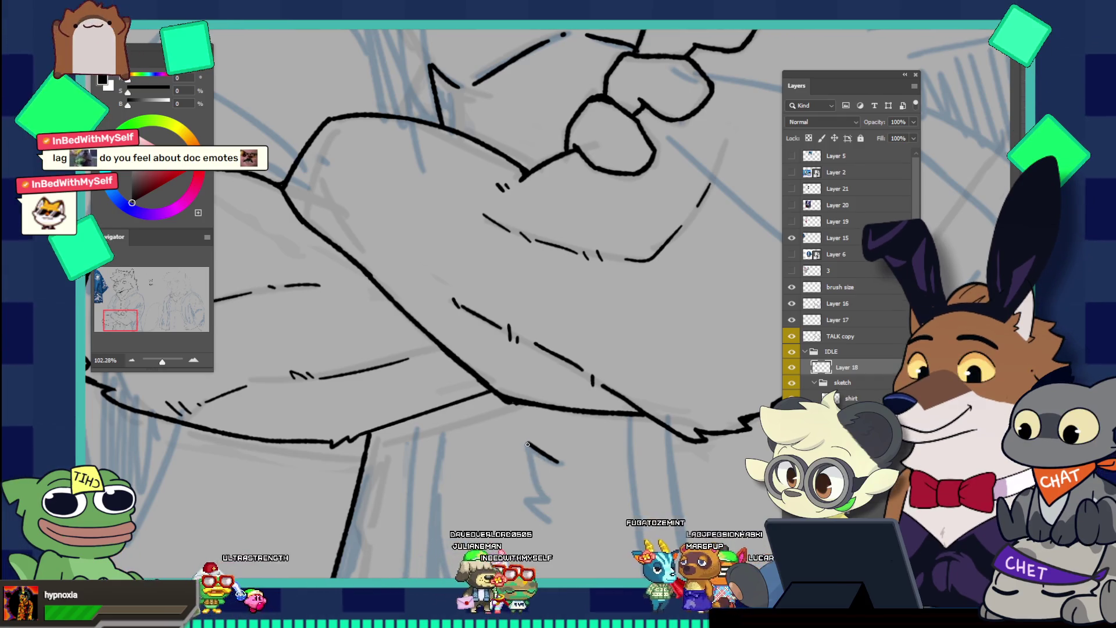
pyautogui.moveTo(527, 443); pyautogui.dragTo(506, 354)
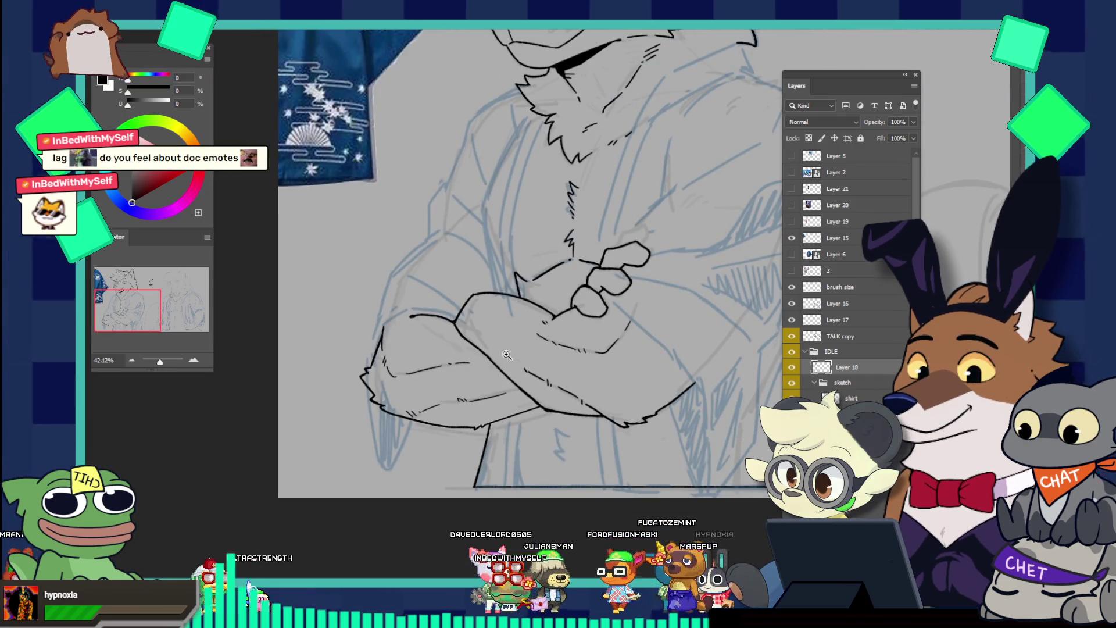
pyautogui.keyDown('alt'); pyautogui.click(545, 374); pyautogui.keyUp('alt')
# Trim the stray stroke beside the hand to a small dash and select Layer 16
pyautogui.moveTo(674, 411)
pyautogui.mouseDown()
pyautogui.moveTo(668, 448)
pyautogui.moveTo(536, 446)
pyautogui.moveTo(566, 453)
pyautogui.mouseUp()
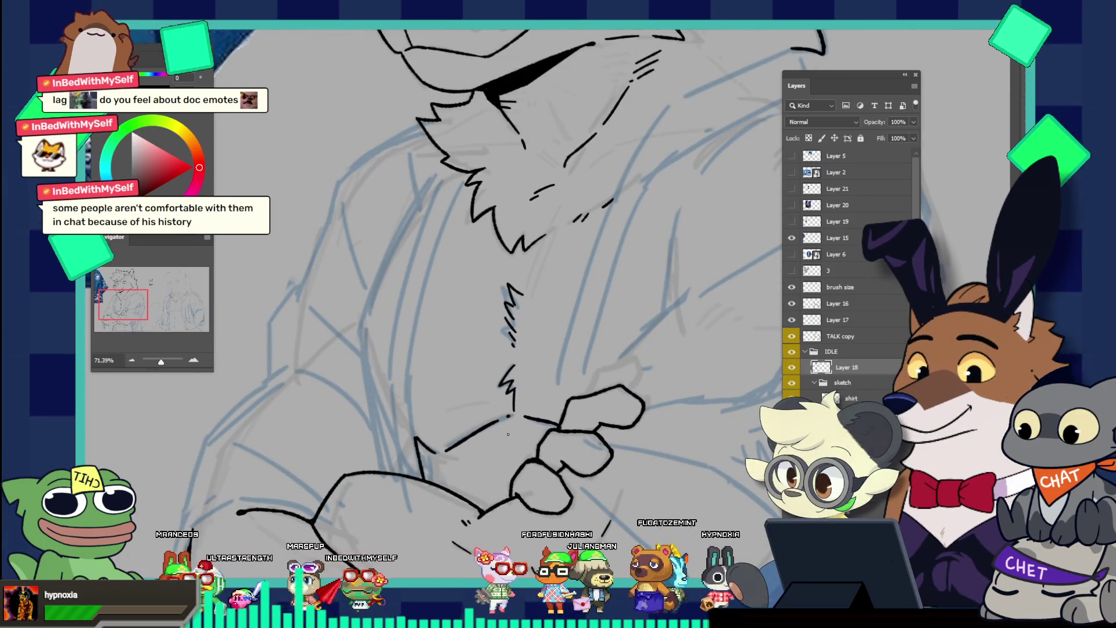
pyautogui.moveTo(510, 435); pyautogui.dragTo(511, 441)
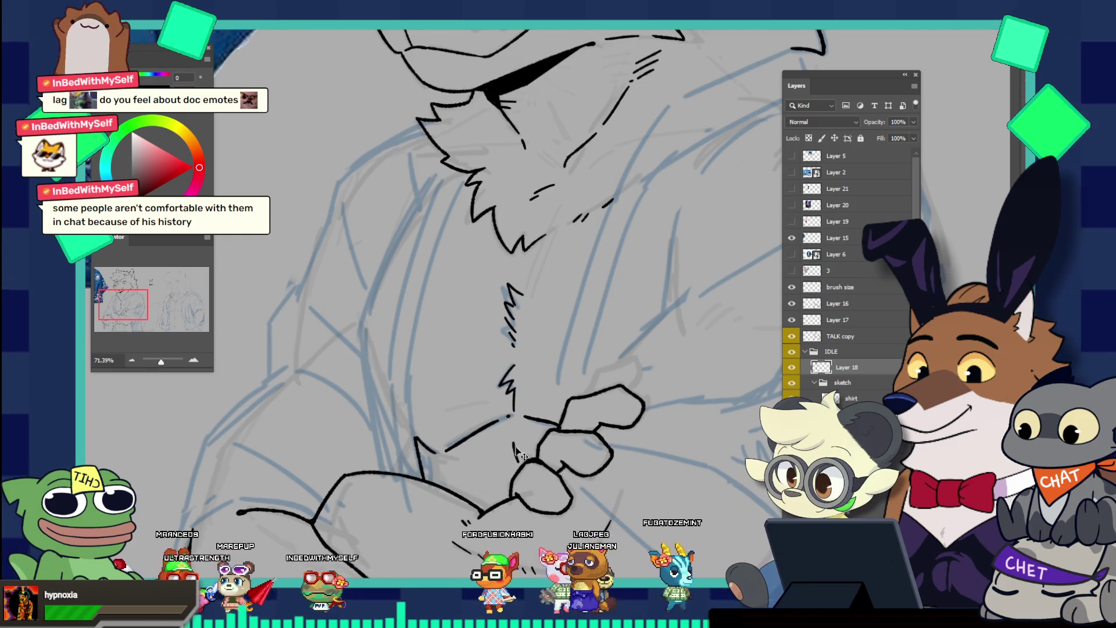
pyautogui.moveTo(556, 397)
pyautogui.mouseDown()
pyautogui.moveTo(537, 427)
pyautogui.moveTo(758, 503)
pyautogui.mouseUp()
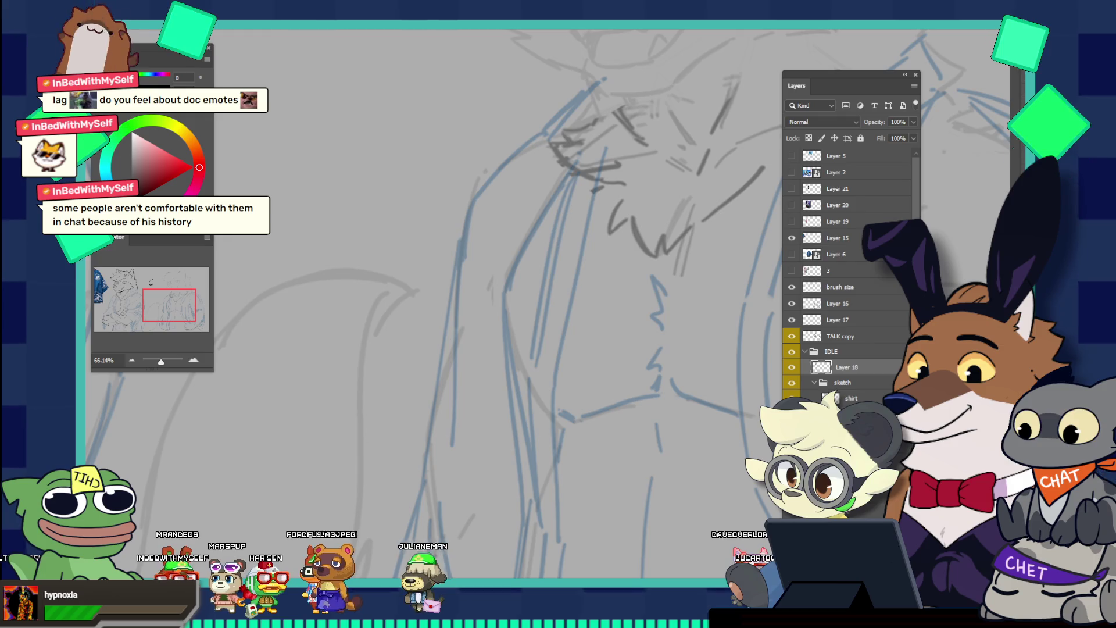
pyautogui.keyDown('ctrl'); pyautogui.click(660, 438); pyautogui.keyUp('ctrl')
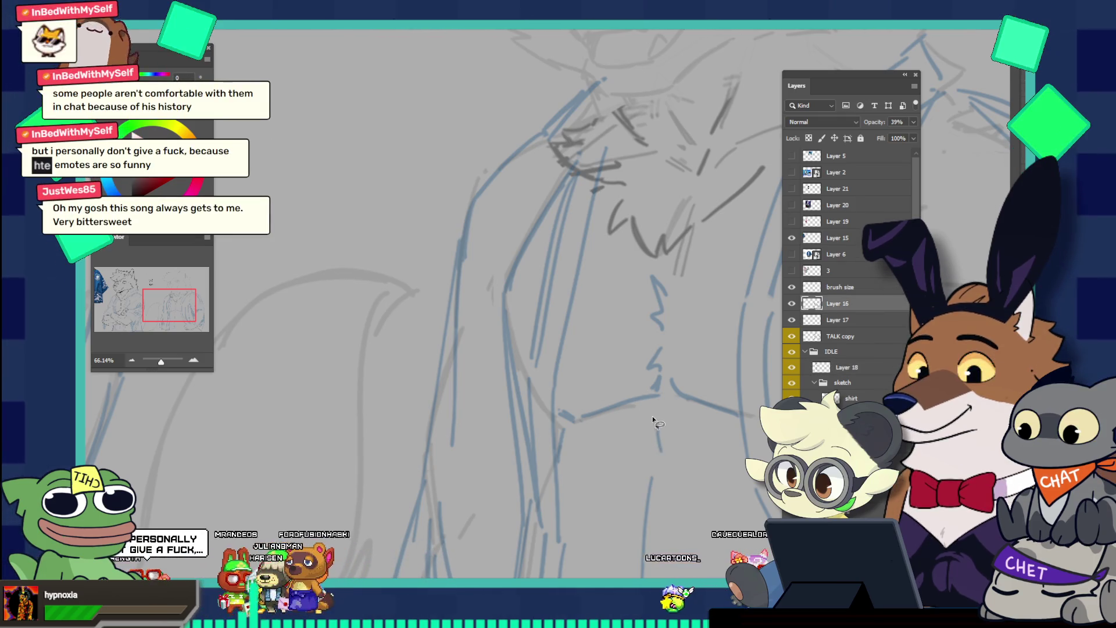
# Drag the small blue stroke beside the wolf's torso to the left
pyautogui.moveTo(677, 371)
pyautogui.mouseDown()
pyautogui.moveTo(570, 435)
pyautogui.moveTo(611, 394)
pyautogui.moveTo(706, 388)
pyautogui.mouseUp()
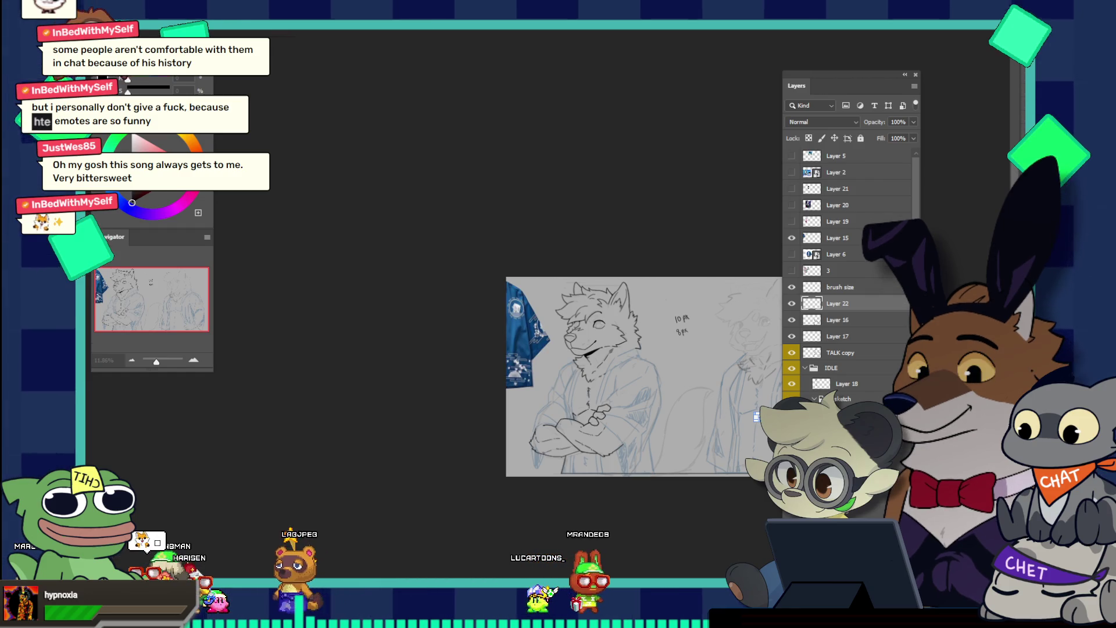
pyautogui.moveTo(756, 424); pyautogui.dragTo(751, 416)
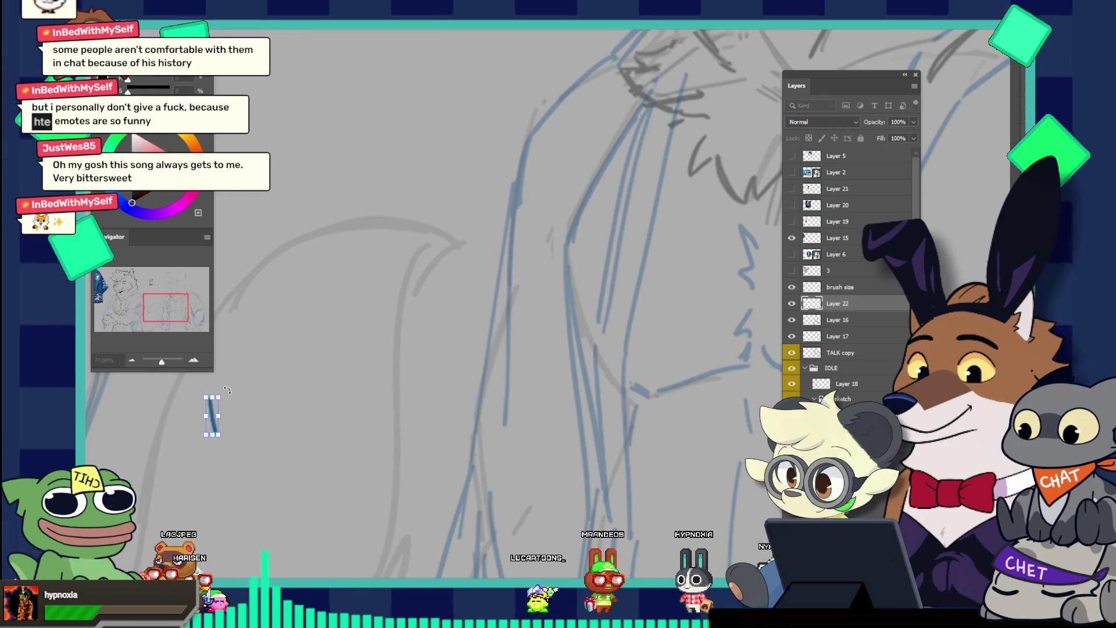
pyautogui.moveTo(211, 415); pyautogui.dragTo(726, 415)
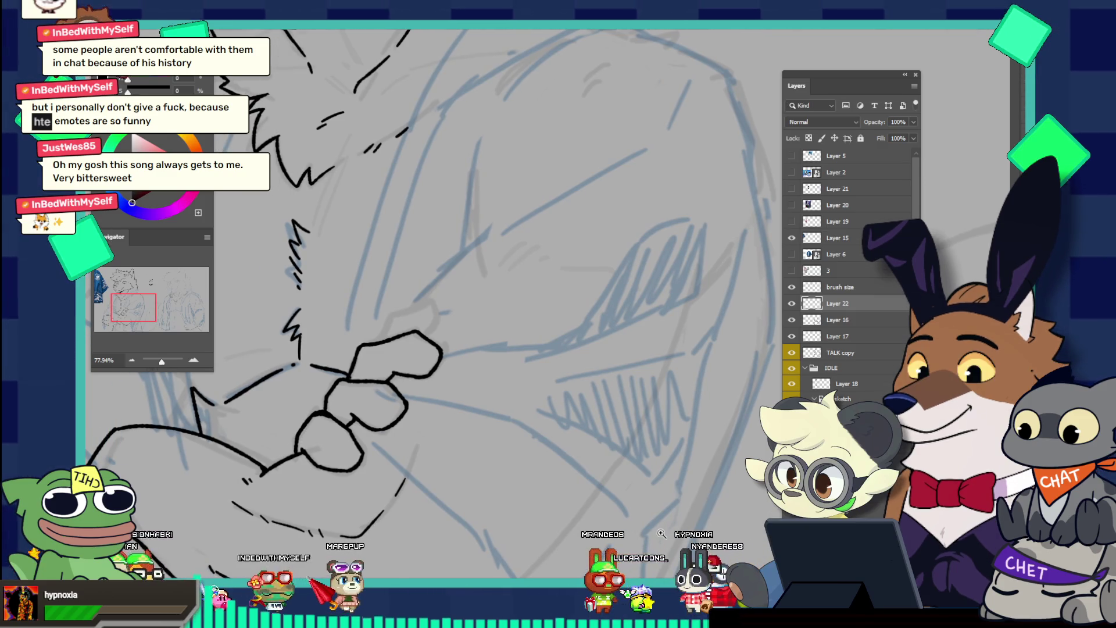
pyautogui.scroll(-5, 661, 533)
pyautogui.scroll(2, 745, 527)
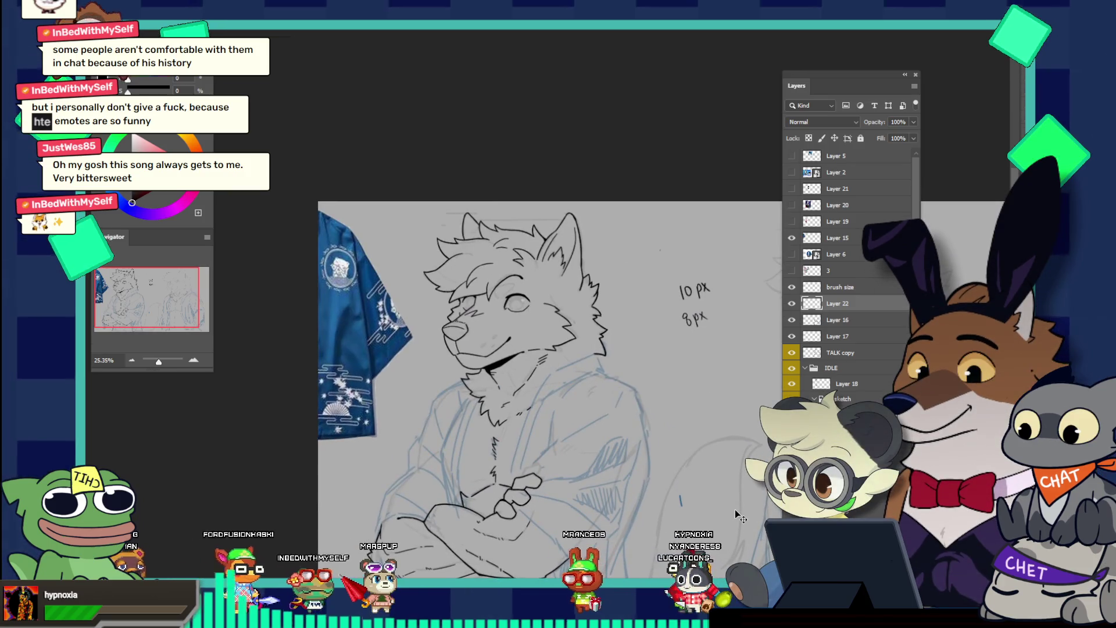
pyautogui.scroll(2, 677, 505)
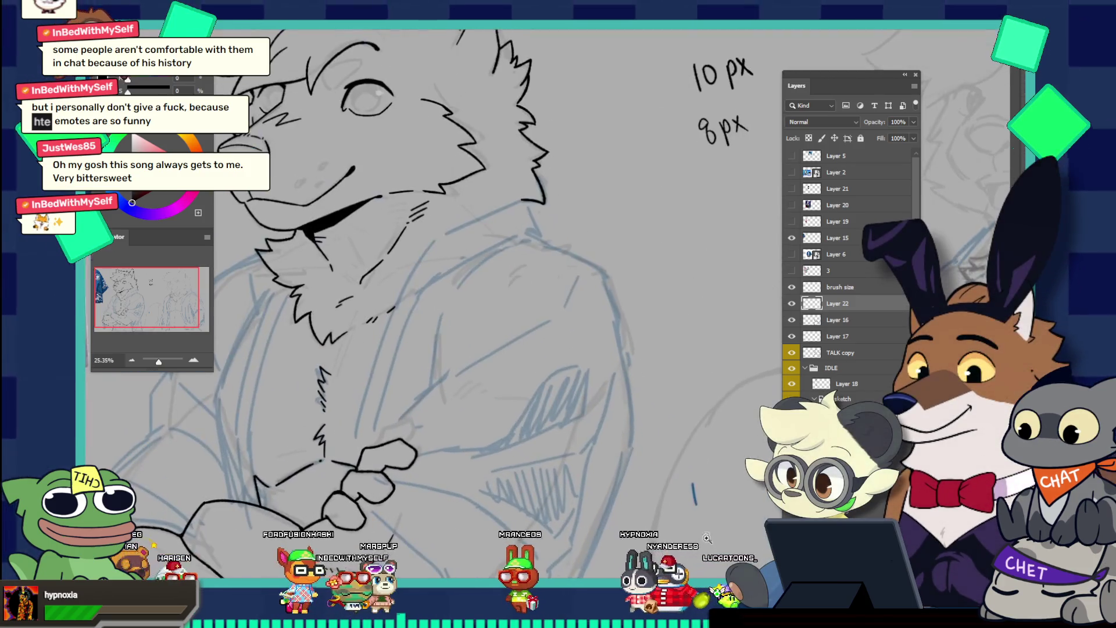
pyautogui.moveTo(741, 489); pyautogui.dragTo(326, 480)
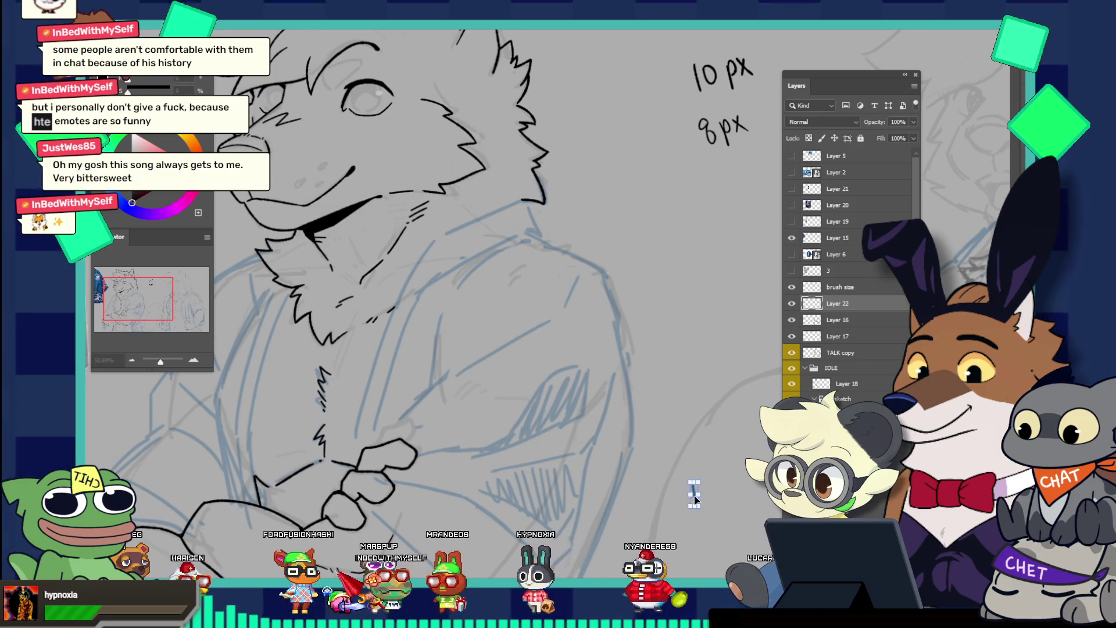
pyautogui.moveTo(326, 480)
pyautogui.mouseDown()
pyautogui.moveTo(765, 553)
pyautogui.moveTo(721, 552)
pyautogui.mouseUp()
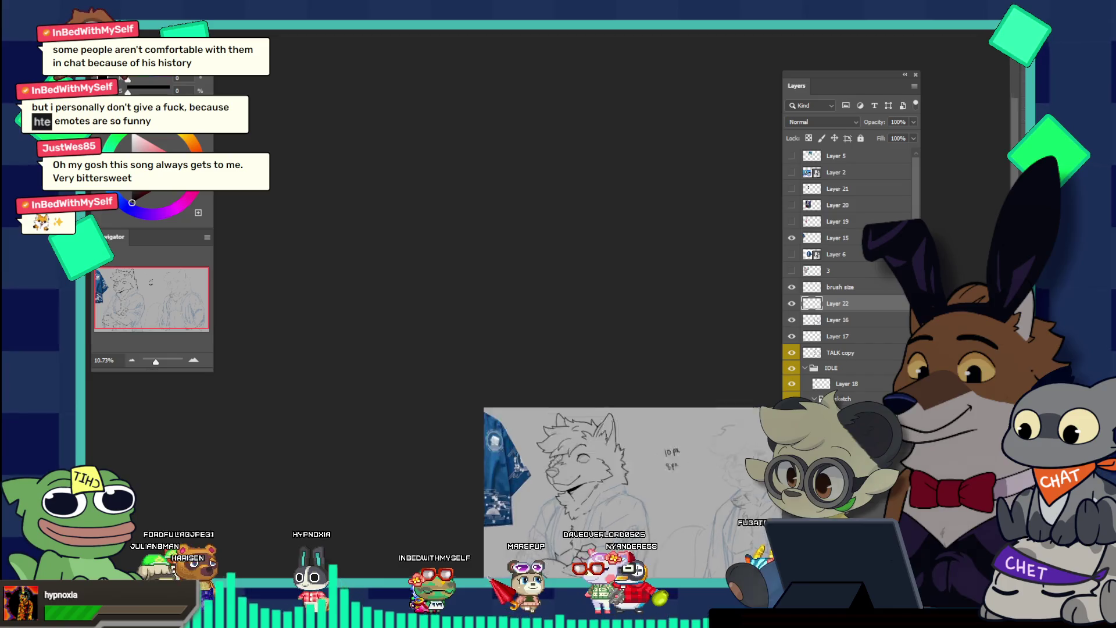
pyautogui.moveTo(569, 551); pyautogui.dragTo(668, 550)
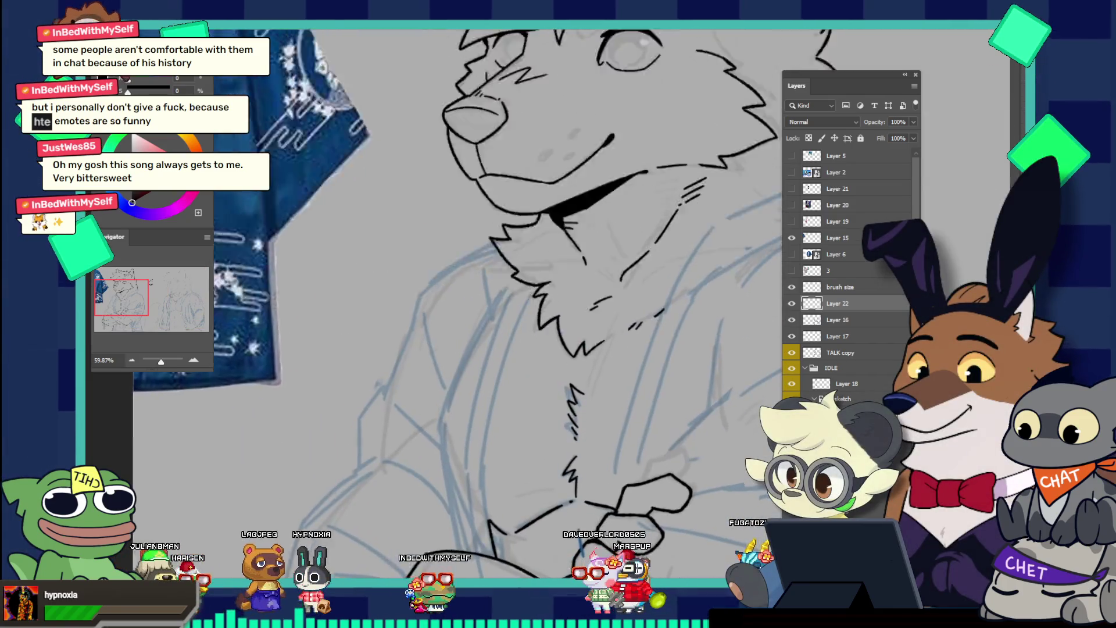
# Show Layer 16's blue sketch lines and make Layer 18 the active ink layer
pyautogui.moveTo(616, 511); pyautogui.dragTo(634, 511)
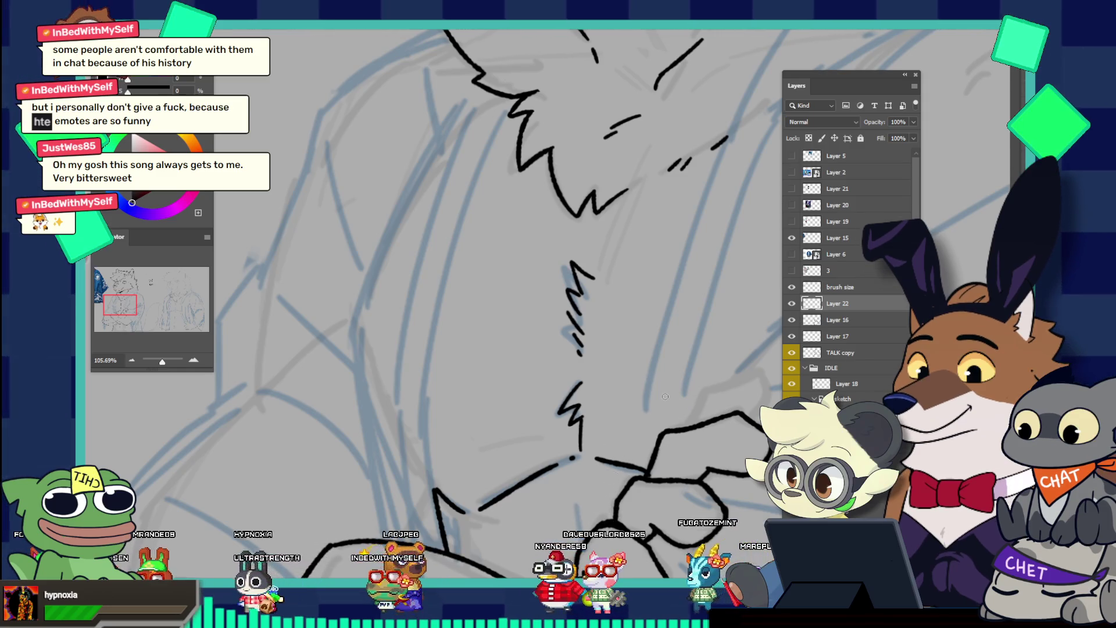
pyautogui.click(791, 323)
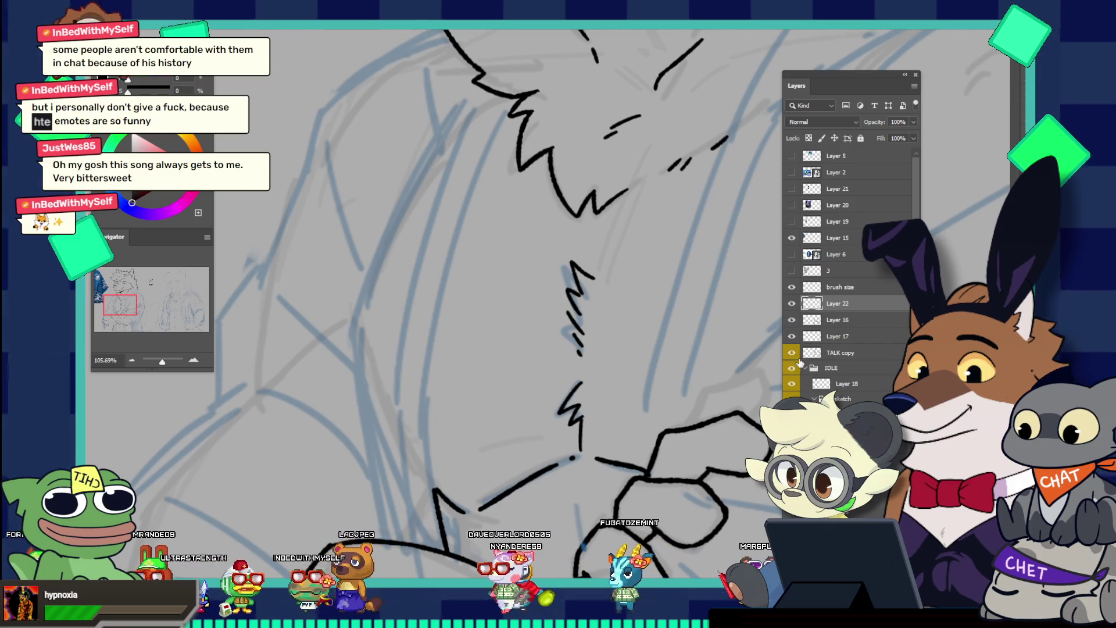
pyautogui.click(792, 384)
pyautogui.click(791, 384)
pyautogui.click(844, 384)
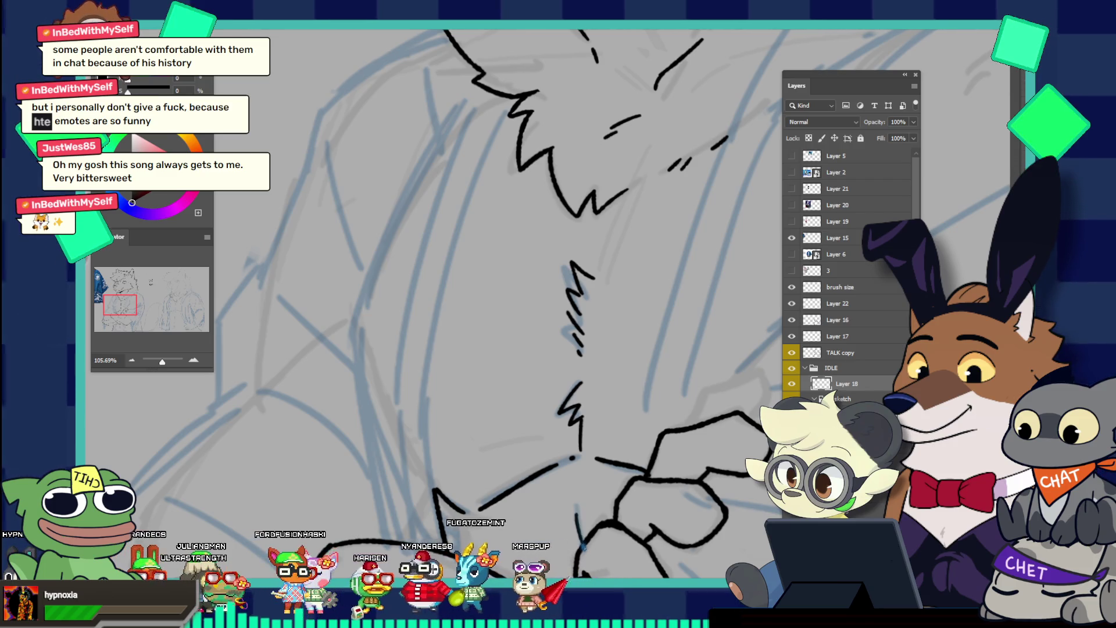
# Ink a short dark stroke on the wolf's chest
pyautogui.moveTo(577, 511); pyautogui.dragTo(585, 538)
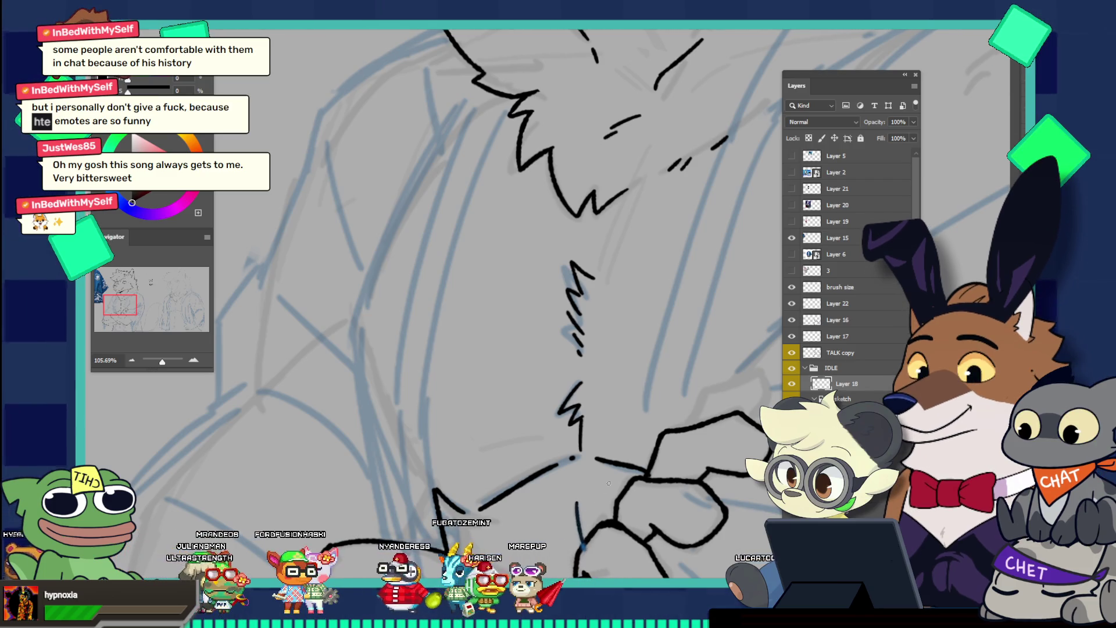
pyautogui.scroll(-10, 607, 484)
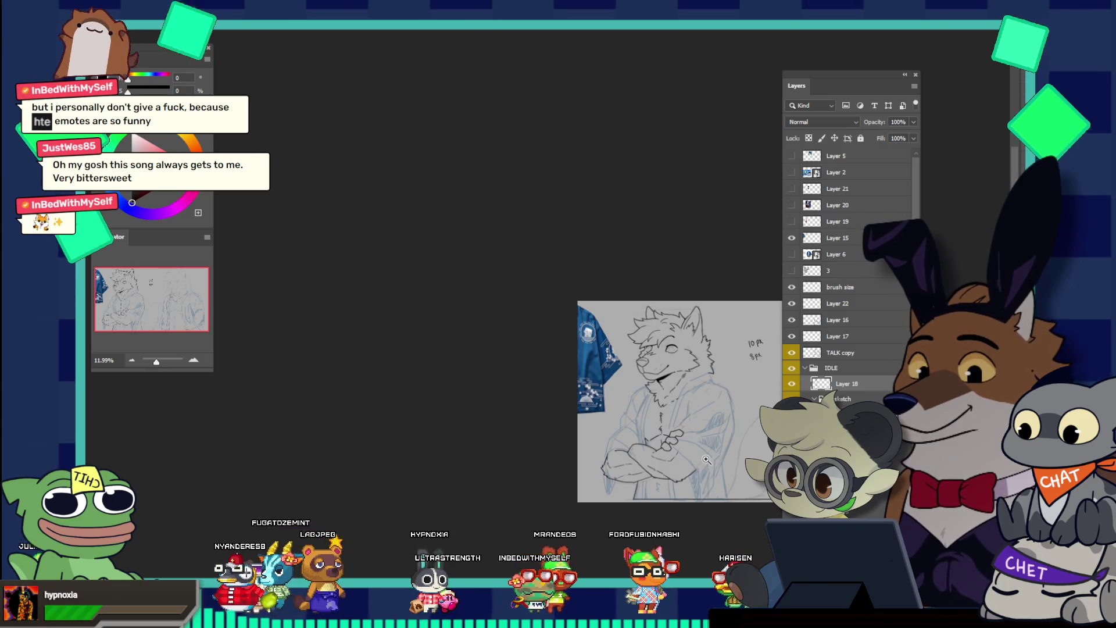
pyautogui.scroll(1, 699, 506)
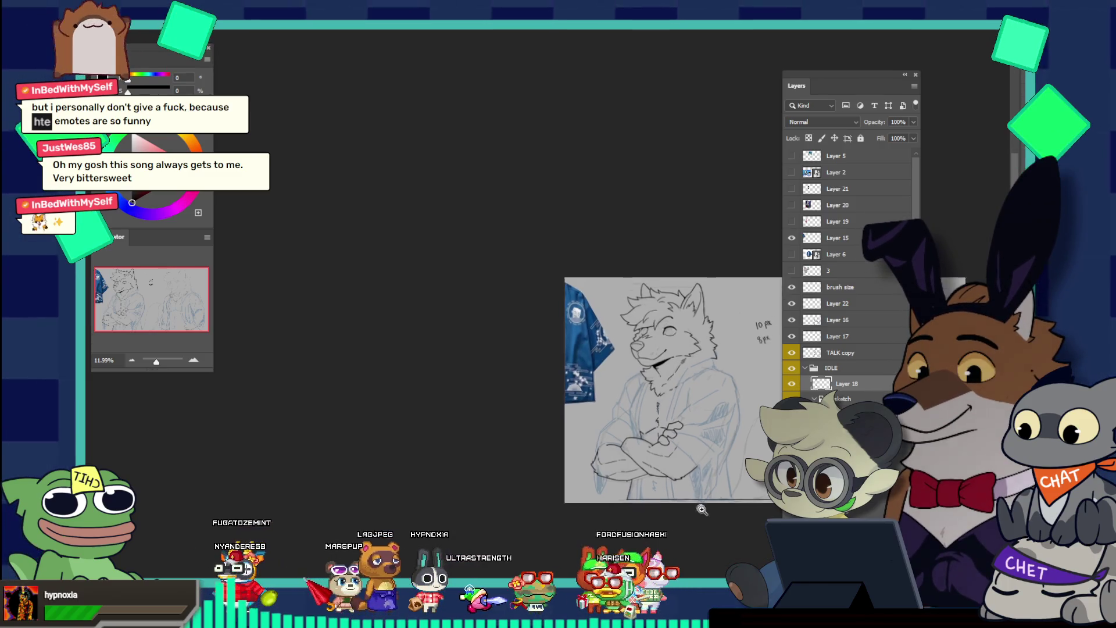
pyautogui.scroll(2, 700, 506)
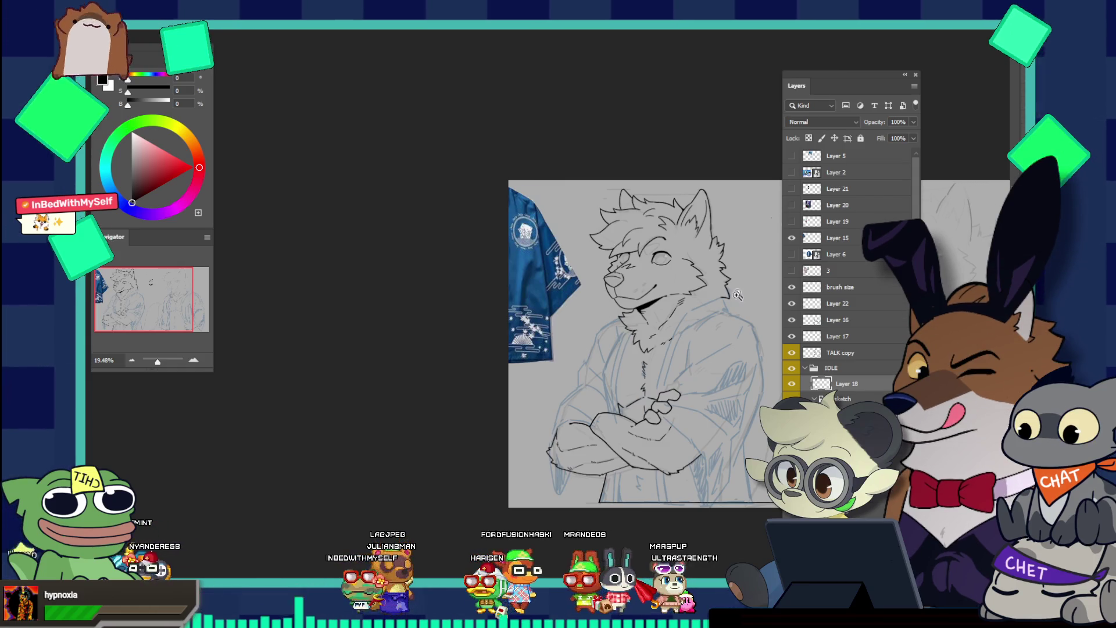
pyautogui.scroll(-3, 741, 289)
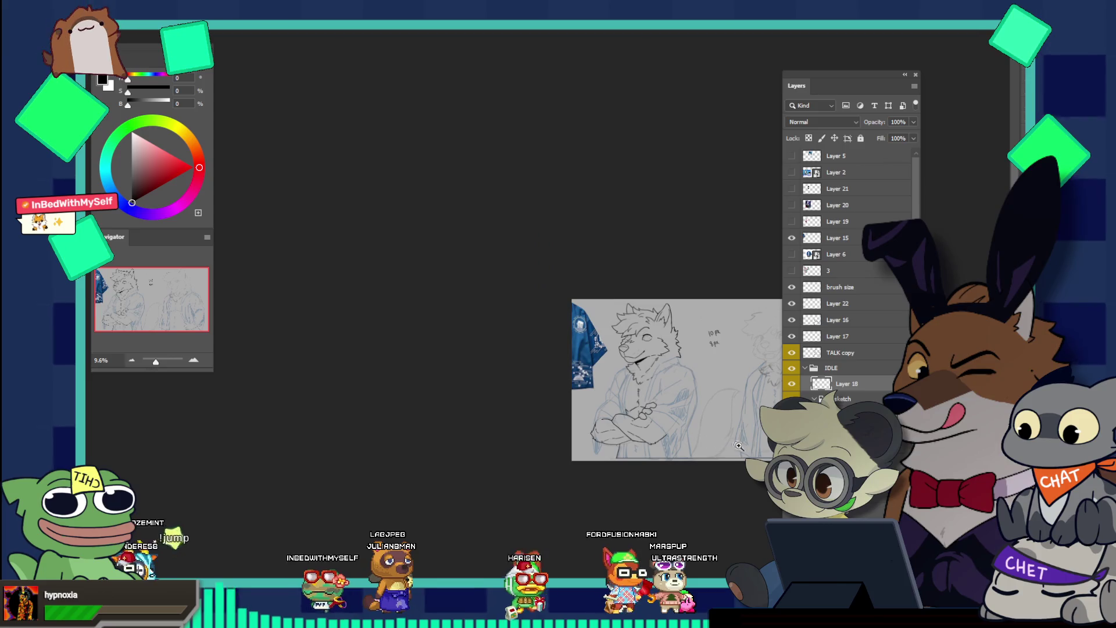
pyautogui.scroll(-2, 733, 445)
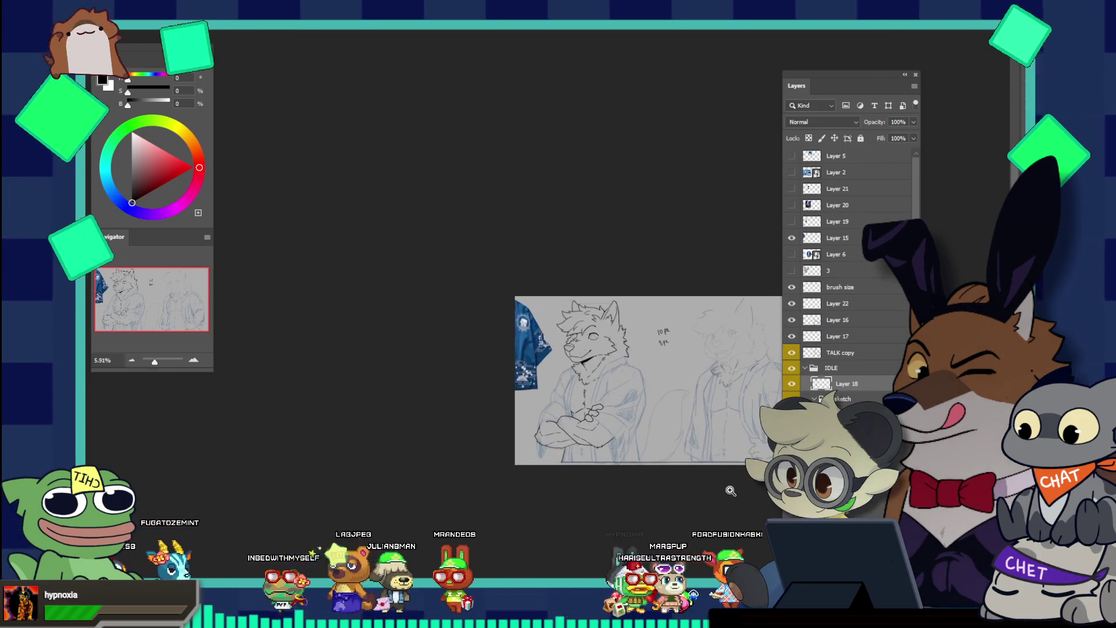
pyautogui.scroll(2, 575, 423)
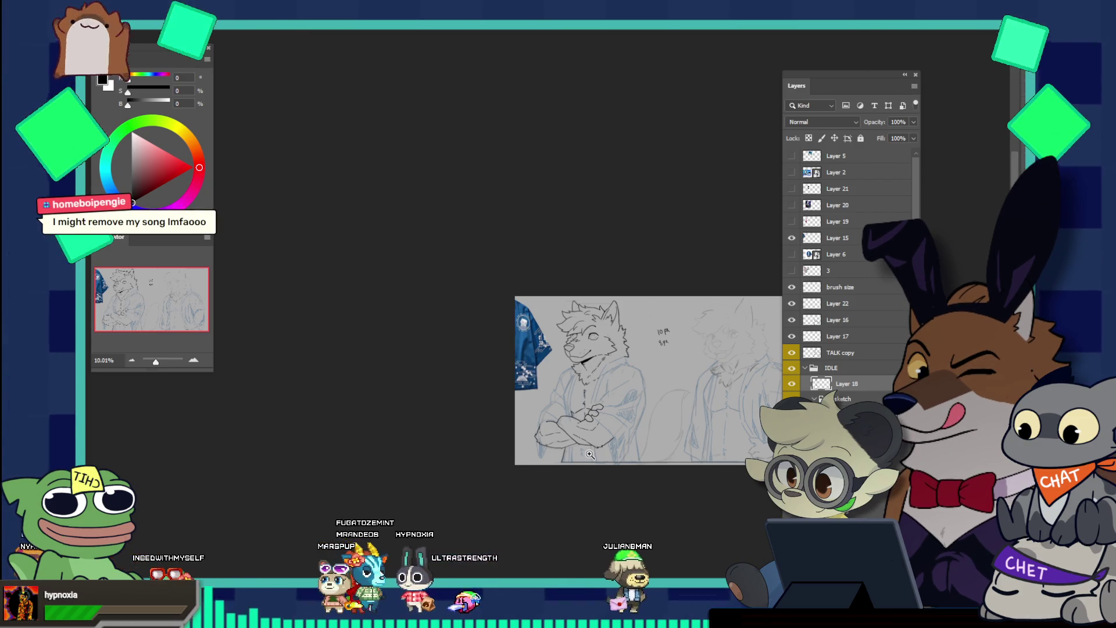
pyautogui.moveTo(523, 490); pyautogui.dragTo(660, 478)
# Ink a short black line just below the wolf's crossed forearms
pyautogui.moveTo(572, 438); pyautogui.dragTo(590, 490)
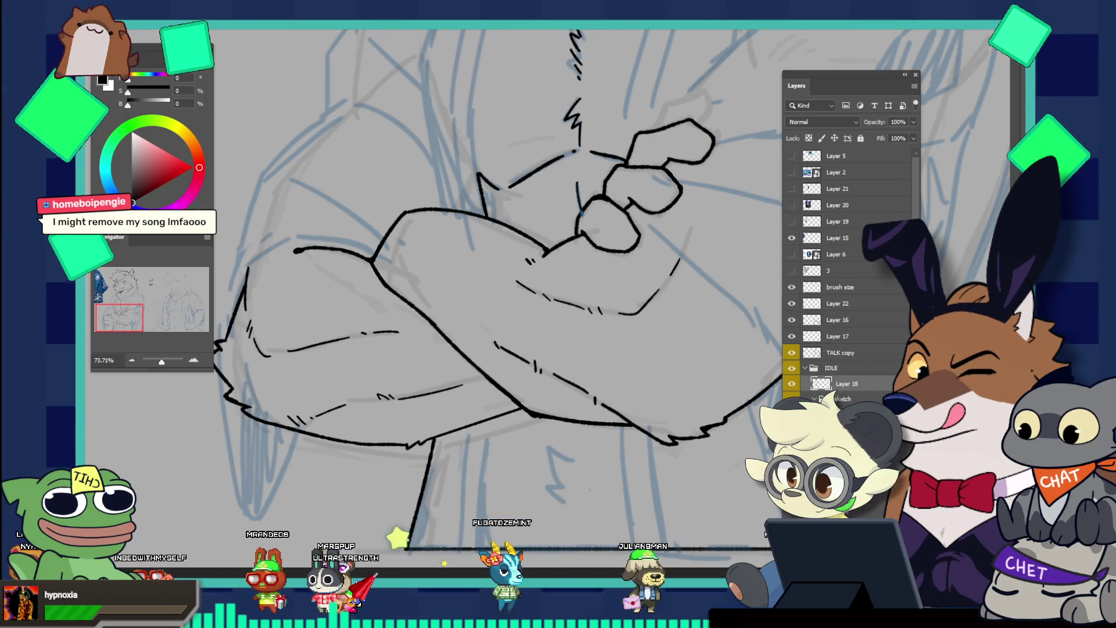
pyautogui.moveTo(575, 430)
pyautogui.mouseDown()
pyautogui.moveTo(529, 342)
pyautogui.moveTo(591, 397)
pyautogui.mouseUp()
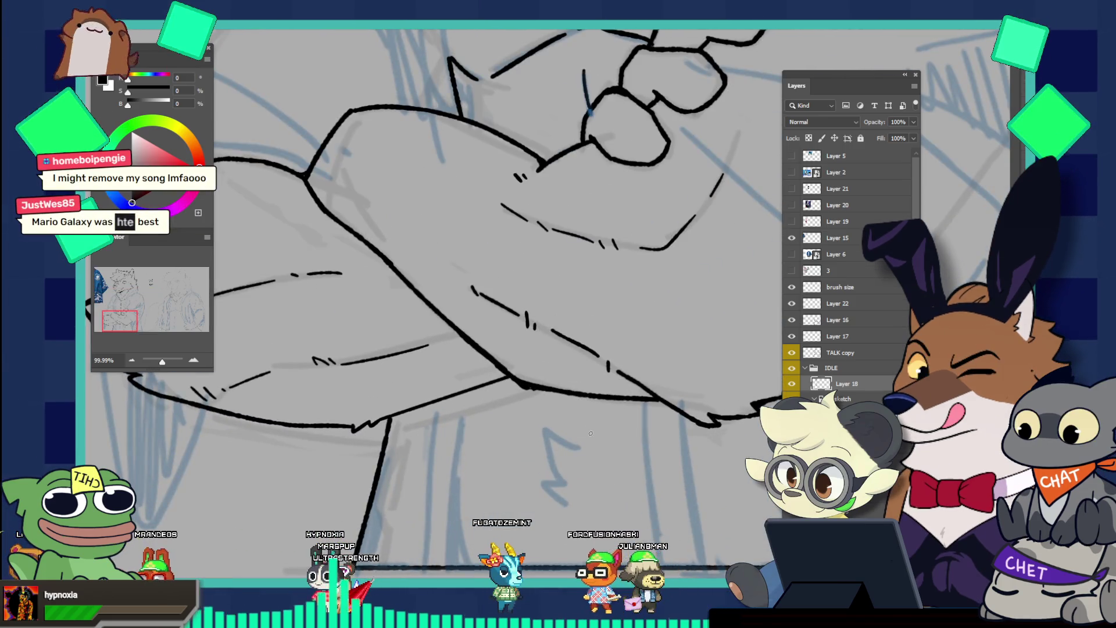
pyautogui.moveTo(542, 429)
pyautogui.mouseDown()
pyautogui.moveTo(575, 449)
pyautogui.moveTo(560, 468)
pyautogui.mouseUp()
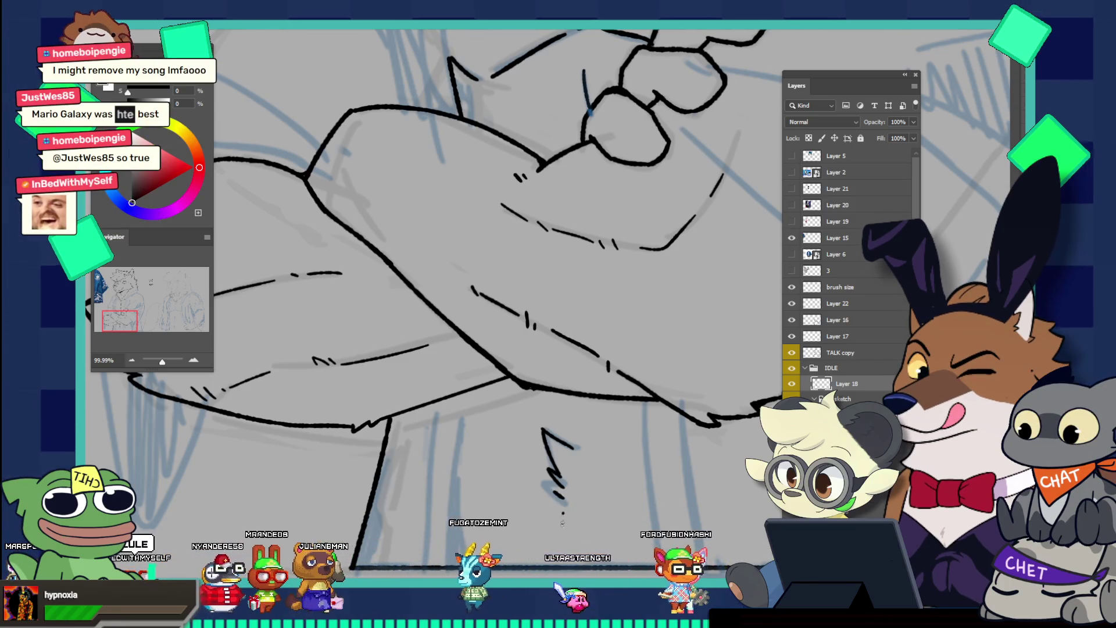
pyautogui.scroll(-5, 586, 476)
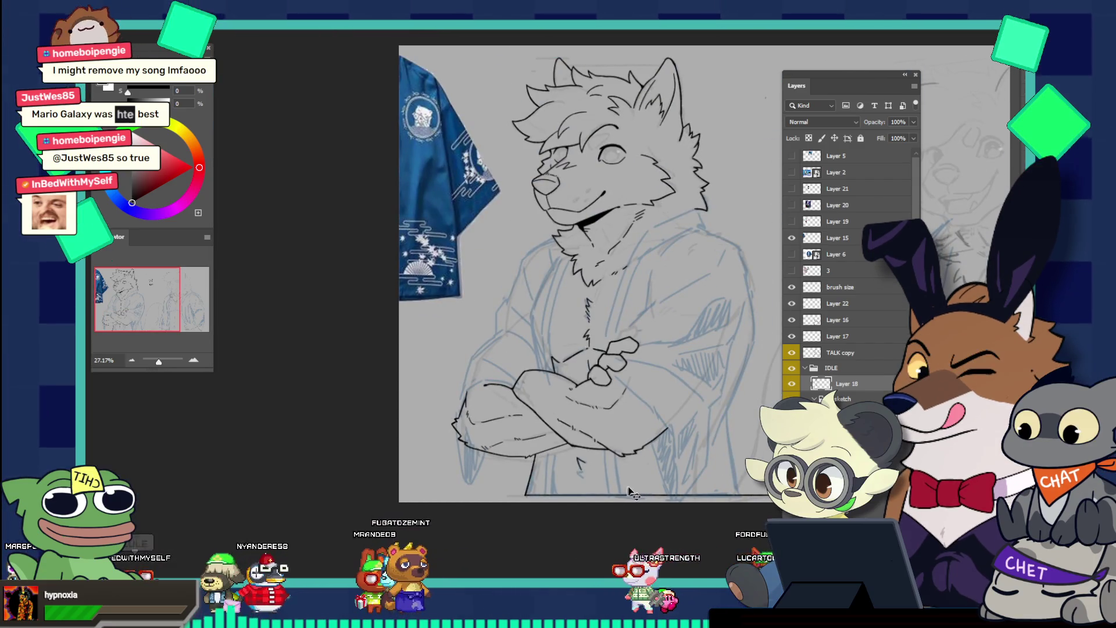
# Ink a long vertical line down the second figure's chest and belly
pyautogui.scroll(-3, 615, 491)
pyautogui.scroll(1, 745, 463)
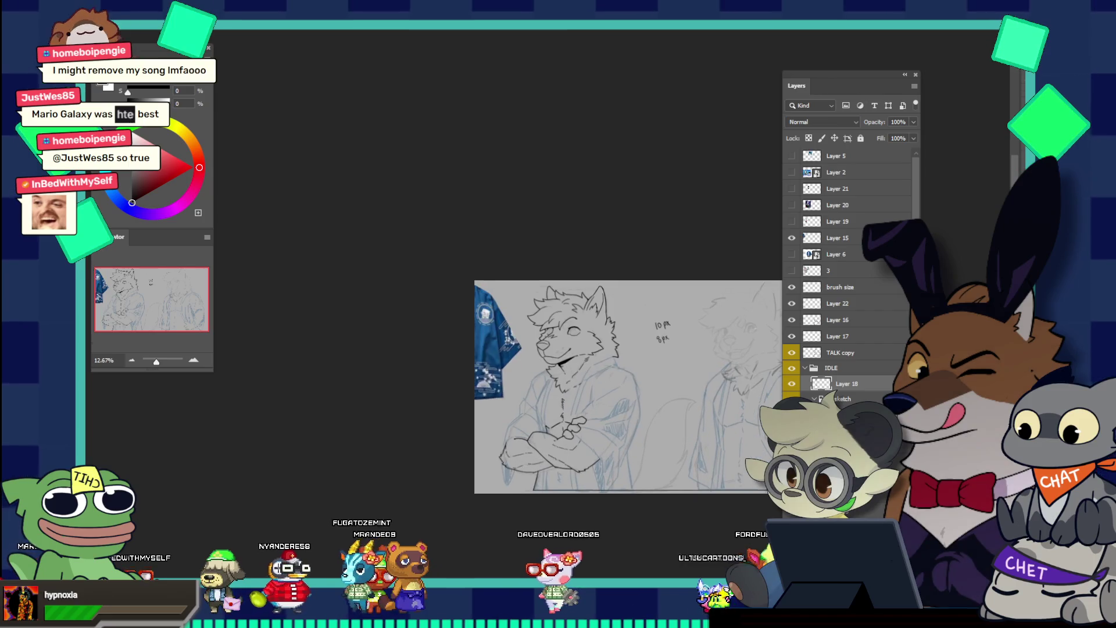
pyautogui.scroll(-1, 745, 464)
pyautogui.scroll(5, 746, 464)
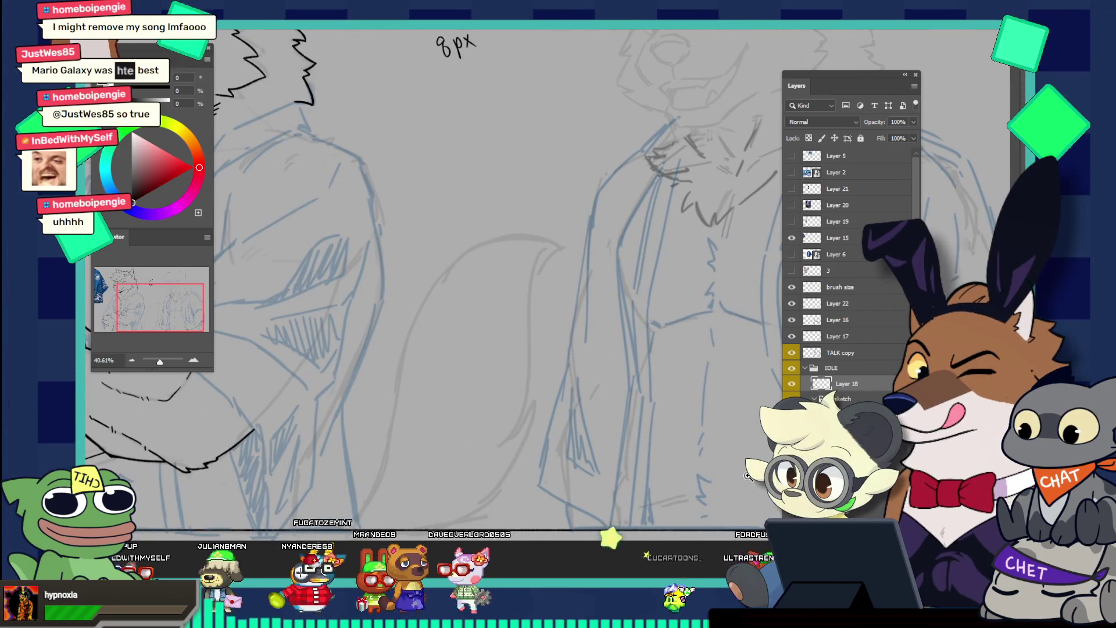
pyautogui.scroll(-1, 736, 454)
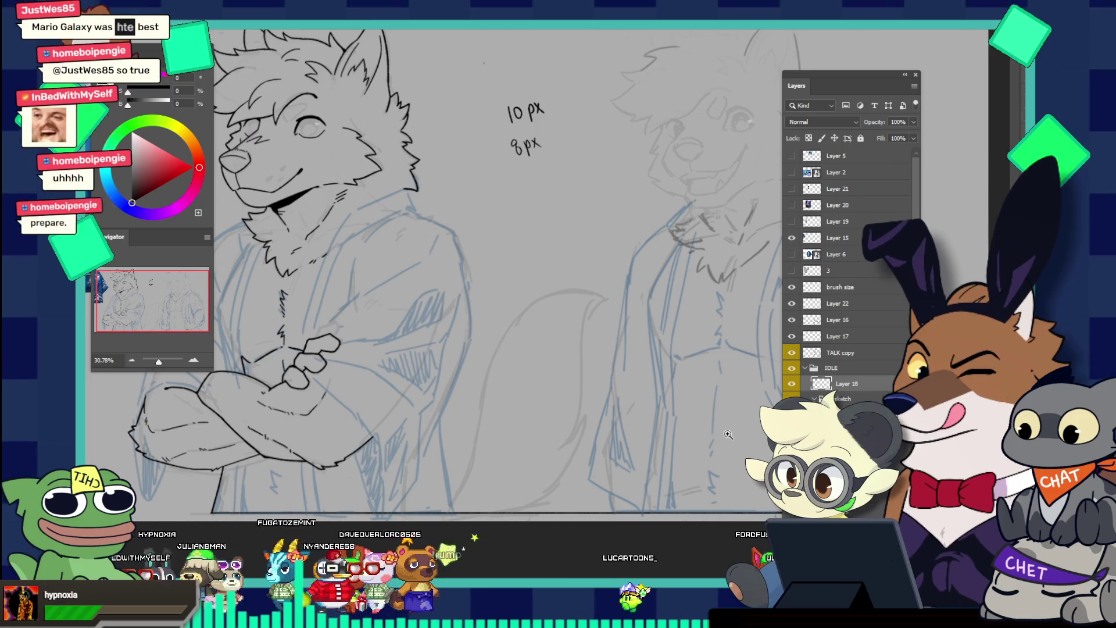
pyautogui.scroll(-2, 730, 433)
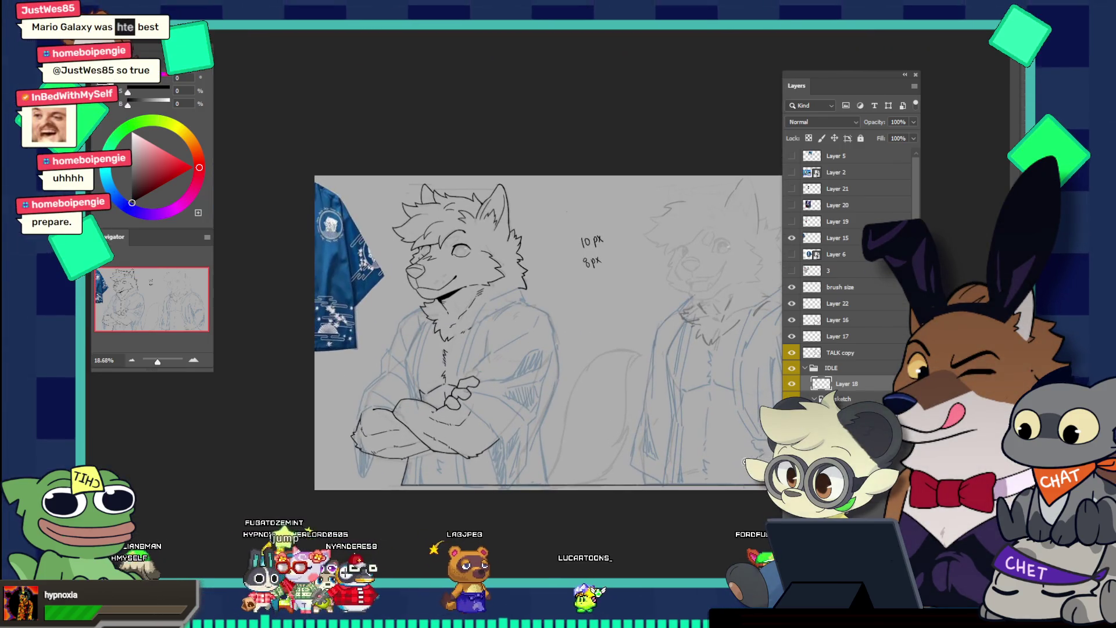
pyautogui.scroll(-2, 726, 430)
pyautogui.scroll(2, 702, 491)
pyautogui.scroll(2, 702, 491)
pyautogui.scroll(2, 703, 491)
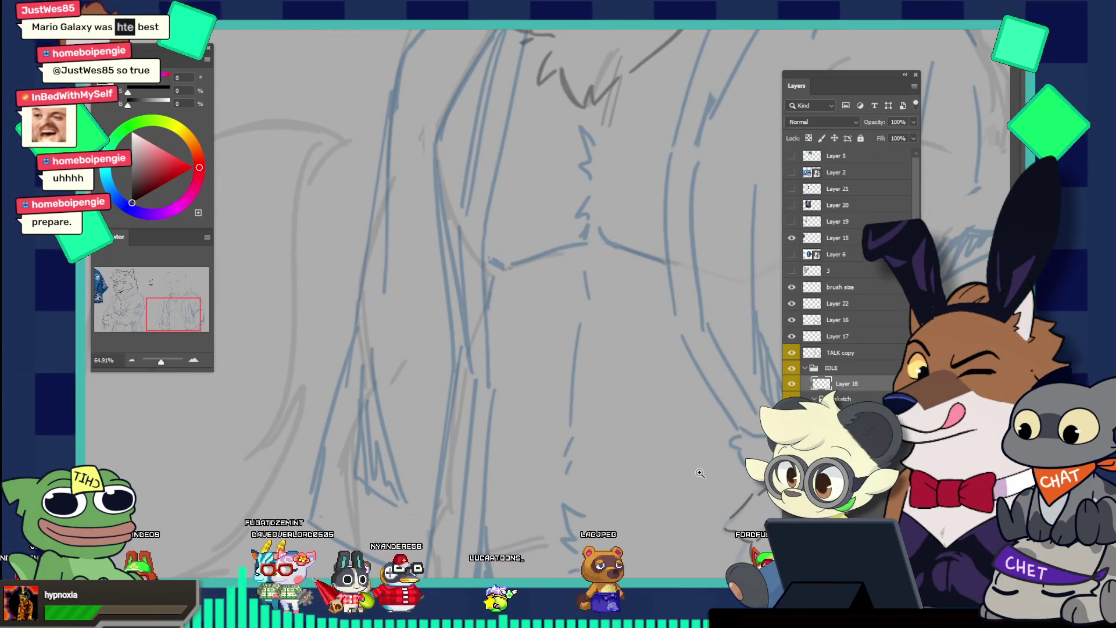
pyautogui.moveTo(582, 319); pyautogui.dragTo(564, 456)
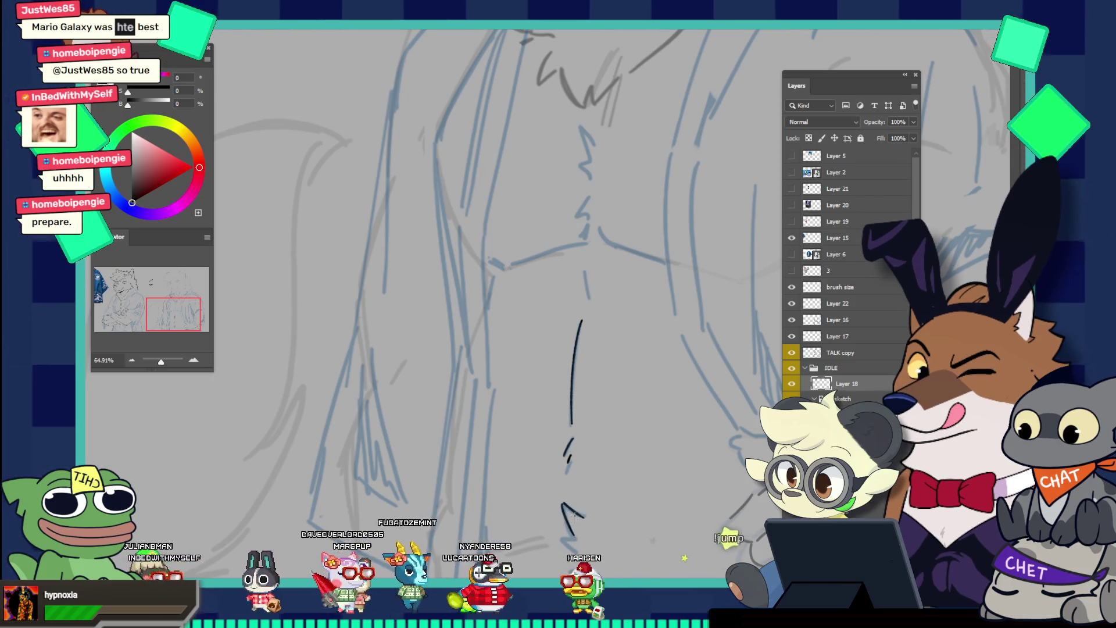
pyautogui.moveTo(586, 498); pyautogui.dragTo(614, 481)
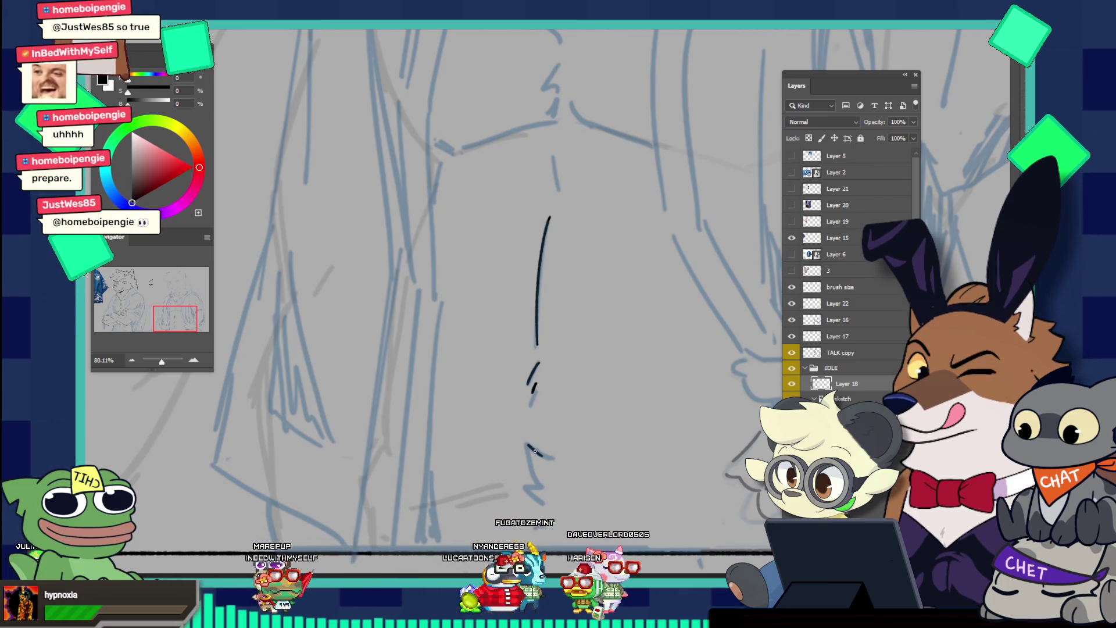
# Add zigzag fur strokes at the line's lower end, undoing a stray diagonal stroke
pyautogui.moveTo(527, 444); pyautogui.dragTo(545, 491)
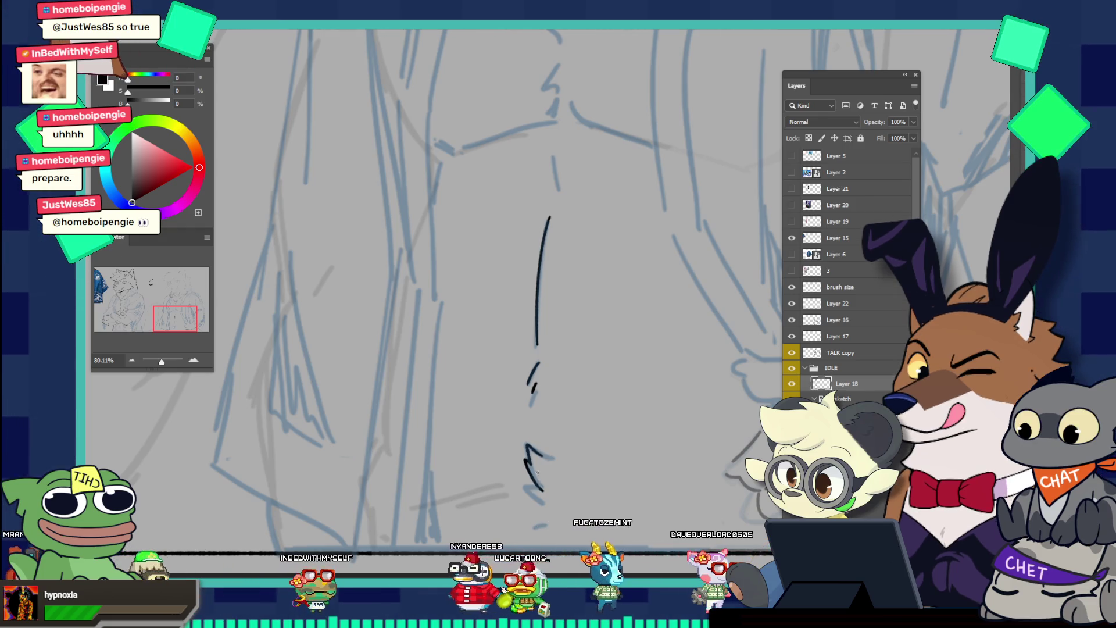
pyautogui.hotkey('ctrl', 'z')
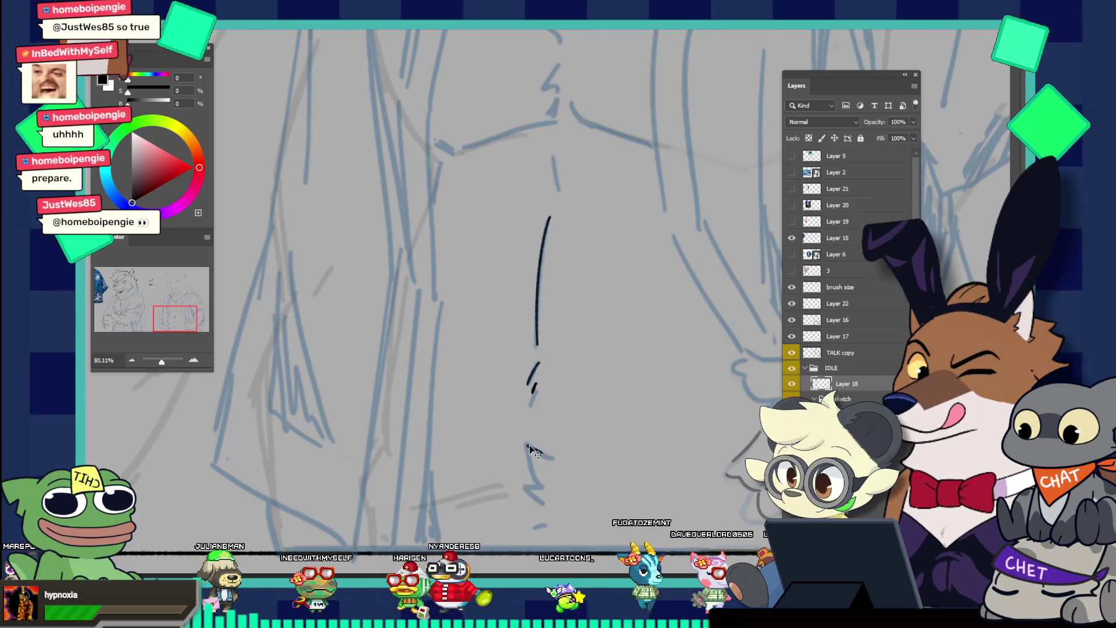
pyautogui.moveTo(525, 443); pyautogui.dragTo(533, 474)
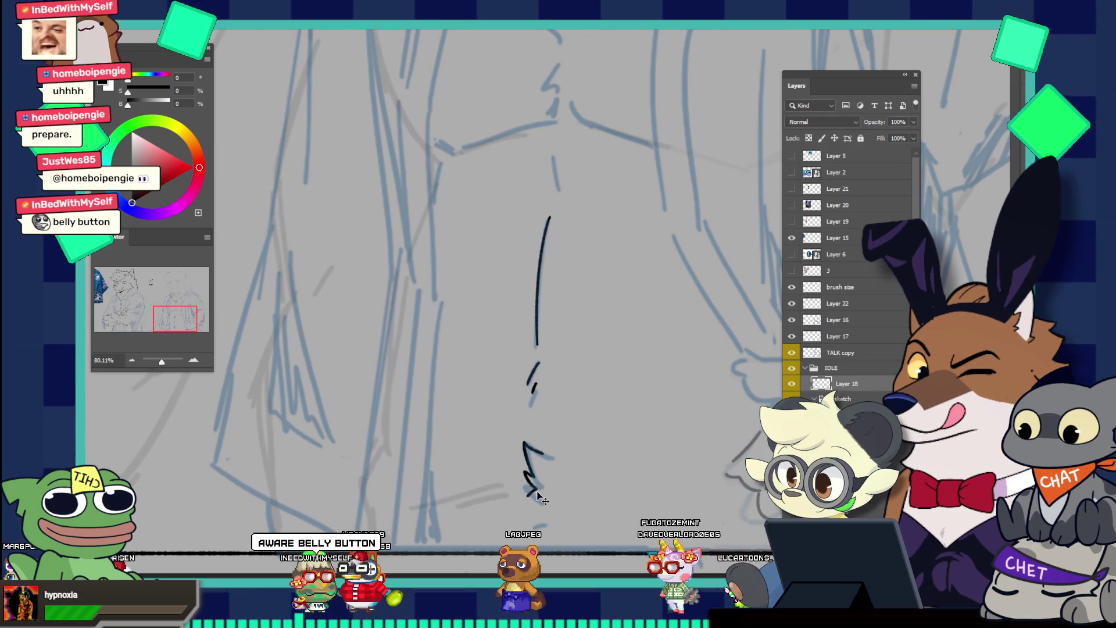
pyautogui.moveTo(526, 468); pyautogui.dragTo(540, 505)
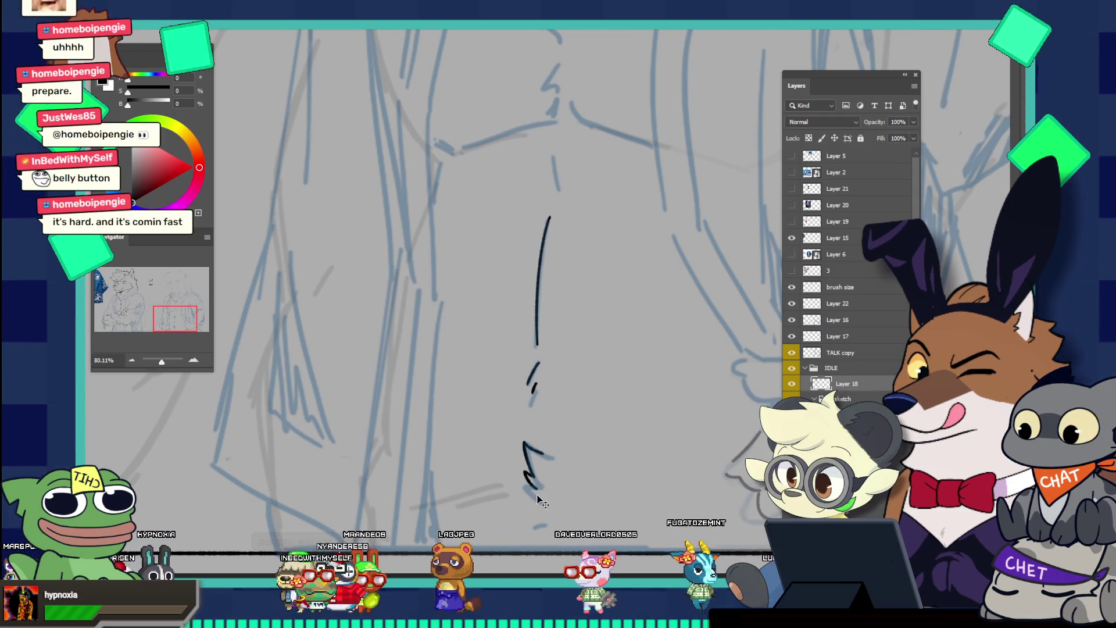
pyautogui.click(541, 515)
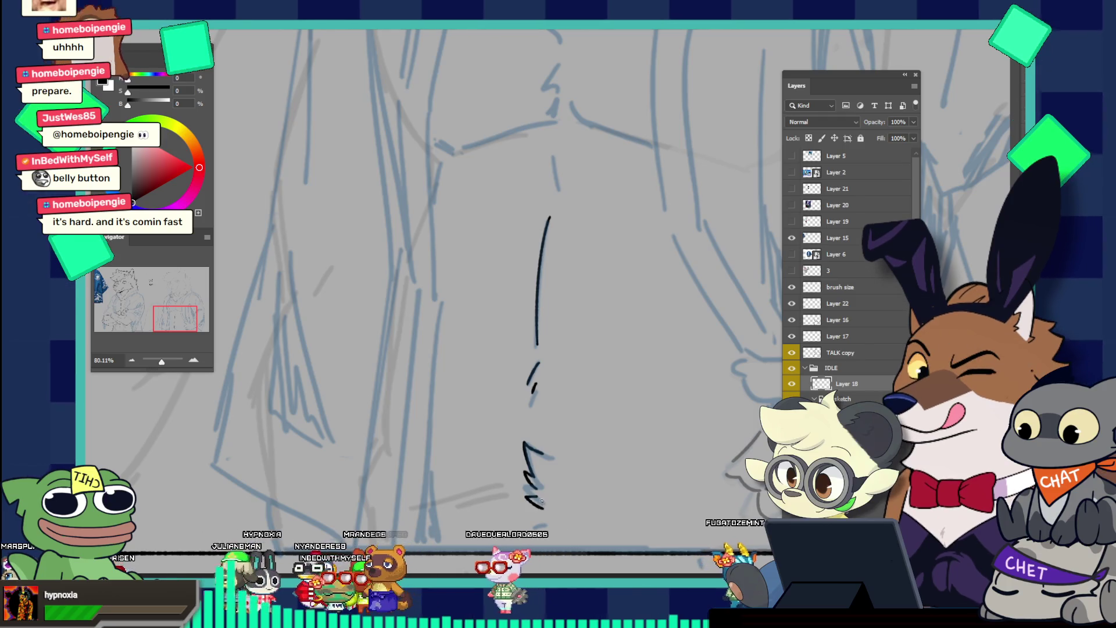
pyautogui.moveTo(530, 529); pyautogui.dragTo(539, 518)
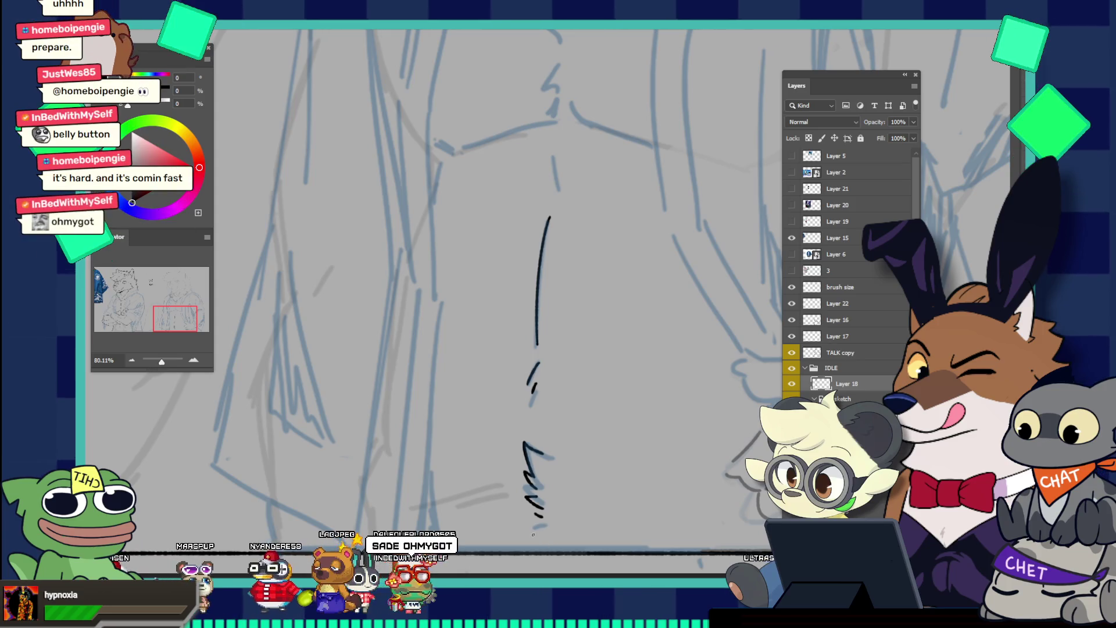
pyautogui.hotkey('ctrl', 'z')
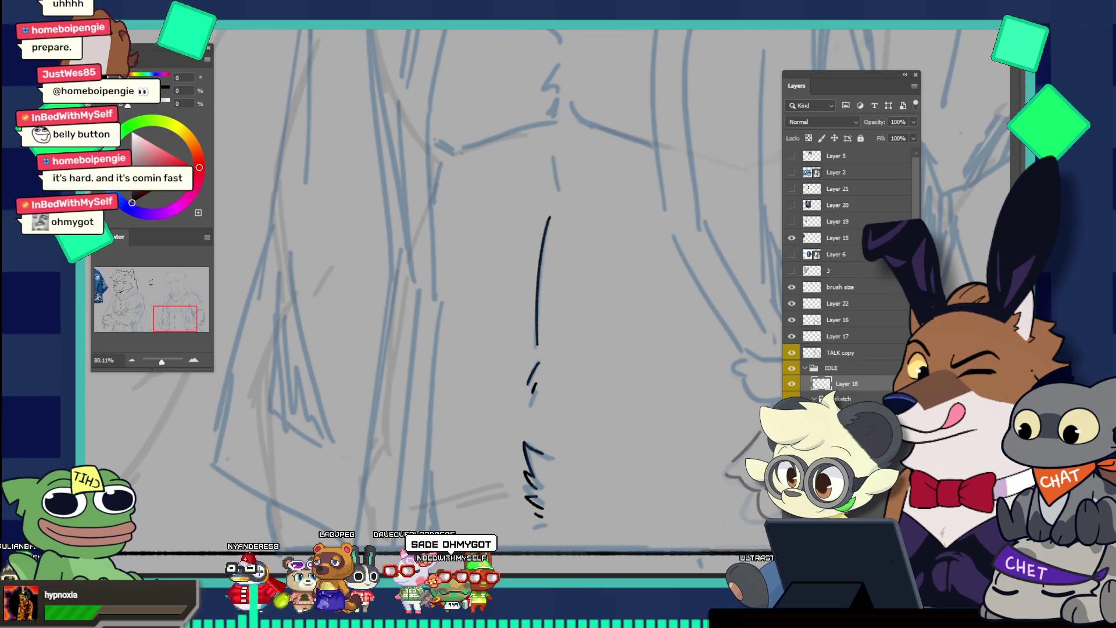
pyautogui.hotkey('ctrl', '0')
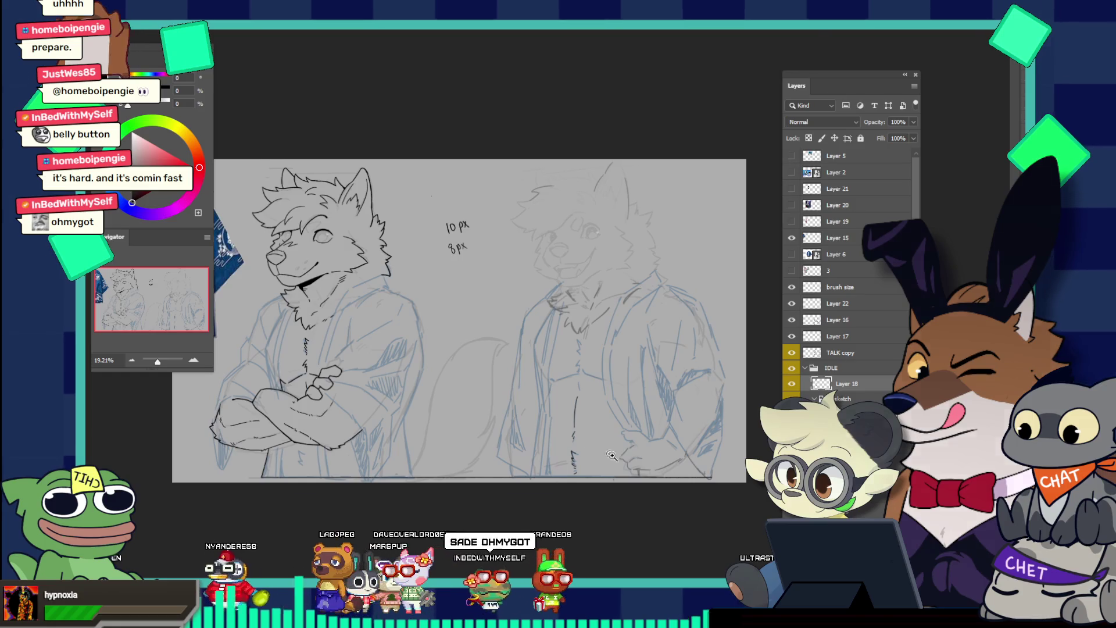
# Copy the inked chest strokes to a new layer and move them onto the left wolf
pyautogui.click(606, 444)
pyautogui.click(606, 444)
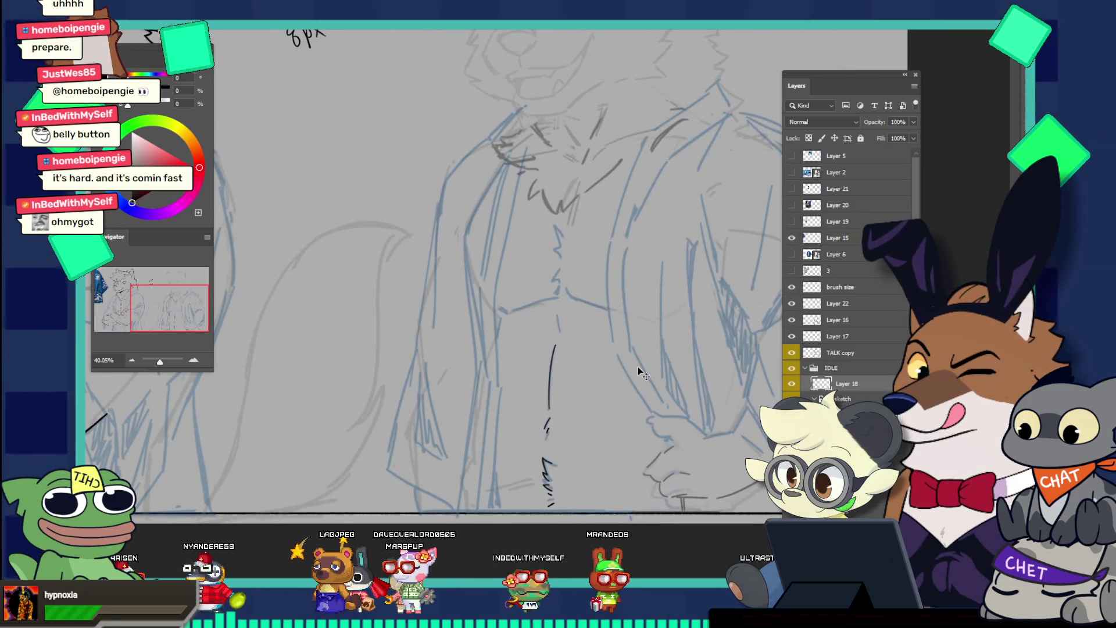
pyautogui.hotkey('ctrl', 't')
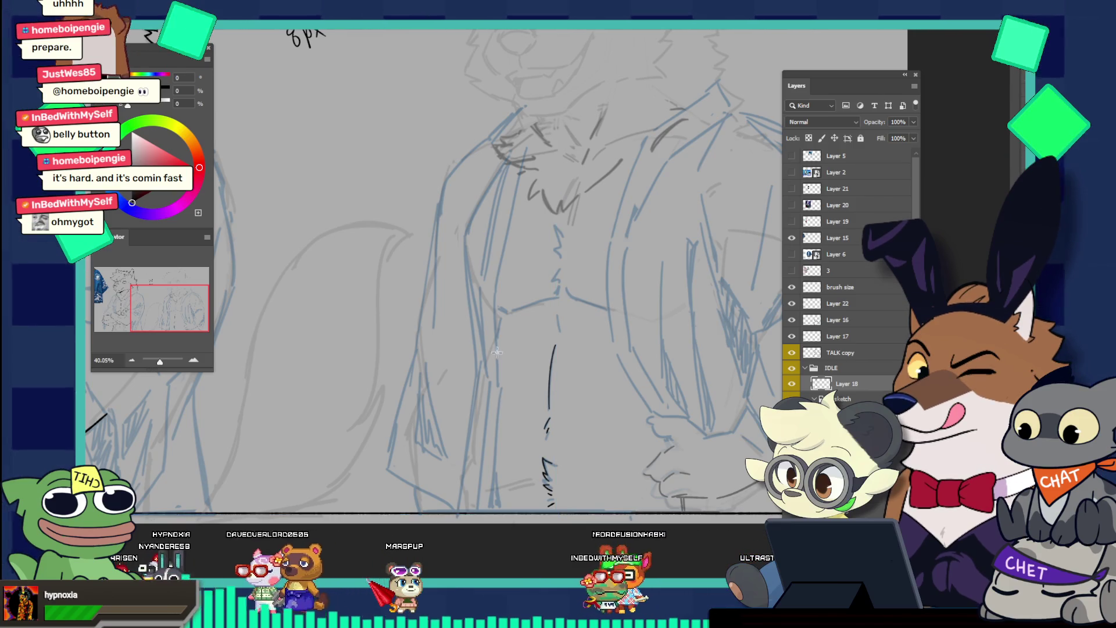
pyautogui.moveTo(499, 340); pyautogui.dragTo(604, 522)
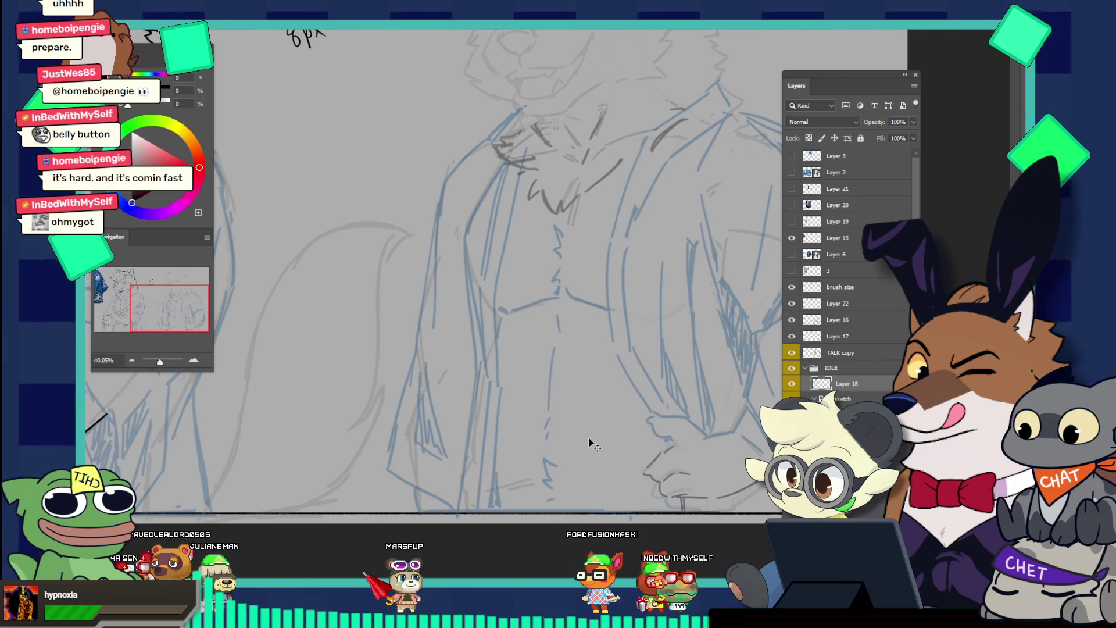
pyautogui.hotkey('ctrl', 'j')
pyautogui.hotkey('ctrl', 'j')
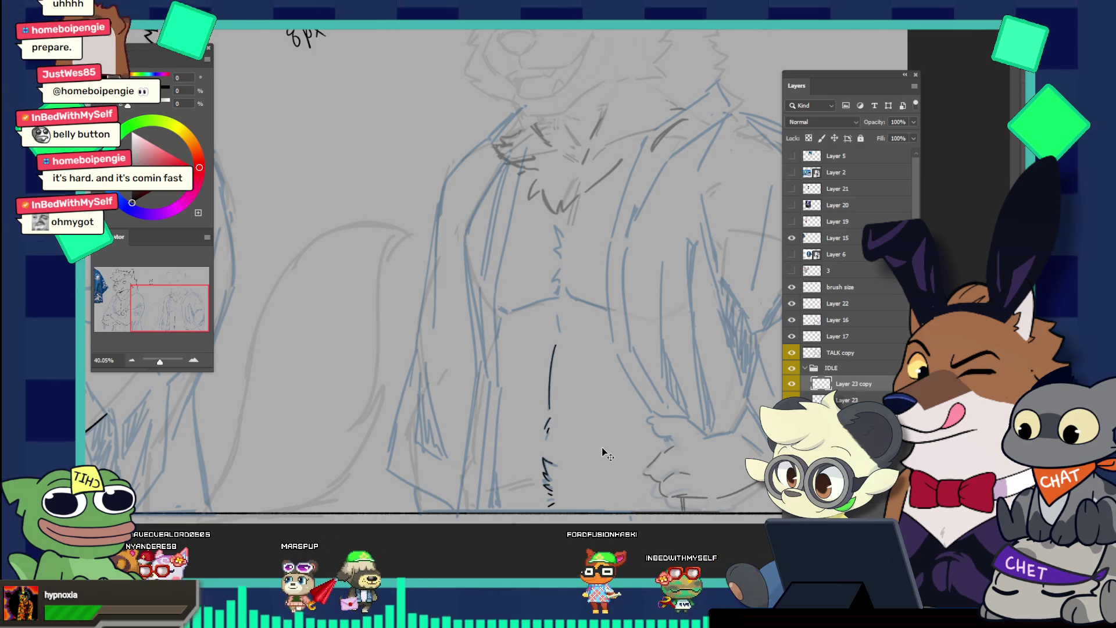
pyautogui.hotkey('ctrl', 't')
pyautogui.moveTo(548, 461)
pyautogui.mouseDown()
pyautogui.moveTo(393, 461)
pyautogui.moveTo(660, 470)
pyautogui.moveTo(417, 443)
pyautogui.mouseUp()
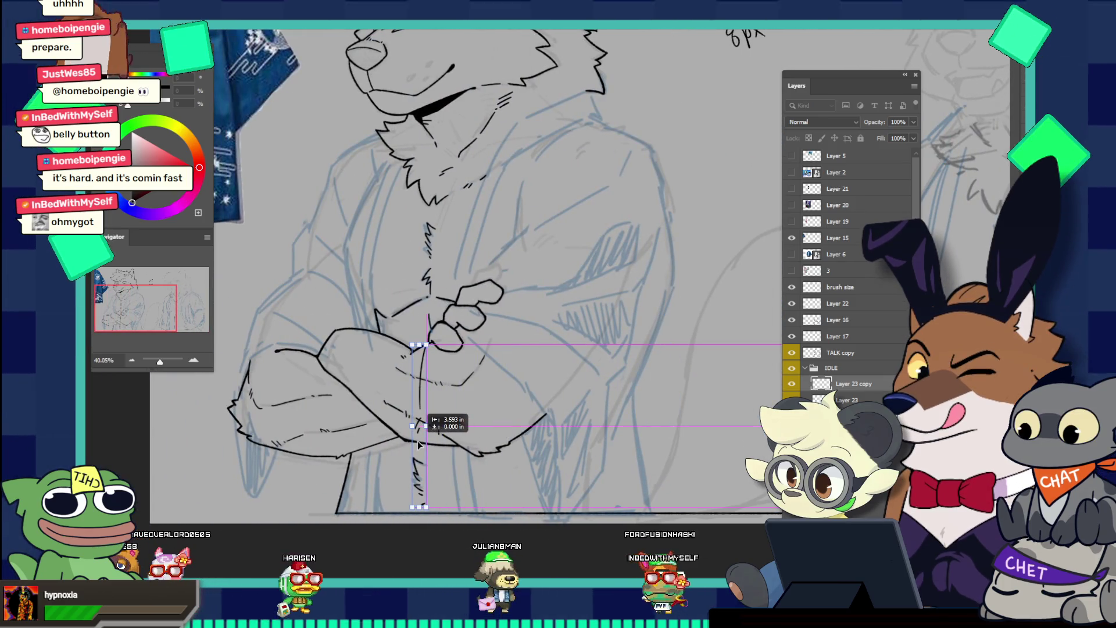
pyautogui.press('Return')
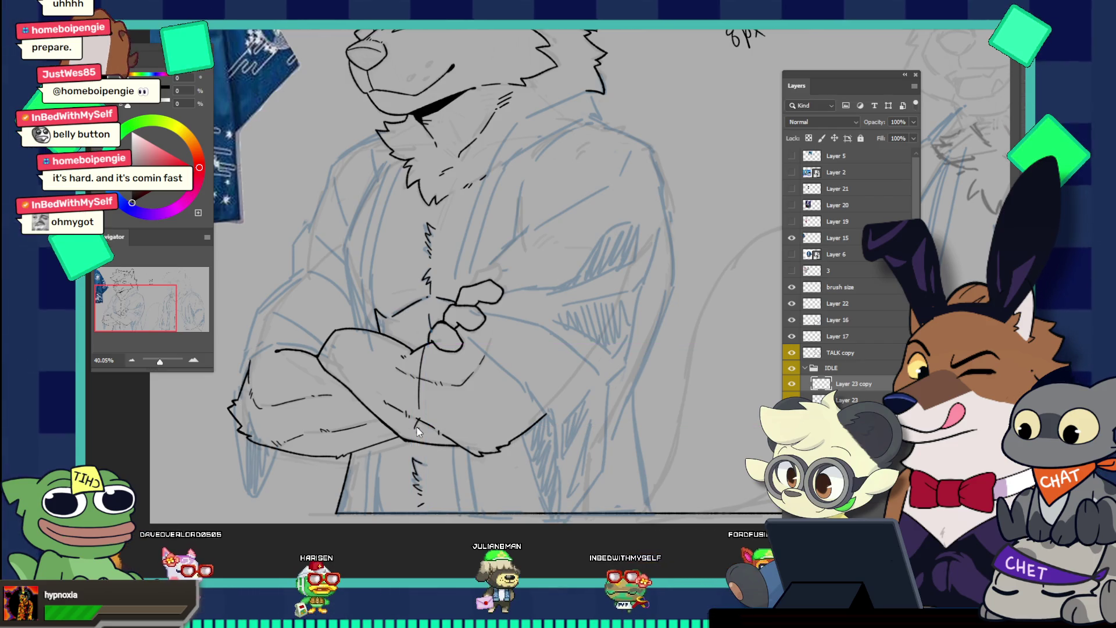
# Nudge the copied vertical belly line slightly left below the crossed arms
pyautogui.scroll(-2, 600, 459)
pyautogui.scroll(6, 567, 363)
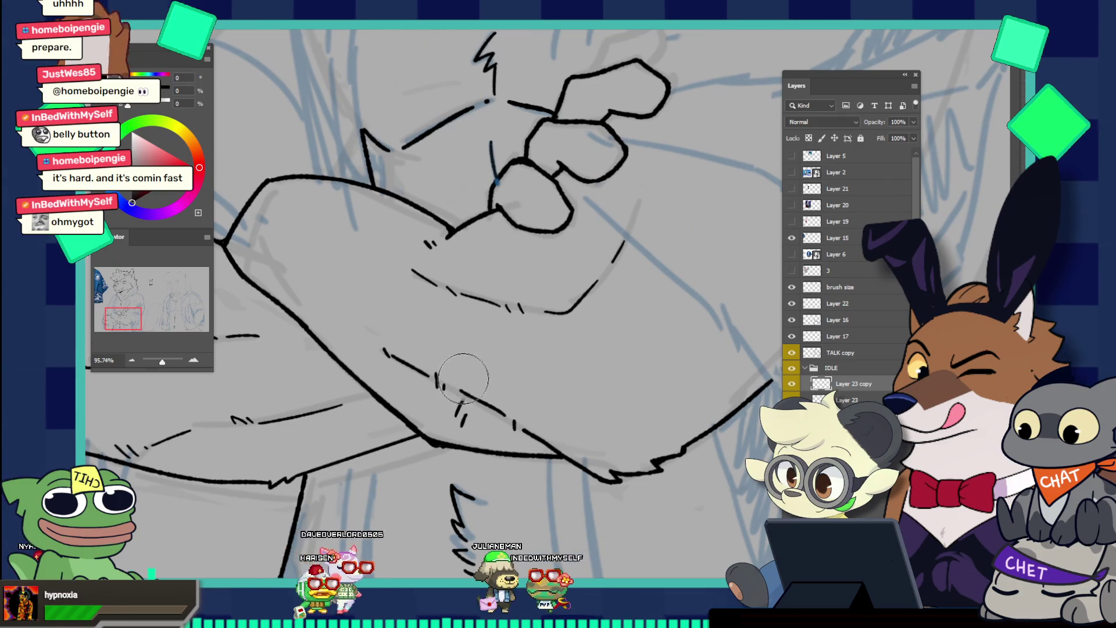
pyautogui.scroll(-4, 495, 330)
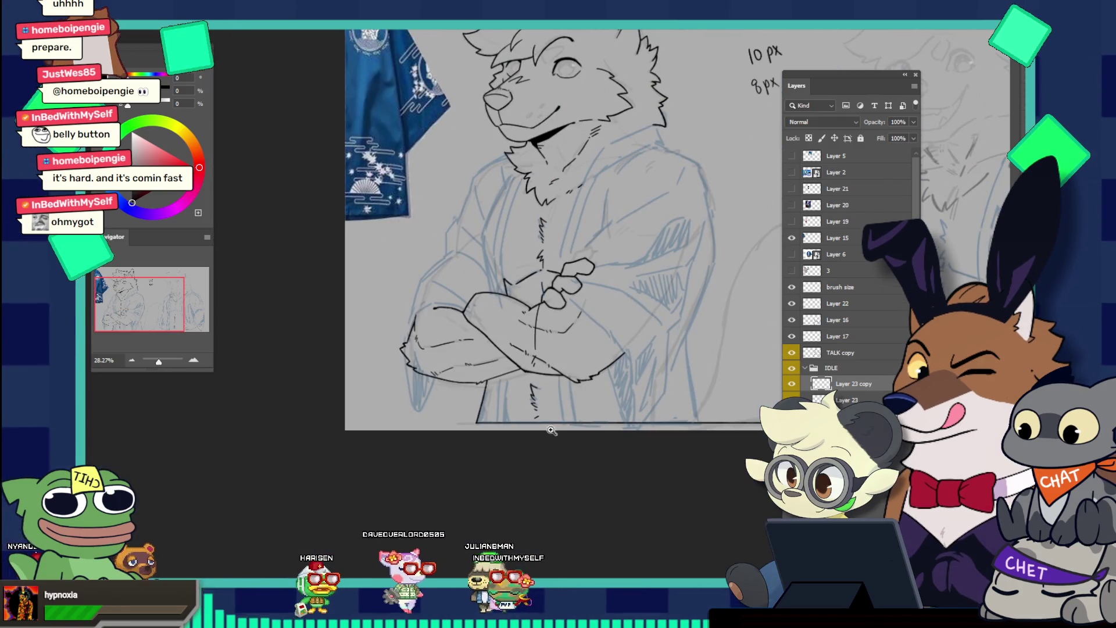
pyautogui.scroll(-3, 490, 305)
pyautogui.scroll(2, 757, 394)
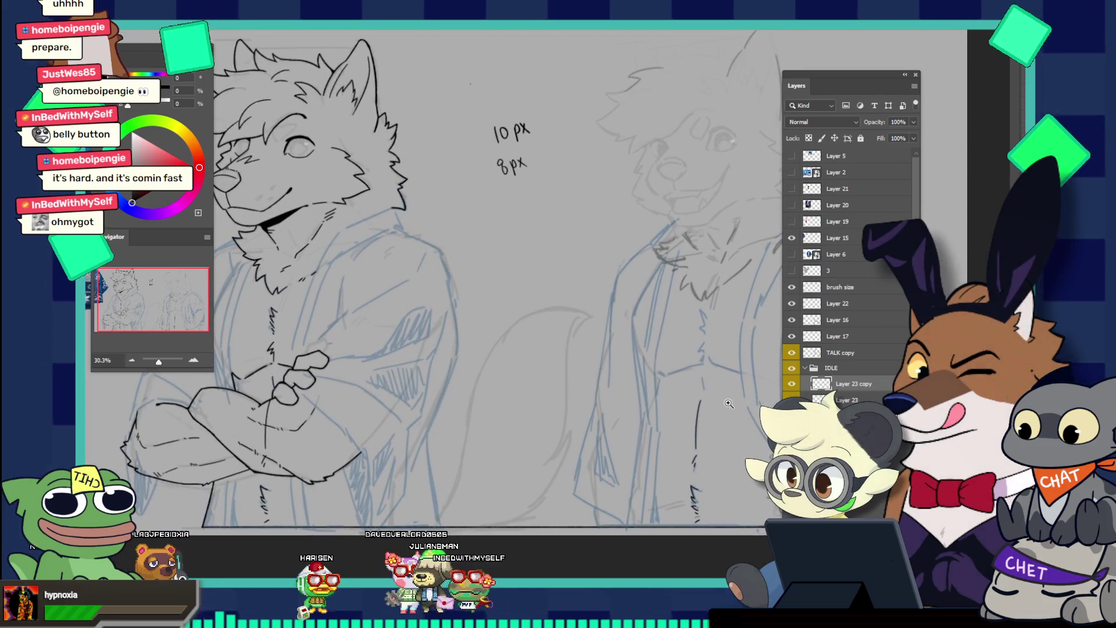
pyautogui.scroll(3, 401, 411)
pyautogui.scroll(-2, 430, 454)
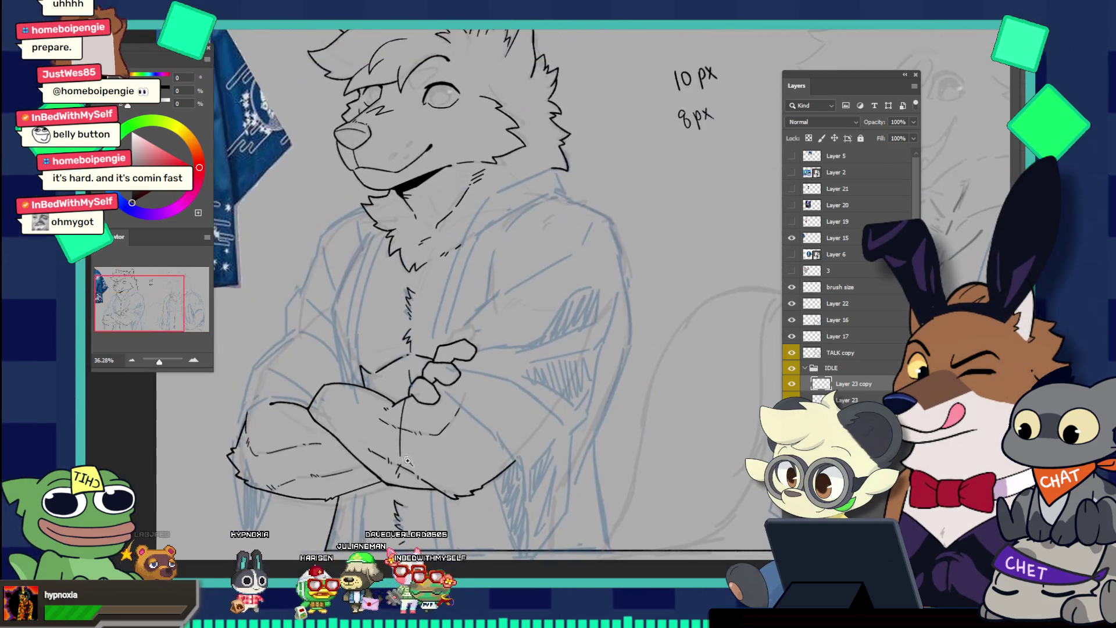
pyautogui.scroll(2, 464, 500)
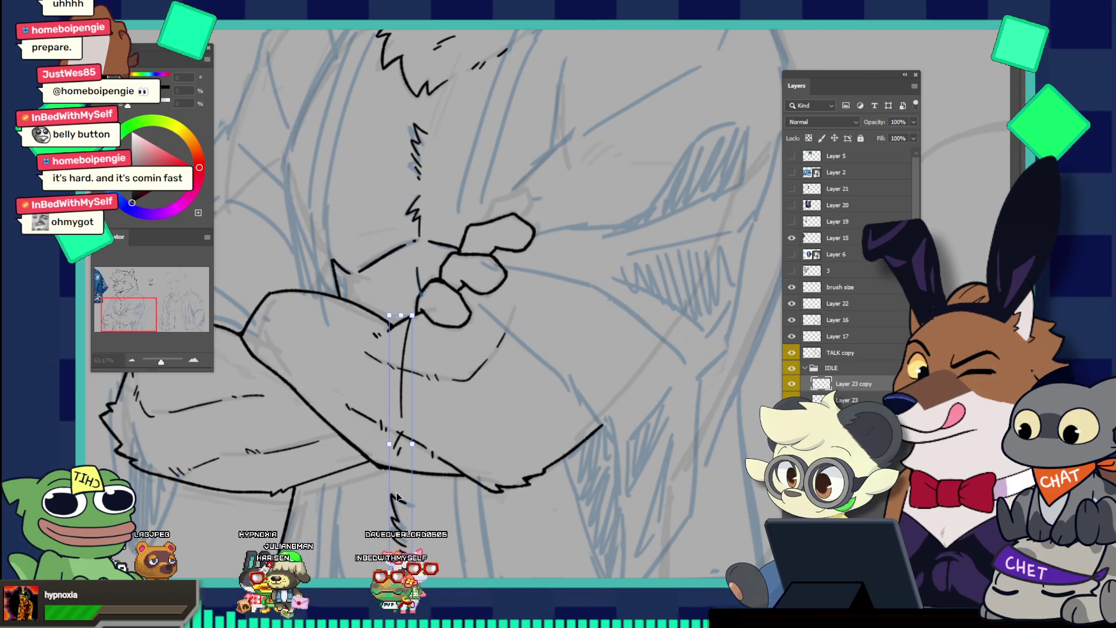
pyautogui.hotkey('ctrl', 't')
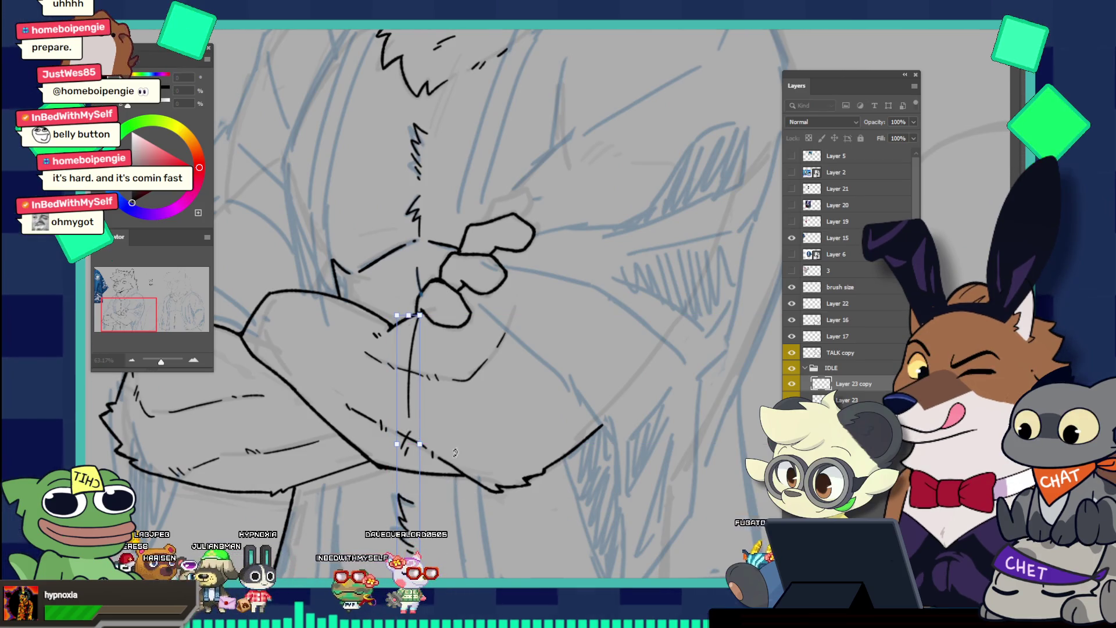
pyautogui.press('Left')
pyautogui.press('Left')
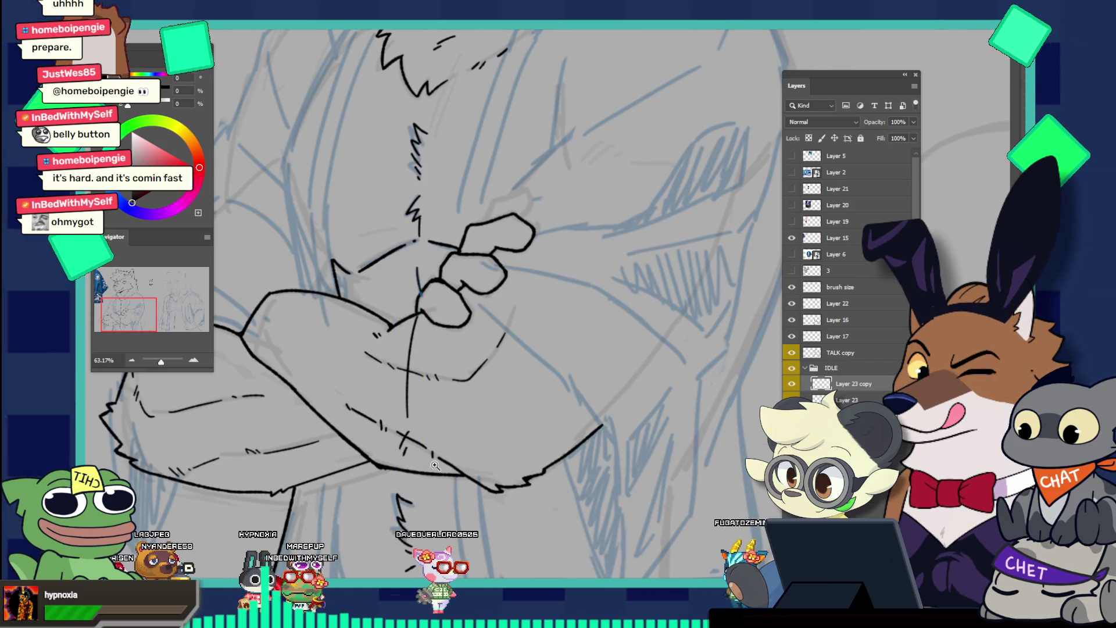
pyautogui.press('z')
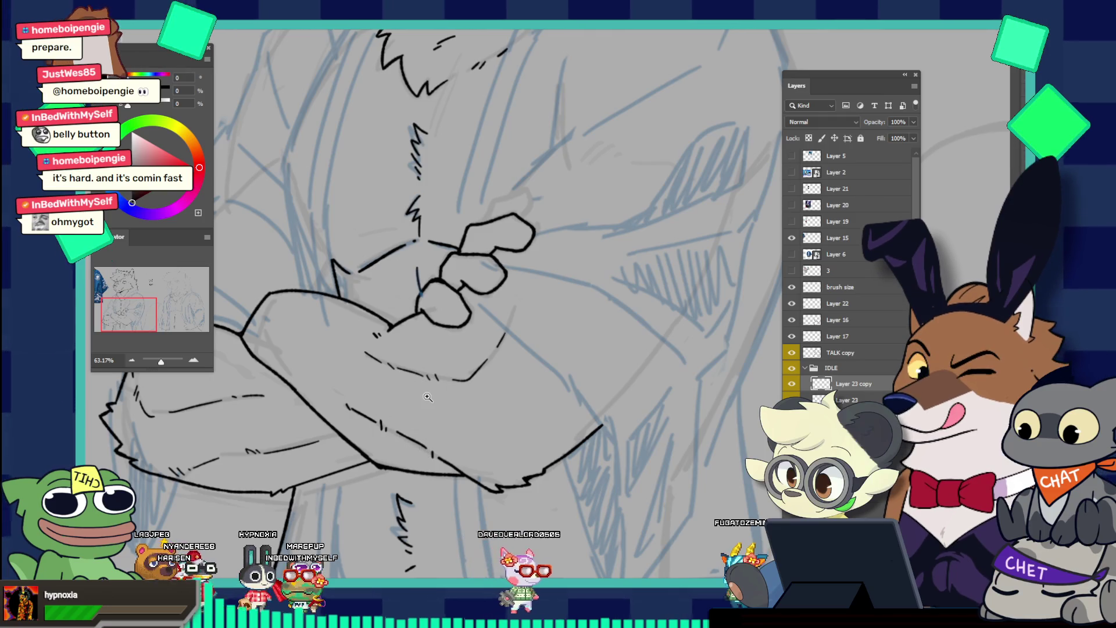
pyautogui.keyDown('alt'); pyautogui.click(428, 397); pyautogui.keyUp('alt')
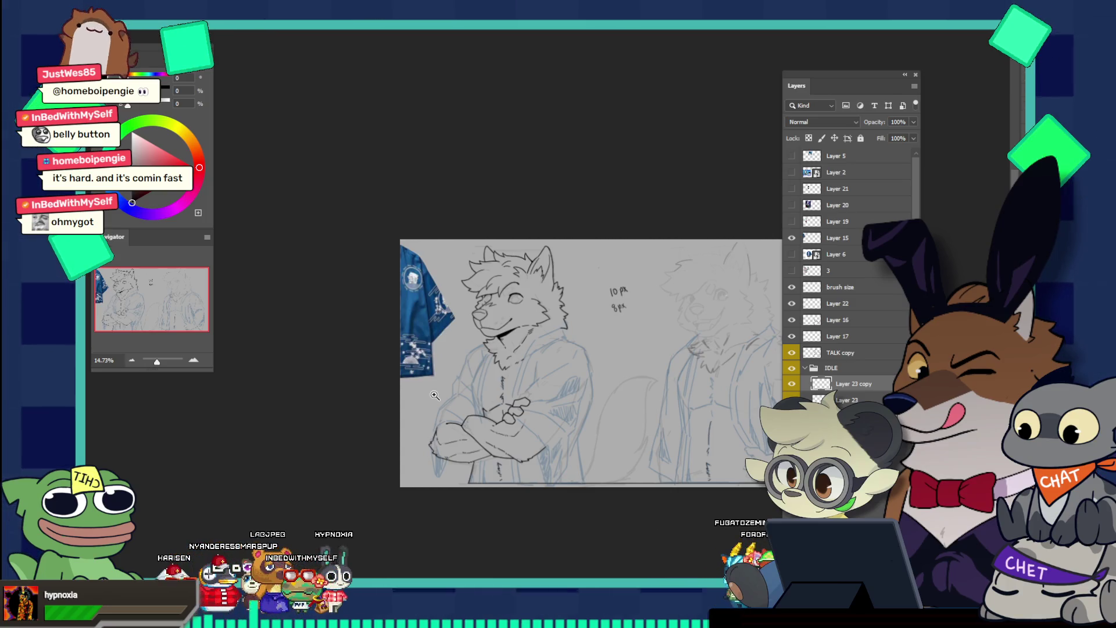
# Zoom in and out to inspect the crossed hands and both characters
pyautogui.click(508, 401)
pyautogui.keyDown('alt'); pyautogui.click(535, 417); pyautogui.keyUp('alt')
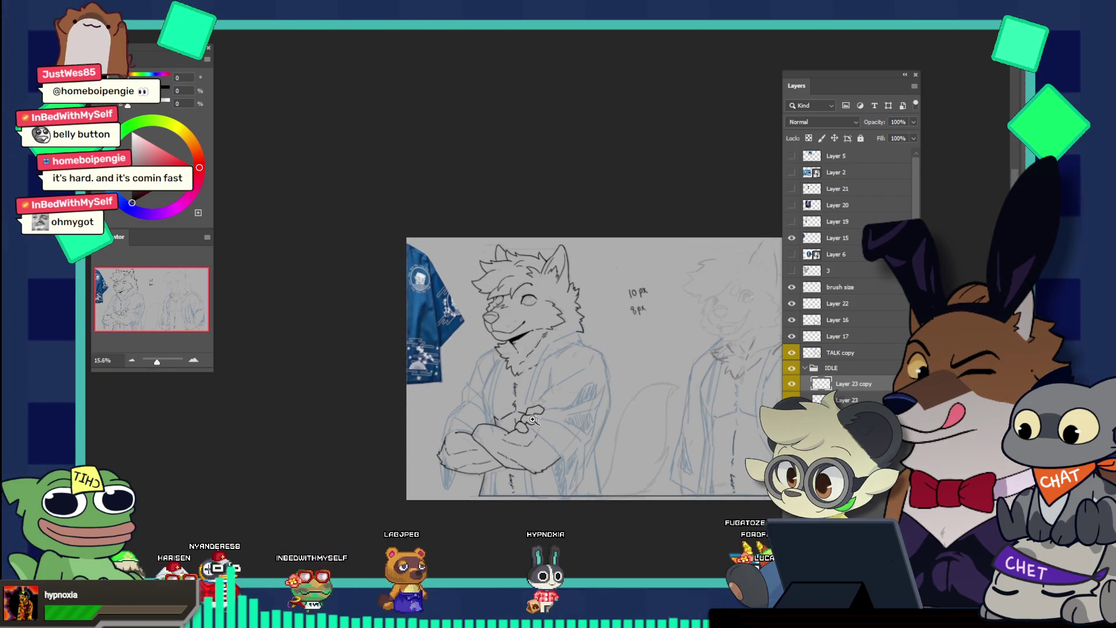
pyautogui.moveTo(539, 422); pyautogui.dragTo(575, 447)
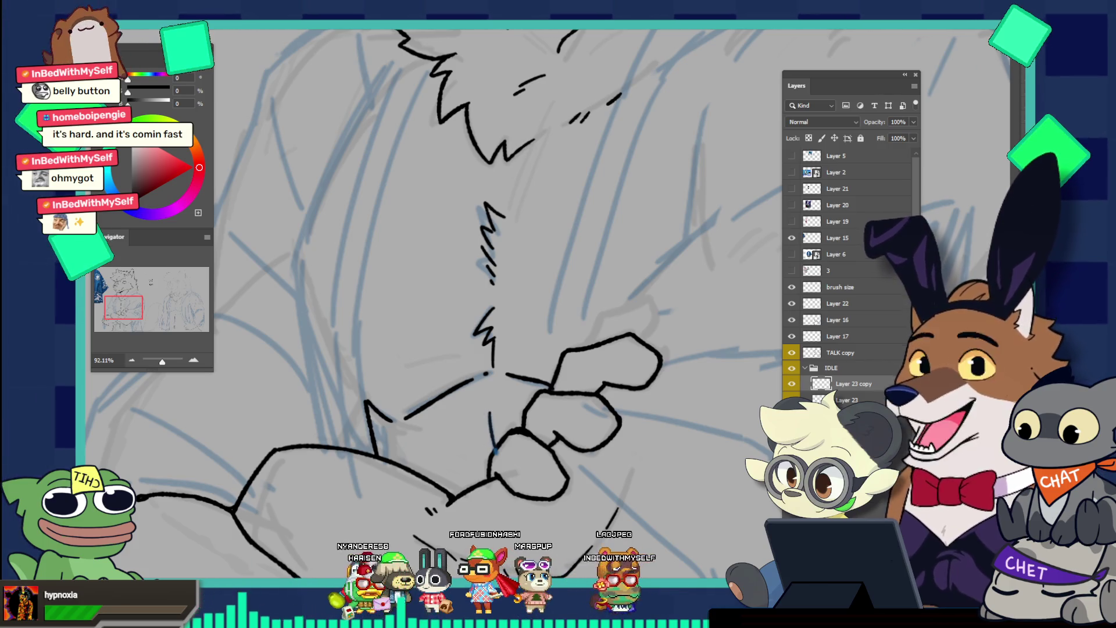
pyautogui.scroll(-3, 450, 330)
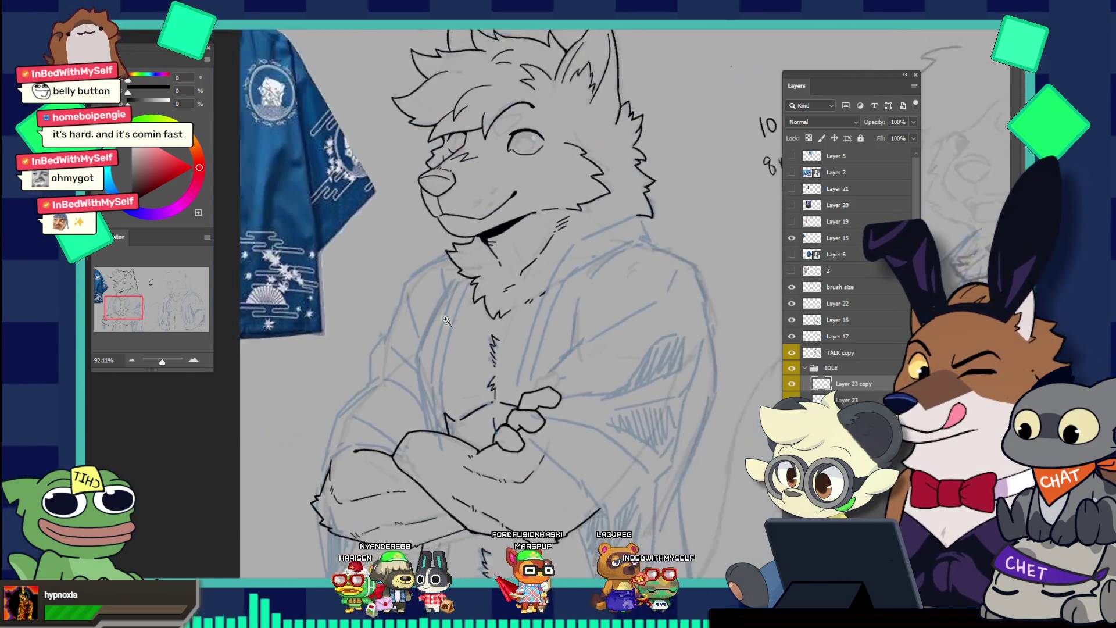
pyautogui.moveTo(450, 330); pyautogui.dragTo(411, 484)
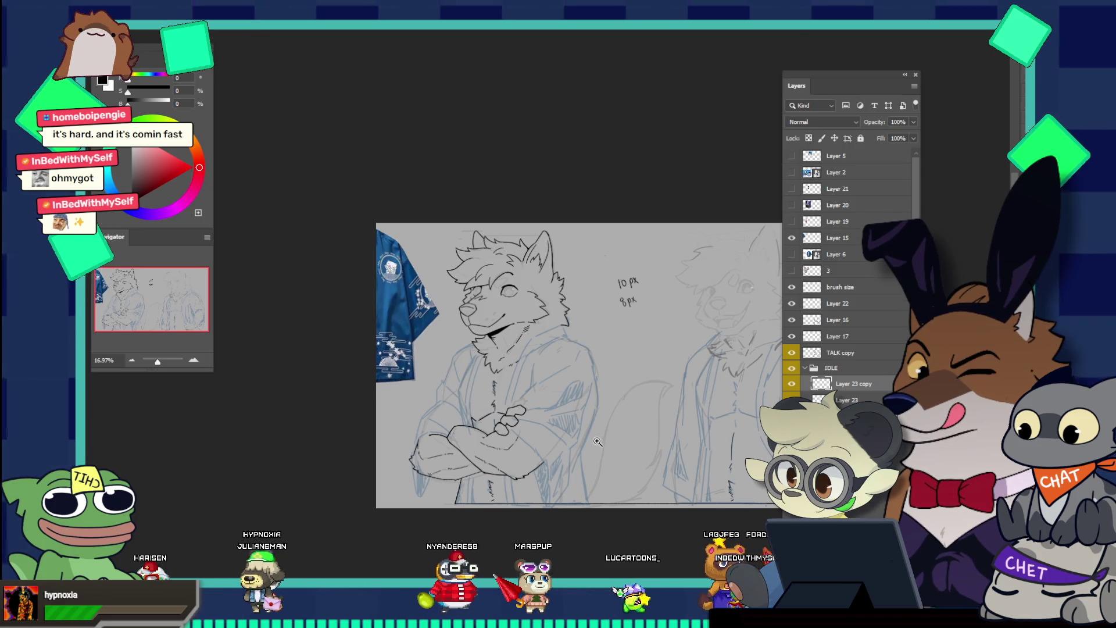
pyautogui.moveTo(597, 442); pyautogui.dragTo(619, 478)
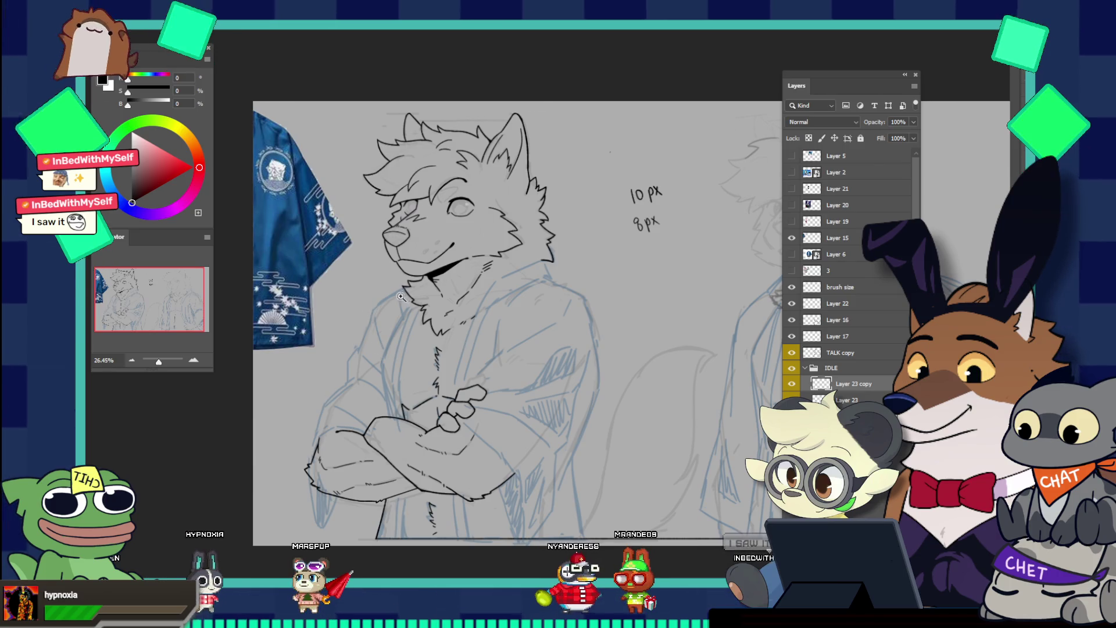
# Sample the blue eye colour from the Darius reference sheet, then return to the wolf sketch
pyautogui.hotkey('ctrl', 'Tab')
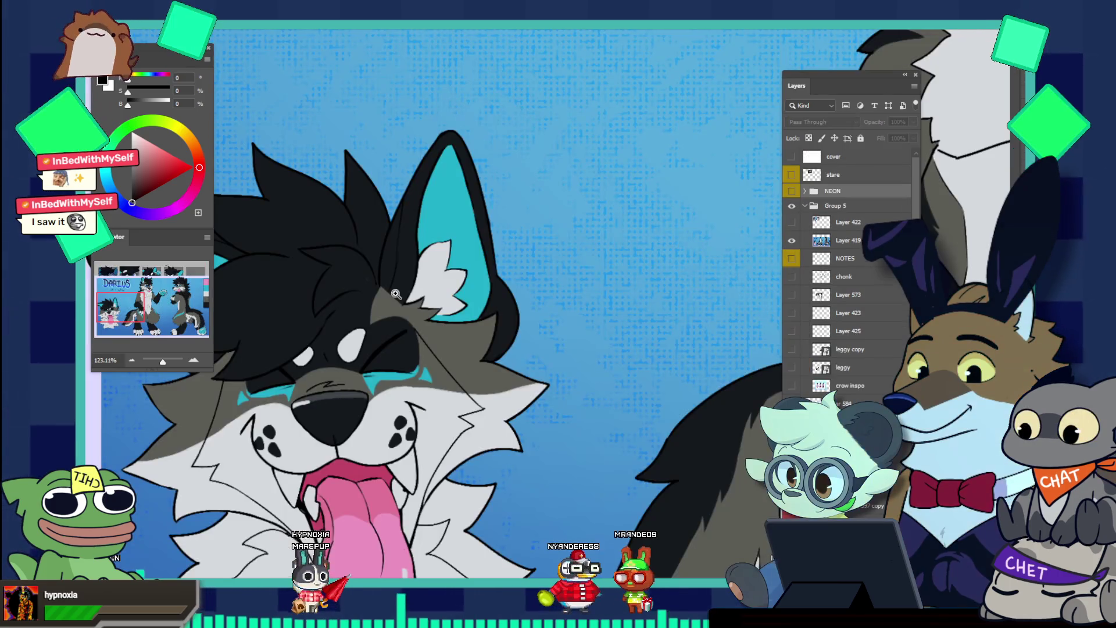
pyautogui.hotkey('ctrl', '0')
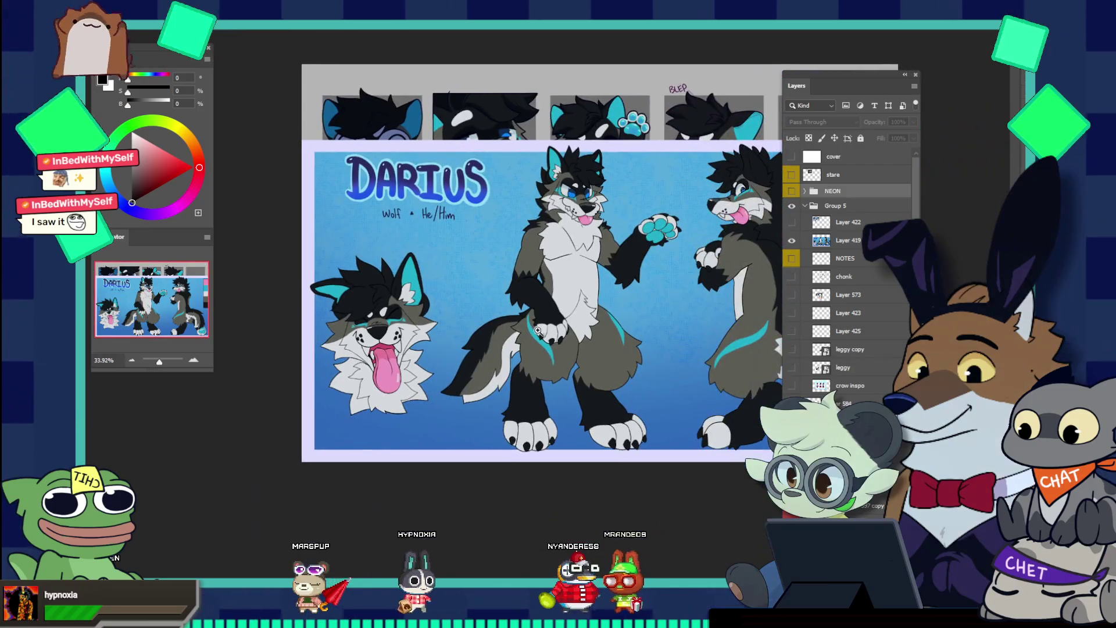
pyautogui.moveTo(563, 203); pyautogui.dragTo(654, 122)
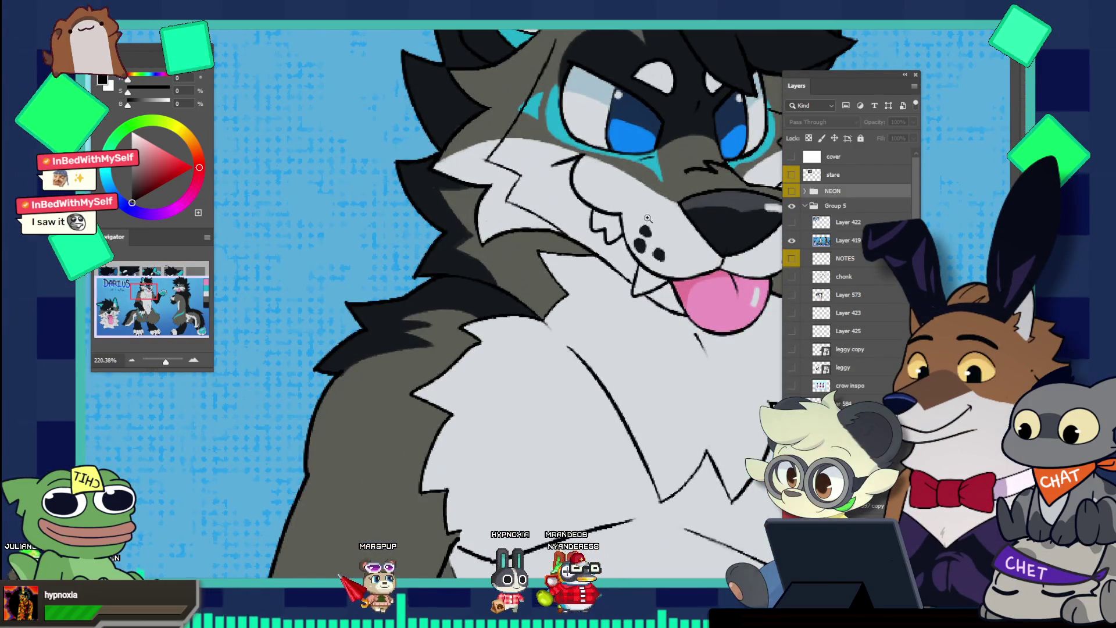
pyautogui.press('x')
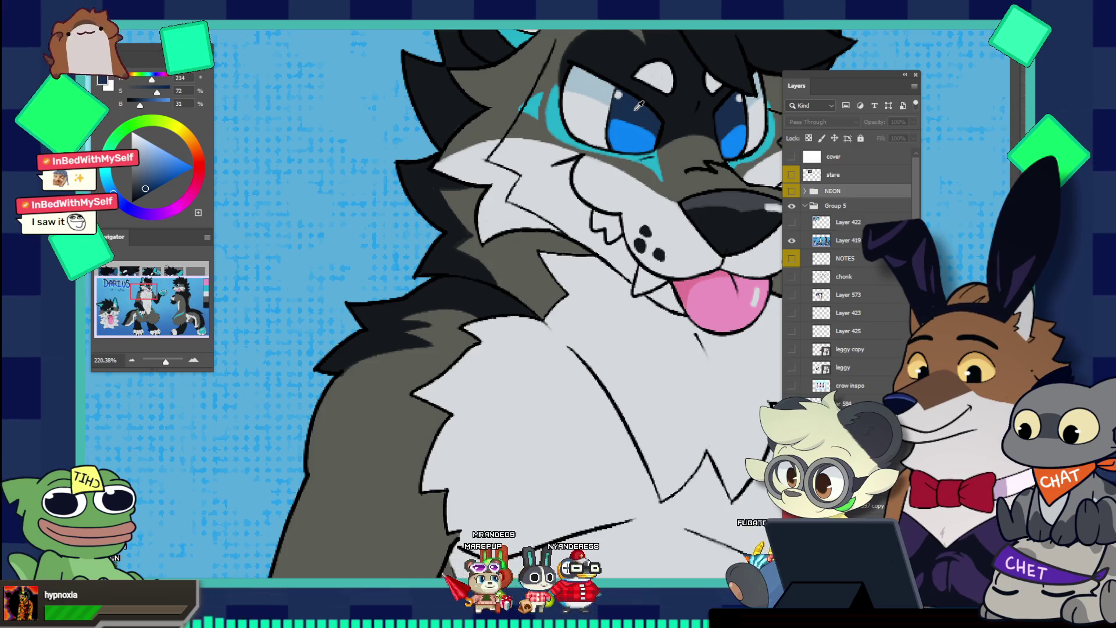
pyautogui.click(607, 140)
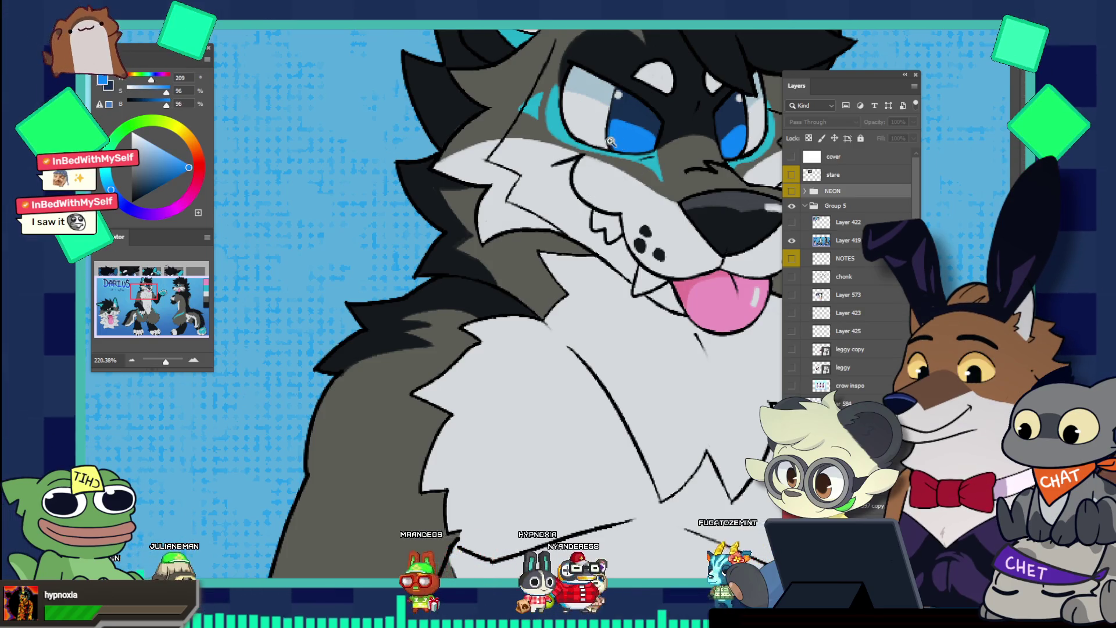
pyautogui.scroll(-2, 617, 131)
pyautogui.hotkey('ctrl', 'Tab')
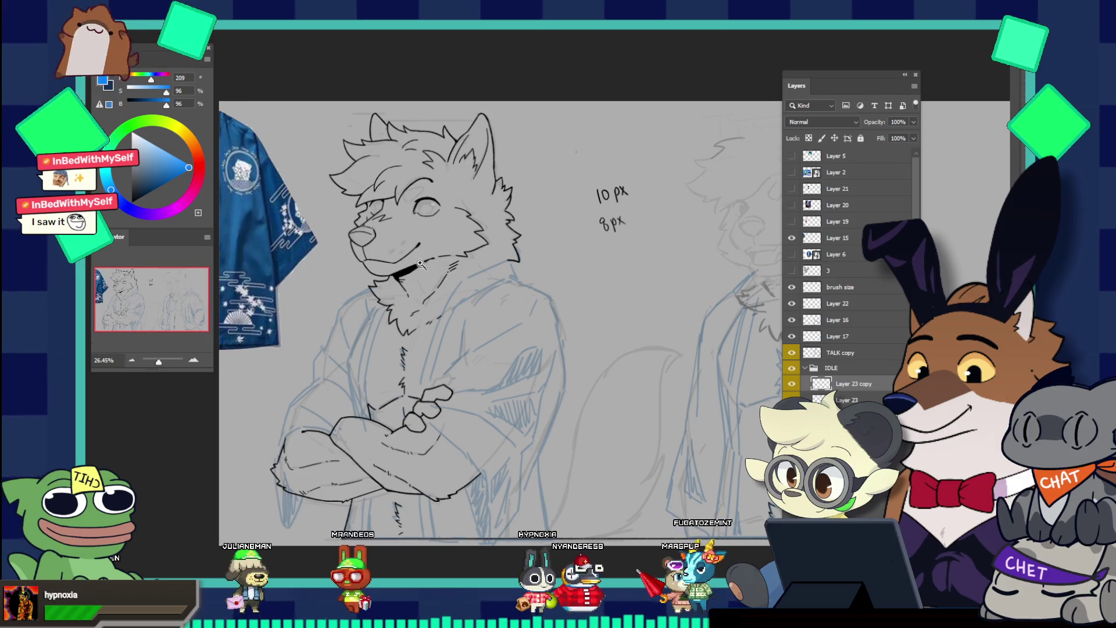
# Draw an elliptical selection fitted over the wolf's eye
pyautogui.scroll(2, 434, 260)
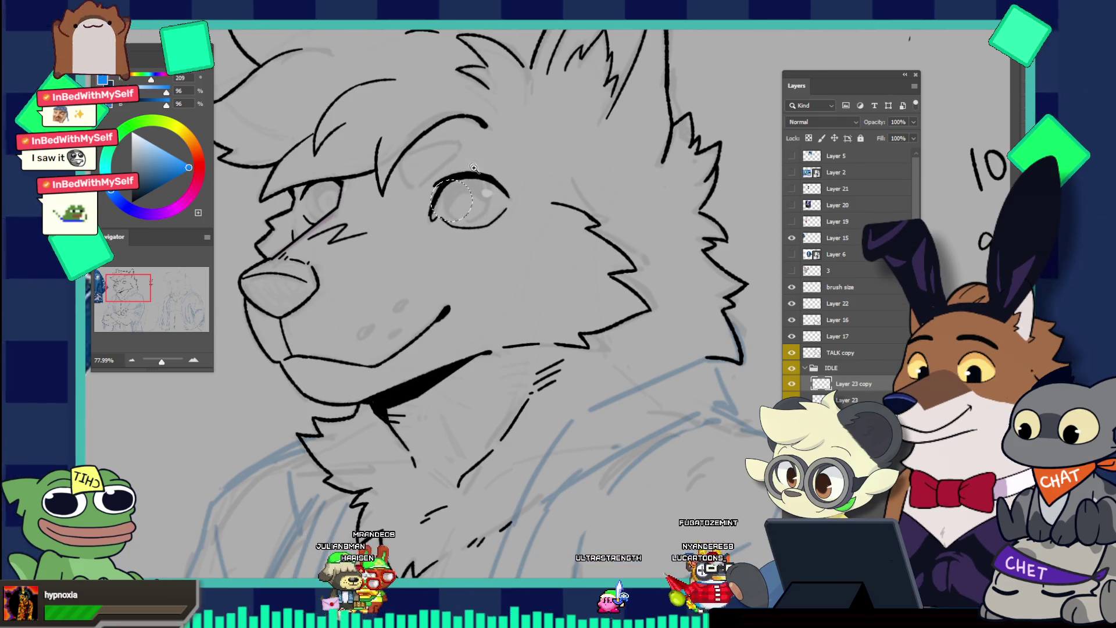
pyautogui.scroll(4, 468, 162)
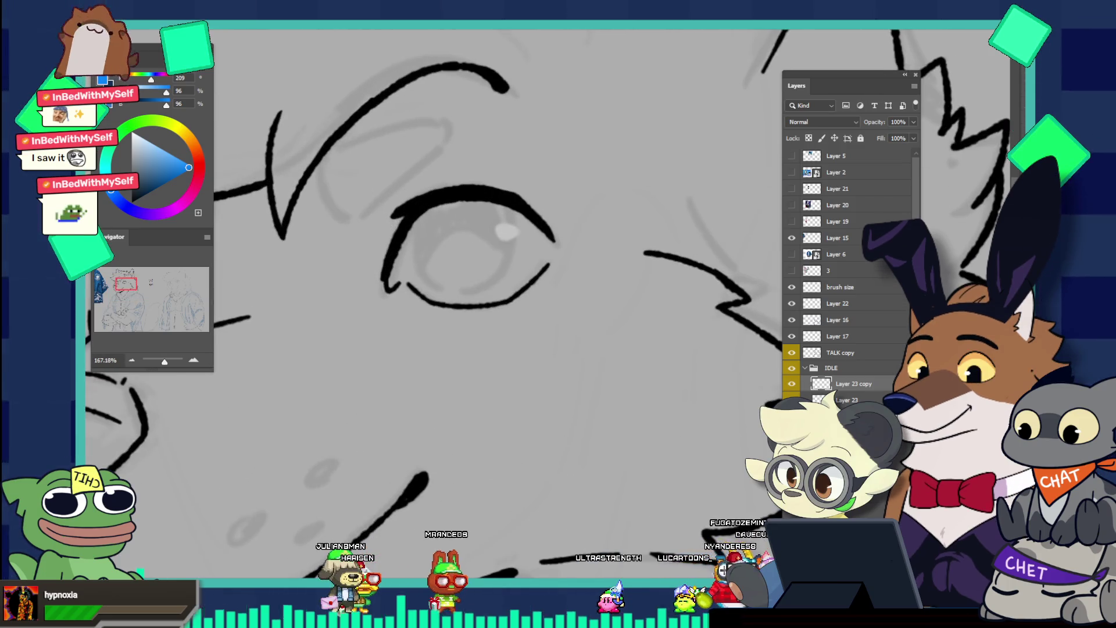
pyautogui.moveTo(399, 185); pyautogui.dragTo(498, 291)
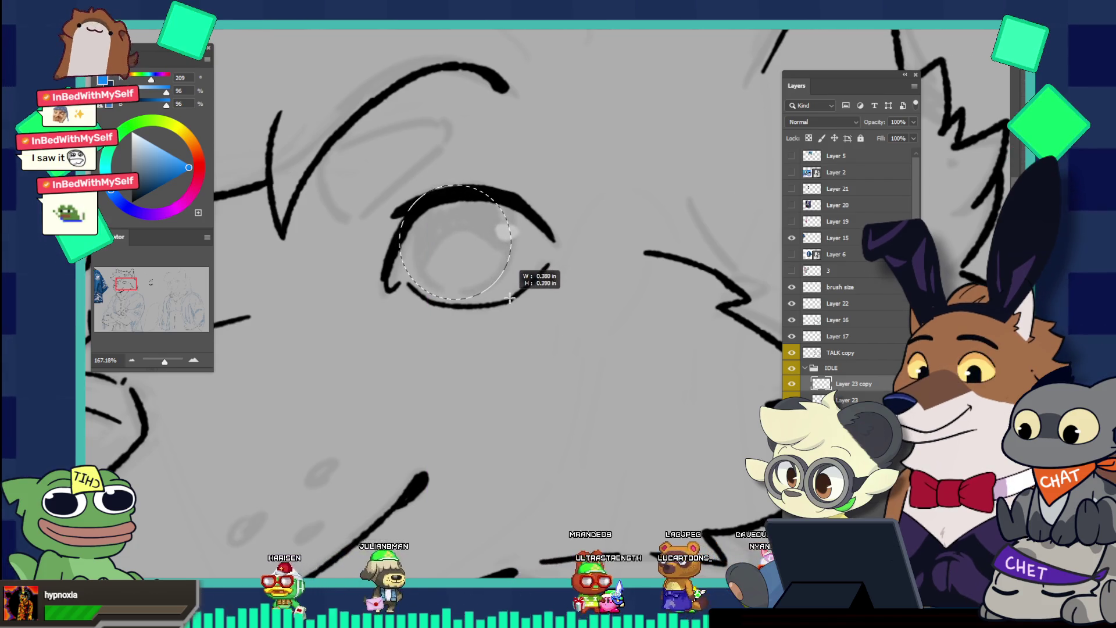
pyautogui.moveTo(498, 290); pyautogui.dragTo(511, 301)
pyautogui.moveTo(466, 243); pyautogui.dragTo(471, 236)
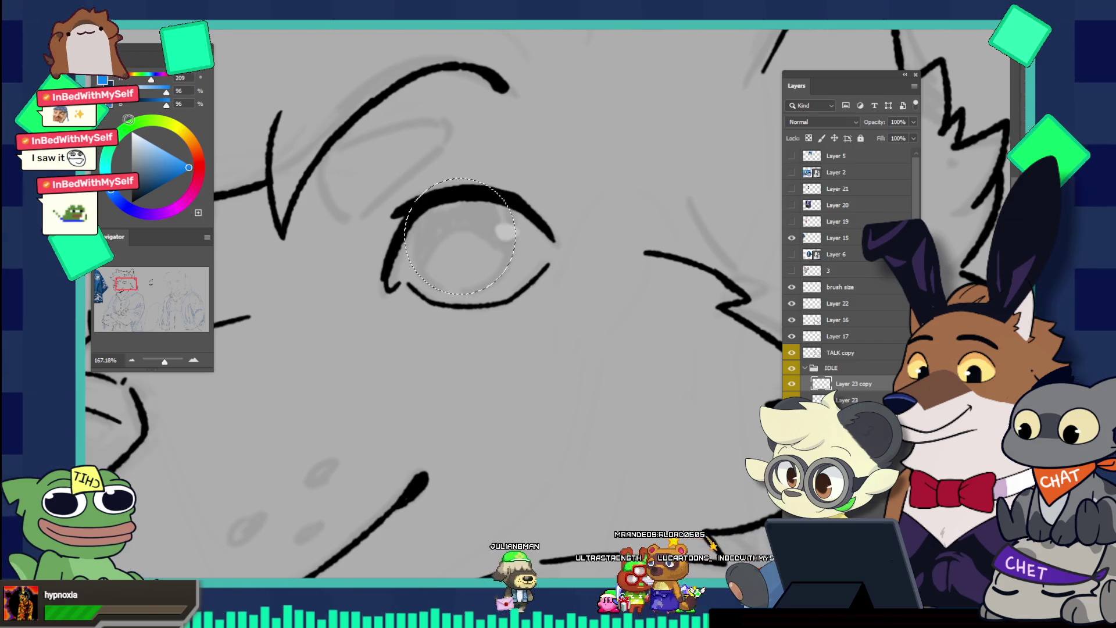
# Fill the eye selection with dark navy, merge it down, fit it, and deselect
pyautogui.click(145, 188)
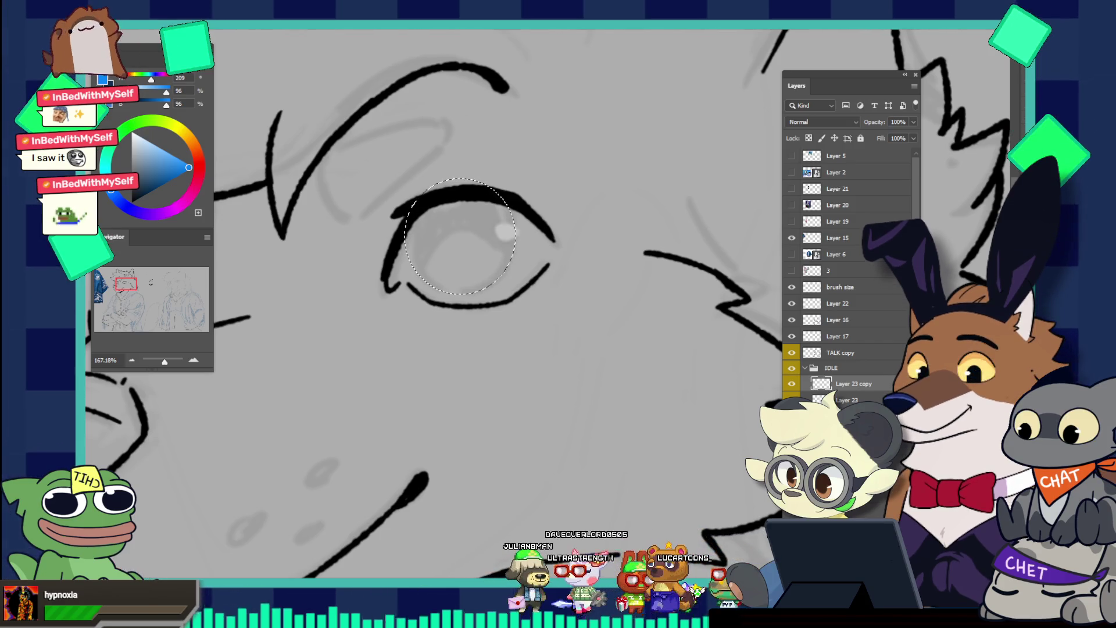
pyautogui.click(413, 256)
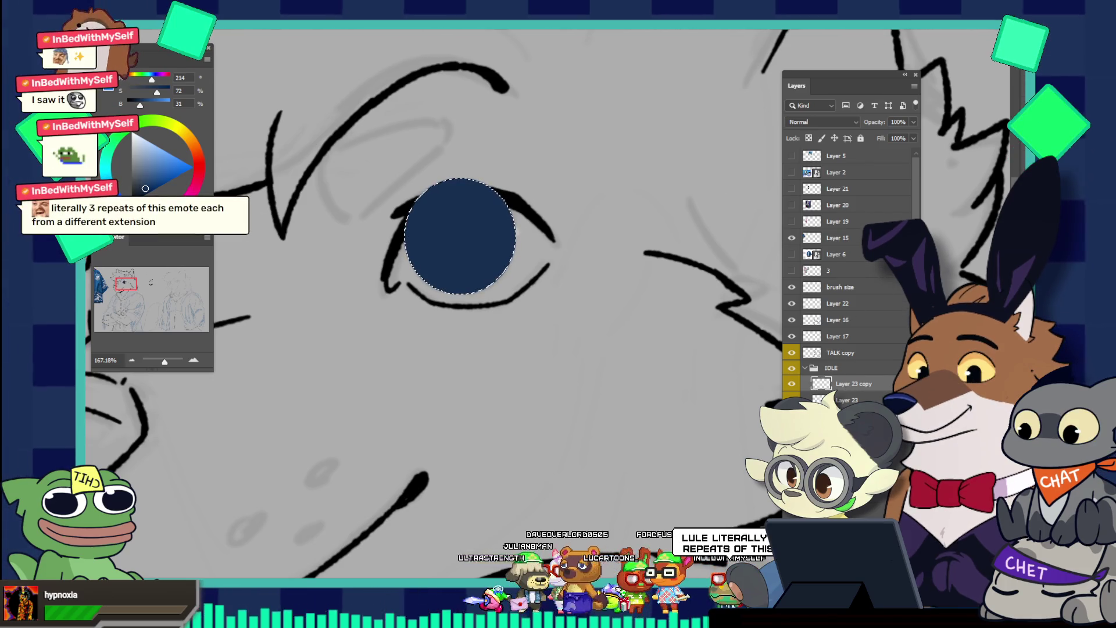
pyautogui.hotkey('ctrl', 'e')
pyautogui.moveTo(432, 236)
pyautogui.mouseDown()
pyautogui.moveTo(444, 253)
pyautogui.moveTo(399, 240)
pyautogui.mouseUp()
pyautogui.hotkey('ctrl', 't')
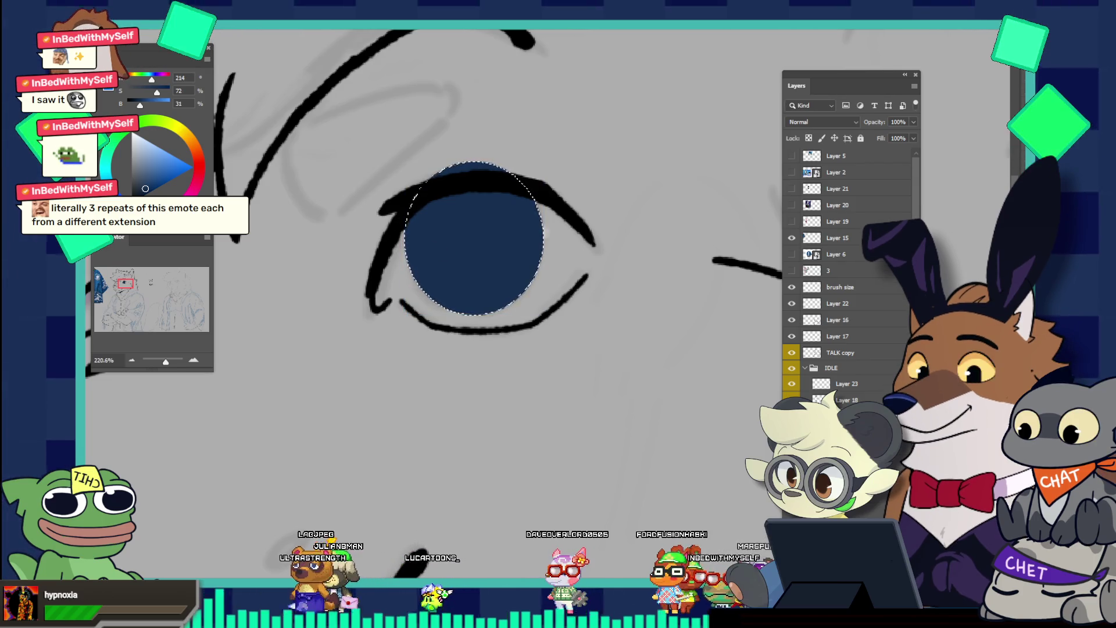
pyautogui.hotkey('ctrl', 'd')
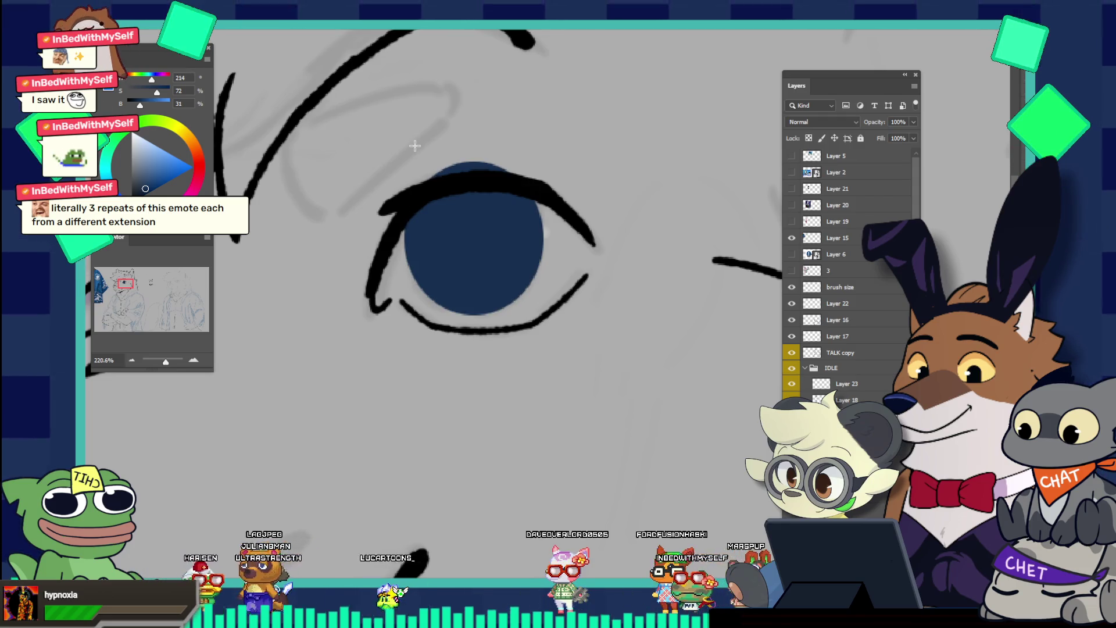
pyautogui.press('b')
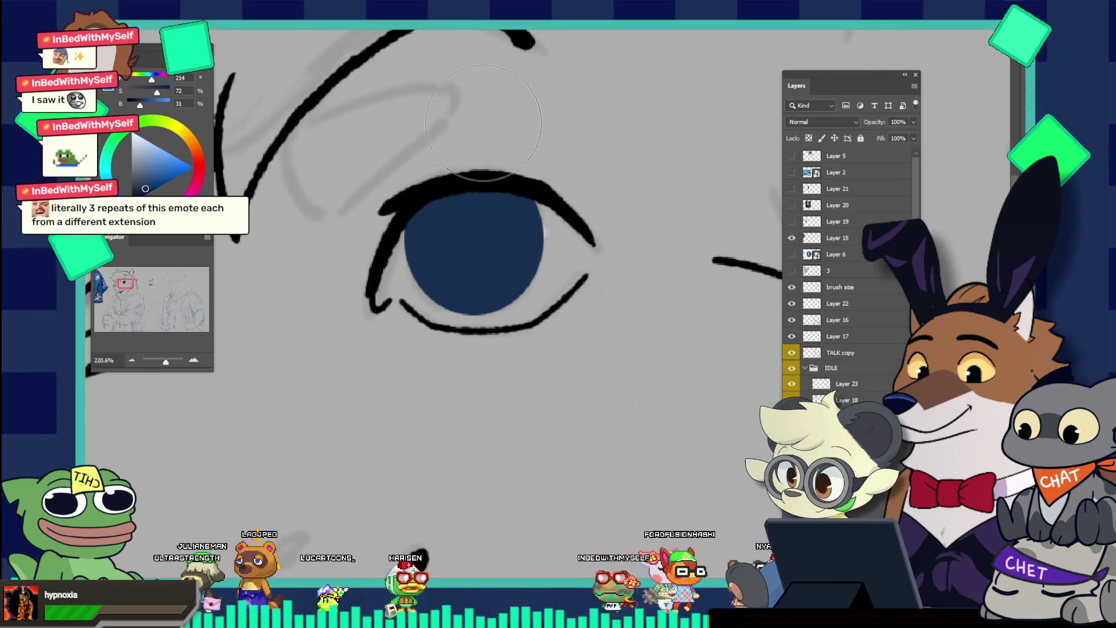
pyautogui.scroll(-5, 439, 131)
pyautogui.scroll(5, 475, 140)
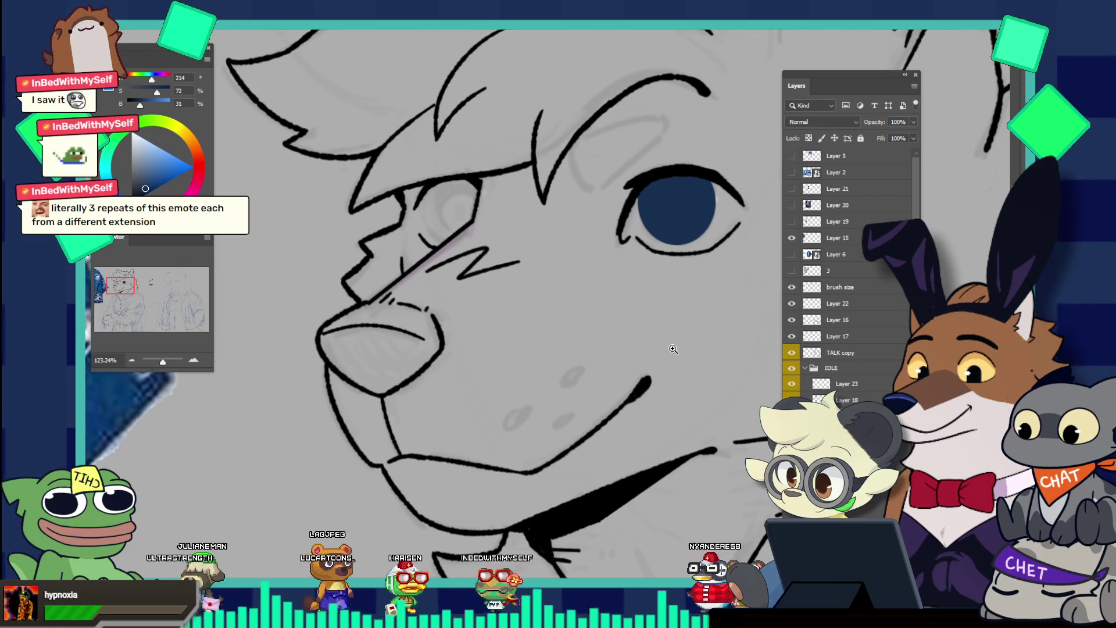
# Choose a different brush preset from the Brushes panel for painting
pyautogui.scroll(-4, 674, 349)
pyautogui.scroll(1, 691, 293)
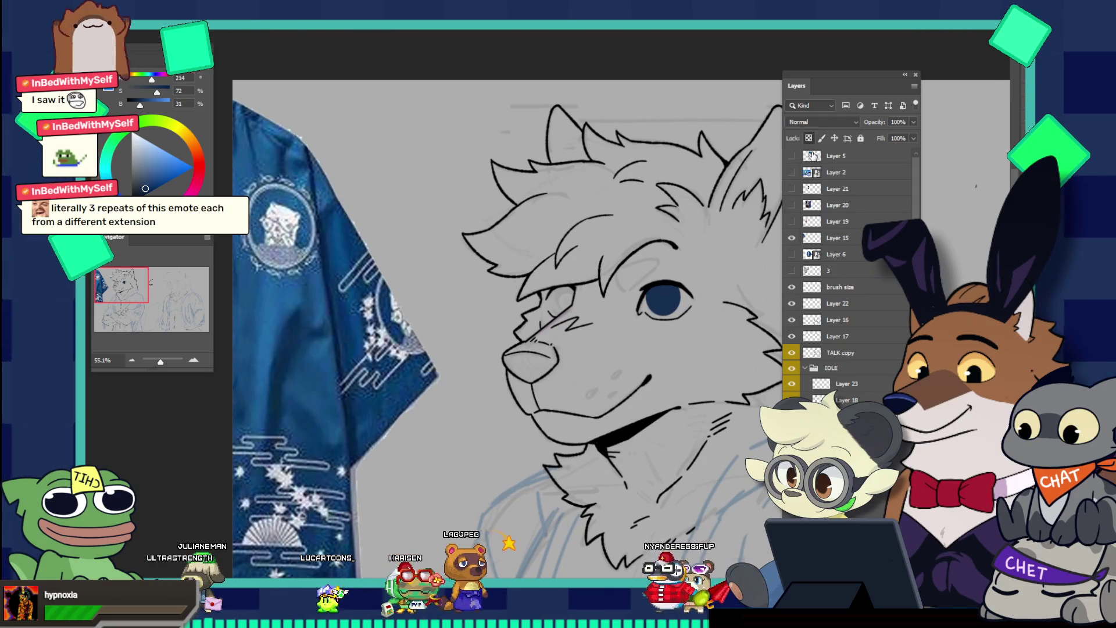
pyautogui.scroll(-1, 562, 206)
pyautogui.scroll(4, 563, 206)
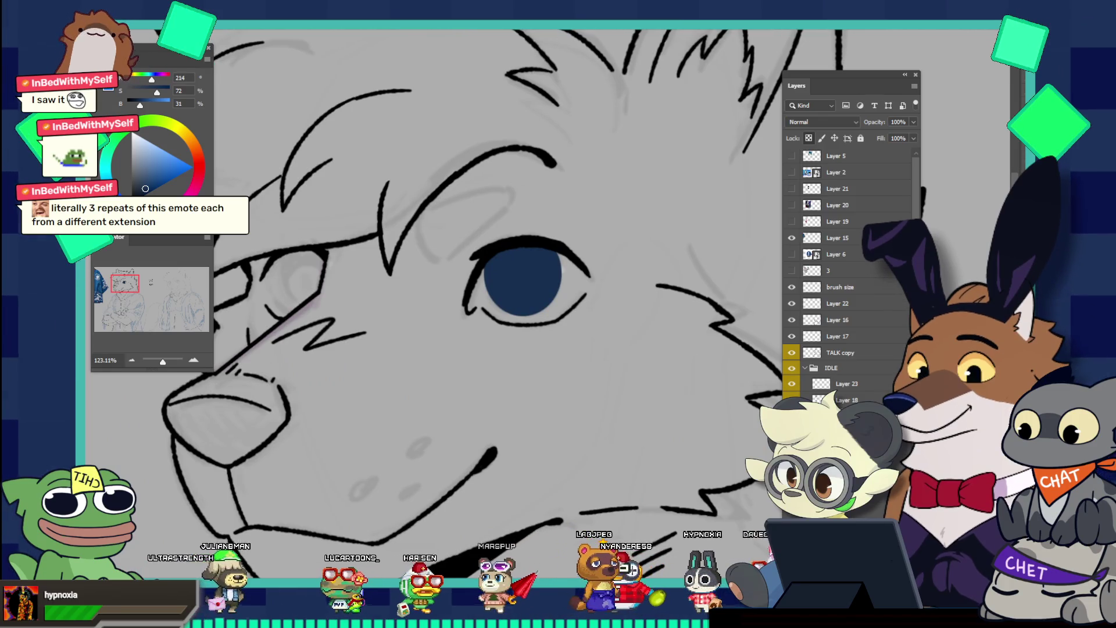
pyautogui.press('F5')
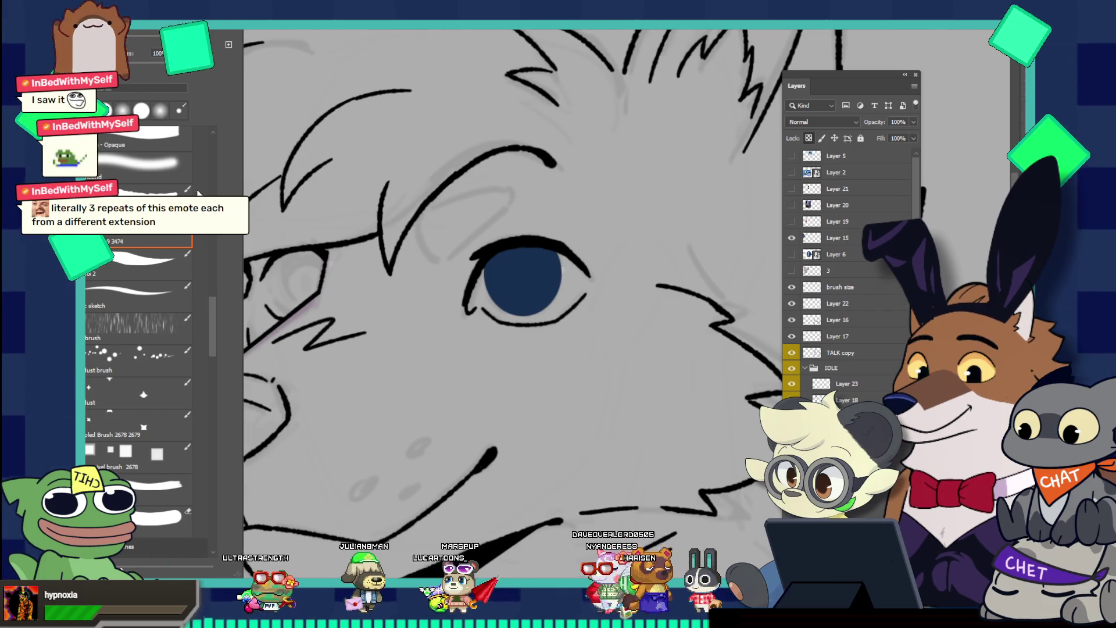
pyautogui.scroll(3, 166, 181)
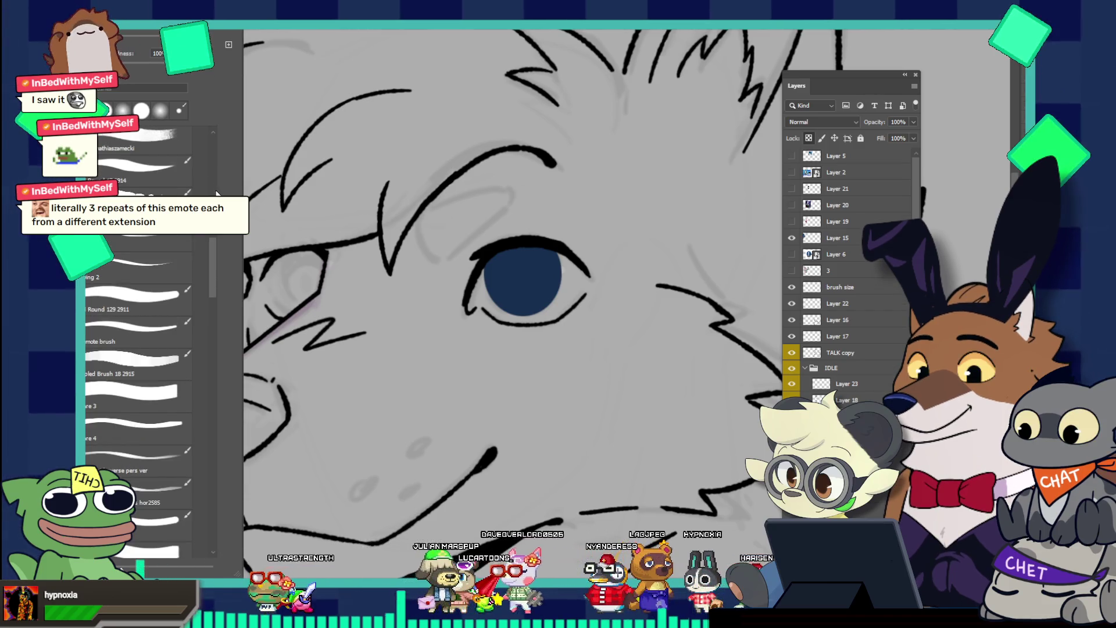
pyautogui.click(132, 323)
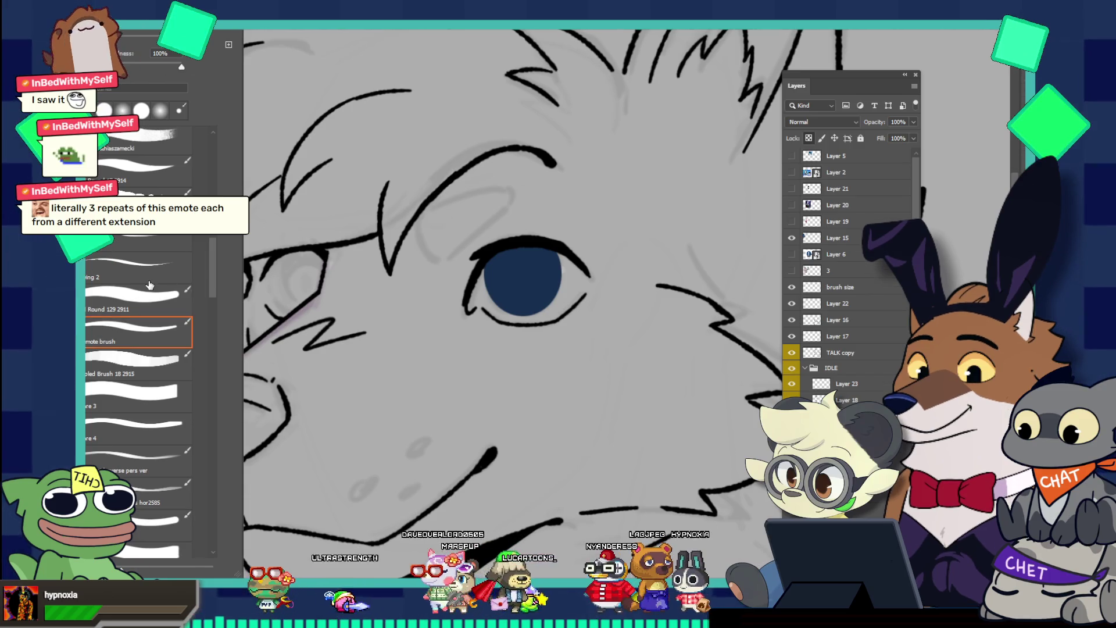
pyautogui.press('F5')
# Zoom in on the wolf's eye and start and commit a Free Transform on the layer
pyautogui.moveTo(514, 296); pyautogui.dragTo(574, 254)
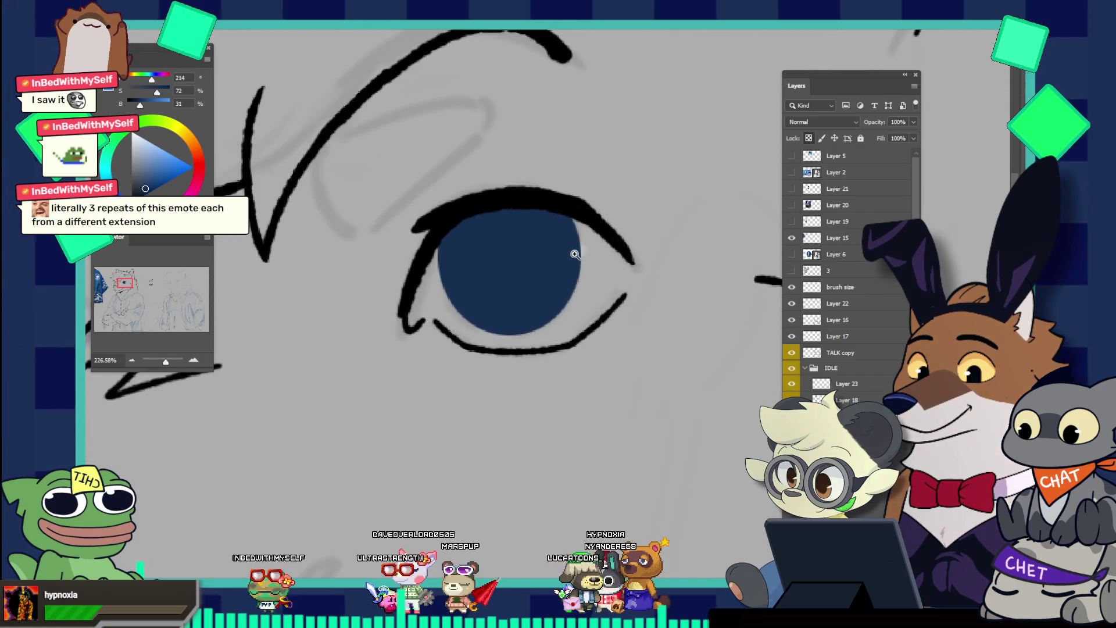
pyautogui.hotkey('ctrl', 't')
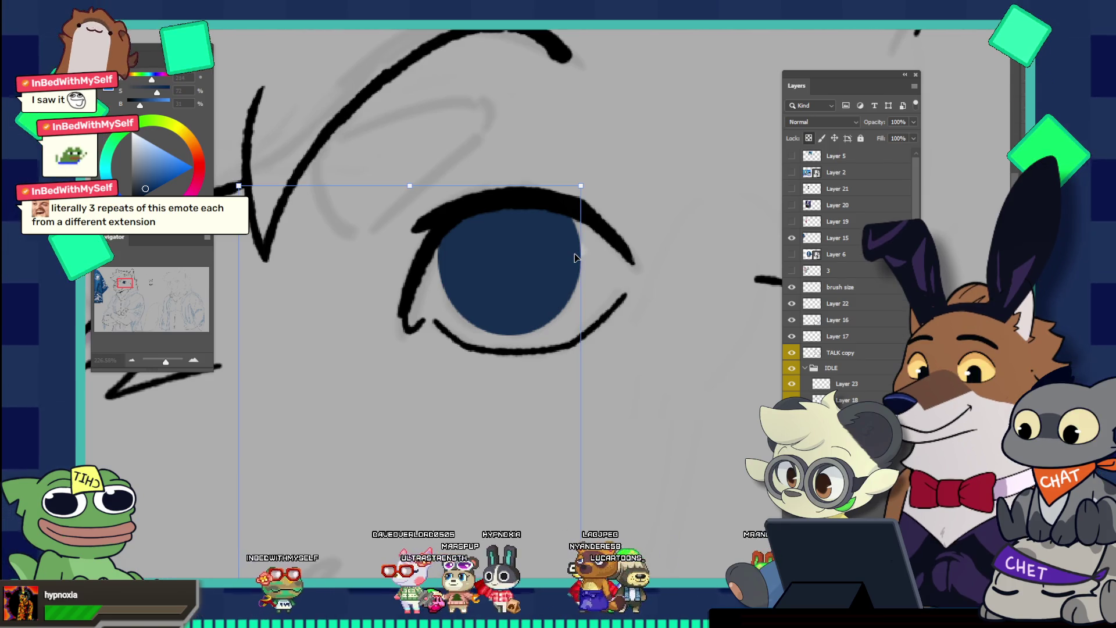
pyautogui.scroll(-5, 575, 254)
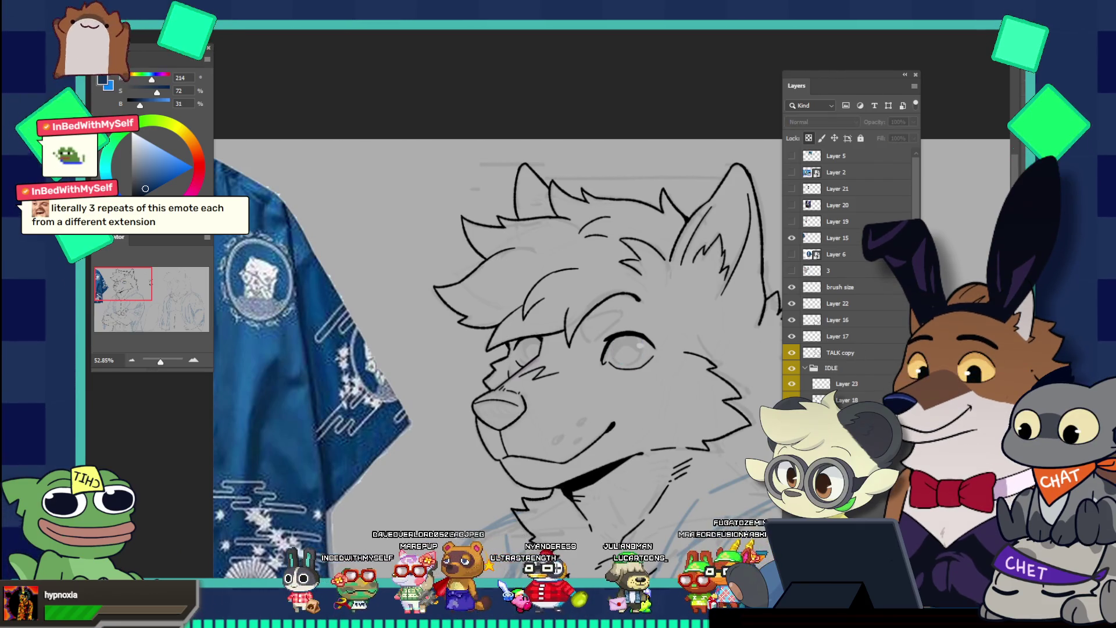
pyautogui.press('Return')
pyautogui.scroll(-4, 744, 469)
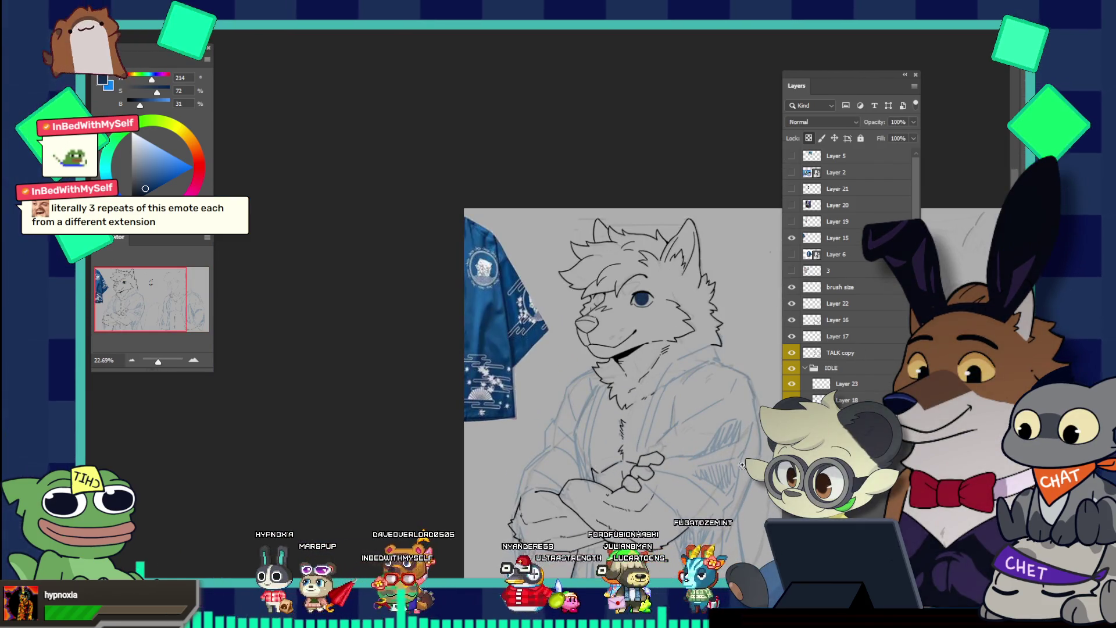
pyautogui.scroll(4, 718, 293)
pyautogui.scroll(4, 718, 293)
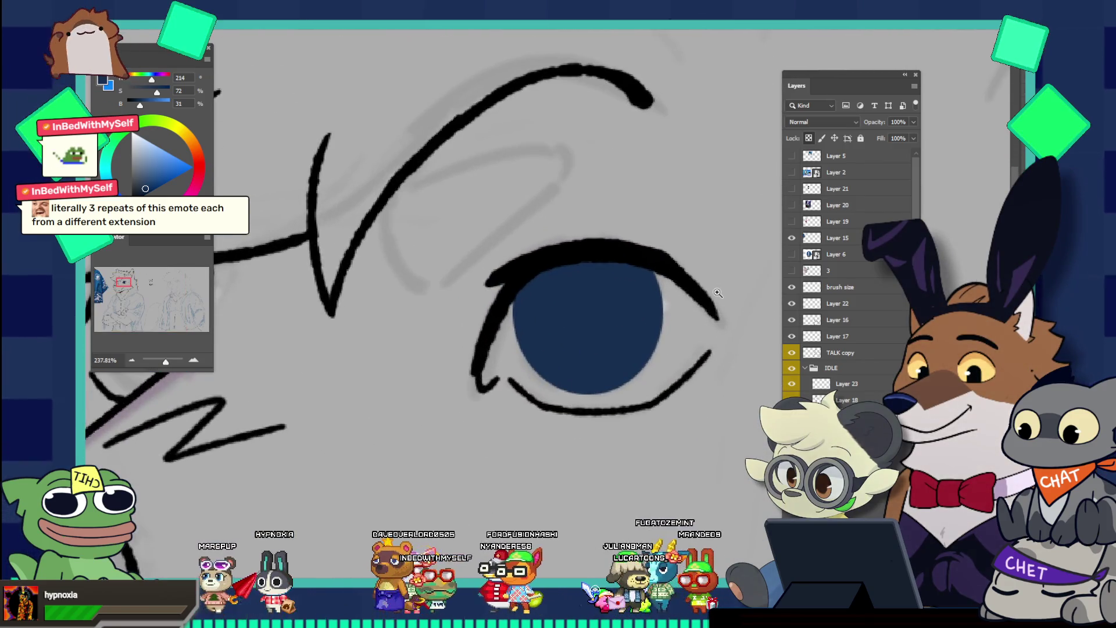
# Enlarge the brush and paint a large bright blue centre into the navy iris
pyautogui.press(']')
pyautogui.press(']')
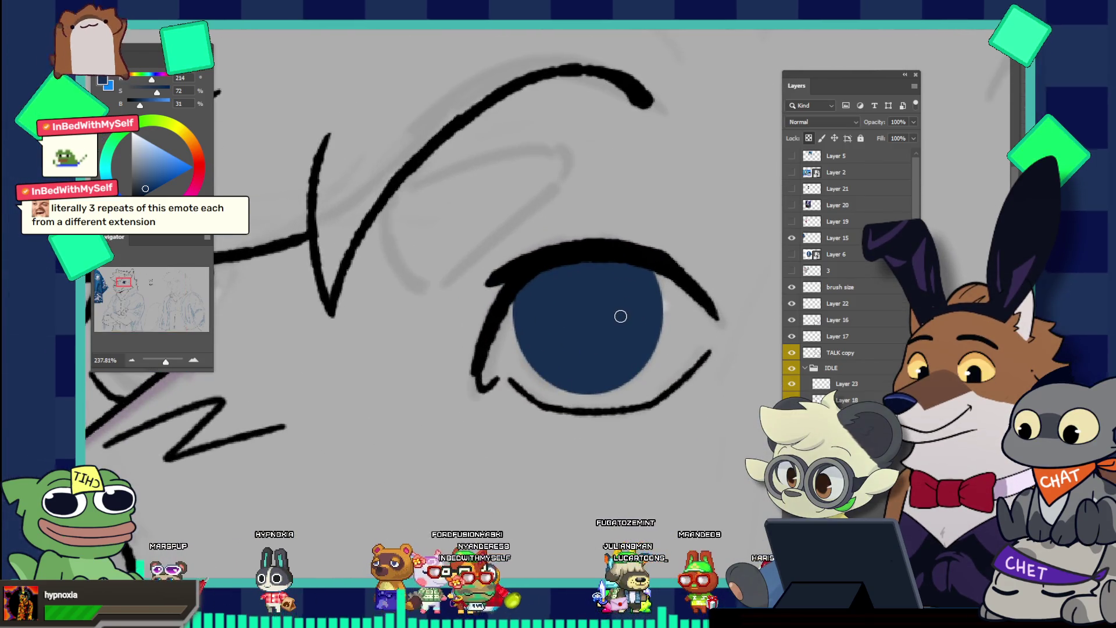
pyautogui.press(']')
pyautogui.press(']')
pyautogui.press(']')
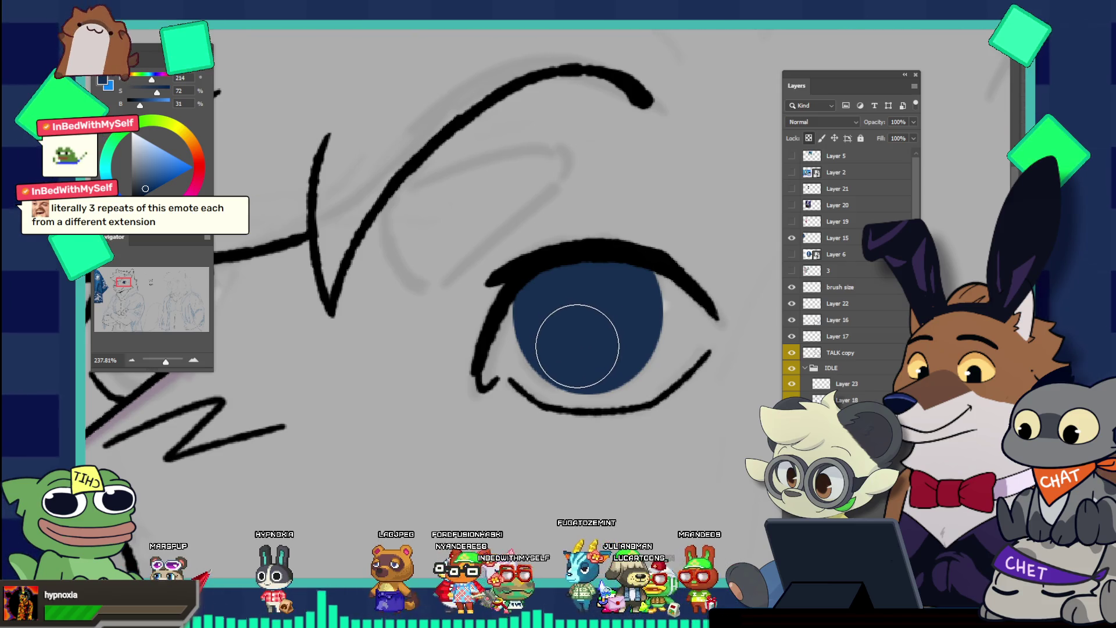
pyautogui.press(']')
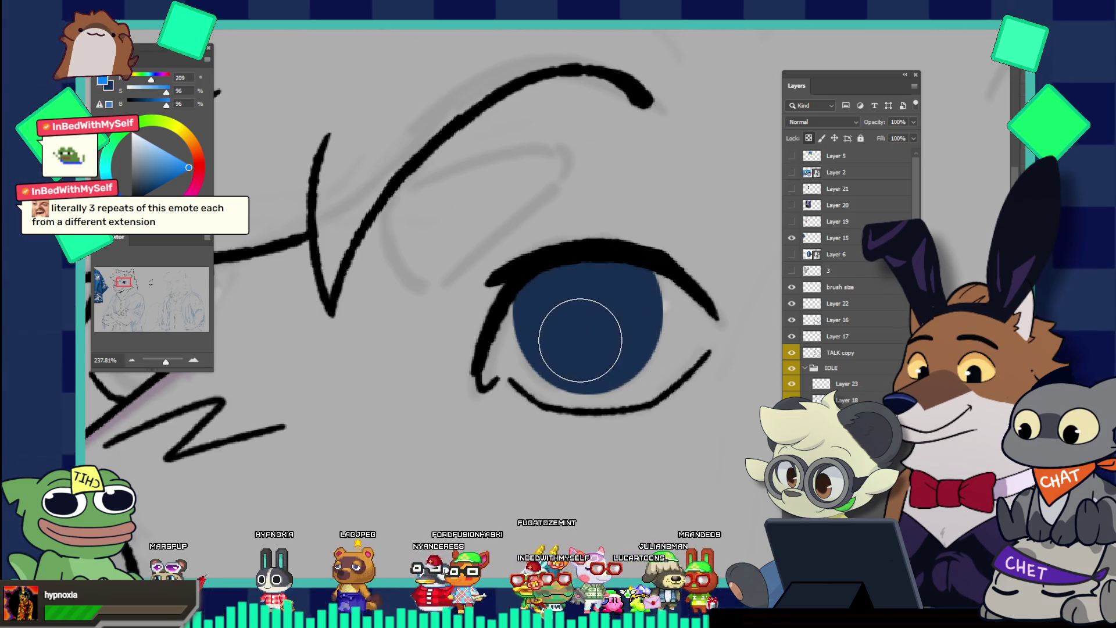
pyautogui.moveTo(578, 339); pyautogui.dragTo(603, 343)
pyautogui.hotkey('ctrl', 'z')
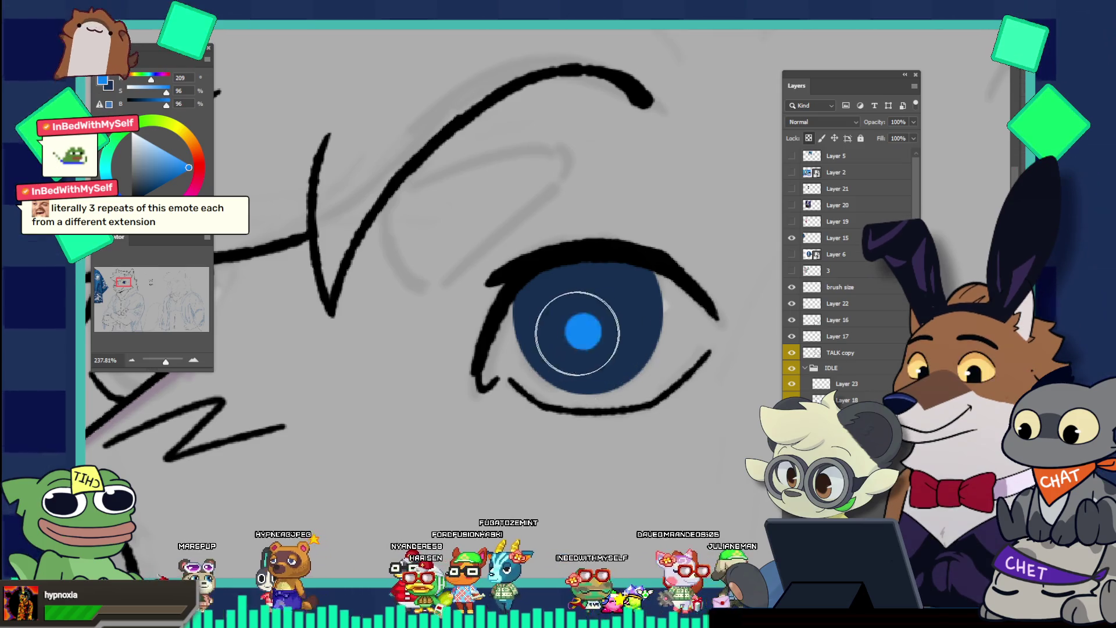
pyautogui.moveTo(603, 343); pyautogui.dragTo(611, 346)
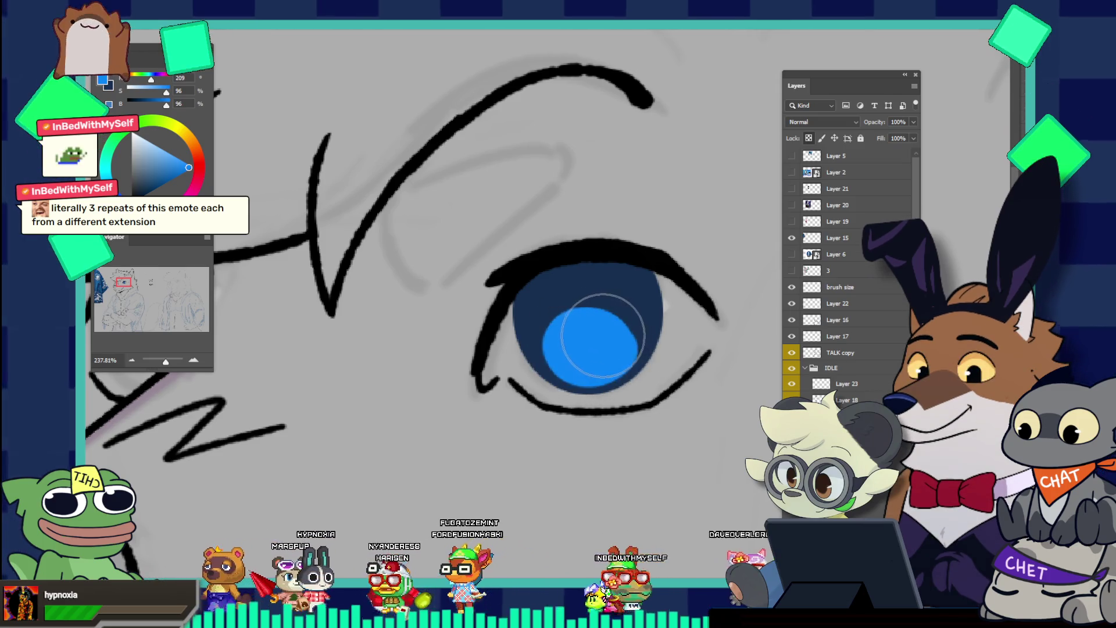
# Compare the iris before and after, then add a small light-blue highlight near its left edge
pyautogui.hotkey('ctrl', 'z')
pyautogui.hotkey('ctrl', 'shift', 'z')
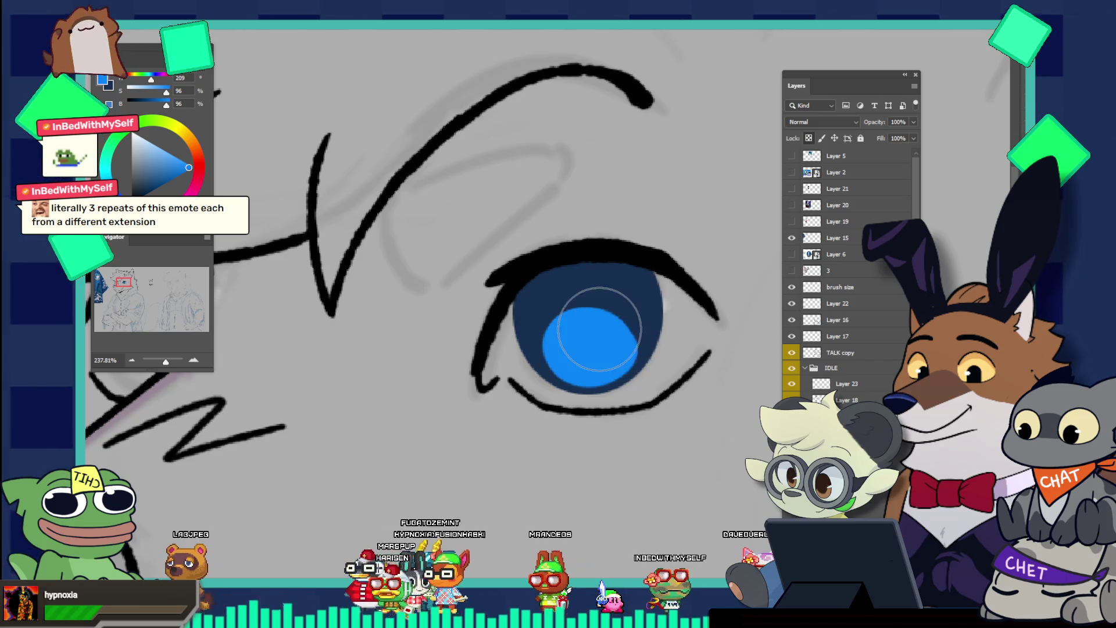
pyautogui.hotkey('ctrl', 'z')
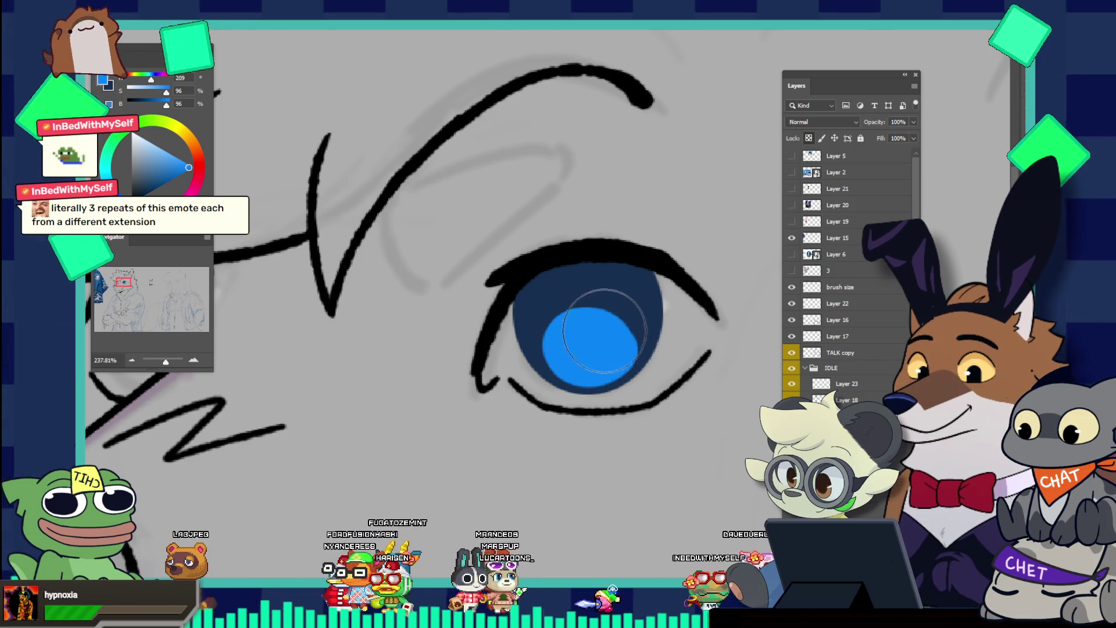
pyautogui.hotkey('ctrl', 'shift', 'z')
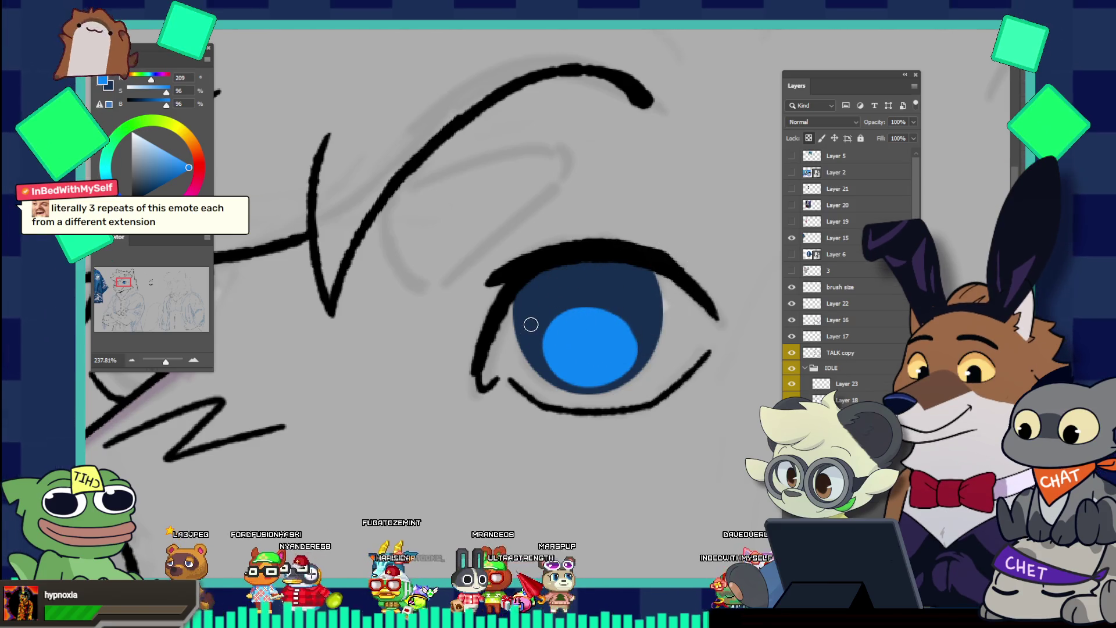
pyautogui.moveTo(536, 326); pyautogui.dragTo(531, 340)
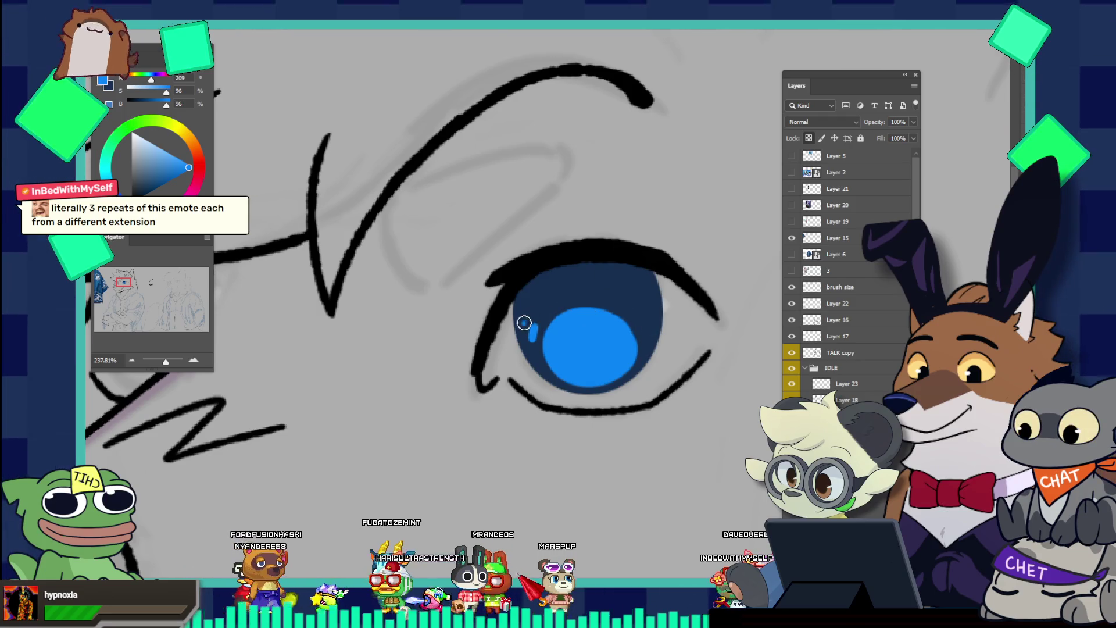
pyautogui.moveTo(605, 266); pyautogui.dragTo(516, 215)
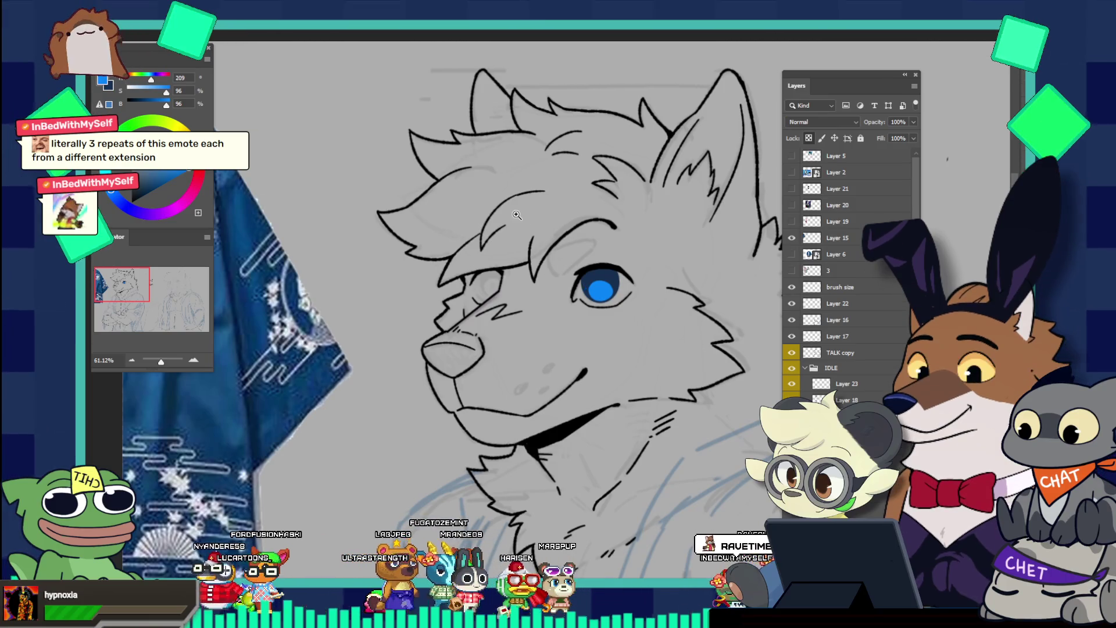
# Paint a small light-blue highlight on the iris, checking it against the whole head
pyautogui.moveTo(613, 274)
pyautogui.mouseDown()
pyautogui.moveTo(698, 347)
pyautogui.moveTo(650, 322)
pyautogui.mouseUp()
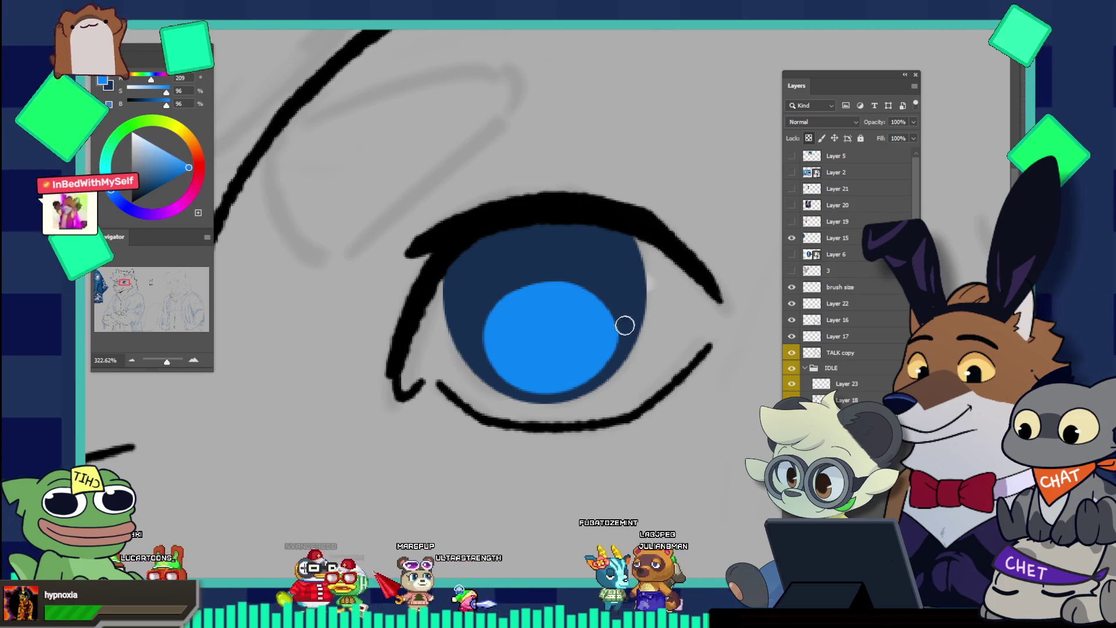
pyautogui.moveTo(607, 271); pyautogui.dragTo(506, 222)
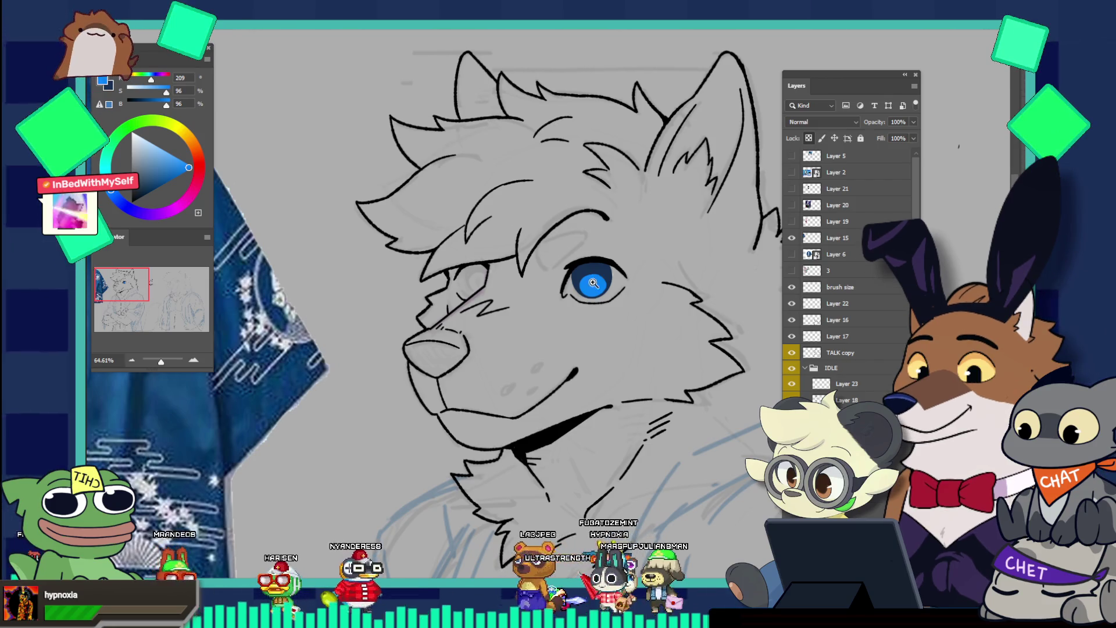
pyautogui.moveTo(594, 284); pyautogui.dragTo(678, 311)
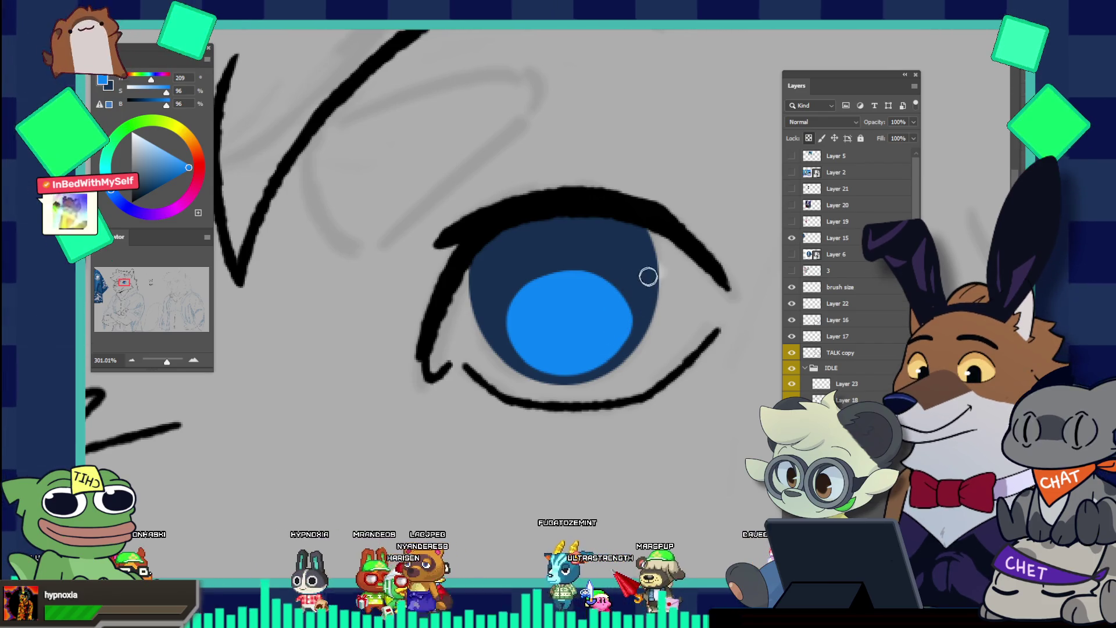
pyautogui.press('v')
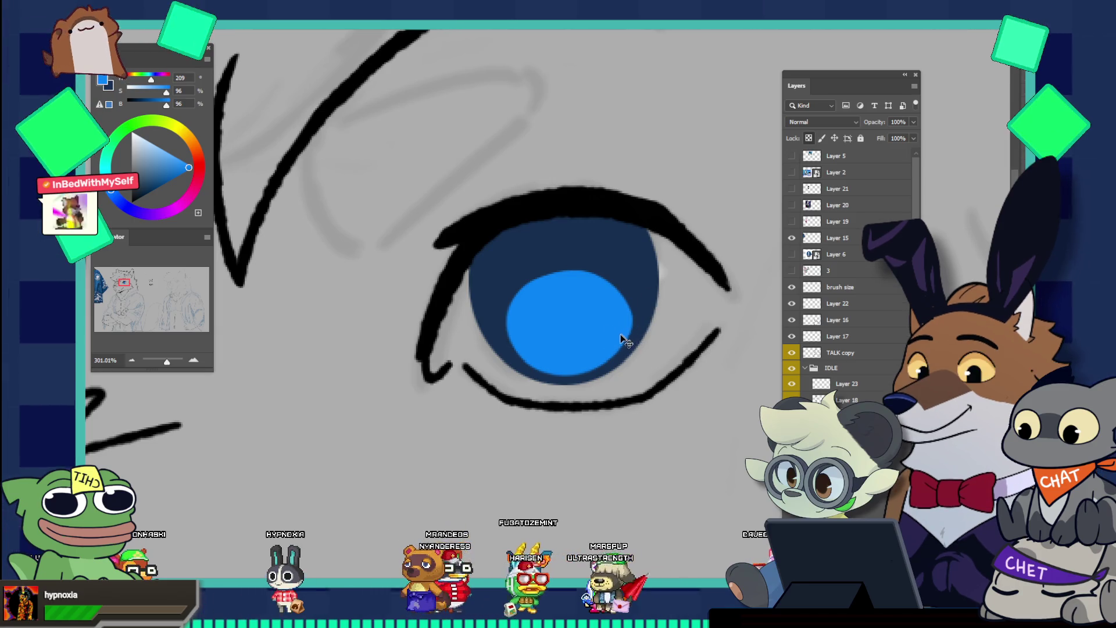
pyautogui.moveTo(628, 284); pyautogui.dragTo(638, 298)
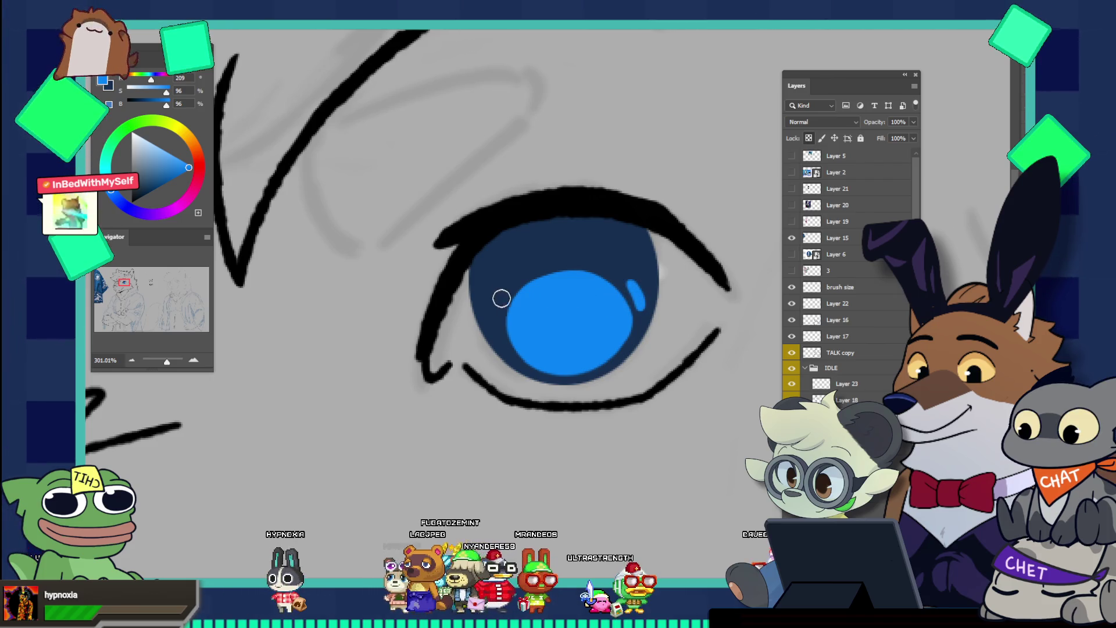
pyautogui.moveTo(569, 241); pyautogui.dragTo(503, 188)
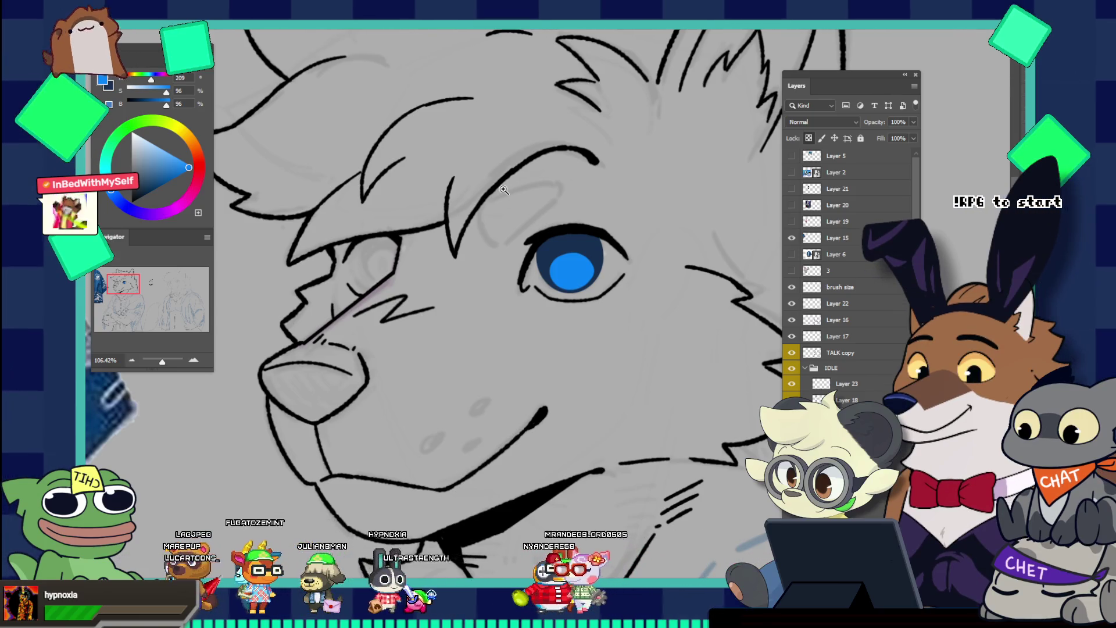
pyautogui.moveTo(587, 249); pyautogui.dragTo(632, 261)
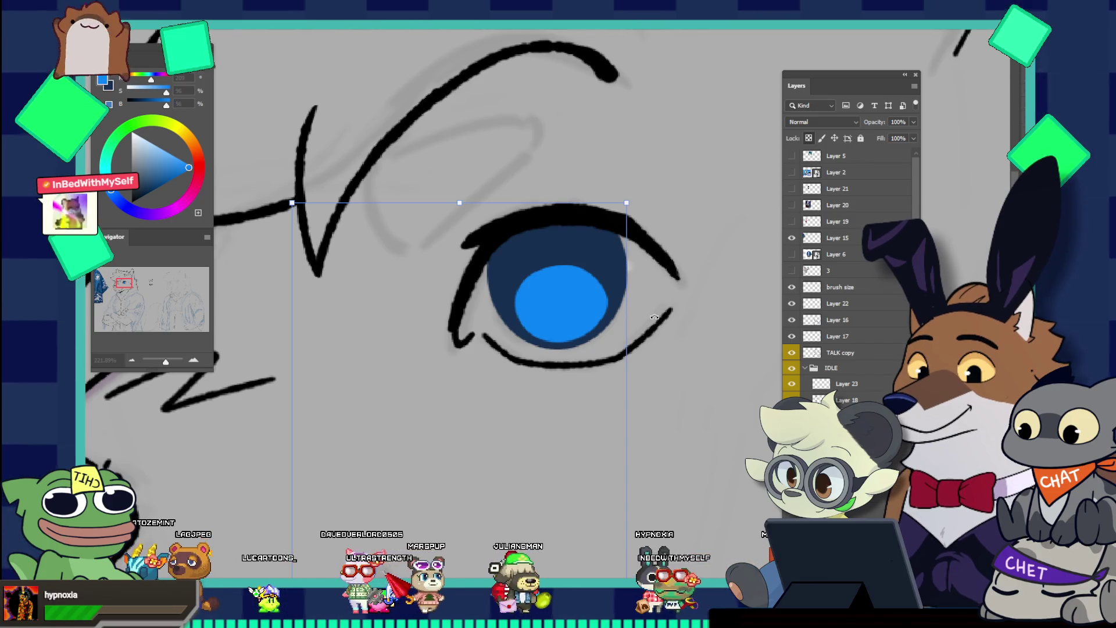
pyautogui.press('Return')
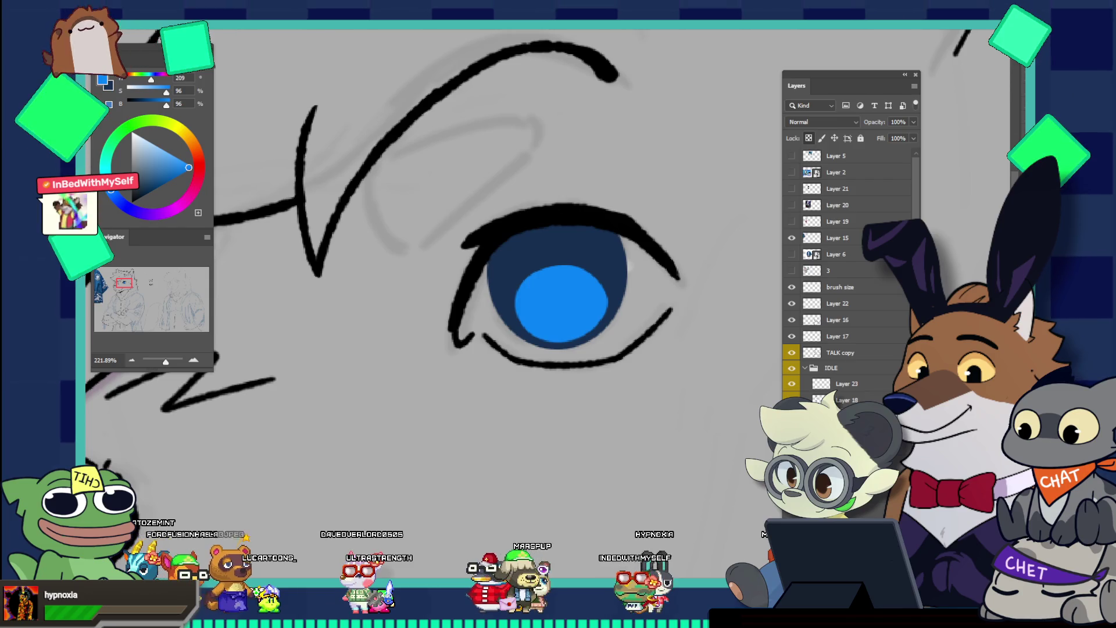
# Marquee-select the area around the eye, then cut and paste it as a separate piece
pyautogui.rightClick(106, 37)
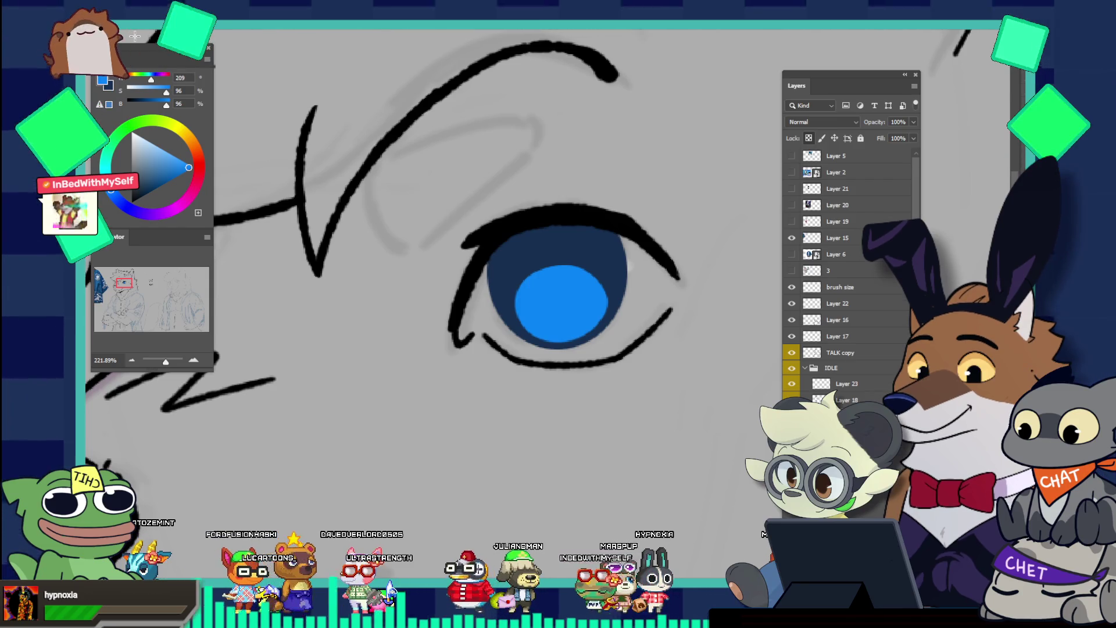
pyautogui.moveTo(453, 177); pyautogui.dragTo(663, 377)
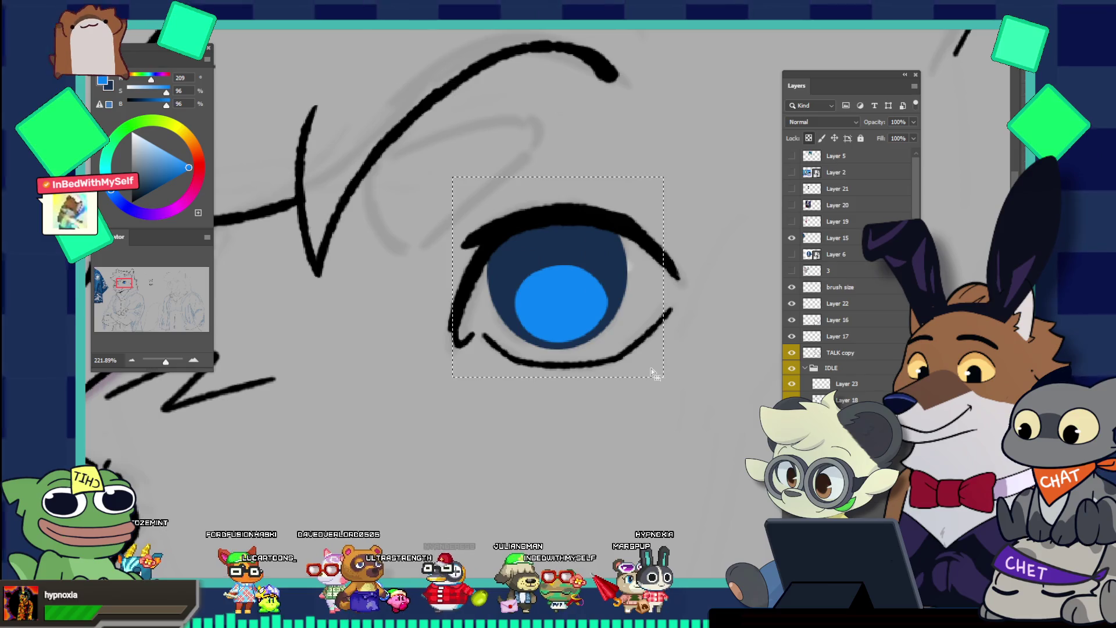
pyautogui.hotkey('ctrl', 'x')
pyautogui.hotkey('ctrl', 'v')
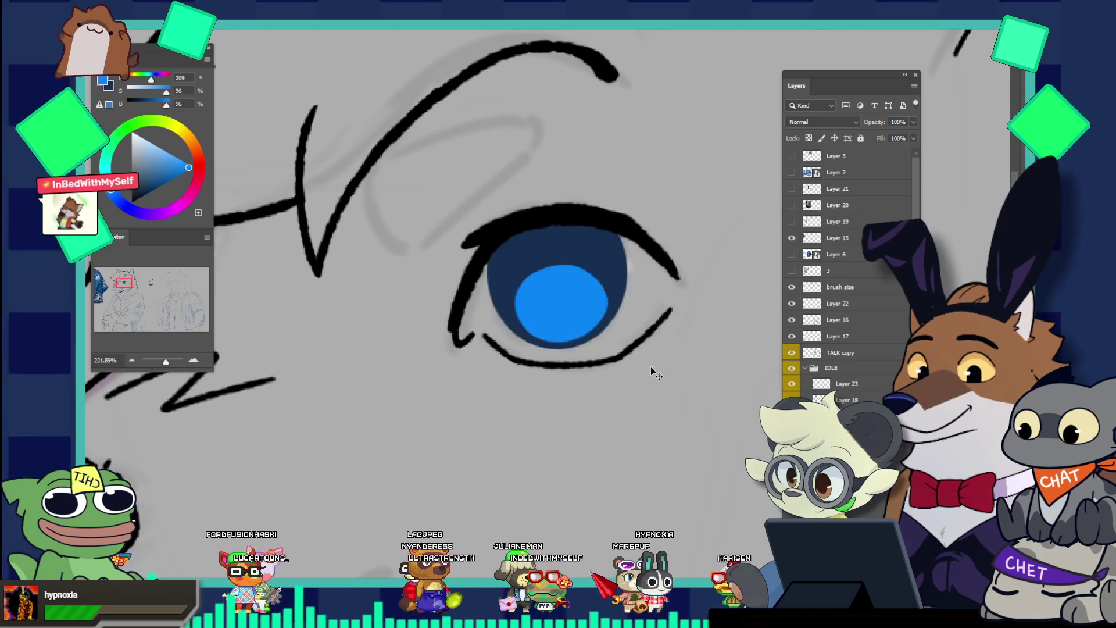
# Narrow the pasted eye horizontally and tilt it slightly with Free Transform
pyautogui.hotkey('ctrl', 't')
pyautogui.moveTo(631, 269); pyautogui.dragTo(628, 270)
pyautogui.moveTo(498, 207); pyautogui.dragTo(494, 201)
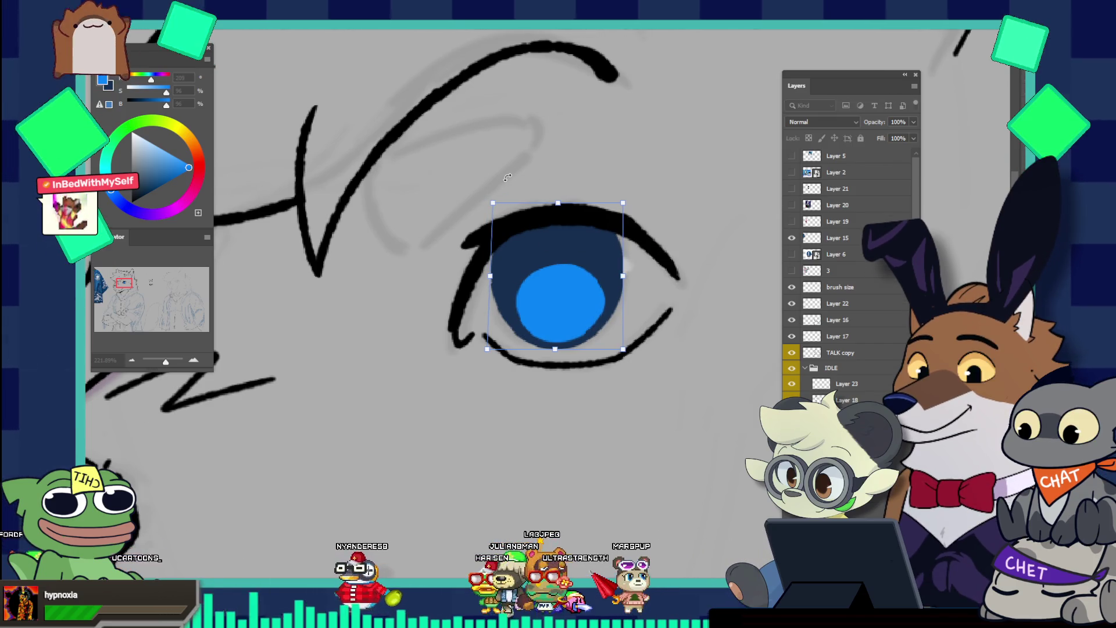
pyautogui.press('Return')
# Switch the colour to white and paint a catchlight on the blue iris
pyautogui.moveTo(686, 318); pyautogui.dragTo(579, 253)
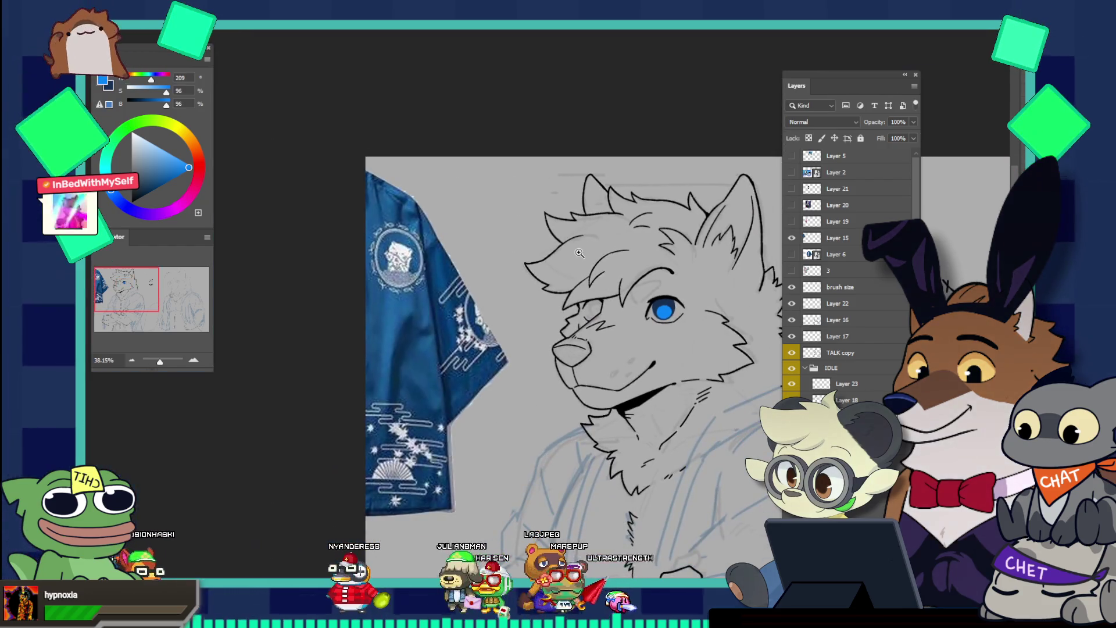
pyautogui.moveTo(680, 317); pyautogui.dragTo(676, 282)
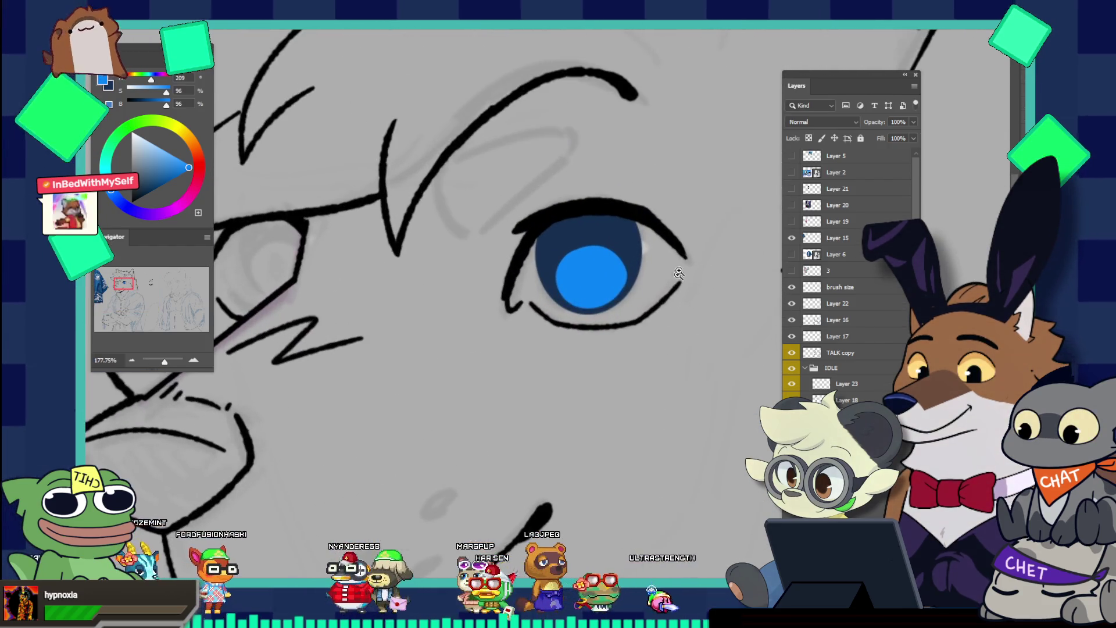
pyautogui.press('x')
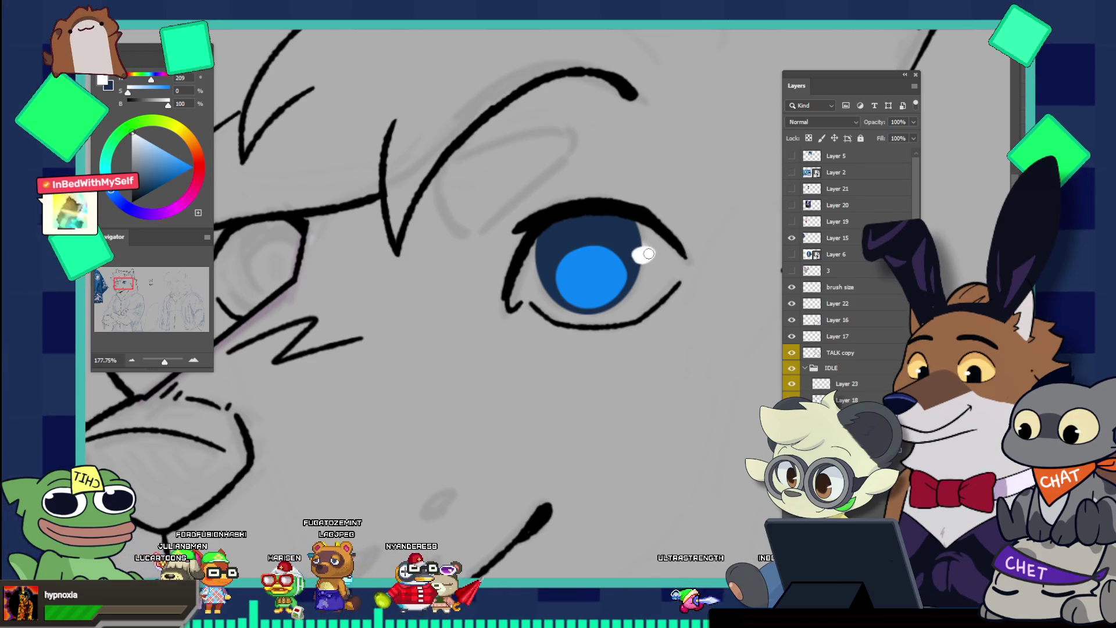
pyautogui.moveTo(640, 254); pyautogui.dragTo(647, 254)
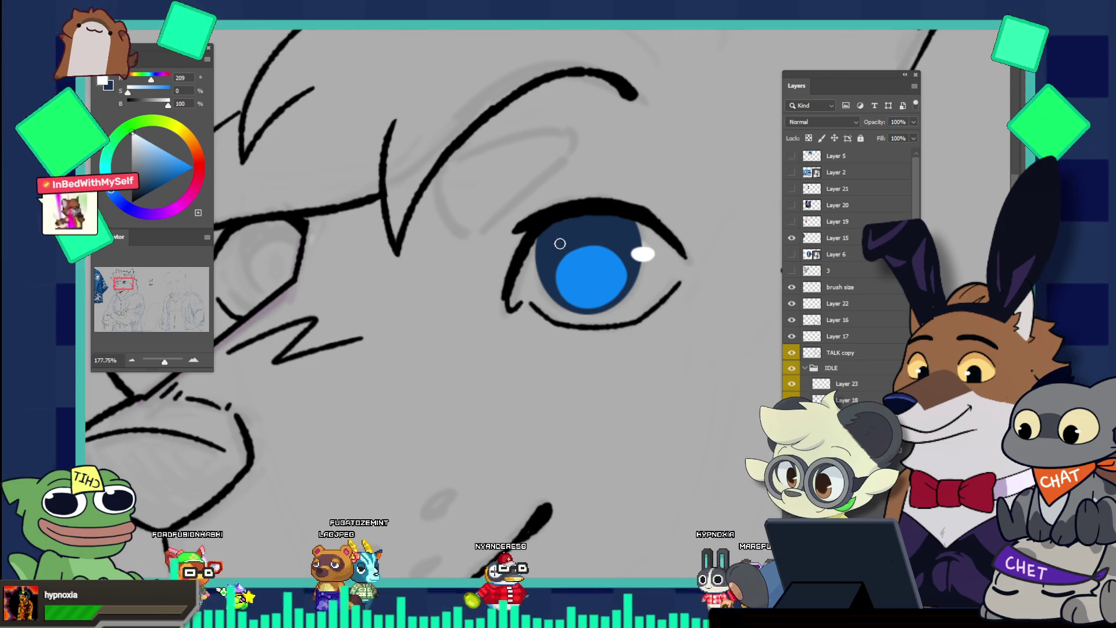
# Open the Layer Style dialog for the eye layer
pyautogui.scroll(-5, 613, 226)
pyautogui.scroll(8, 639, 215)
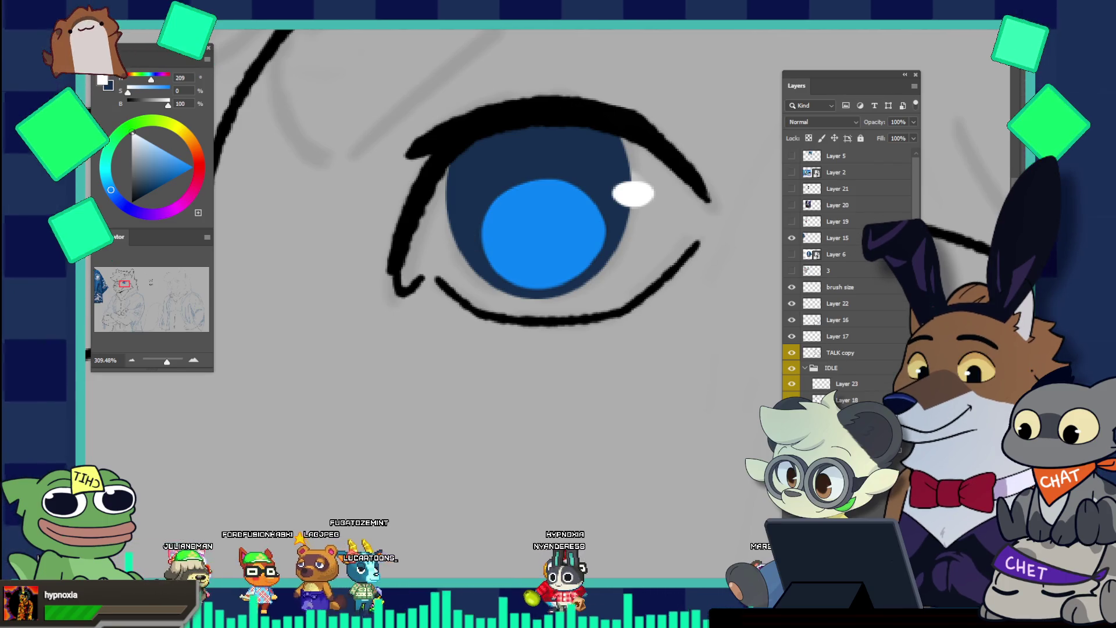
pyautogui.doubleClick(851, 353)
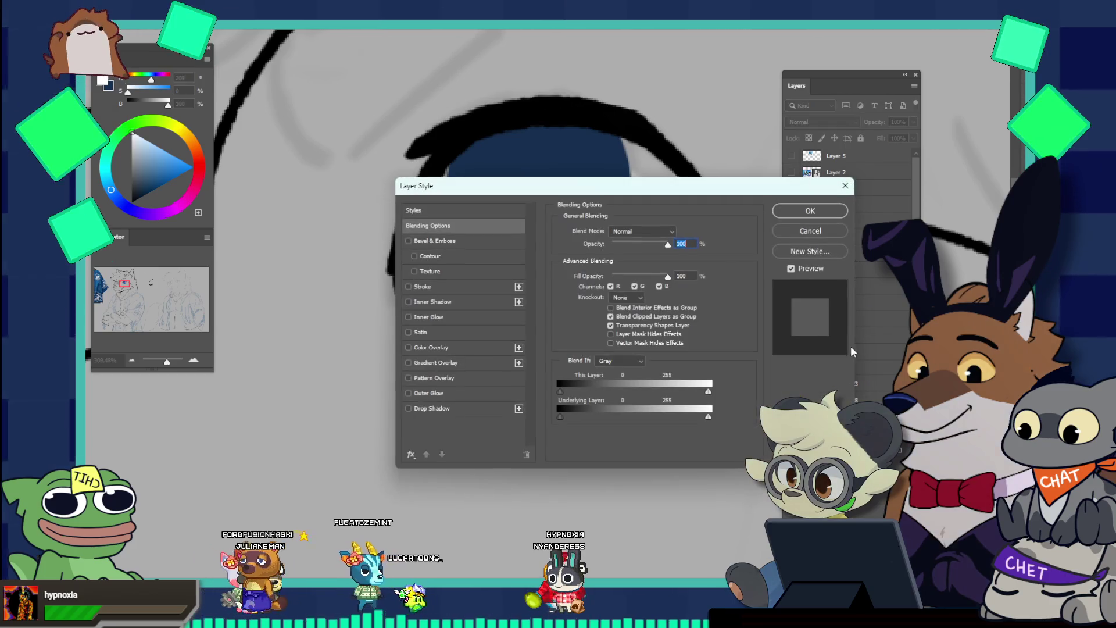
# Enable a Stroke outline in Layer Style and apply it to the eye
pyautogui.click(409, 286)
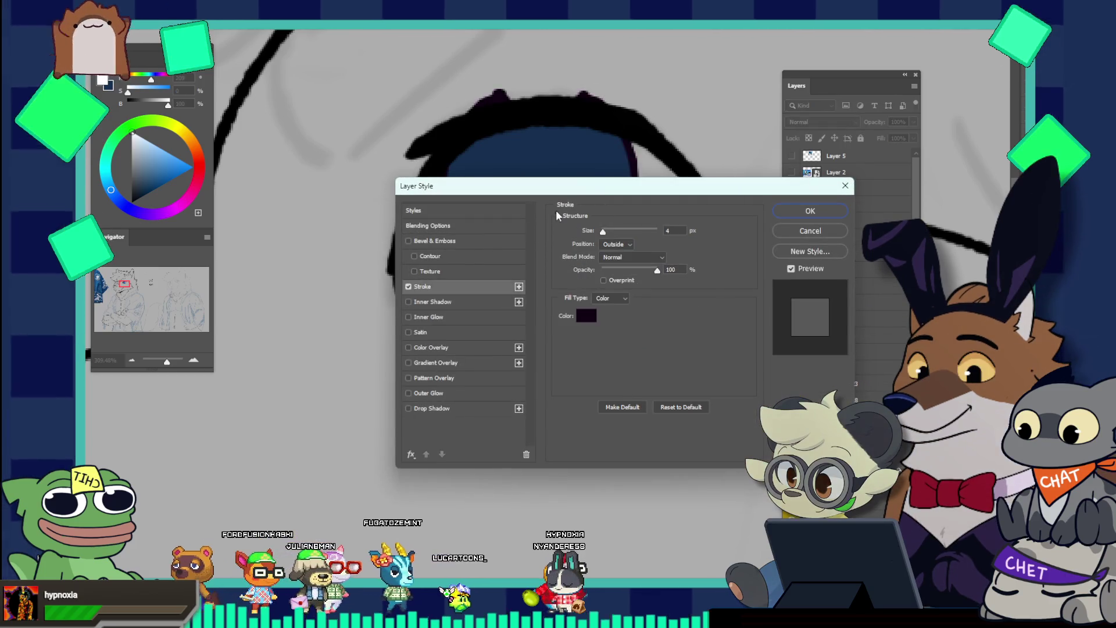
pyautogui.moveTo(540, 187)
pyautogui.mouseDown()
pyautogui.moveTo(617, 336)
pyautogui.moveTo(606, 335)
pyautogui.mouseUp()
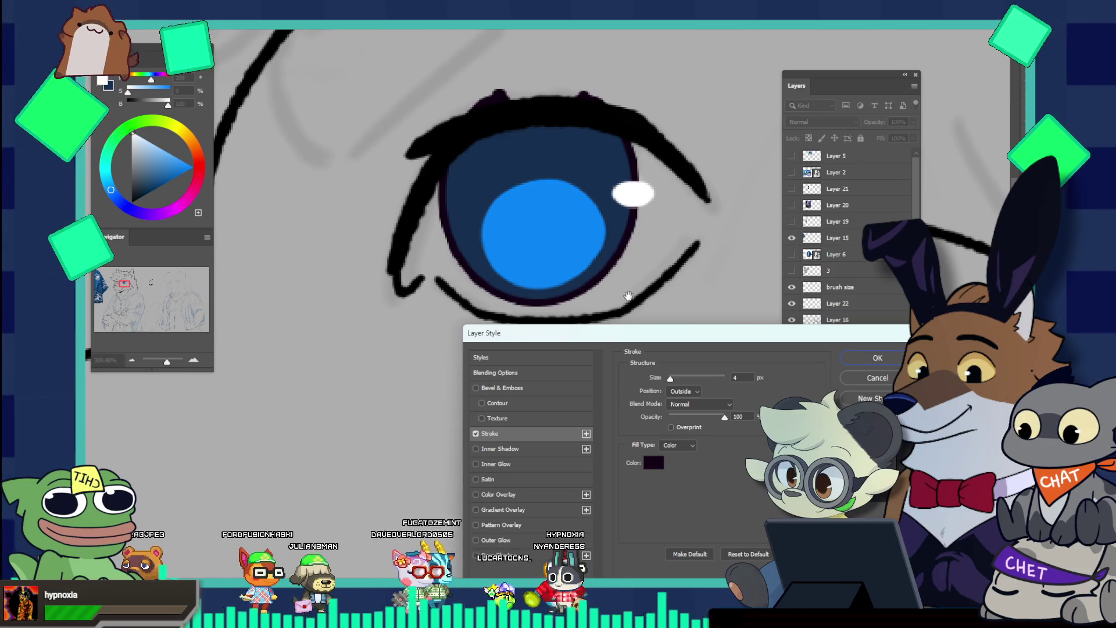
pyautogui.click(862, 356)
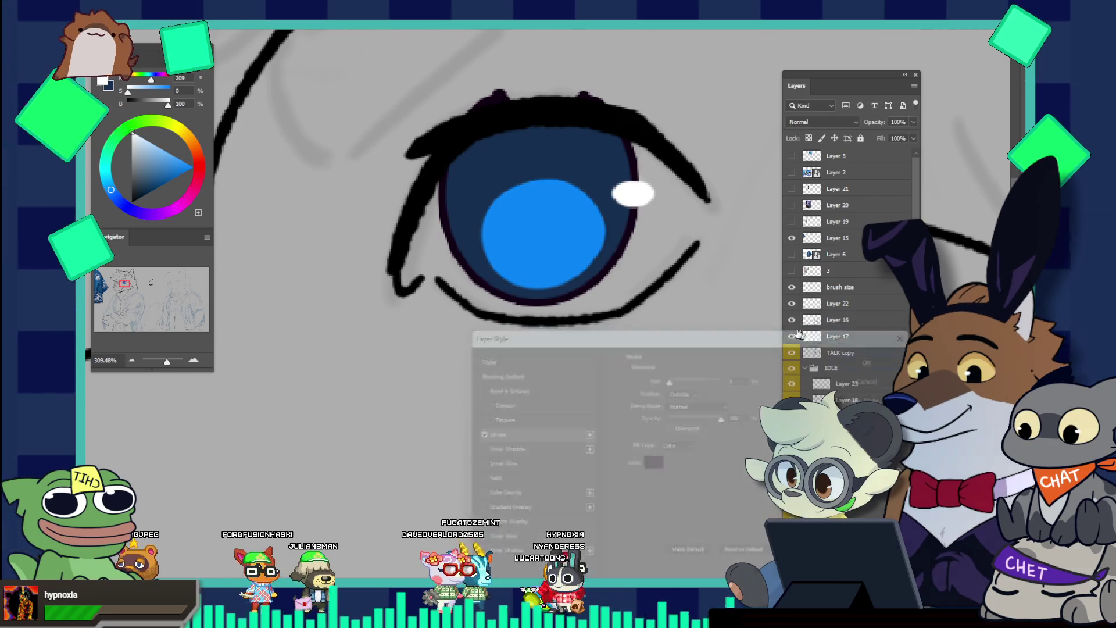
pyautogui.scroll(-3, 735, 288)
pyautogui.scroll(2, 735, 288)
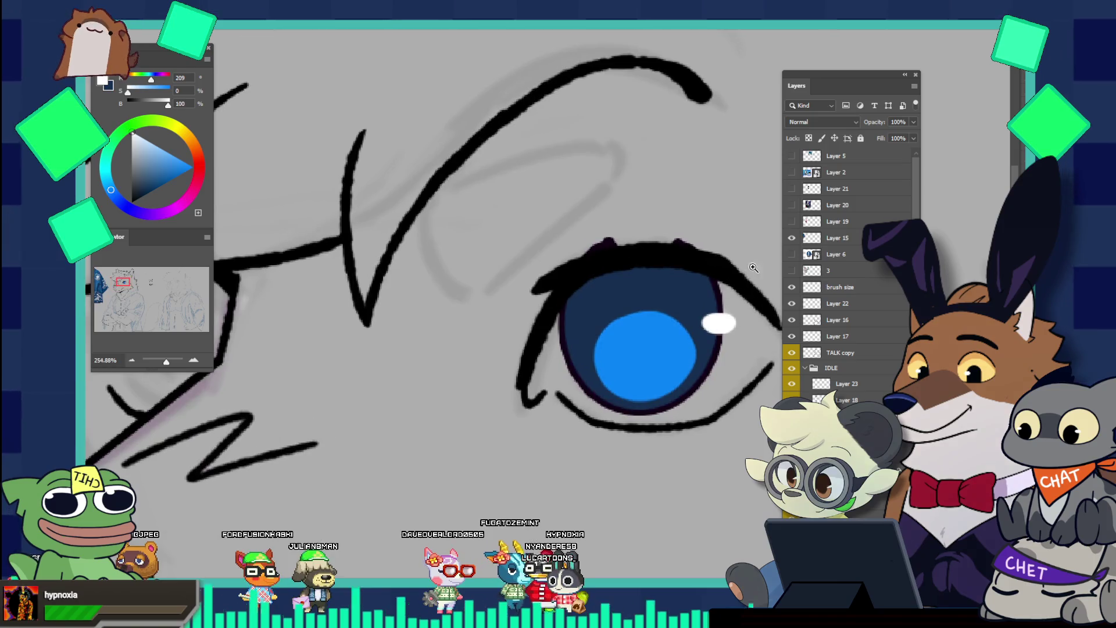
# Shrink the brush and narrow the blue iris slightly with Free Transform
pyautogui.press('[')
pyautogui.press('[')
pyautogui.press('[')
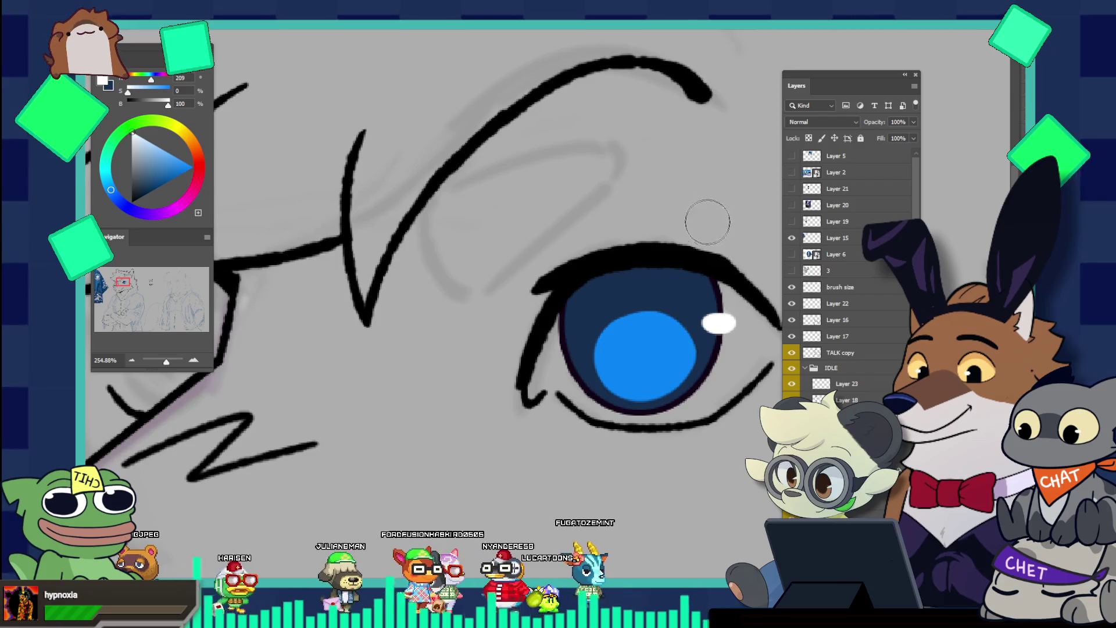
pyautogui.scroll(-5, 687, 229)
pyautogui.scroll(-3, 581, 168)
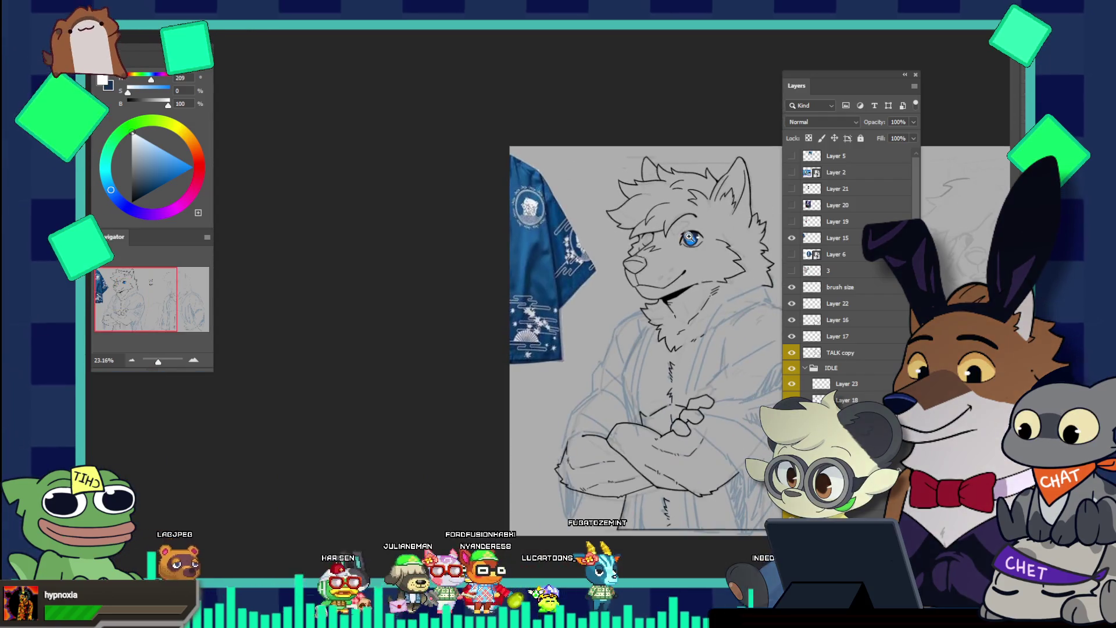
pyautogui.scroll(2, 698, 240)
pyautogui.scroll(2, 698, 240)
pyautogui.scroll(2, 700, 232)
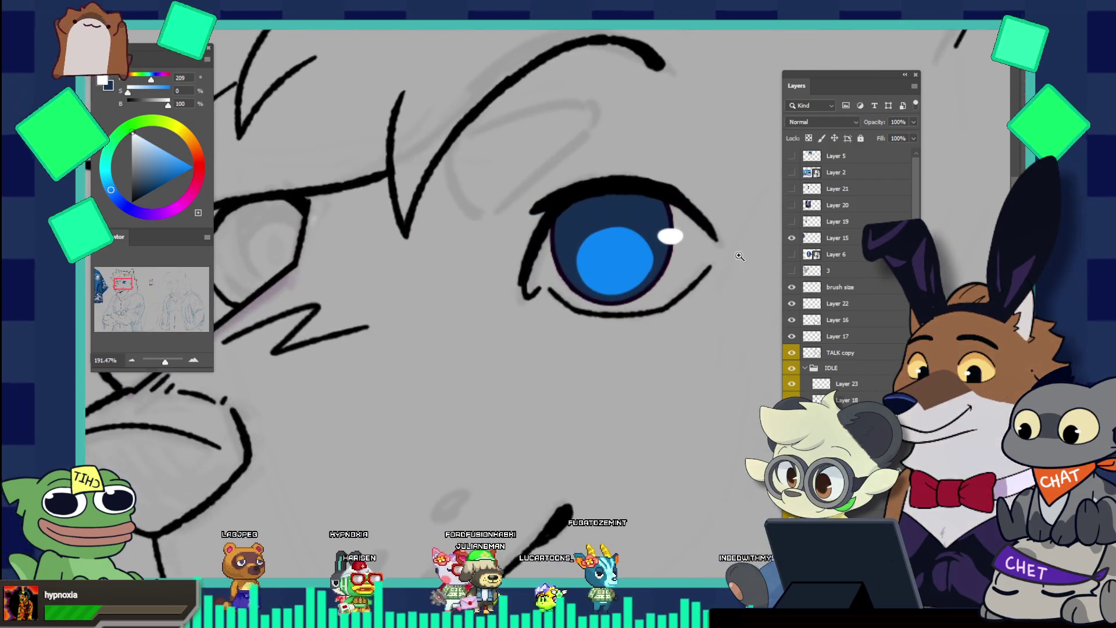
pyautogui.hotkey('ctrl', 't')
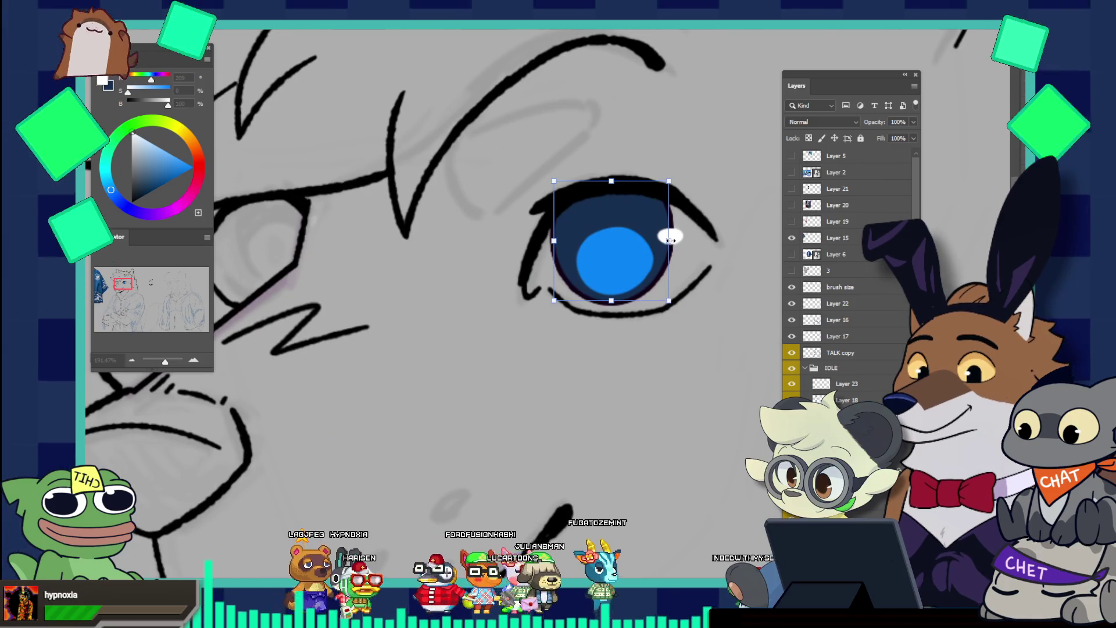
pyautogui.moveTo(670, 239); pyautogui.dragTo(663, 233)
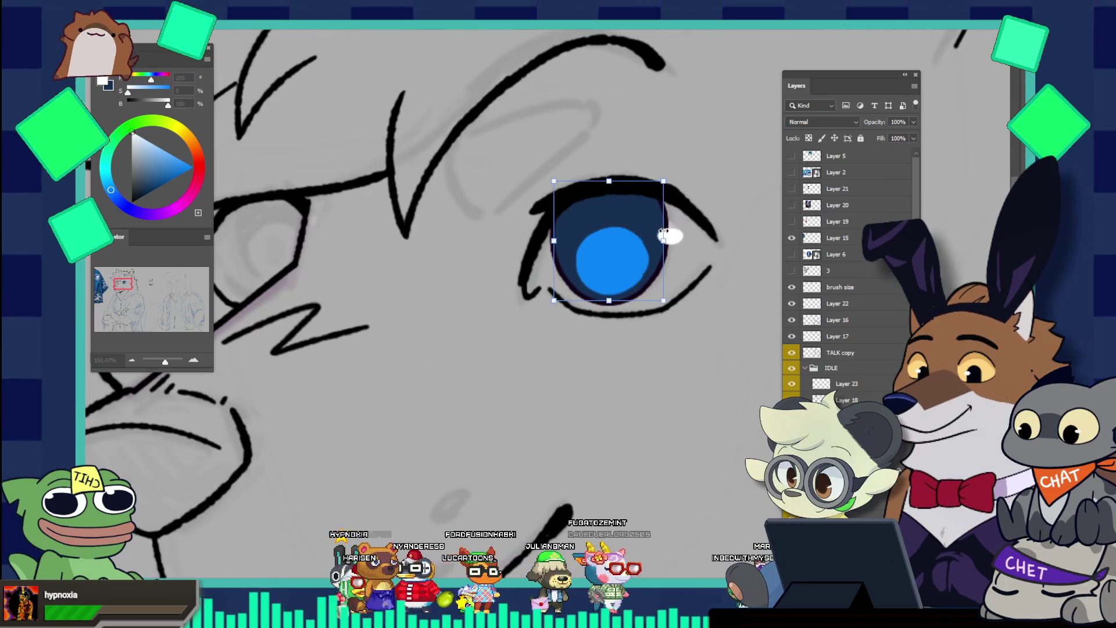
pyautogui.scroll(-1, 725, 233)
pyautogui.scroll(-2, 715, 244)
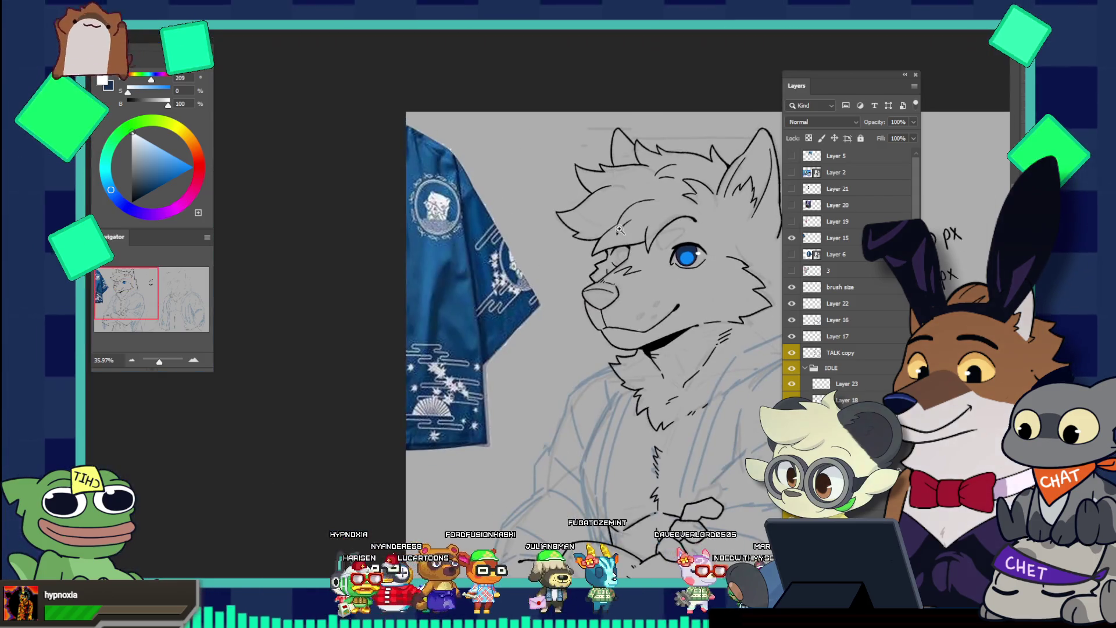
pyautogui.scroll(2, 706, 257)
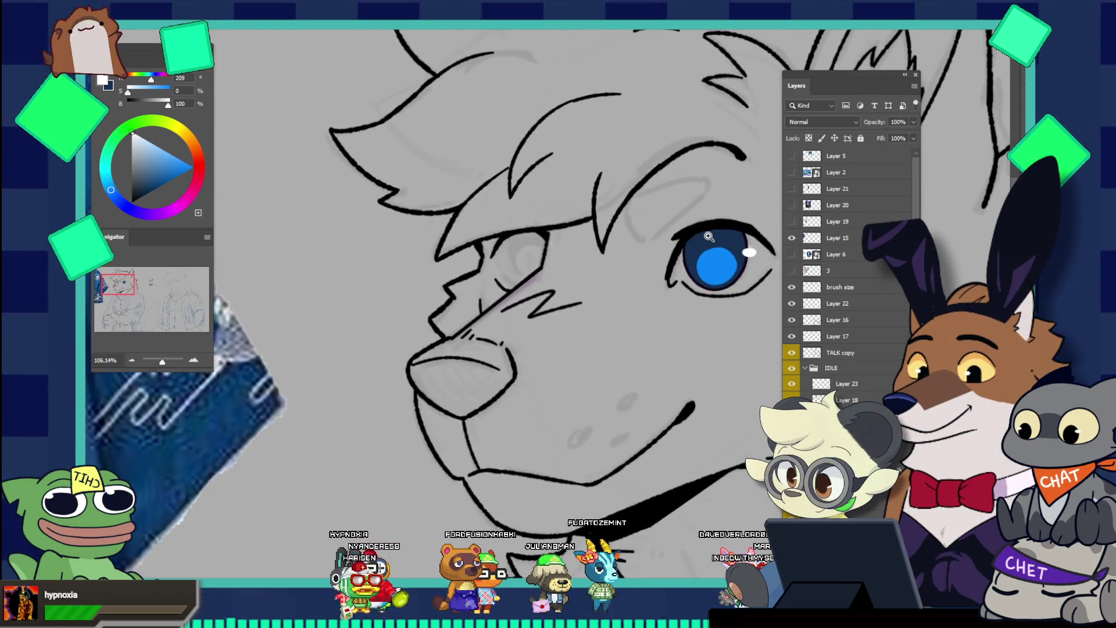
# Copy the eye onto the other side of the face, squash it narrower and nudge it left
pyautogui.scroll(1, 602, 291)
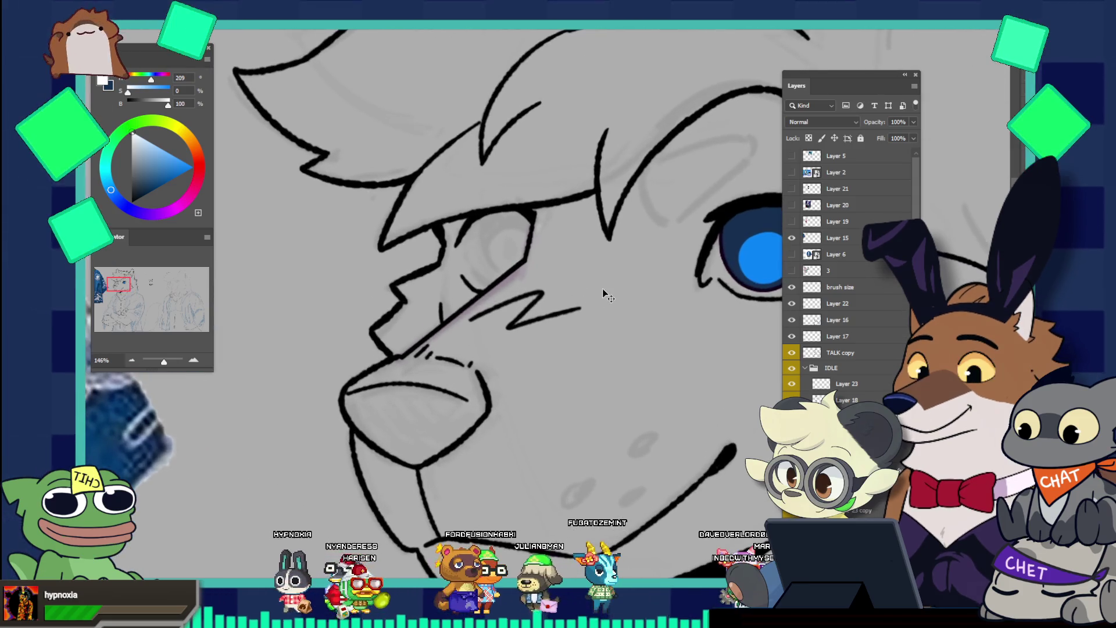
pyautogui.moveTo(733, 250); pyautogui.dragTo(543, 209)
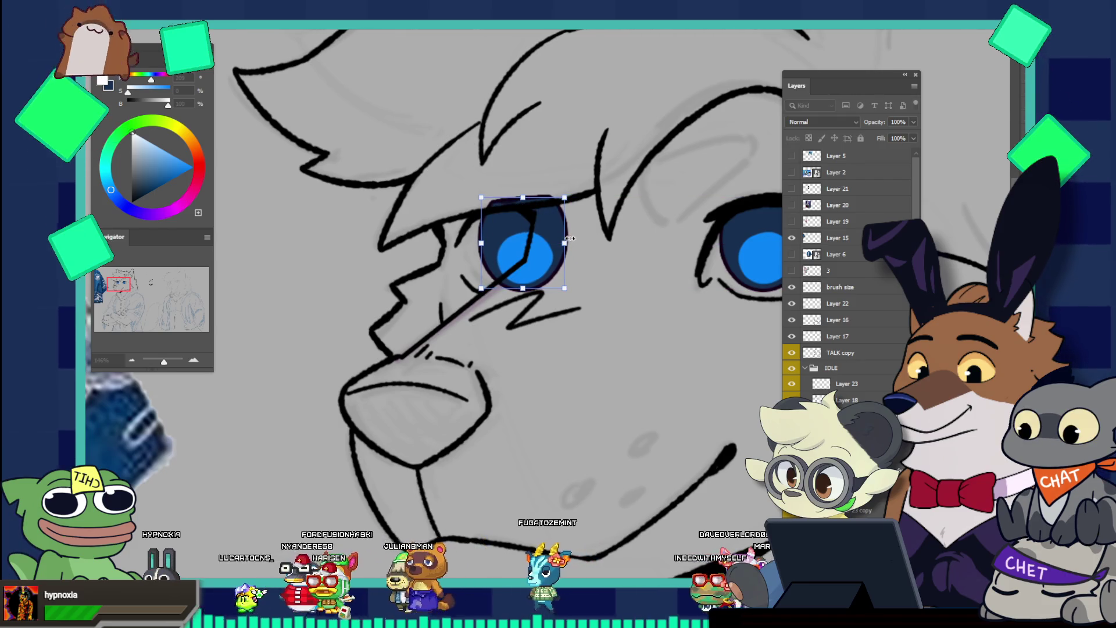
pyautogui.moveTo(569, 239); pyautogui.dragTo(545, 242)
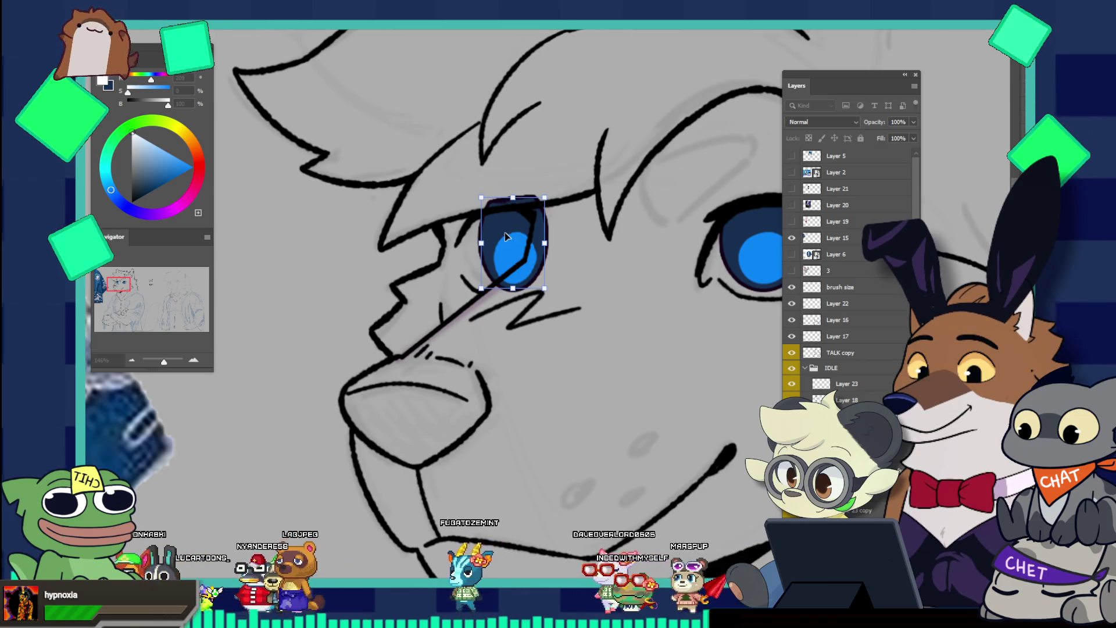
pyautogui.moveTo(506, 236); pyautogui.dragTo(501, 234)
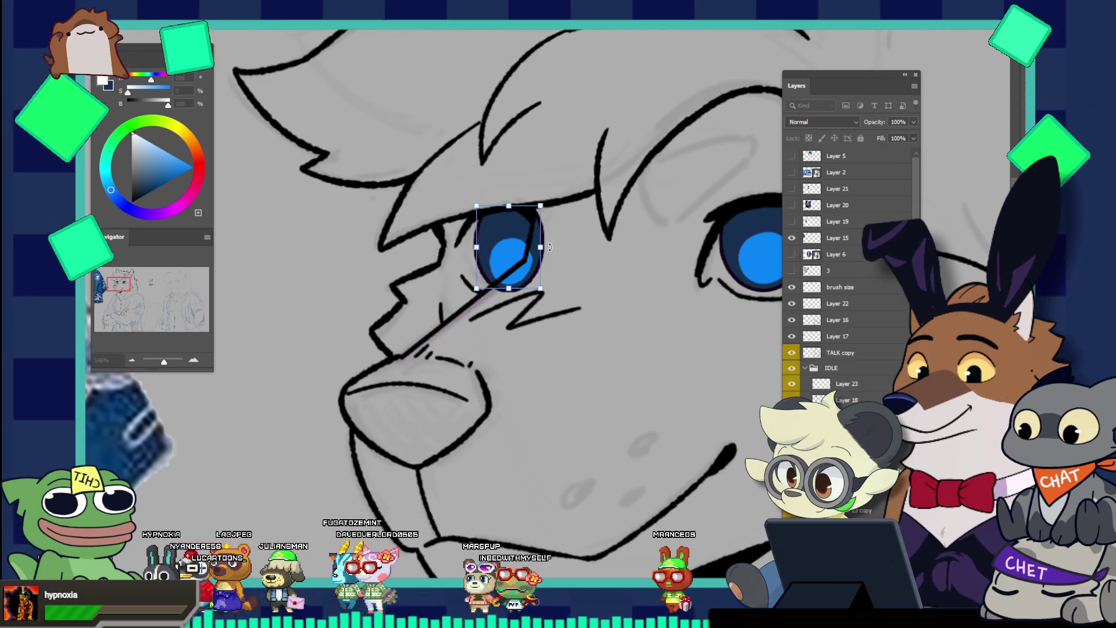
pyautogui.press('Return')
# Narrow the left blue eye and shorten it vertically with Free Transform
pyautogui.scroll(-5, 550, 247)
pyautogui.scroll(2, 613, 257)
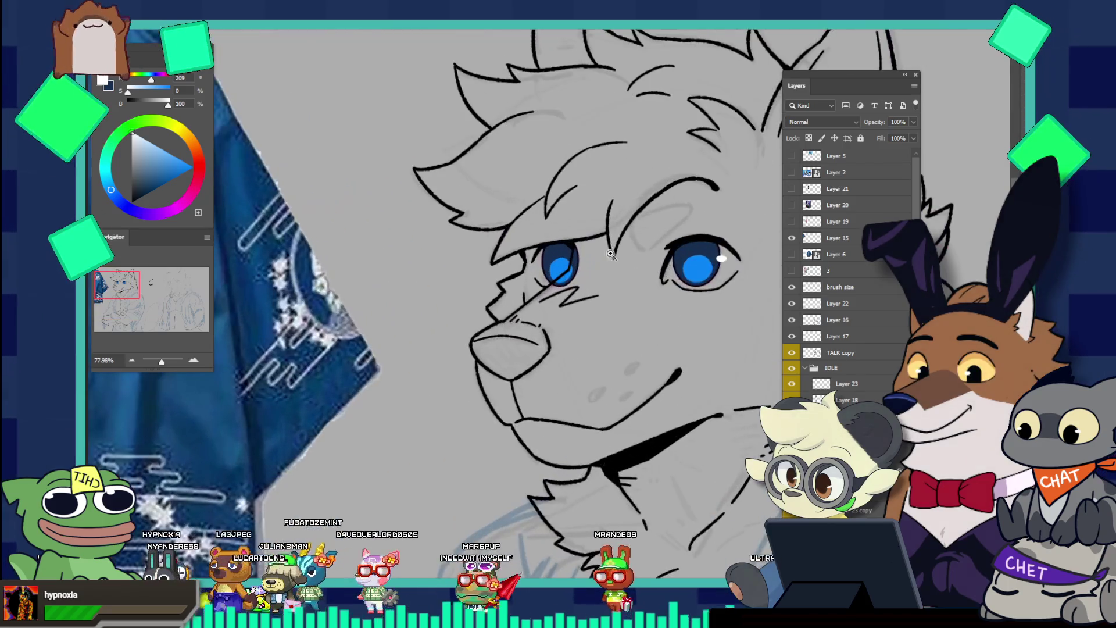
pyautogui.scroll(2, 612, 257)
pyautogui.scroll(3, 596, 271)
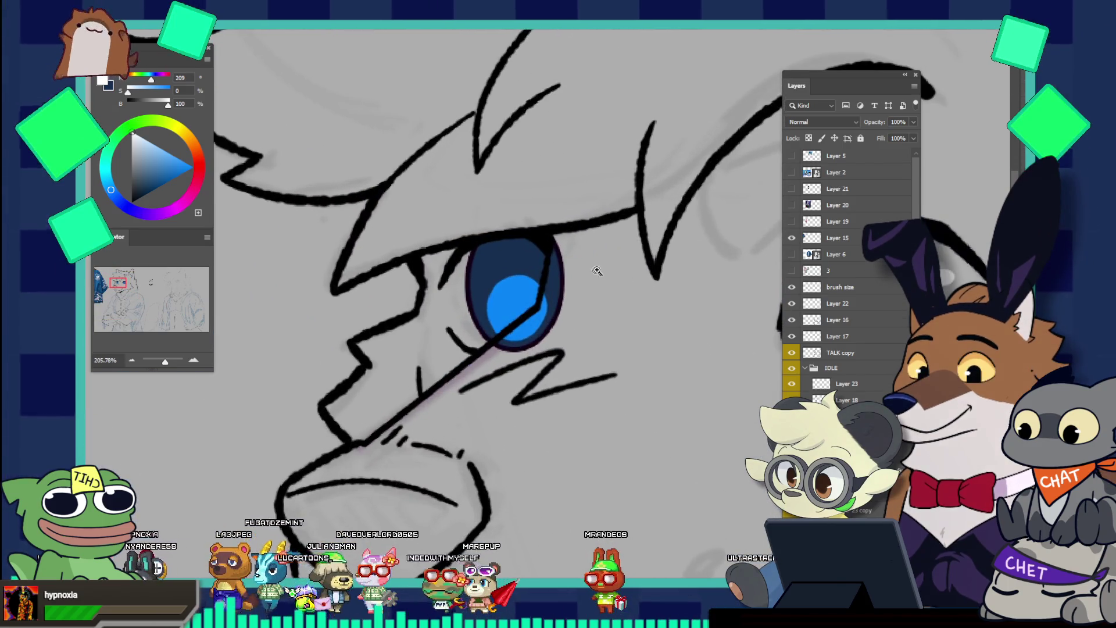
pyautogui.hotkey('ctrl', 't')
pyautogui.moveTo(563, 289); pyautogui.dragTo(555, 283)
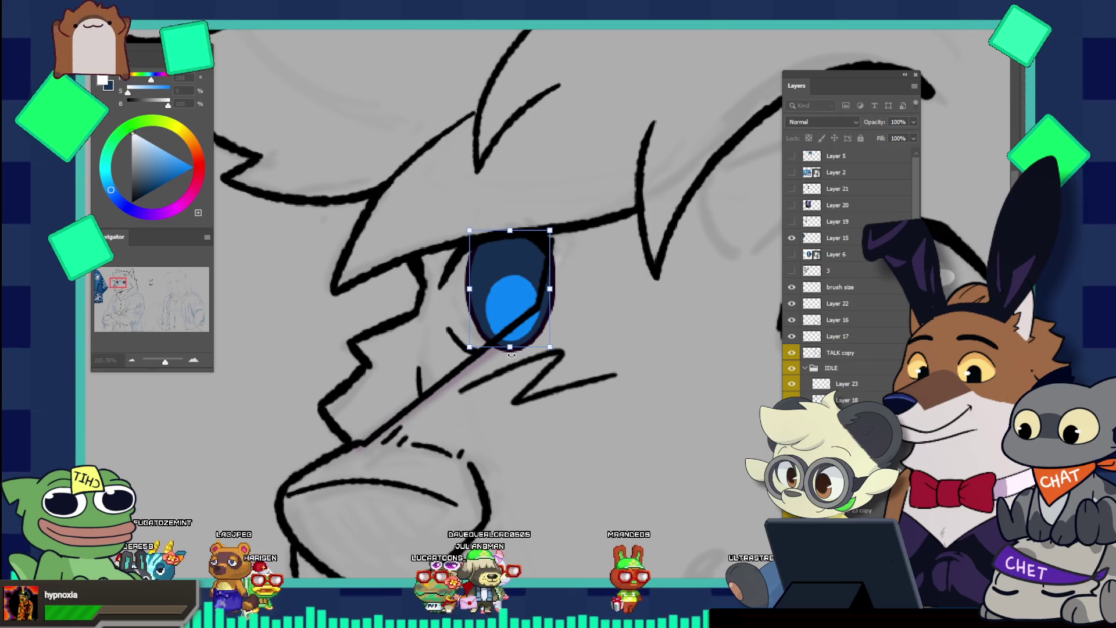
pyautogui.moveTo(511, 348); pyautogui.dragTo(512, 343)
pyautogui.press('Return')
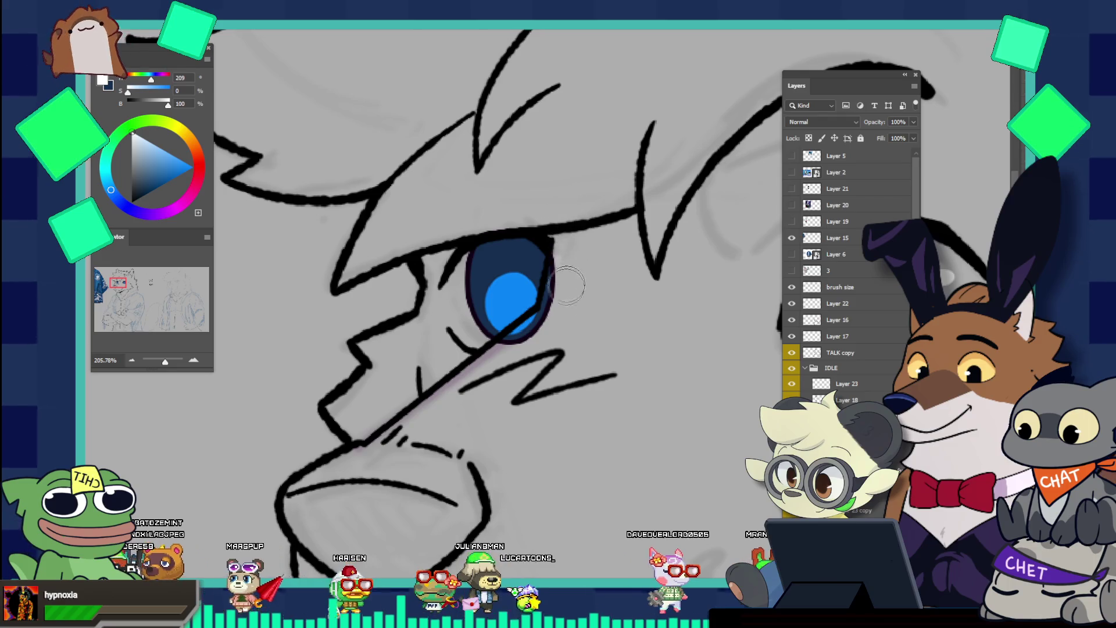
# Trim the blue eye's right edge back inside the eyelid line
pyautogui.moveTo(556, 250); pyautogui.dragTo(559, 269)
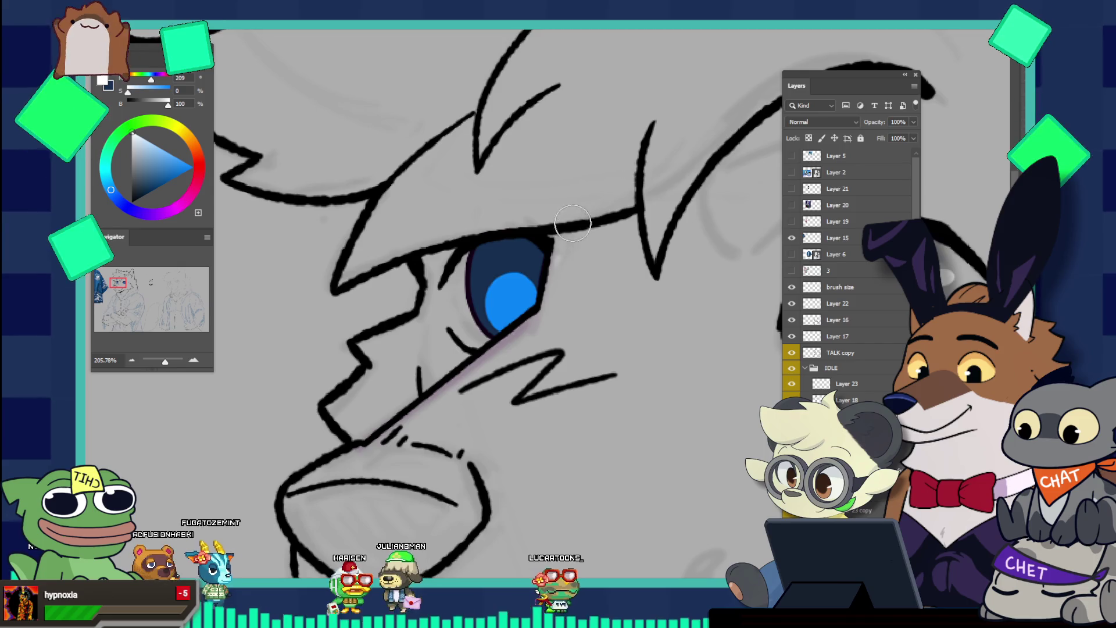
pyautogui.scroll(-5, 572, 223)
pyautogui.scroll(2, 611, 227)
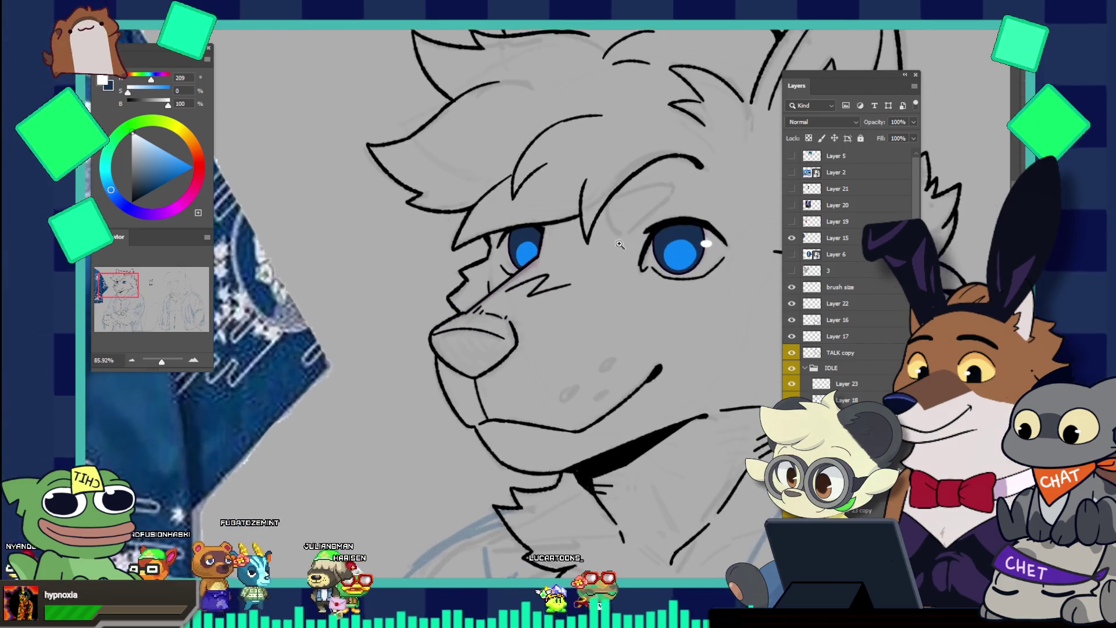
pyautogui.scroll(3, 622, 216)
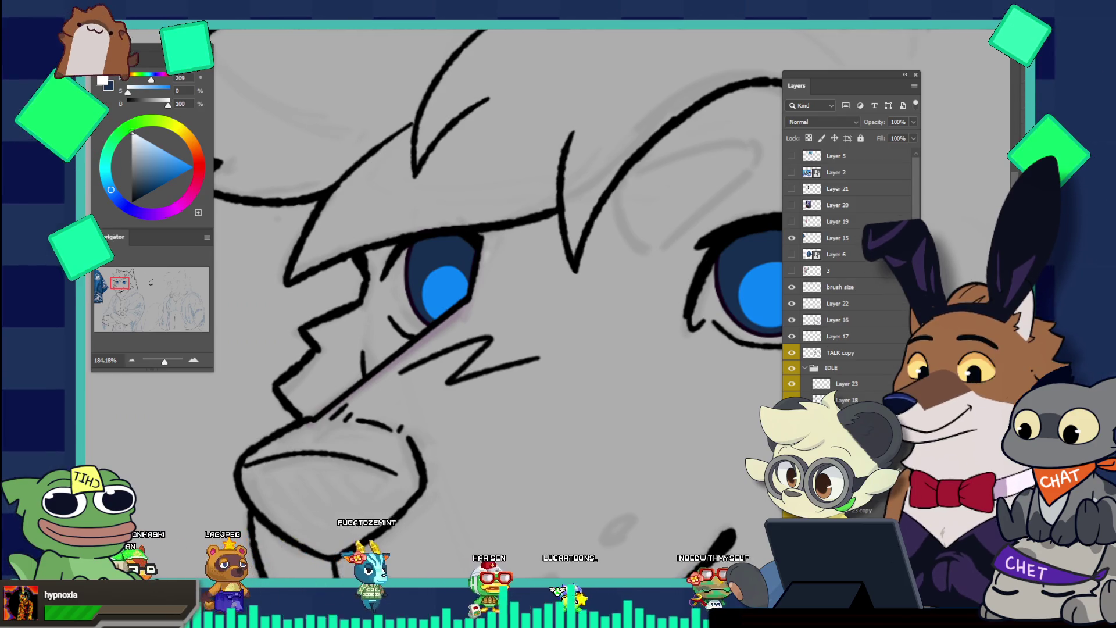
# Paint a thin white touch-up along the left eye's upper lid, discarding a black retrace
pyautogui.moveTo(405, 249); pyautogui.dragTo(468, 236)
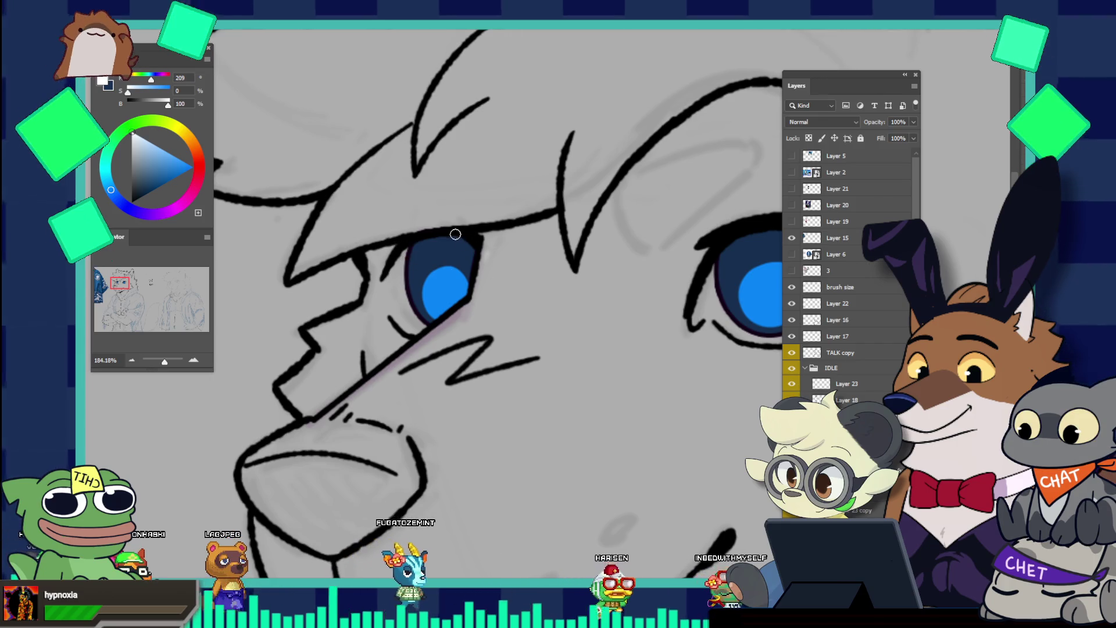
pyautogui.press('x')
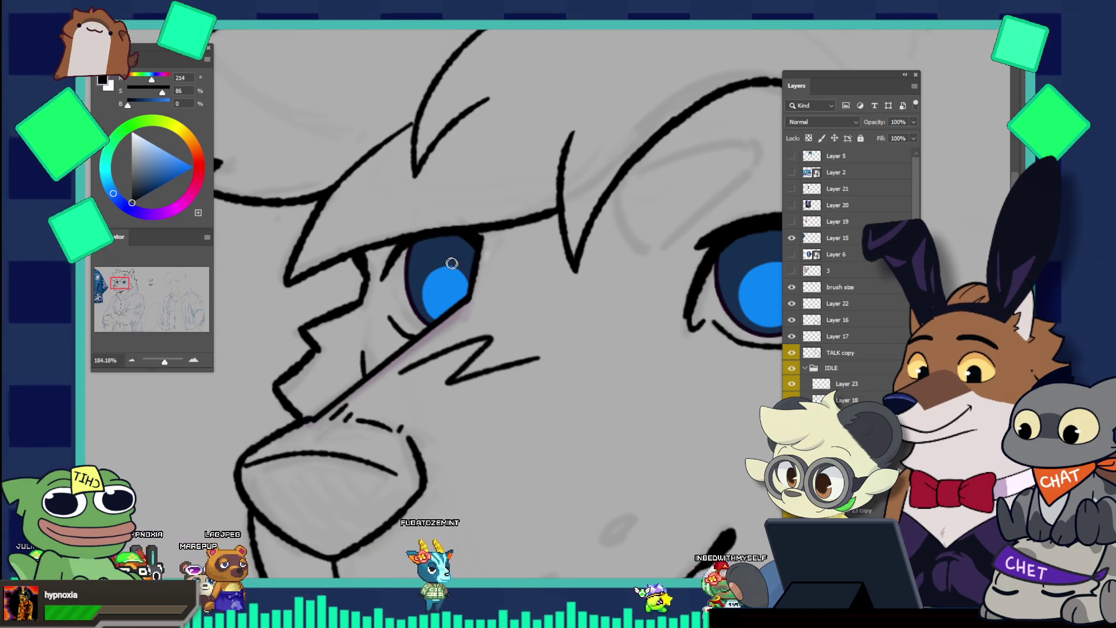
pyautogui.moveTo(398, 249); pyautogui.dragTo(464, 242)
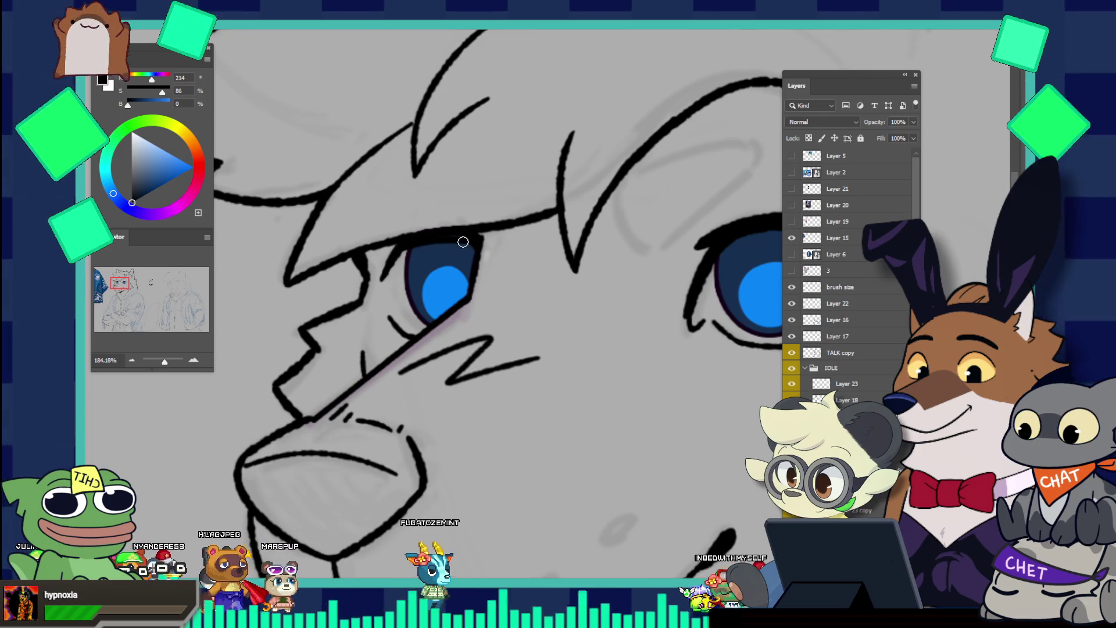
pyautogui.hotkey('ctrl', 'z')
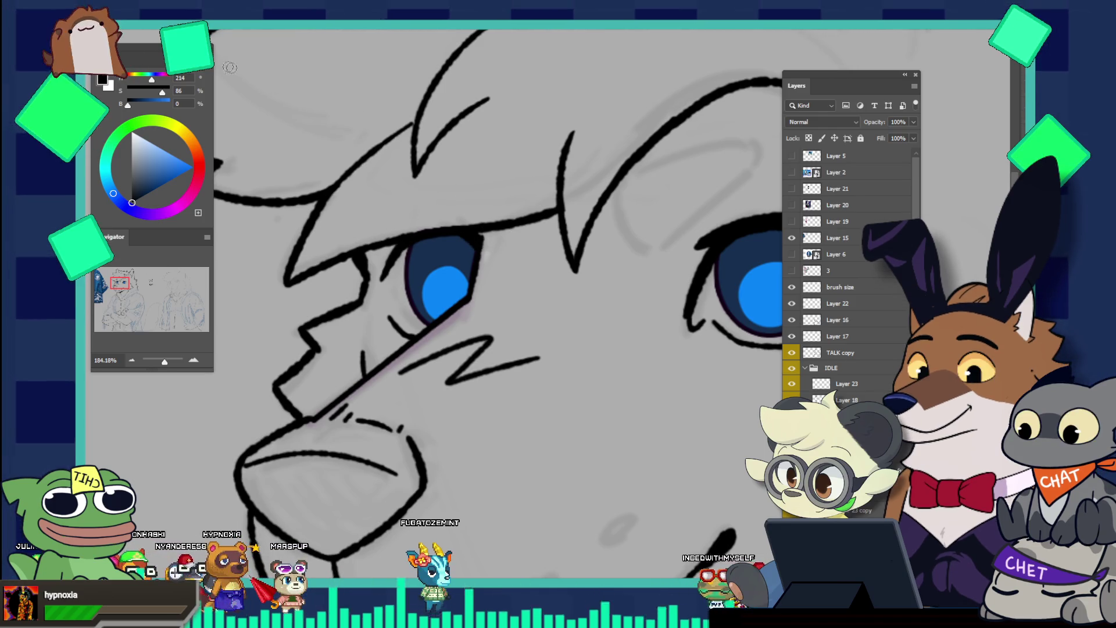
# Check the Brushes panel, then zoom out to view the whole character
pyautogui.press('F5')
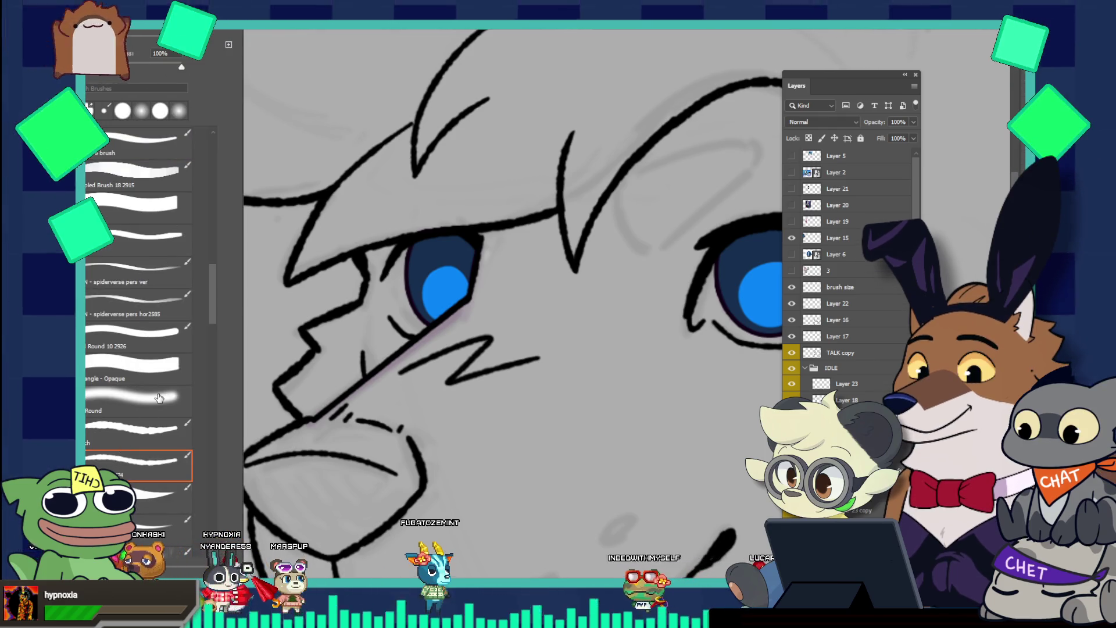
pyautogui.press('F5')
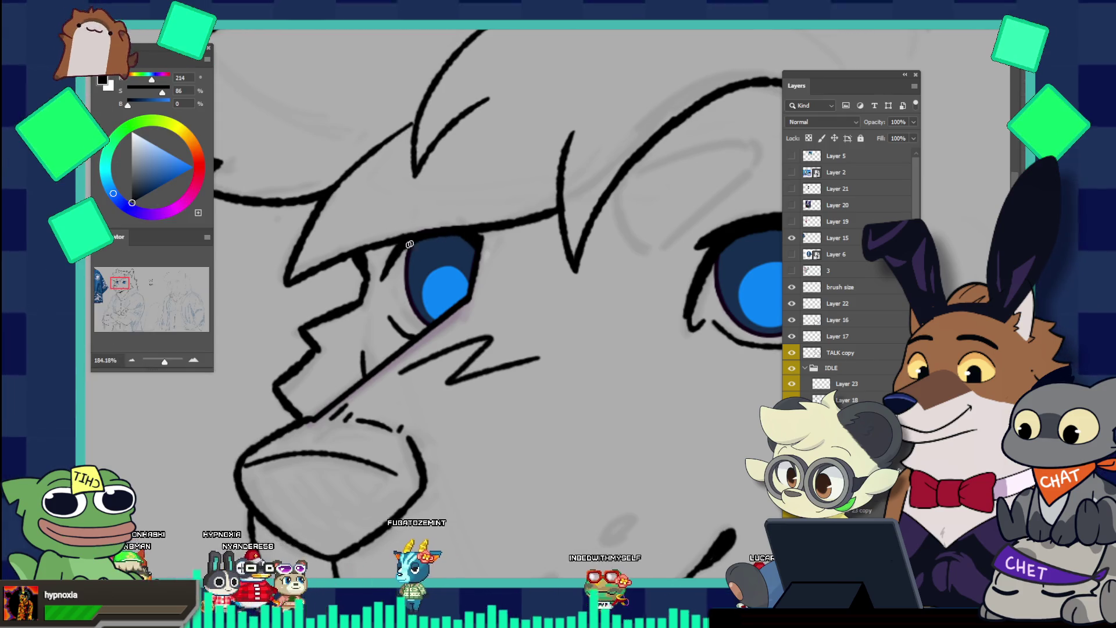
pyautogui.hotkey('ctrl', '-')
pyautogui.hotkey('ctrl', '-')
pyautogui.moveTo(449, 207); pyautogui.dragTo(419, 166)
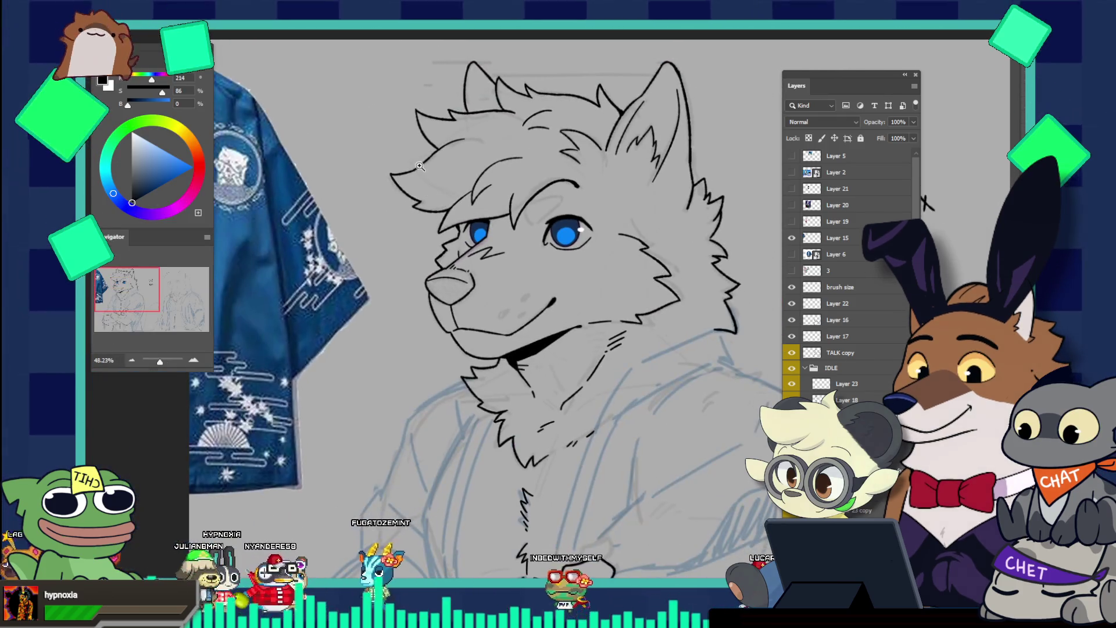
pyautogui.moveTo(474, 216)
pyautogui.mouseDown()
pyautogui.moveTo(561, 205)
pyautogui.moveTo(481, 239)
pyautogui.moveTo(568, 219)
pyautogui.mouseUp()
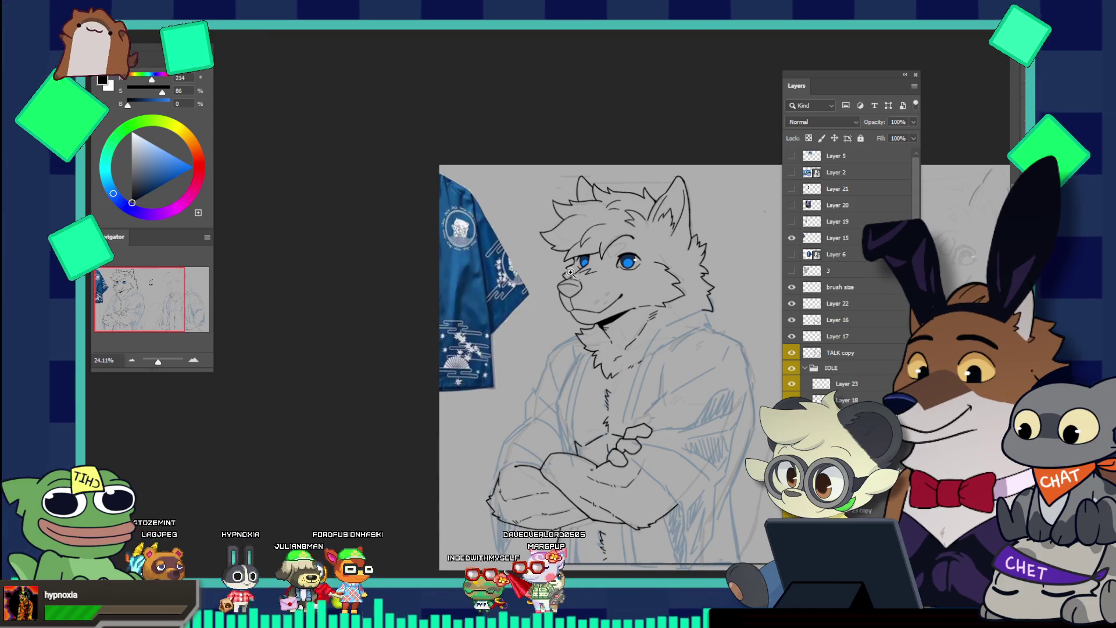
# Zoom in on the lower robe area of the sketch
pyautogui.moveTo(608, 245); pyautogui.dragTo(577, 257)
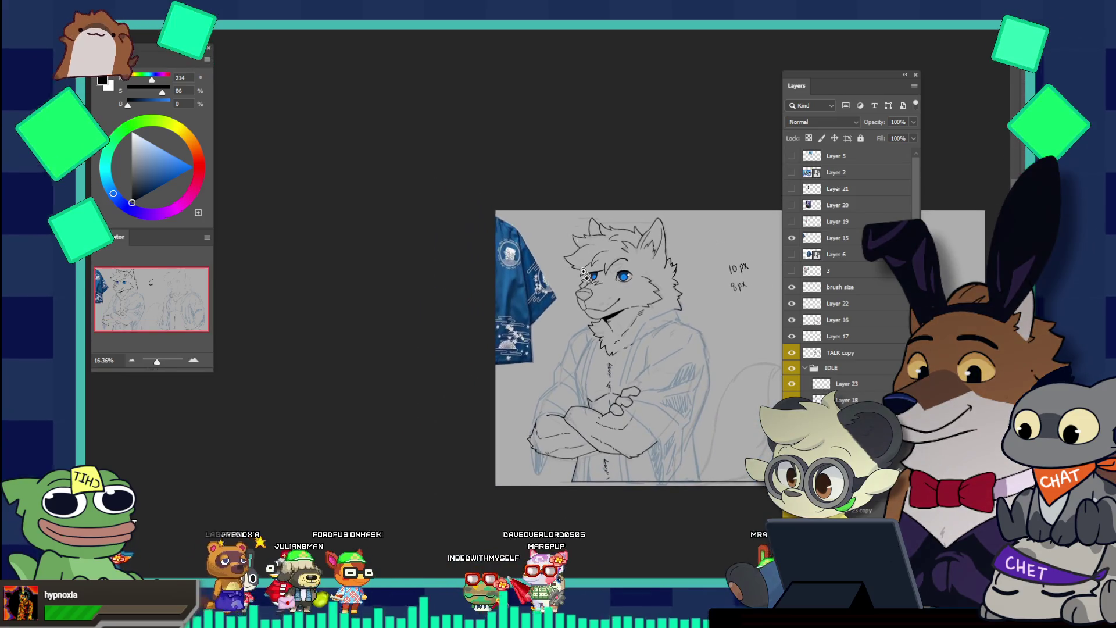
pyautogui.moveTo(649, 392); pyautogui.dragTo(727, 437)
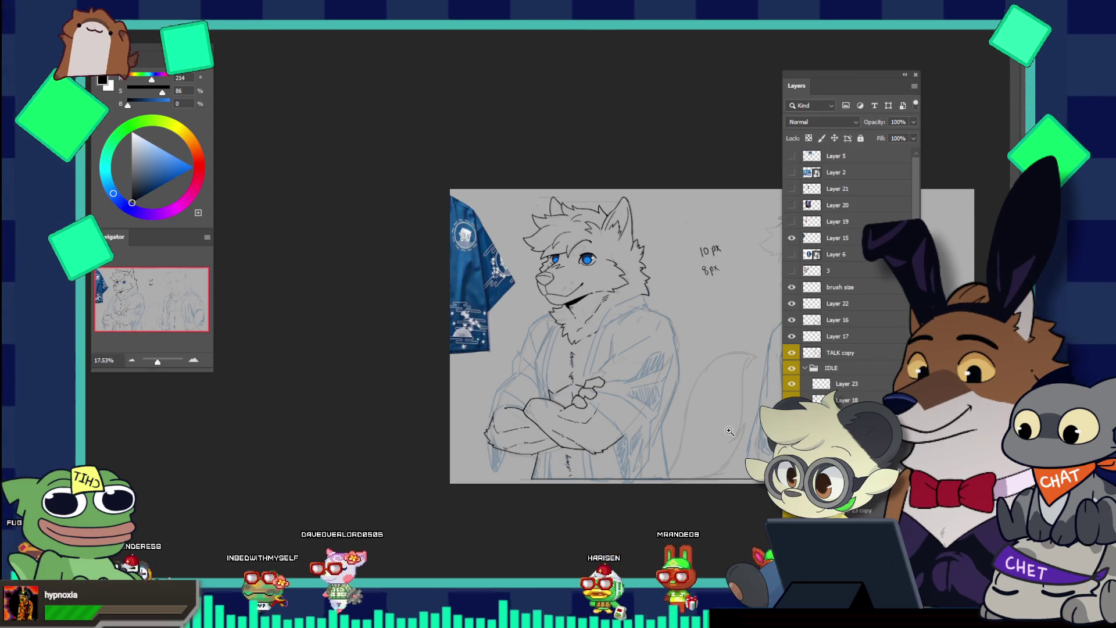
pyautogui.click(721, 444)
pyautogui.moveTo(721, 444)
pyautogui.mouseDown()
pyautogui.moveTo(748, 419)
pyautogui.moveTo(712, 396)
pyautogui.mouseUp()
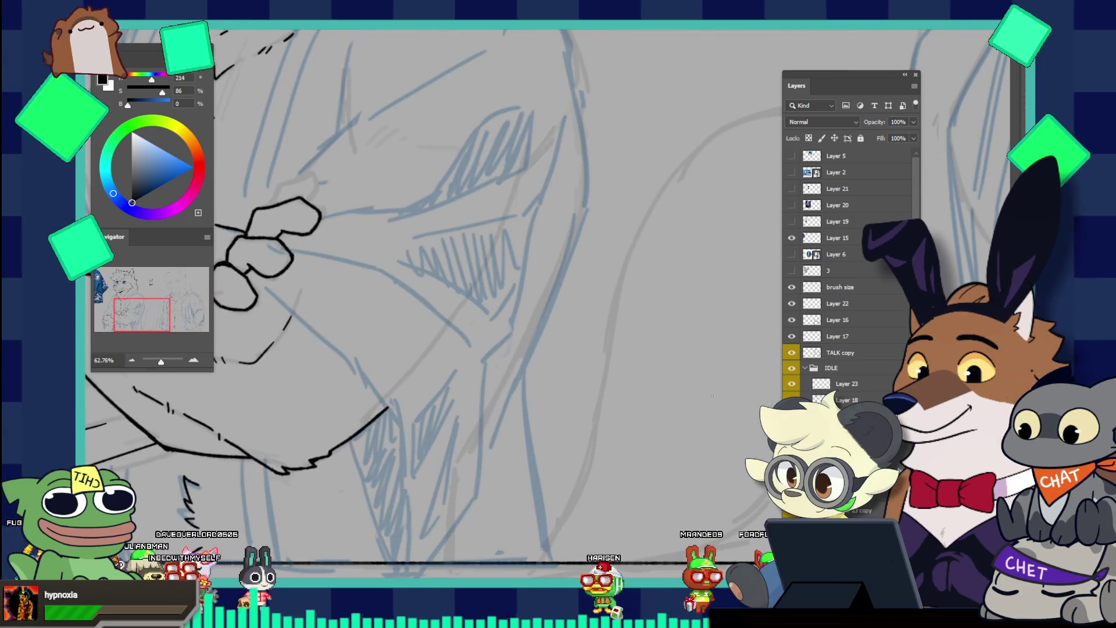
pyautogui.scroll(-3, 870, 395)
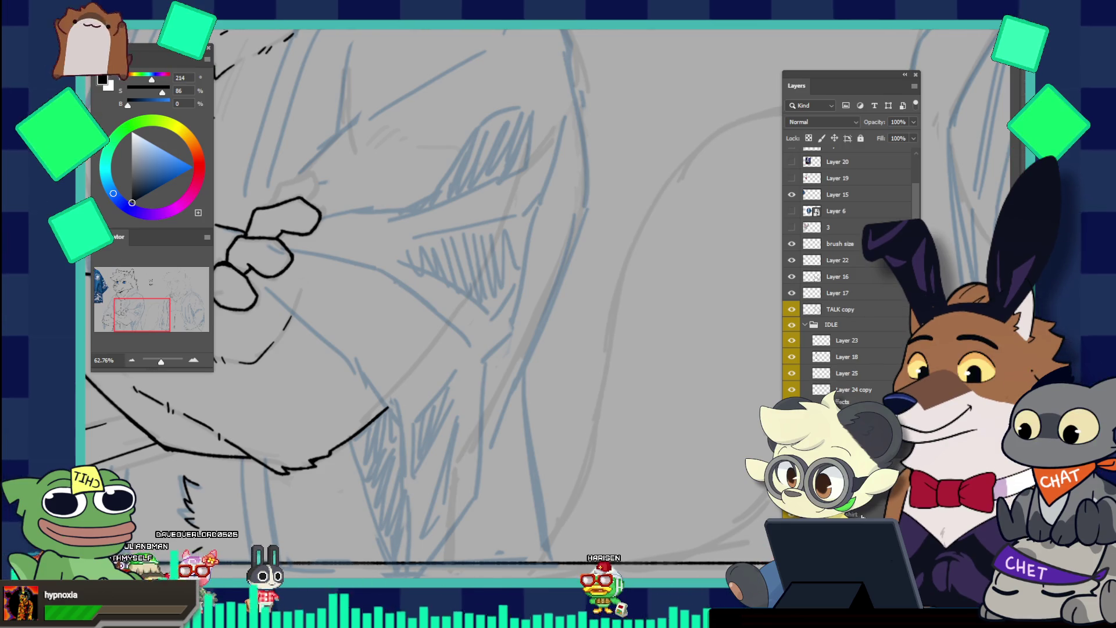
# Ink a lower robe fold line and a small arched fold mark near the bottom
pyautogui.moveTo(579, 440); pyautogui.dragTo(632, 497)
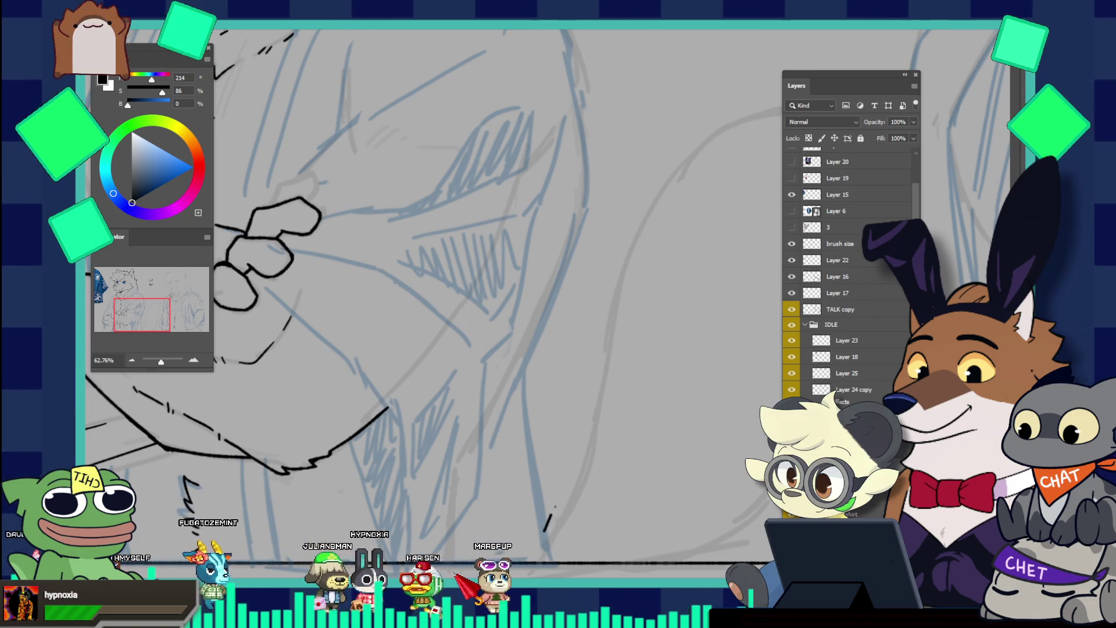
pyautogui.moveTo(546, 527); pyautogui.dragTo(556, 523)
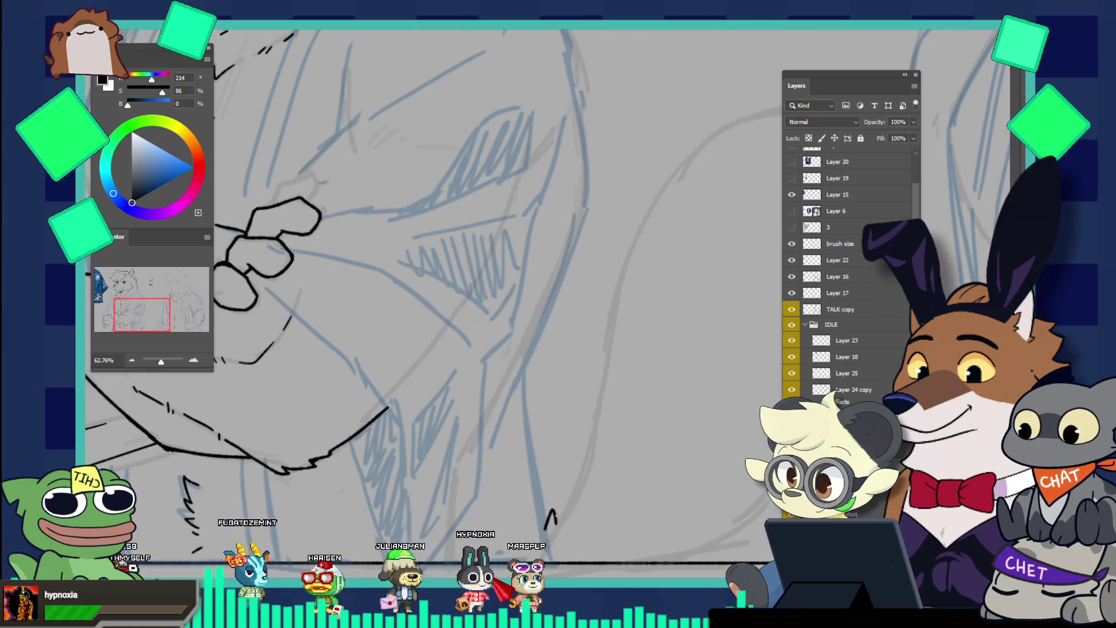
pyautogui.hotkey('ctrl', 'z')
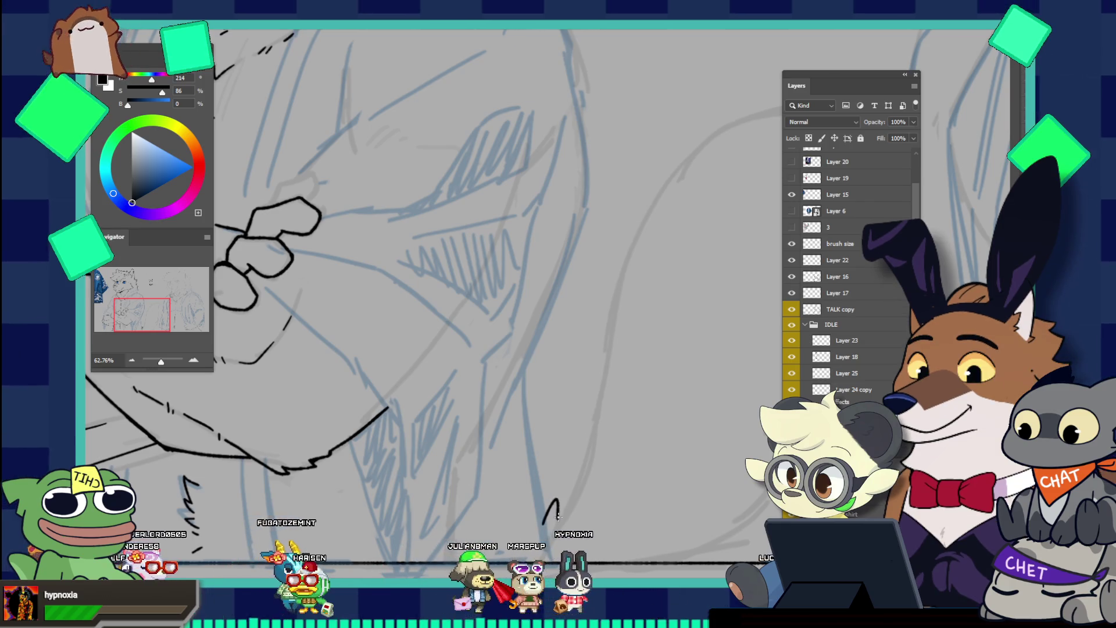
pyautogui.moveTo(543, 523); pyautogui.dragTo(570, 518)
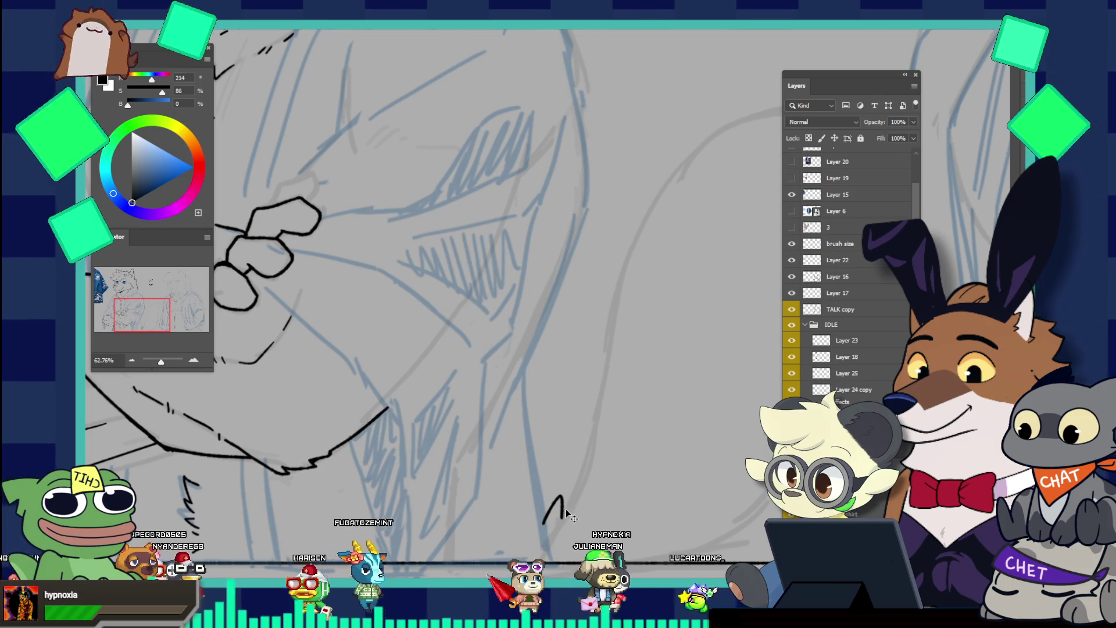
pyautogui.hotkey('ctrl', 'z')
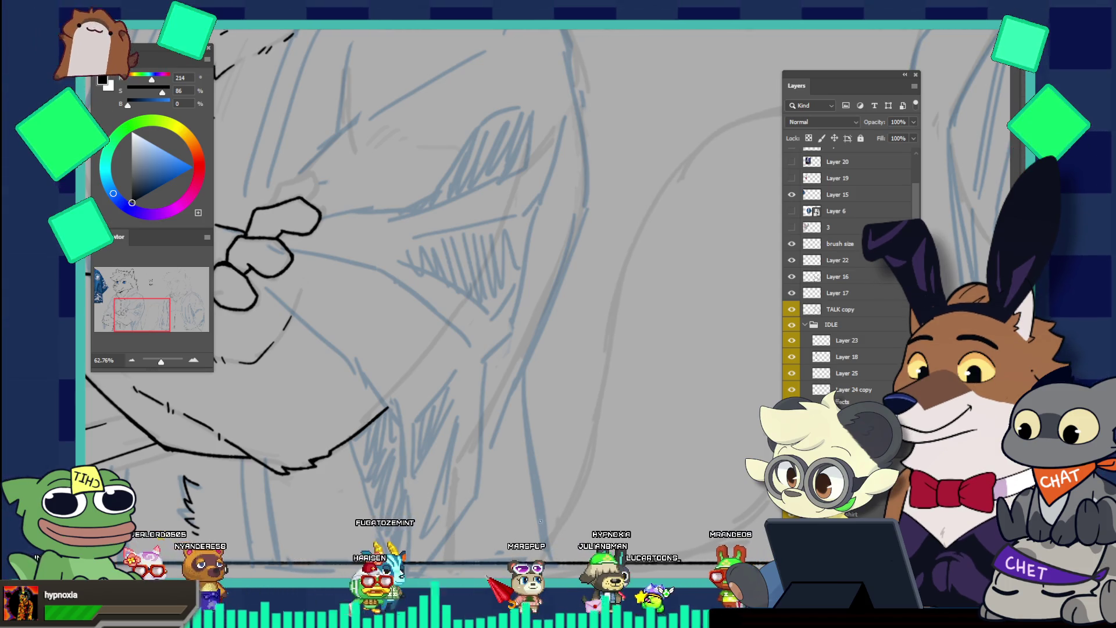
pyautogui.moveTo(541, 522); pyautogui.dragTo(560, 508)
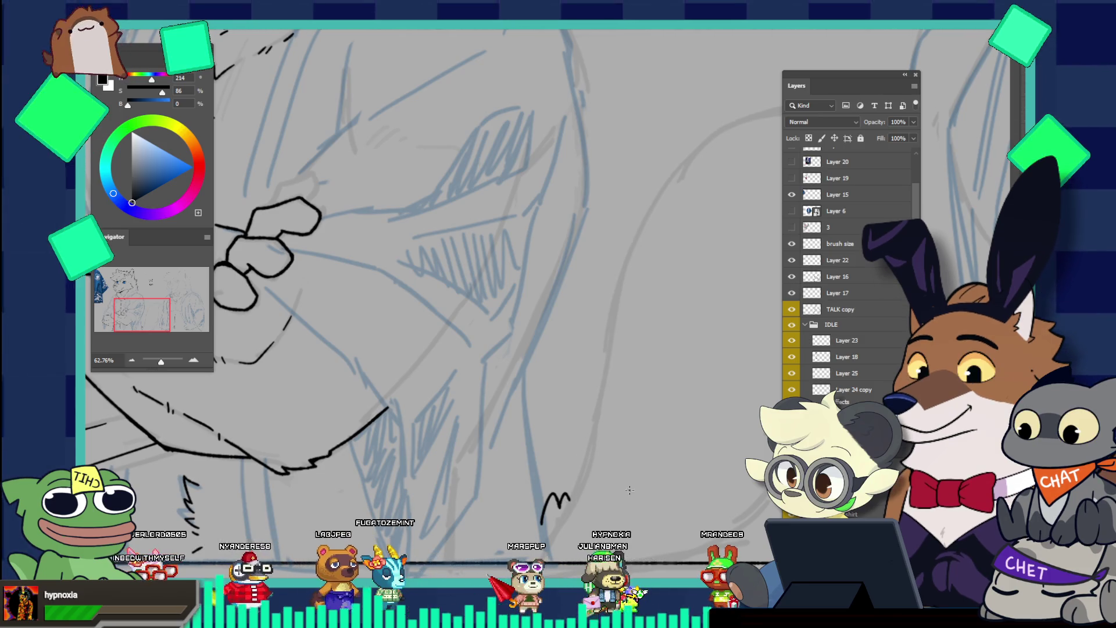
pyautogui.scroll(-5, 712, 485)
pyautogui.scroll(4, 713, 485)
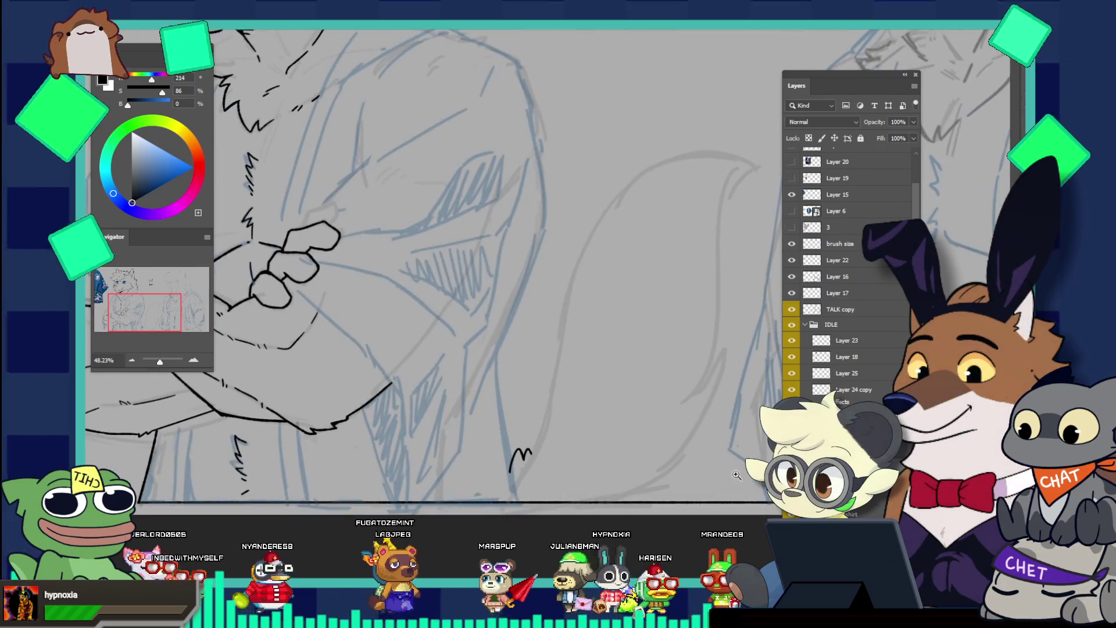
# Ink the robe's lower hem line and extend it with a short stroke
pyautogui.scroll(3, 698, 459)
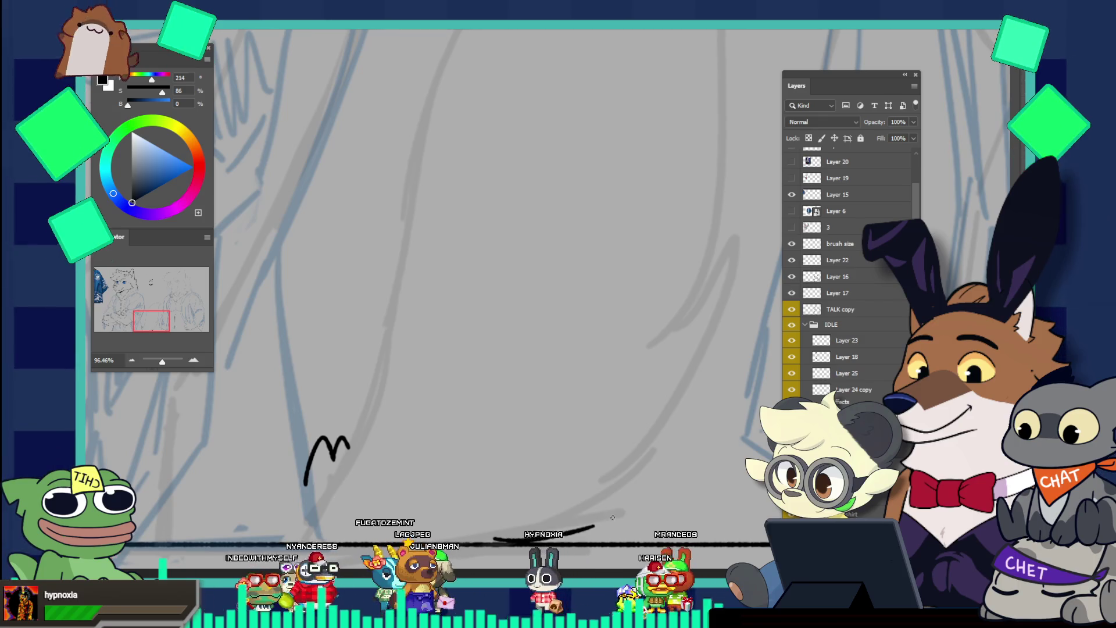
pyautogui.moveTo(609, 519); pyautogui.dragTo(618, 507)
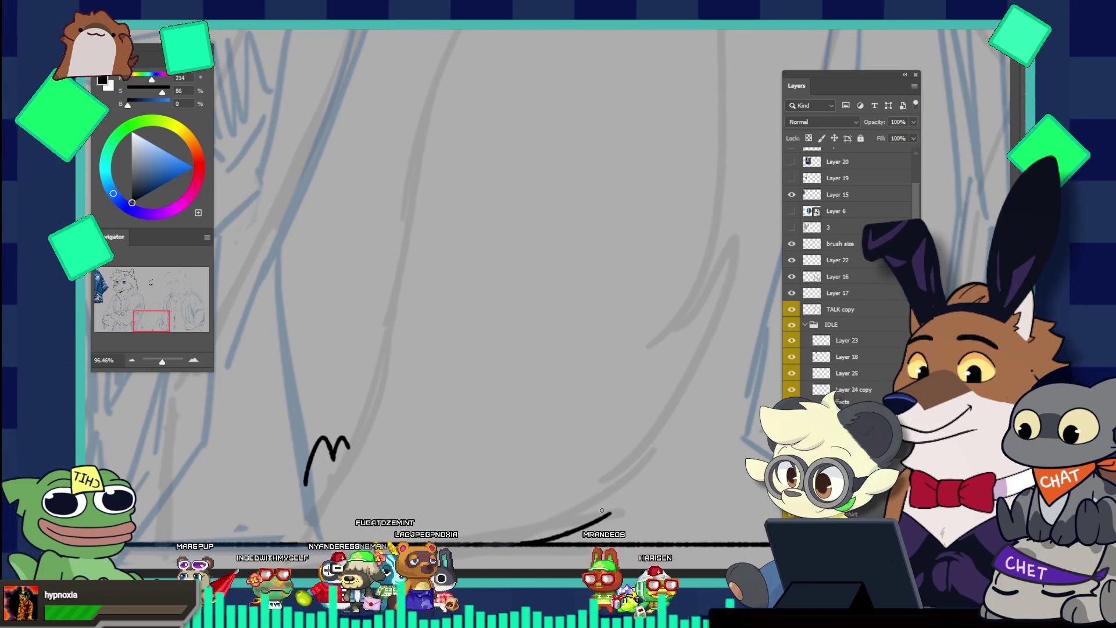
pyautogui.hotkey('ctrl', 'z')
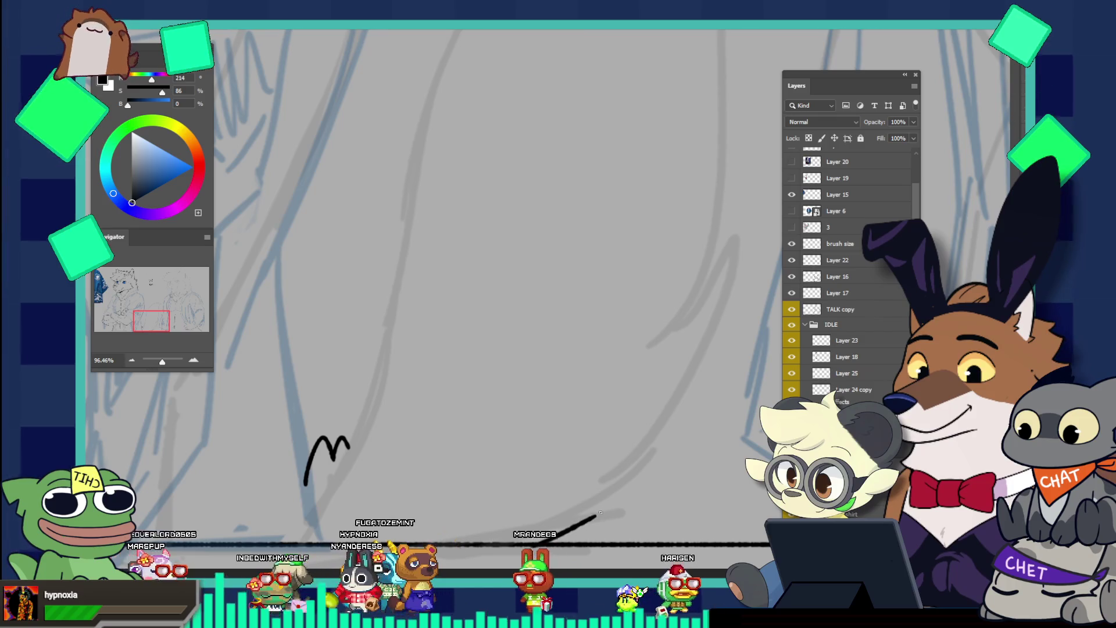
pyautogui.hotkey('ctrl', 'z')
pyautogui.moveTo(526, 541); pyautogui.dragTo(599, 516)
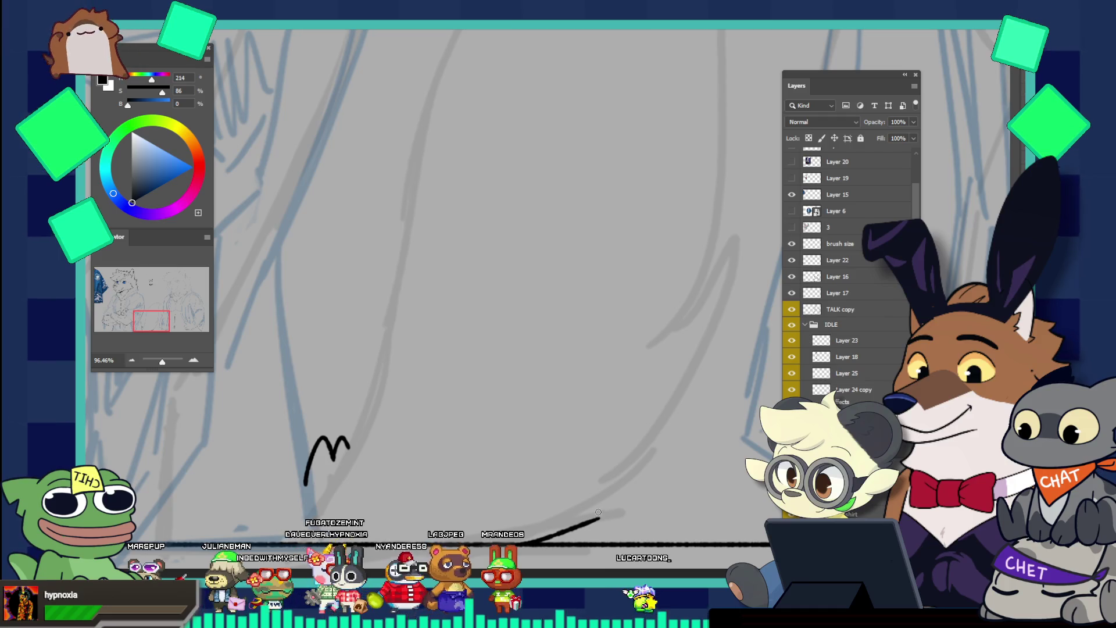
pyautogui.moveTo(580, 507); pyautogui.dragTo(595, 513)
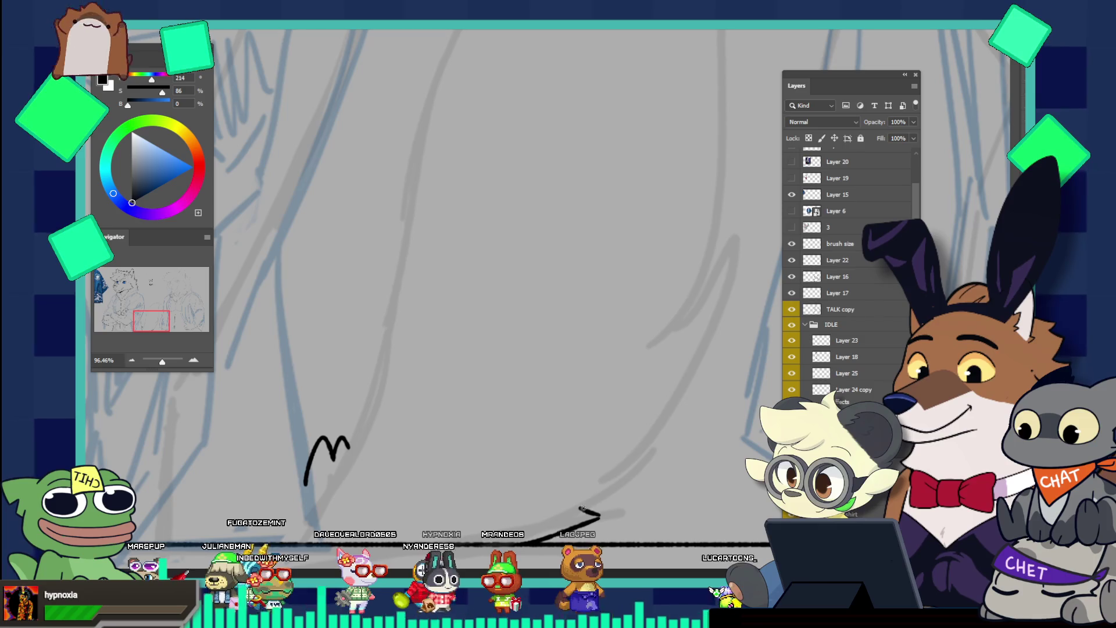
# Draw a long curve rising up-right from the zigzag, ending in a down-left hook
pyautogui.moveTo(581, 511); pyautogui.dragTo(669, 459)
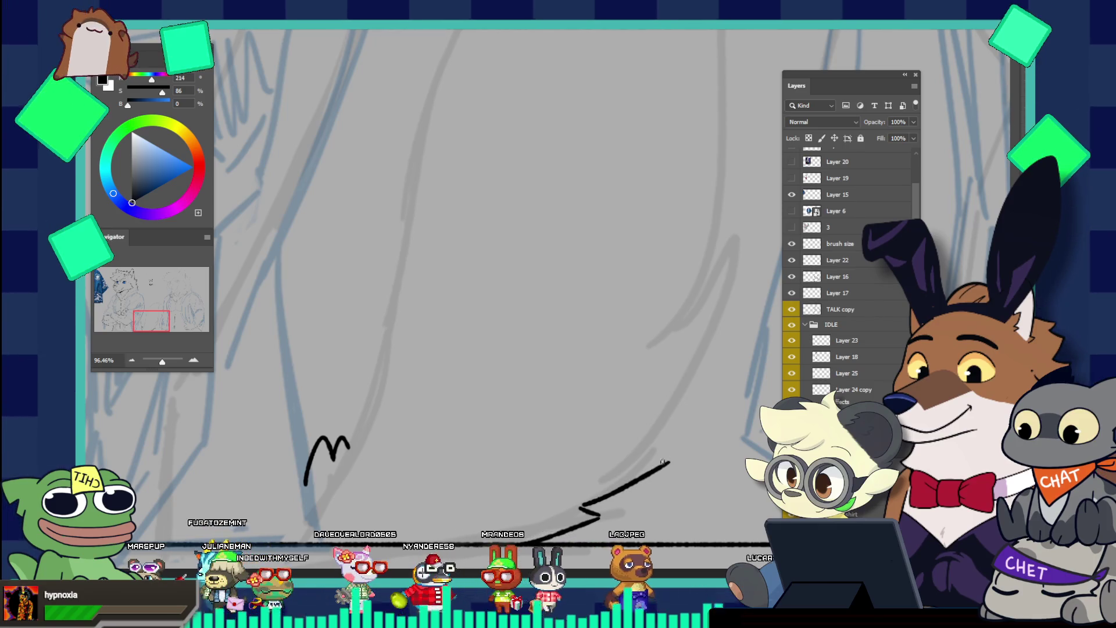
pyautogui.hotkey('ctrl', 'z')
pyautogui.hotkey('ctrl', 'z')
pyautogui.moveTo(581, 510); pyautogui.dragTo(667, 458)
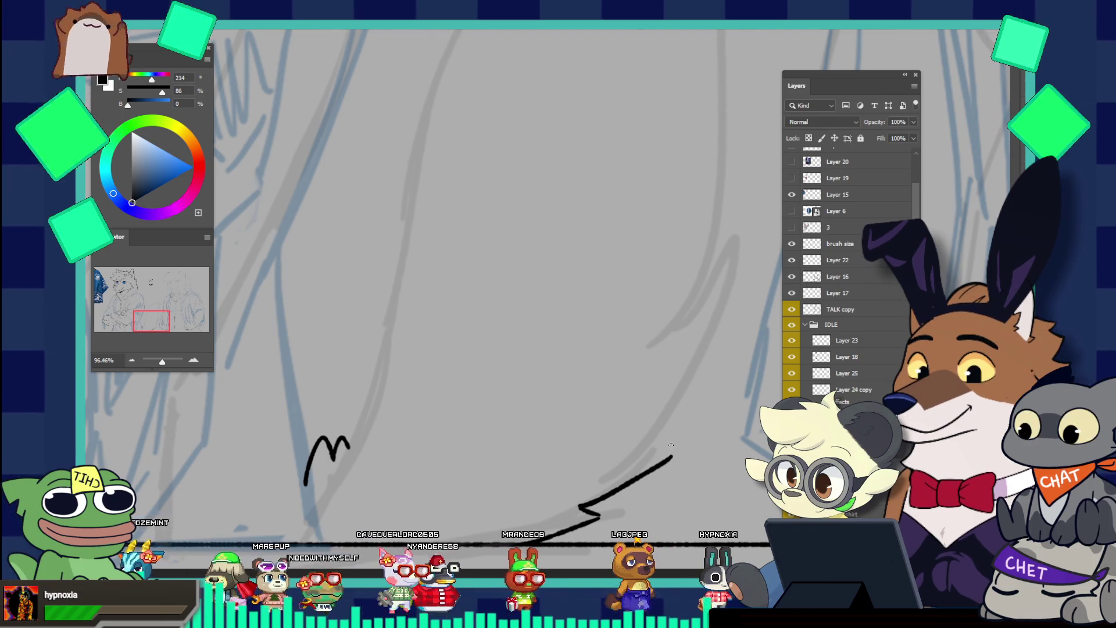
pyautogui.moveTo(674, 457); pyautogui.dragTo(730, 321)
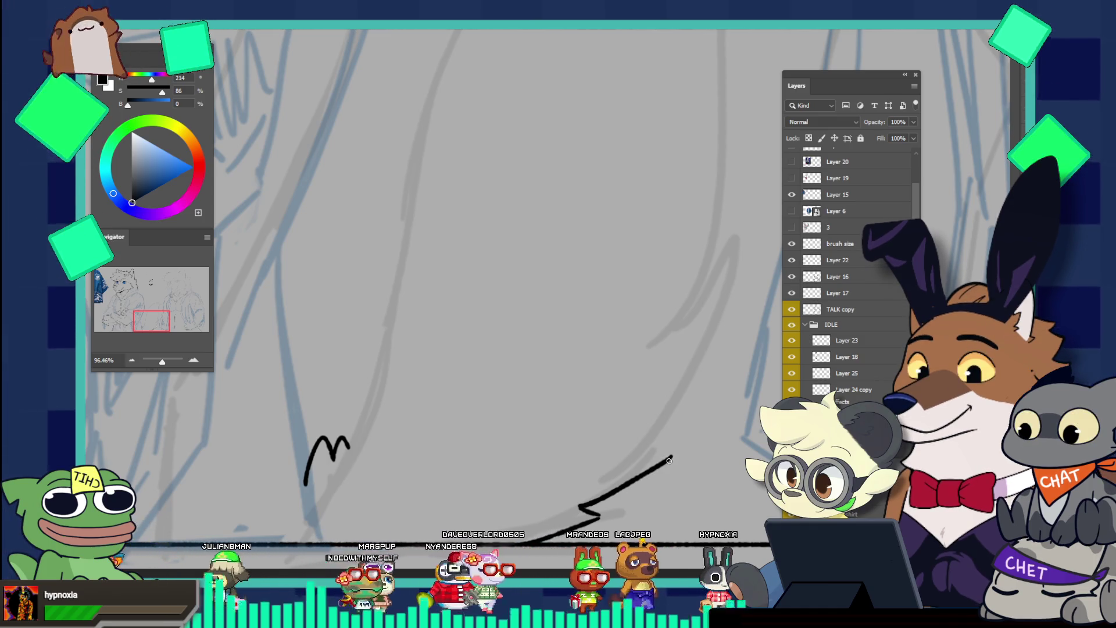
pyautogui.moveTo(669, 459); pyautogui.dragTo(738, 290)
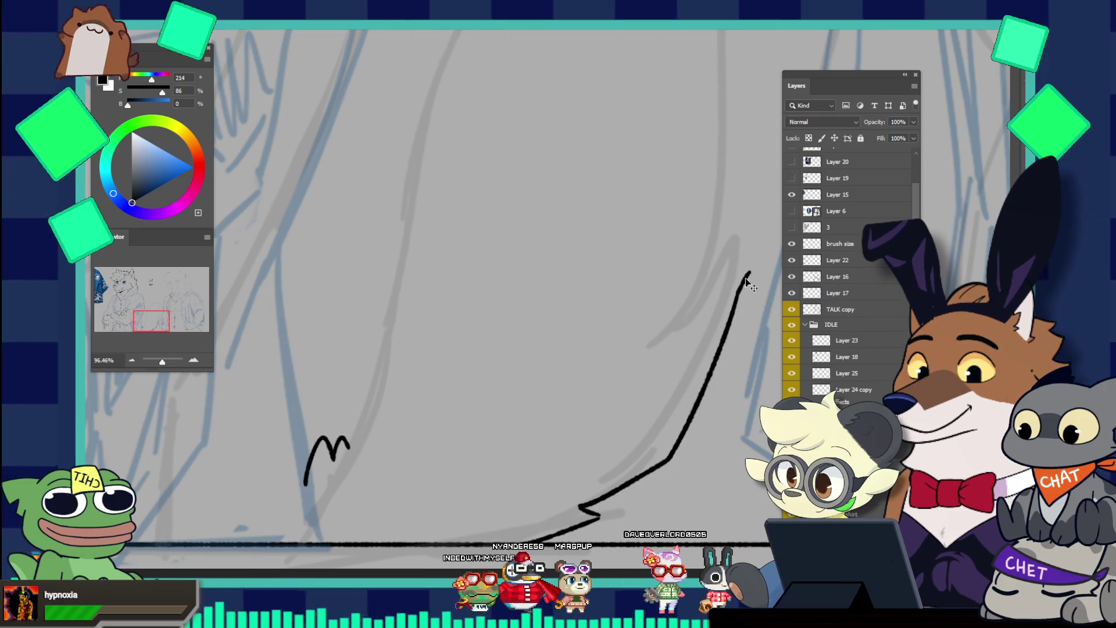
pyautogui.hotkey('ctrl', 'z')
pyautogui.moveTo(738, 290); pyautogui.dragTo(749, 264)
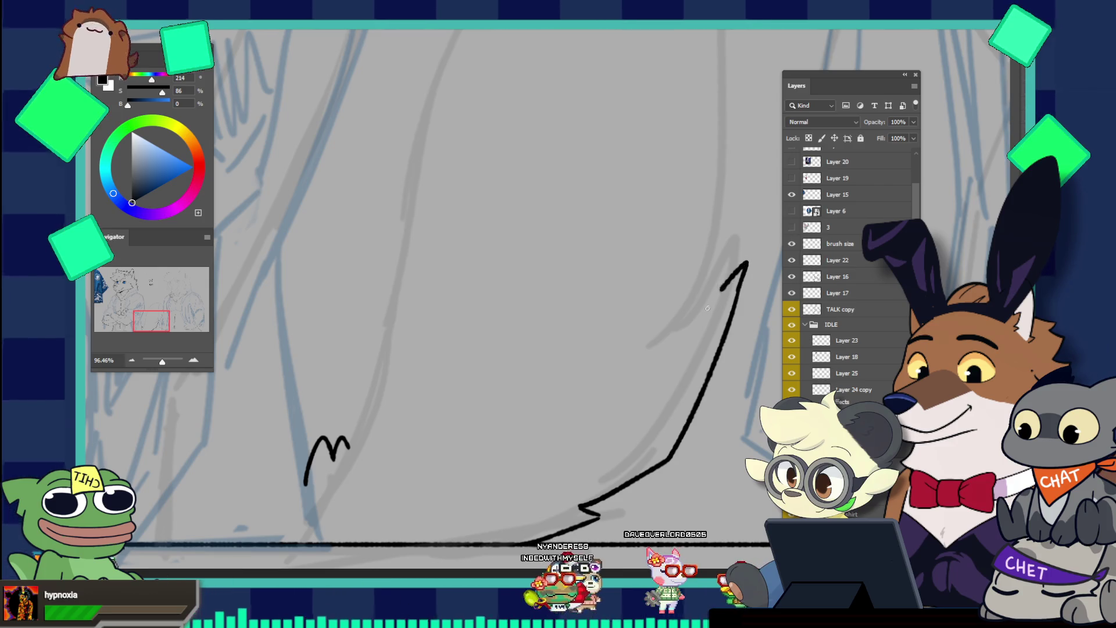
pyautogui.moveTo(747, 265); pyautogui.dragTo(705, 307)
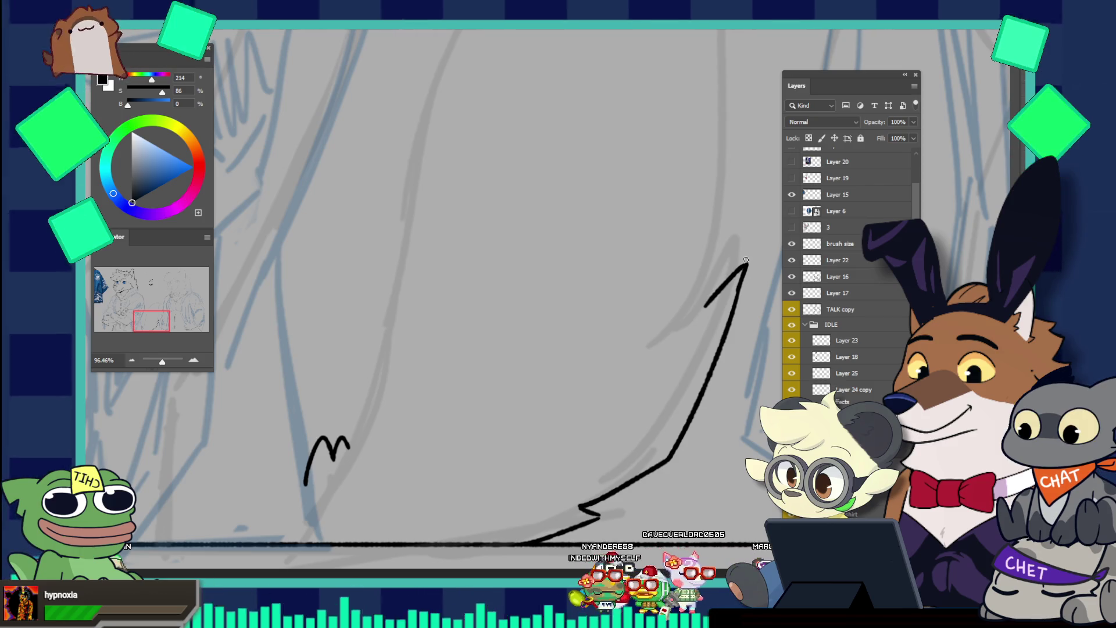
pyautogui.scroll(-5, 782, 244)
# Ink a black line rising from the zigzag tip along the blue sketch
pyautogui.scroll(3, 782, 244)
pyautogui.scroll(1, 788, 264)
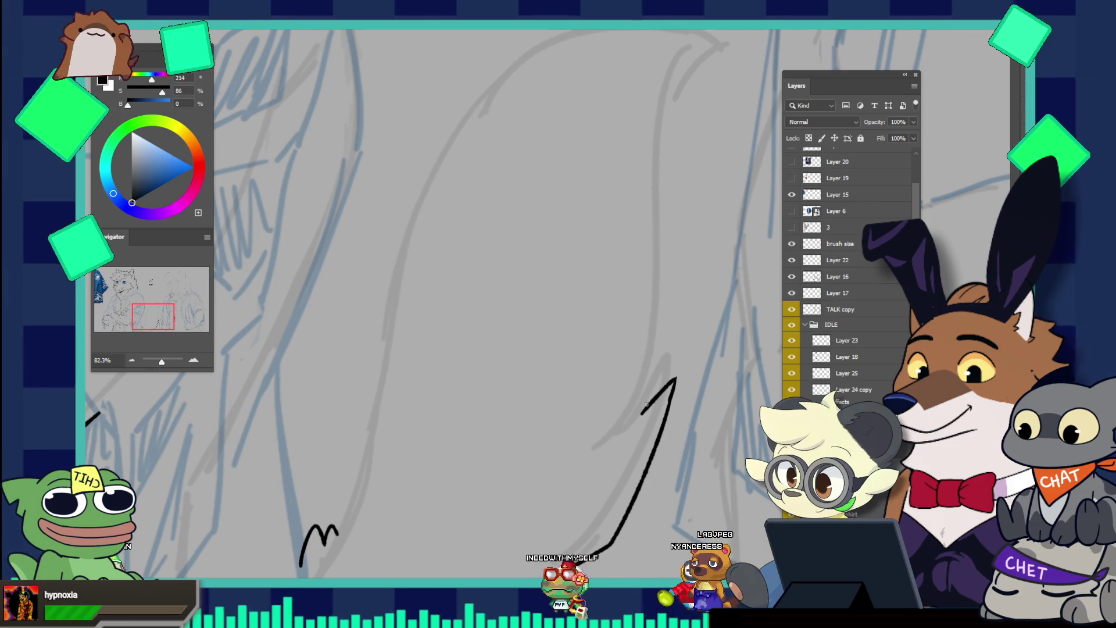
pyautogui.moveTo(669, 383); pyautogui.dragTo(685, 294)
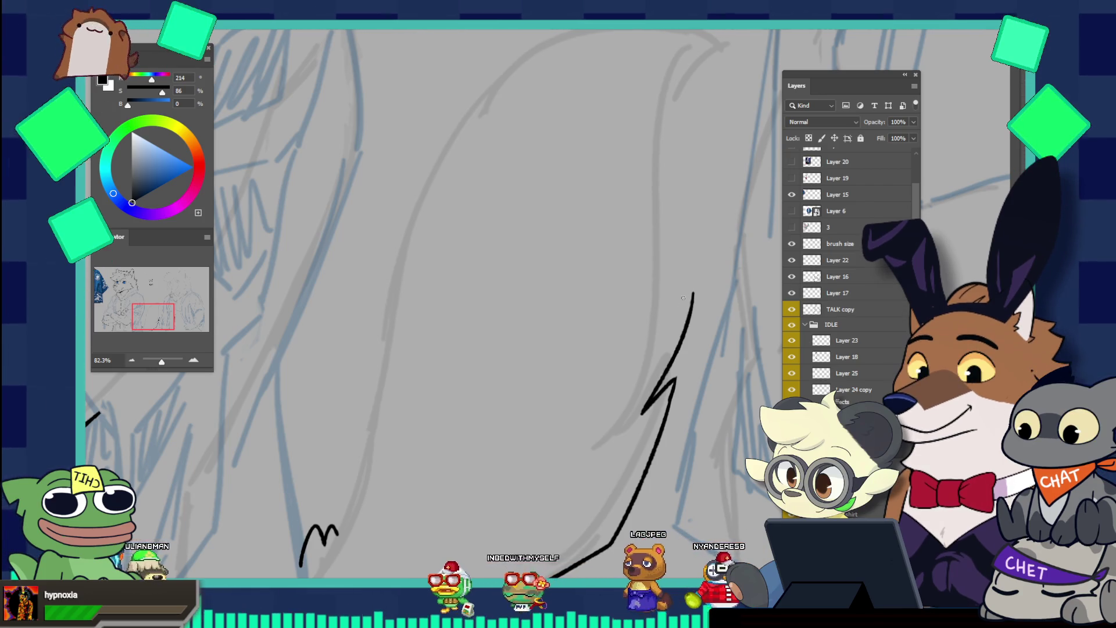
pyautogui.hotkey('ctrl', 'z')
pyautogui.moveTo(665, 372); pyautogui.dragTo(659, 265)
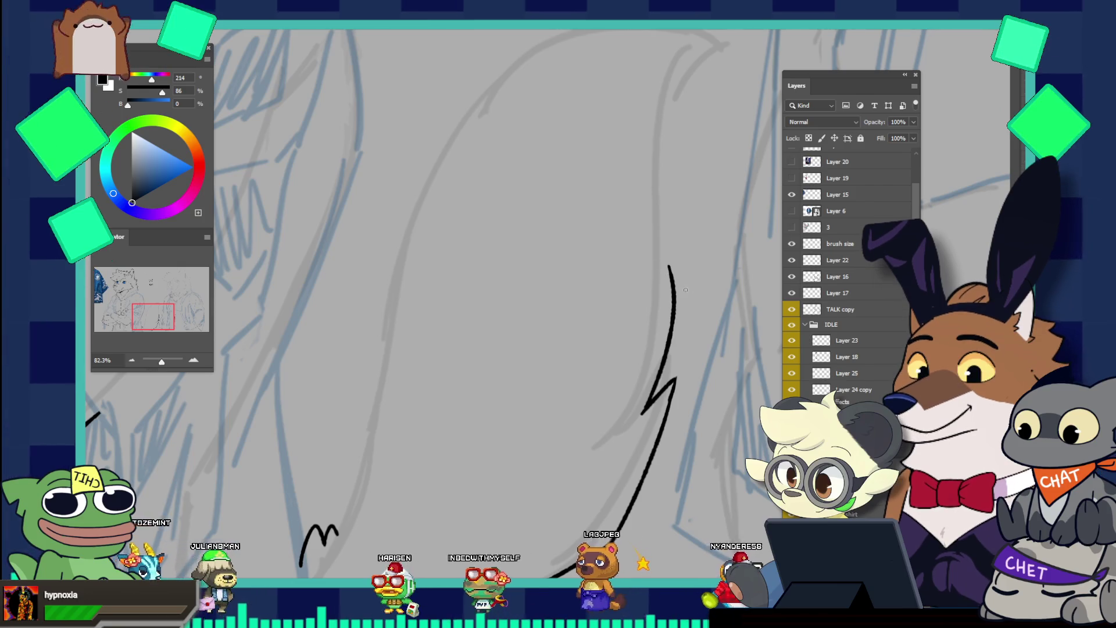
pyautogui.hotkey('ctrl', 'z')
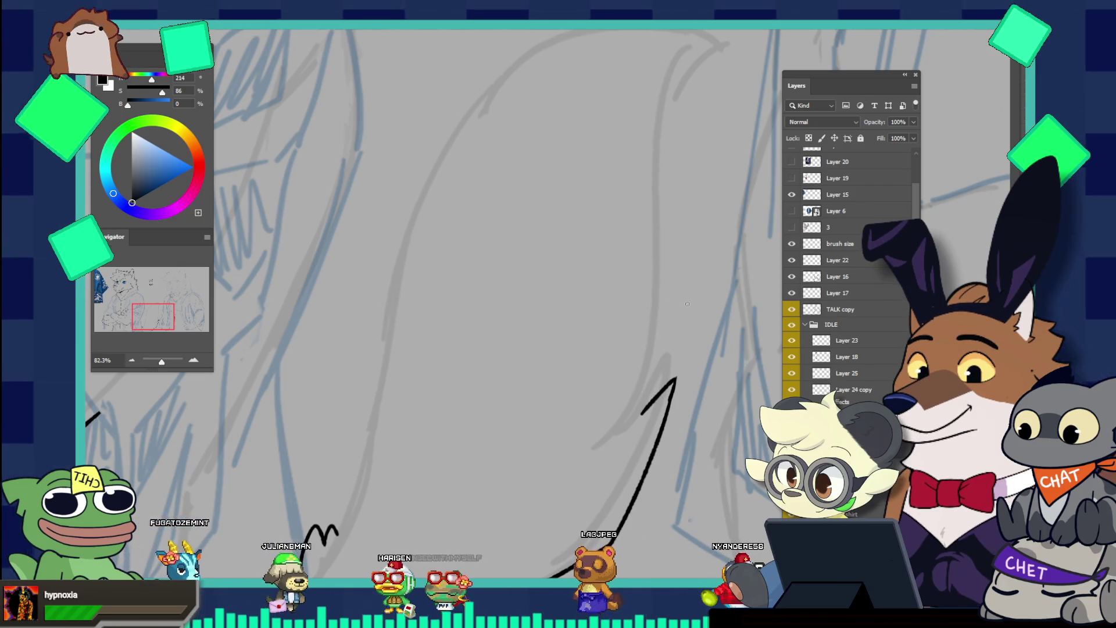
pyautogui.moveTo(674, 379); pyautogui.dragTo(691, 285)
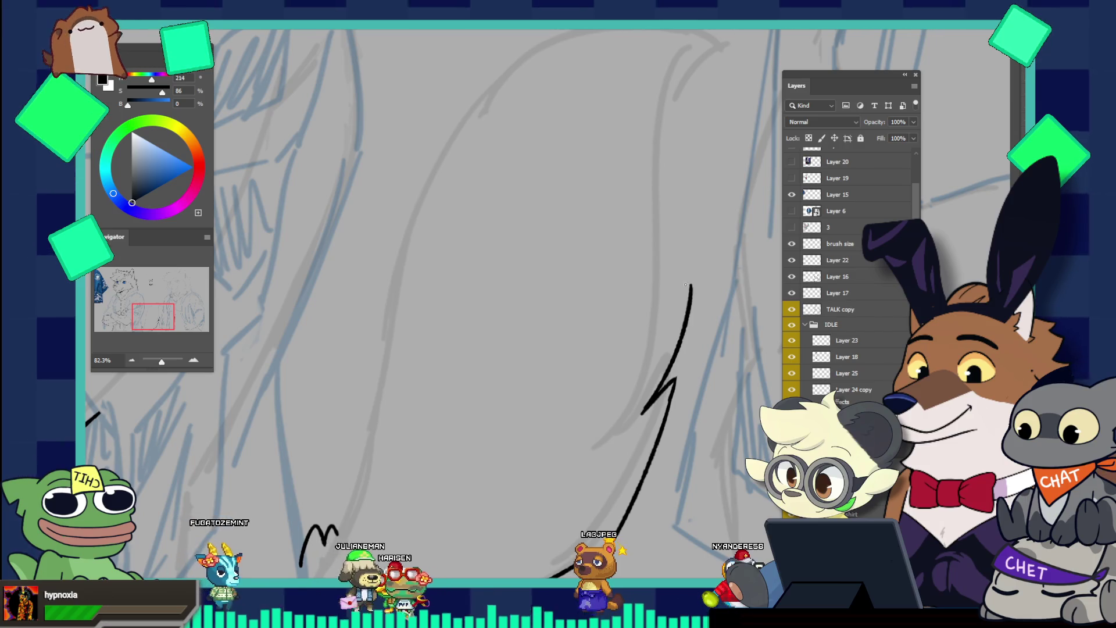
pyautogui.hotkey('ctrl', 'z')
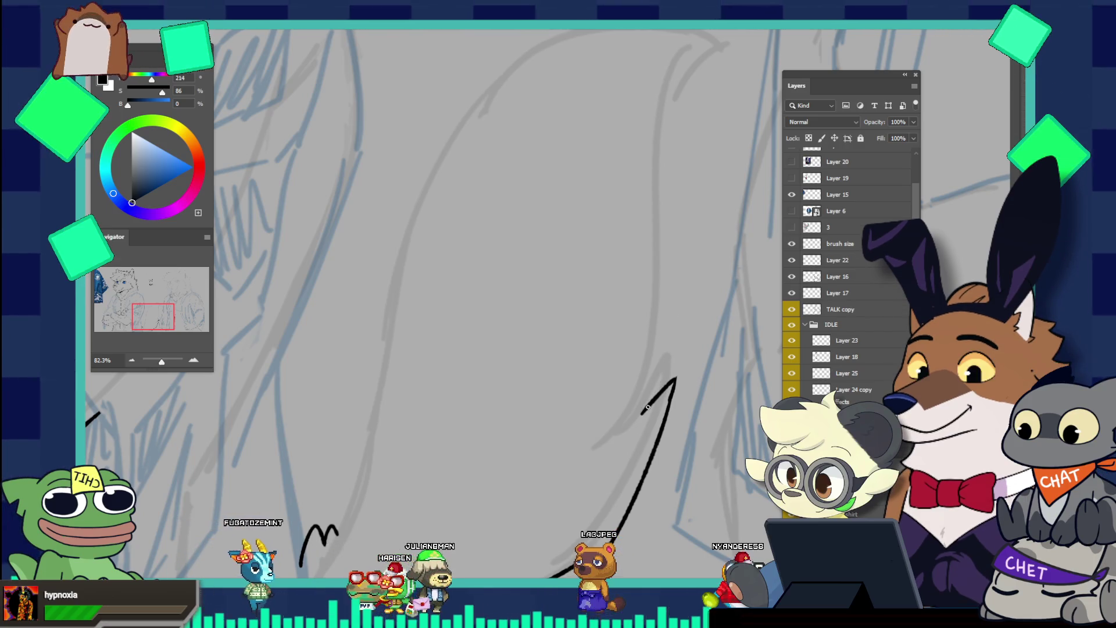
pyautogui.moveTo(676, 377); pyautogui.dragTo(681, 302)
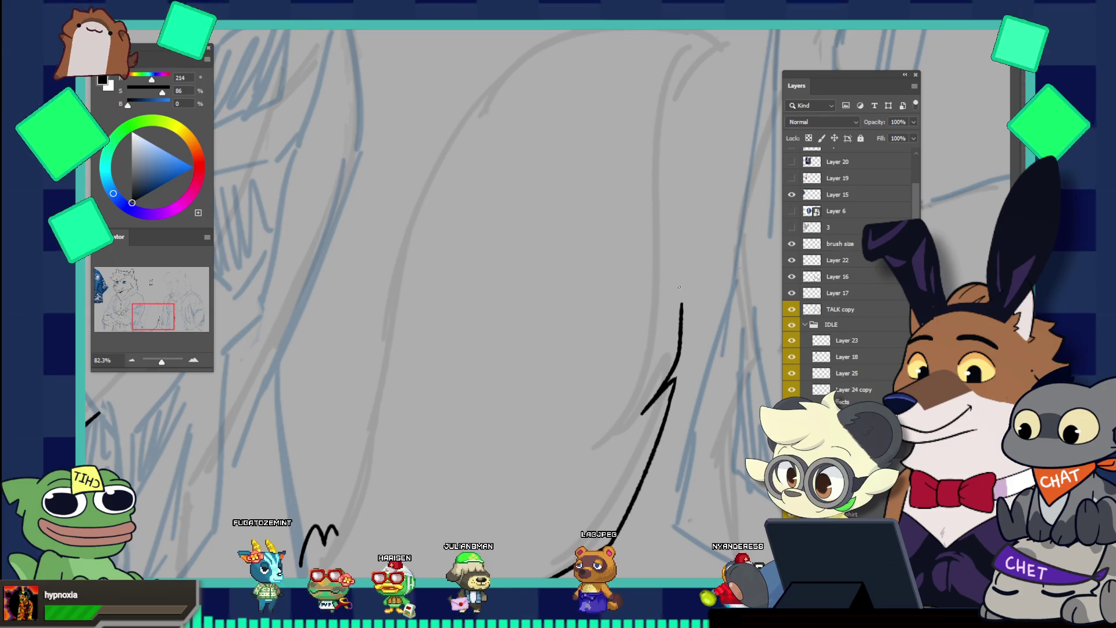
# Extend the line's top further, continuing it far up the sketch lines
pyautogui.moveTo(687, 290)
pyautogui.mouseDown()
pyautogui.moveTo(684, 303)
pyautogui.moveTo(682, 293)
pyautogui.mouseUp()
pyautogui.hotkey('ctrl', 'z')
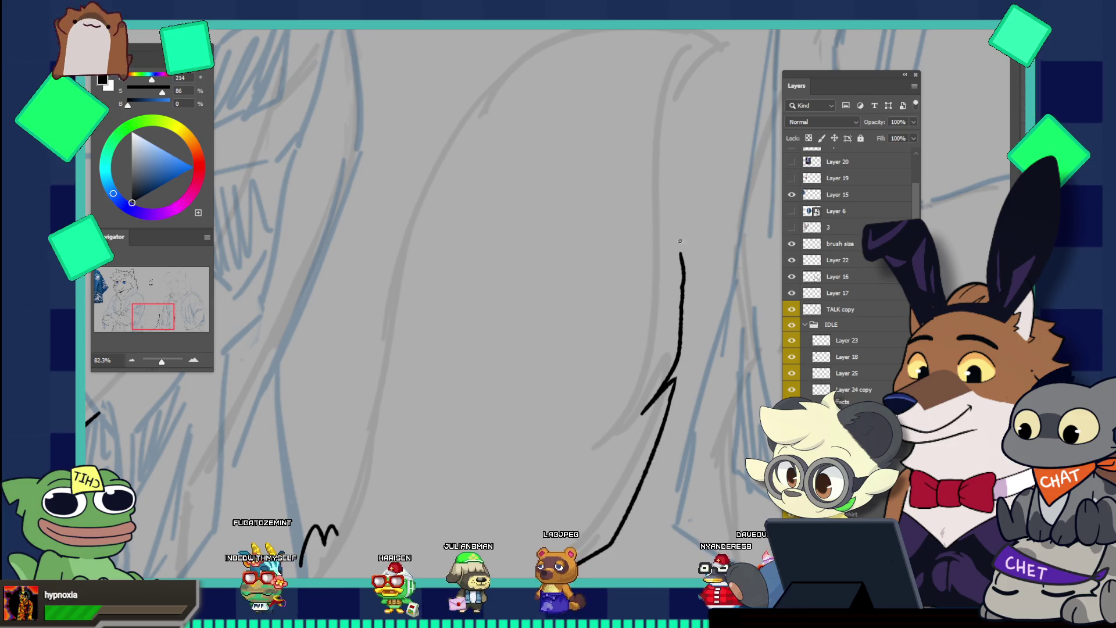
pyautogui.hotkey('ctrl', 'z')
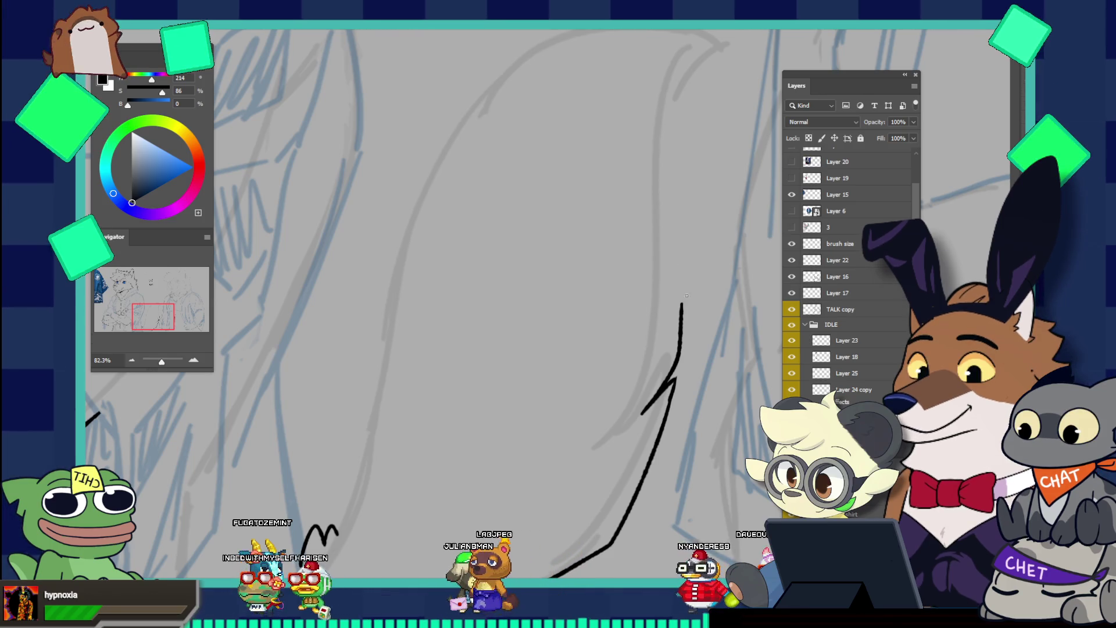
pyautogui.moveTo(682, 301); pyautogui.dragTo(679, 286)
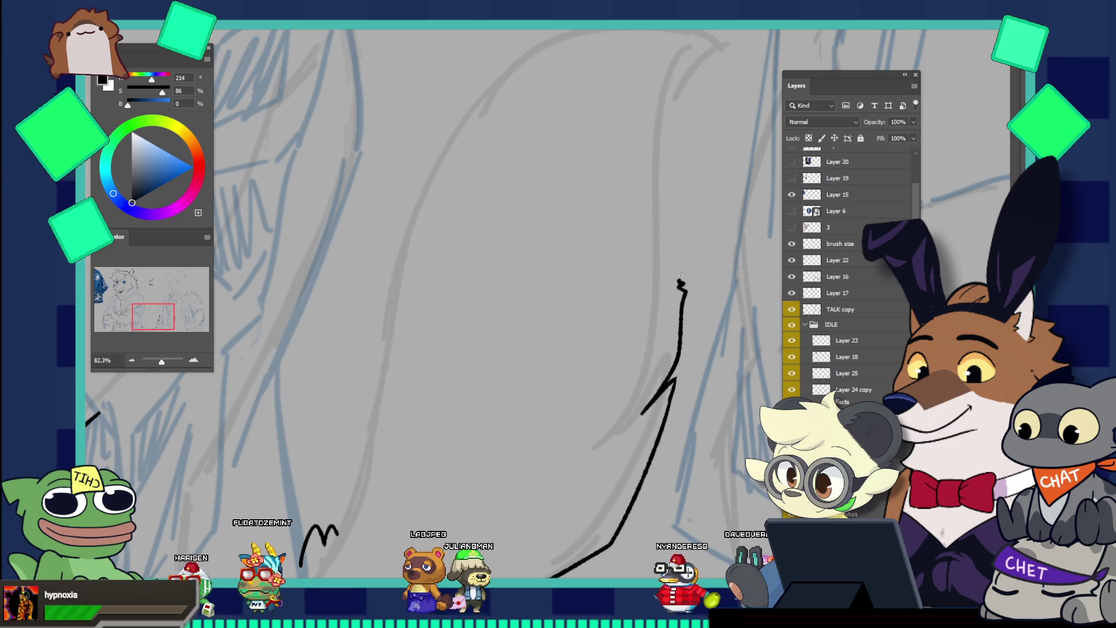
pyautogui.hotkey('ctrl', 'z')
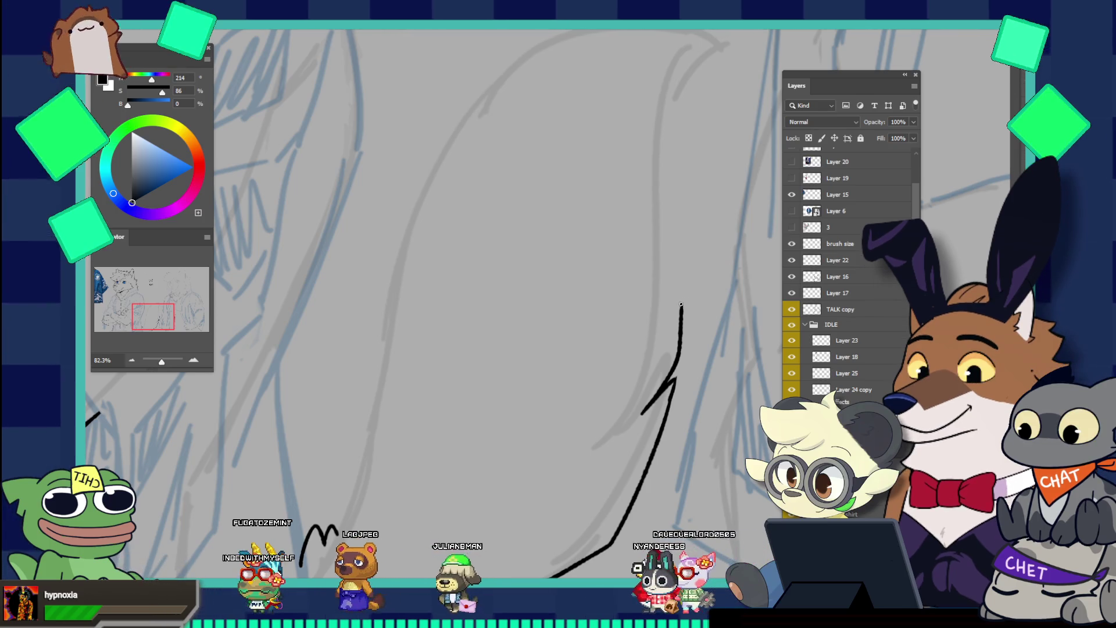
pyautogui.moveTo(681, 304); pyautogui.dragTo(679, 291)
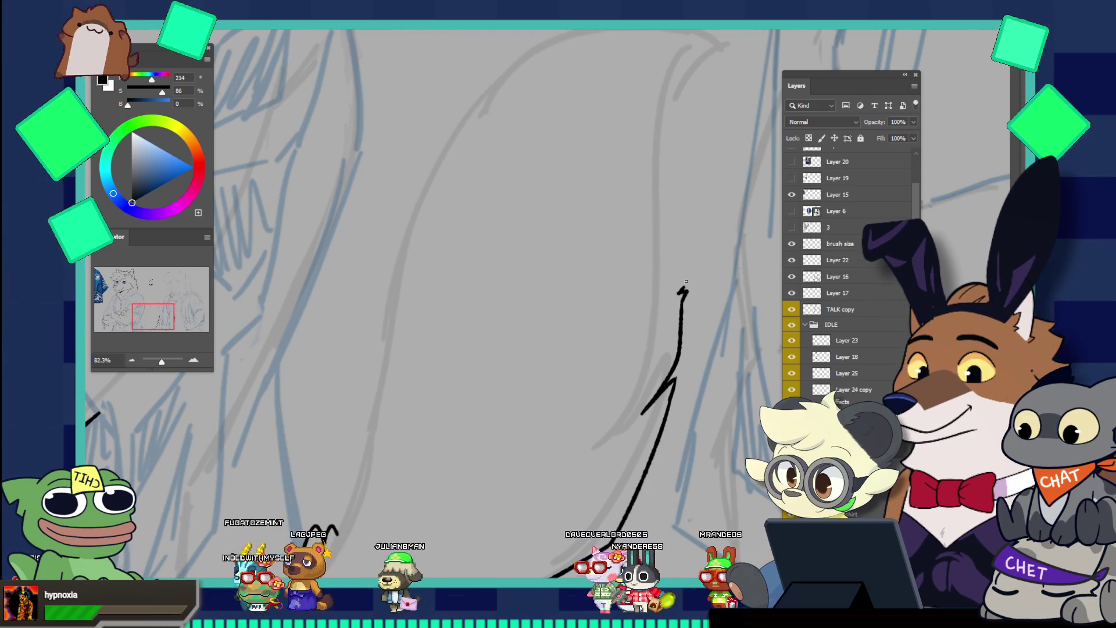
pyautogui.moveTo(684, 285); pyautogui.dragTo(683, 245)
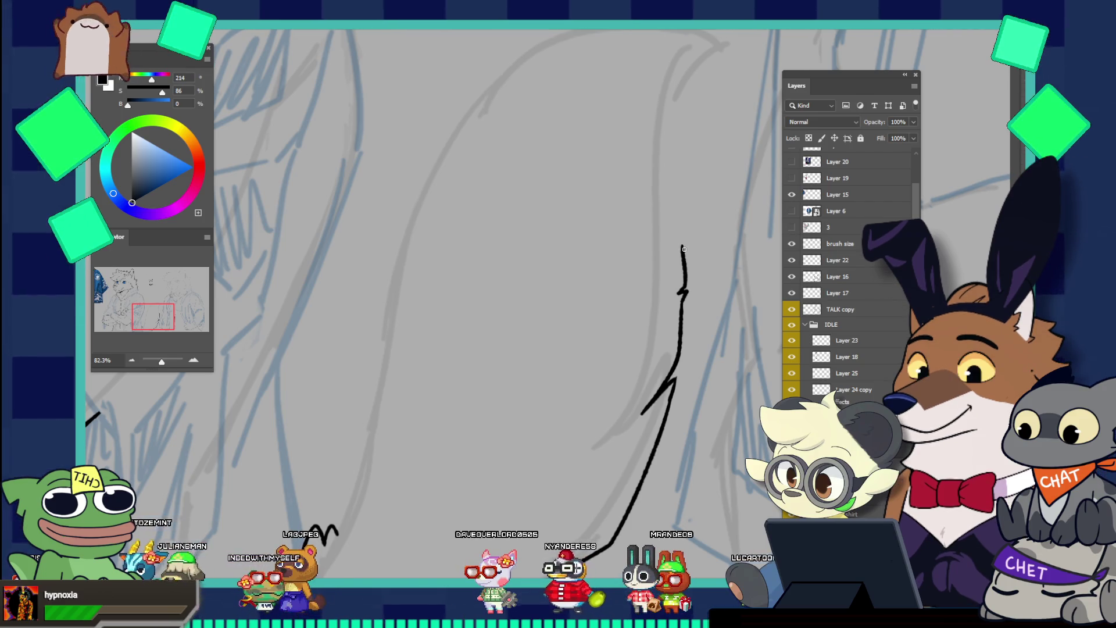
pyautogui.moveTo(684, 249); pyautogui.dragTo(690, 146)
pyautogui.scroll(-5, 720, 134)
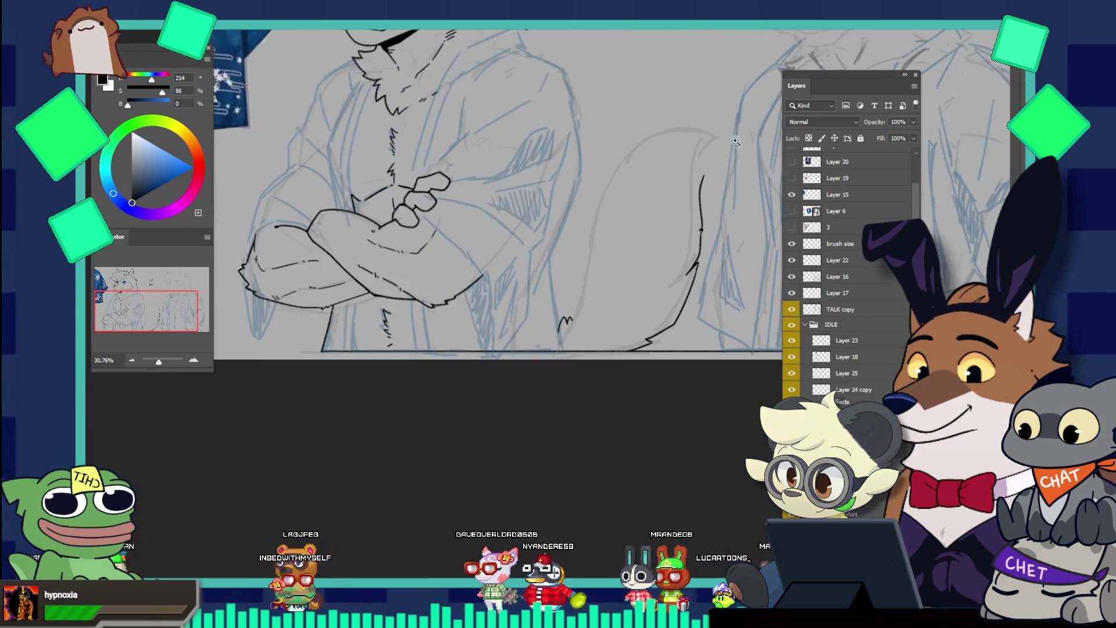
# Zoom in and extend the upright black fold line upward, redrawing its upper segment
pyautogui.scroll(5, 721, 137)
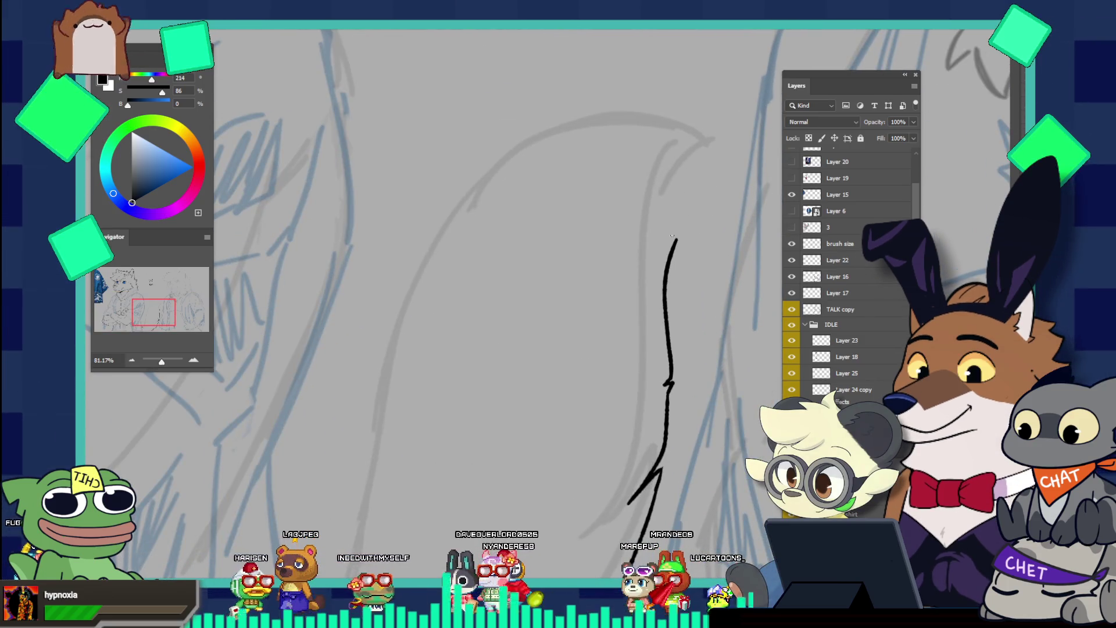
pyautogui.hotkey('ctrl', 'z')
pyautogui.moveTo(674, 220); pyautogui.dragTo(669, 331)
pyautogui.hotkey('ctrl', 'z')
pyautogui.moveTo(675, 226); pyautogui.dragTo(672, 307)
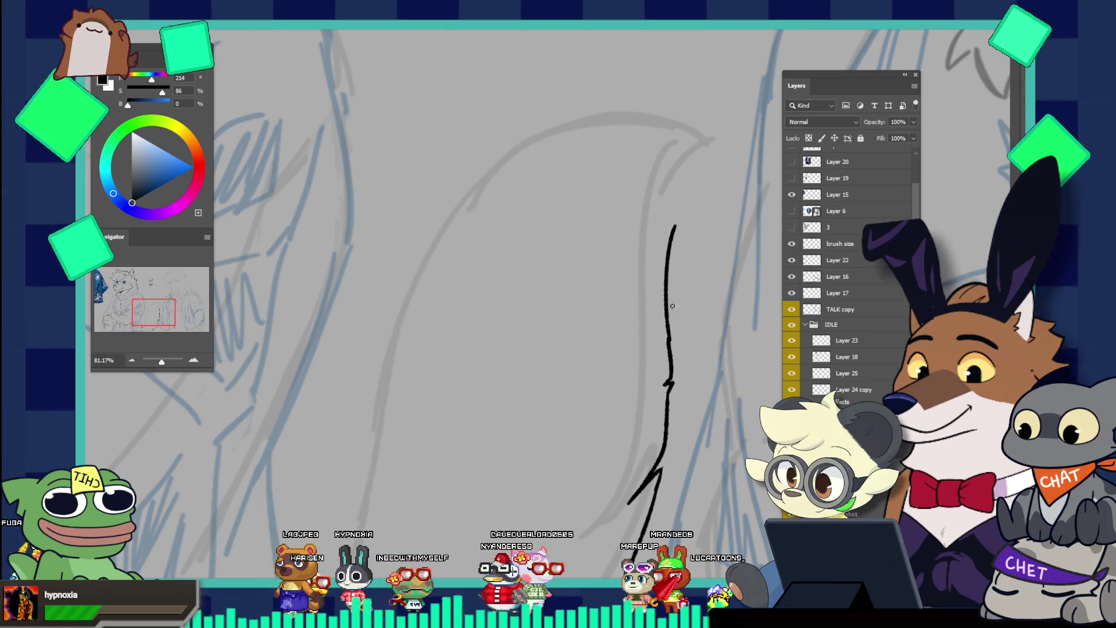
pyautogui.moveTo(669, 235); pyautogui.dragTo(668, 339)
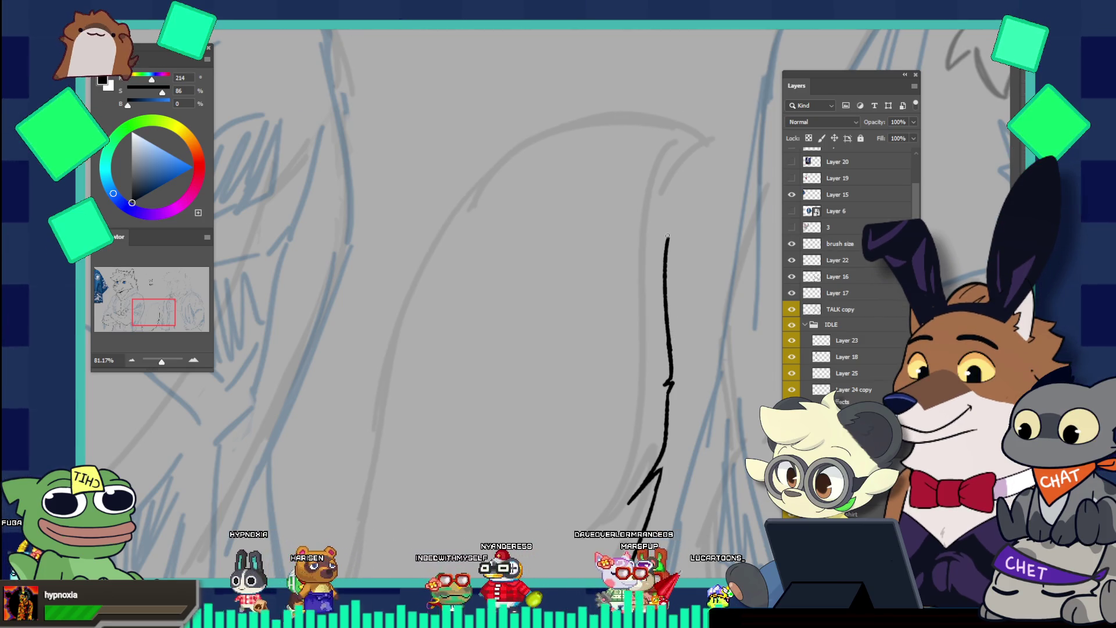
# Add a pointed hook at the line's top, redoing it until it juts right and angles back up-left
pyautogui.moveTo(655, 245)
pyautogui.mouseDown()
pyautogui.moveTo(668, 235)
pyautogui.moveTo(668, 338)
pyautogui.moveTo(678, 231)
pyautogui.mouseUp()
pyautogui.hotkey('ctrl', 'z')
pyautogui.hotkey('ctrl', 'z')
pyautogui.hotkey('ctrl', 'z')
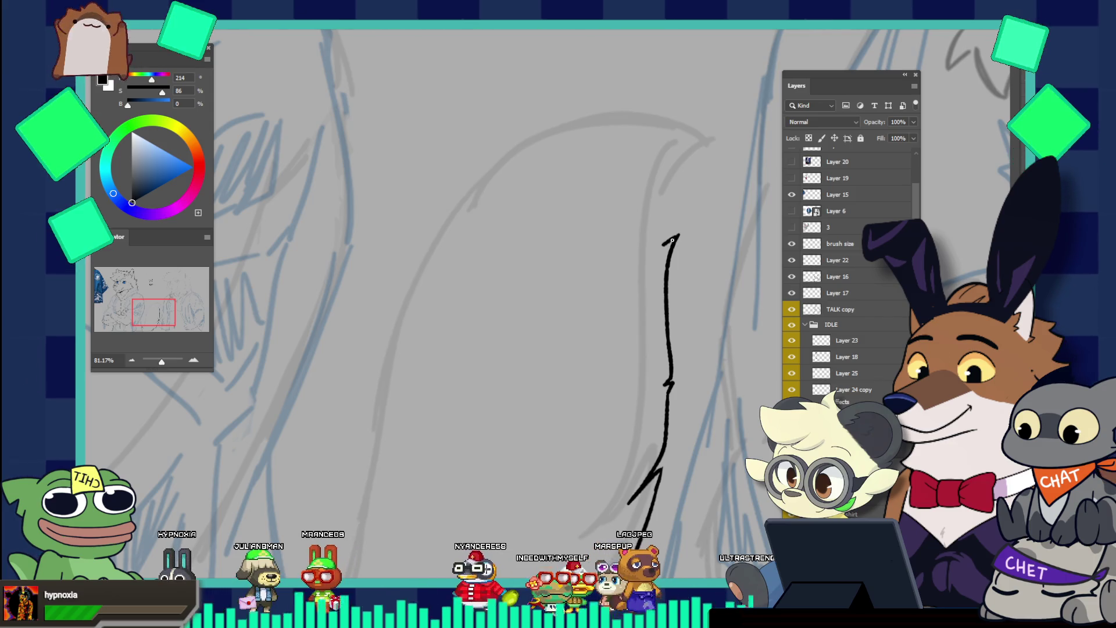
pyautogui.moveTo(661, 245)
pyautogui.mouseDown()
pyautogui.moveTo(724, 202)
pyautogui.moveTo(743, 211)
pyautogui.moveTo(703, 159)
pyautogui.moveTo(610, 152)
pyautogui.mouseUp()
pyautogui.hotkey('ctrl', 'z')
pyautogui.hotkey('ctrl', 'z')
# Draw the top line leftward from the fold's tip and erase its excess left end
pyautogui.moveTo(705, 158)
pyautogui.mouseDown()
pyautogui.moveTo(640, 145)
pyautogui.moveTo(705, 156)
pyautogui.mouseUp()
pyautogui.hotkey('ctrl', 'z')
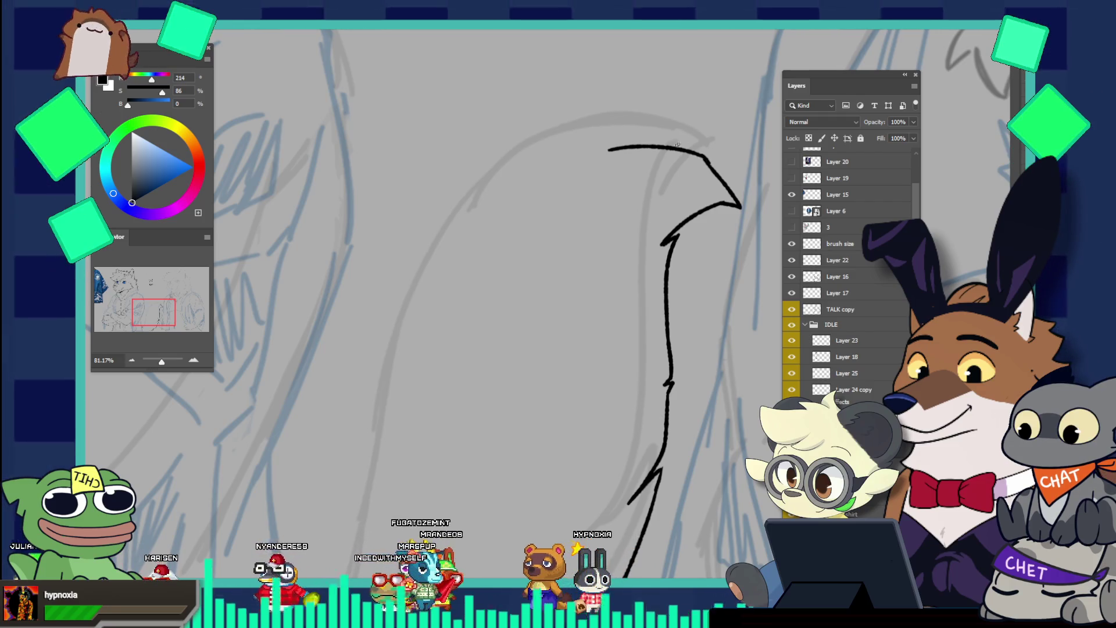
pyautogui.moveTo(610, 149)
pyautogui.mouseDown()
pyautogui.moveTo(649, 146)
pyautogui.moveTo(682, 116)
pyautogui.mouseUp()
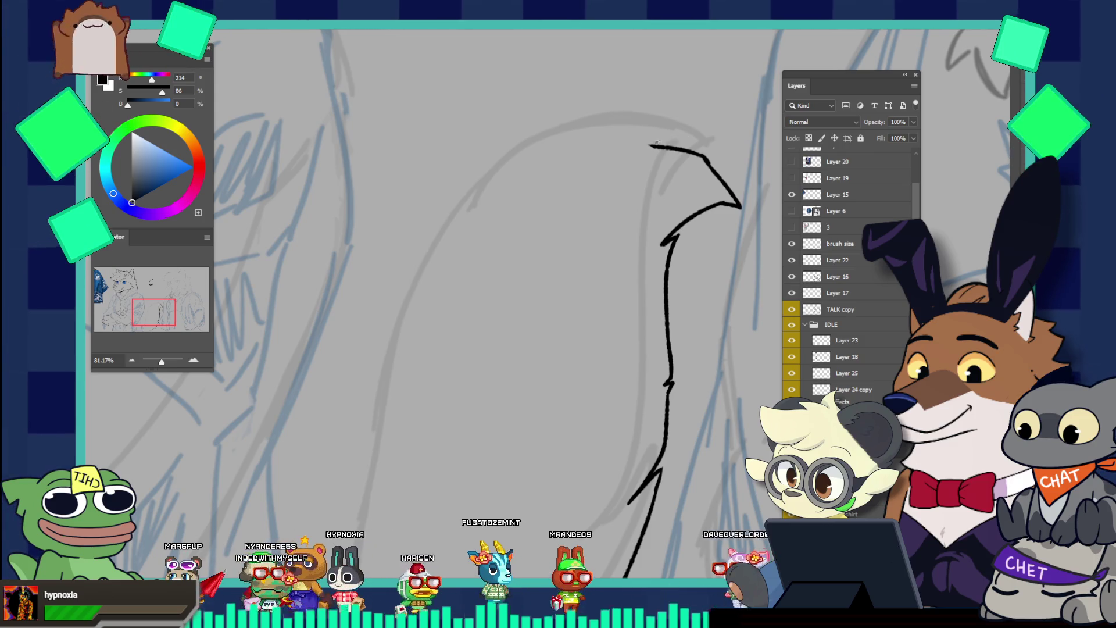
pyautogui.moveTo(651, 144); pyautogui.dragTo(686, 124)
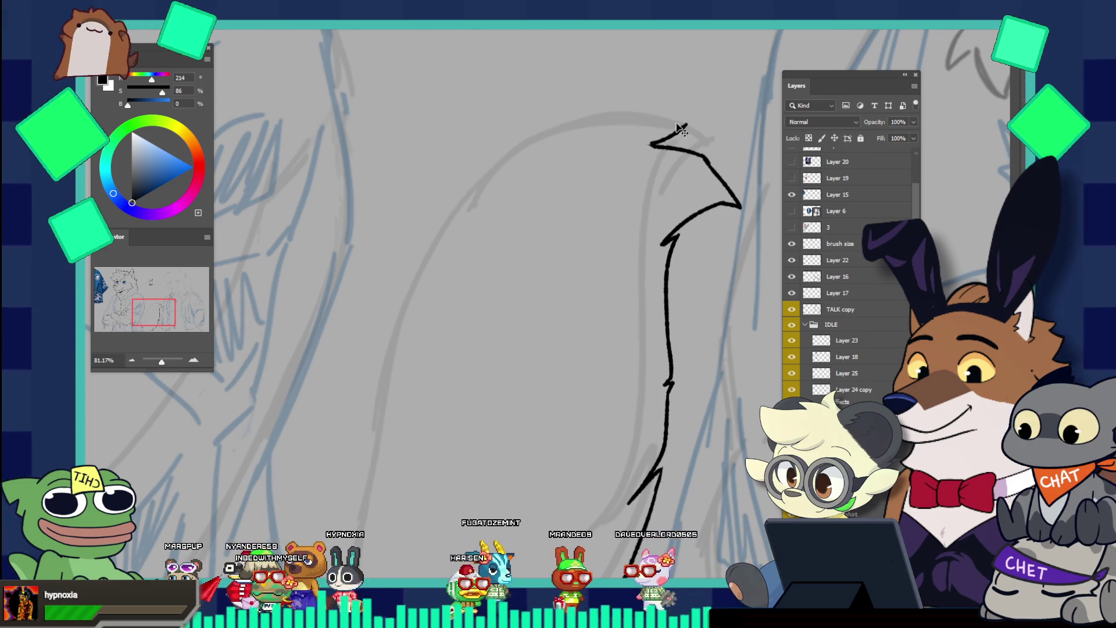
pyautogui.hotkey('ctrl', 'z')
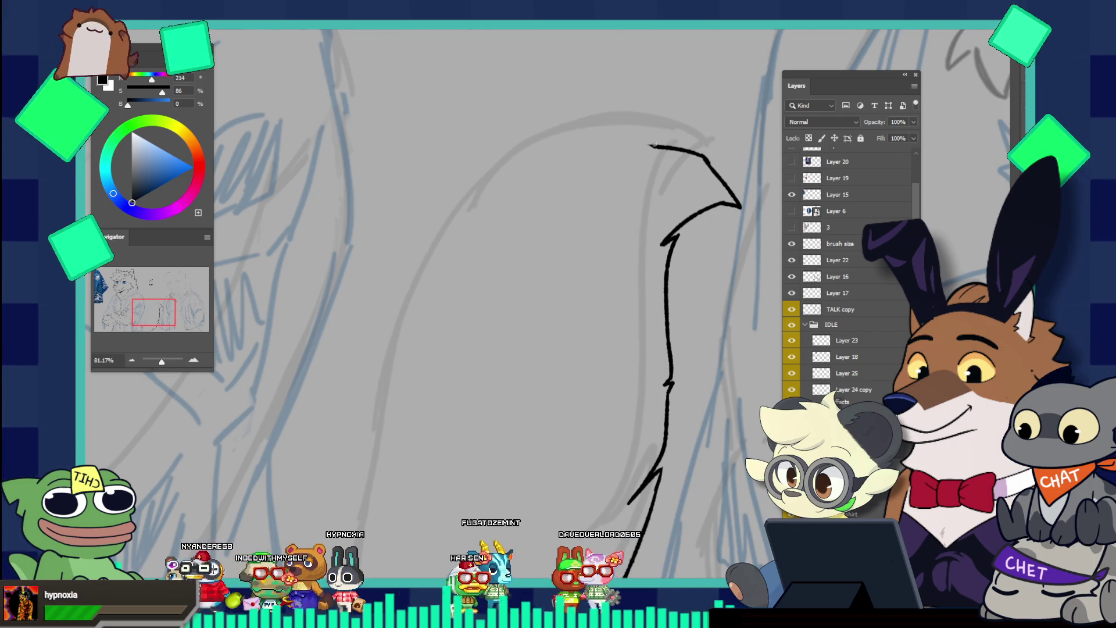
pyautogui.moveTo(649, 146)
pyautogui.mouseDown()
pyautogui.moveTo(682, 121)
pyautogui.moveTo(587, 136)
pyautogui.mouseUp()
# Redraw the top stroke slightly higher and add a curve sweeping down-left along the sketch
pyautogui.hotkey('ctrl', 'z')
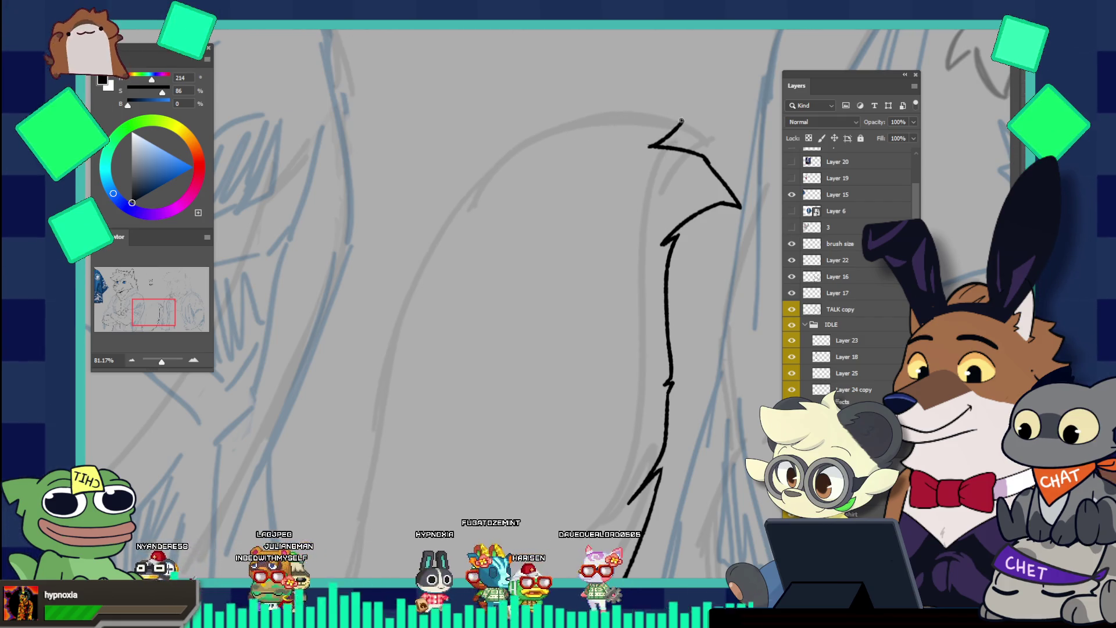
pyautogui.moveTo(682, 120); pyautogui.dragTo(587, 126)
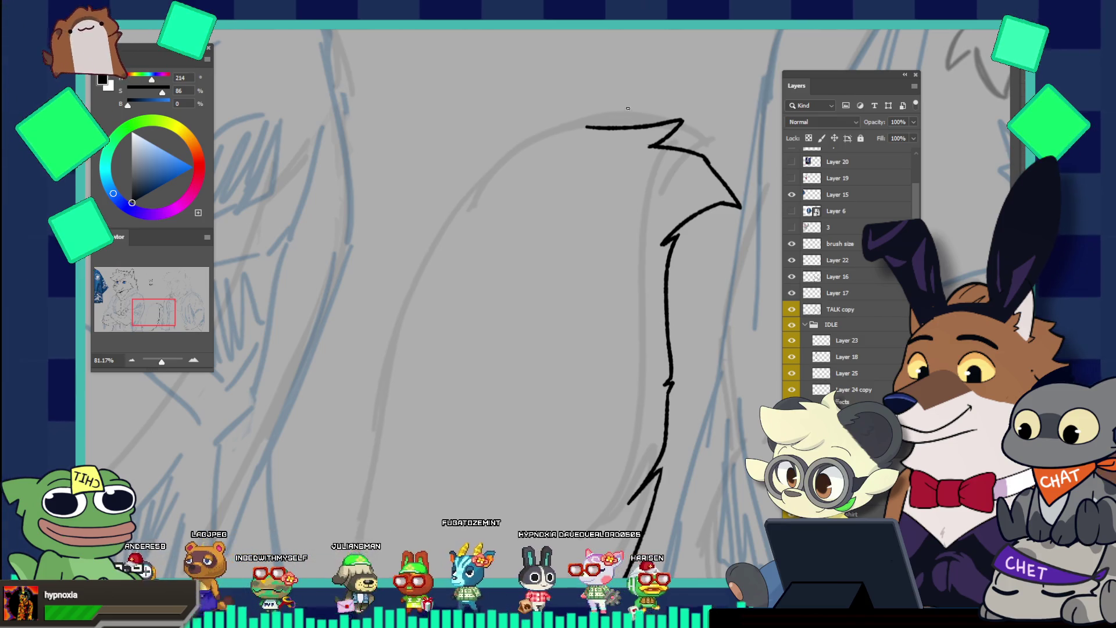
pyautogui.hotkey('ctrl', 'z')
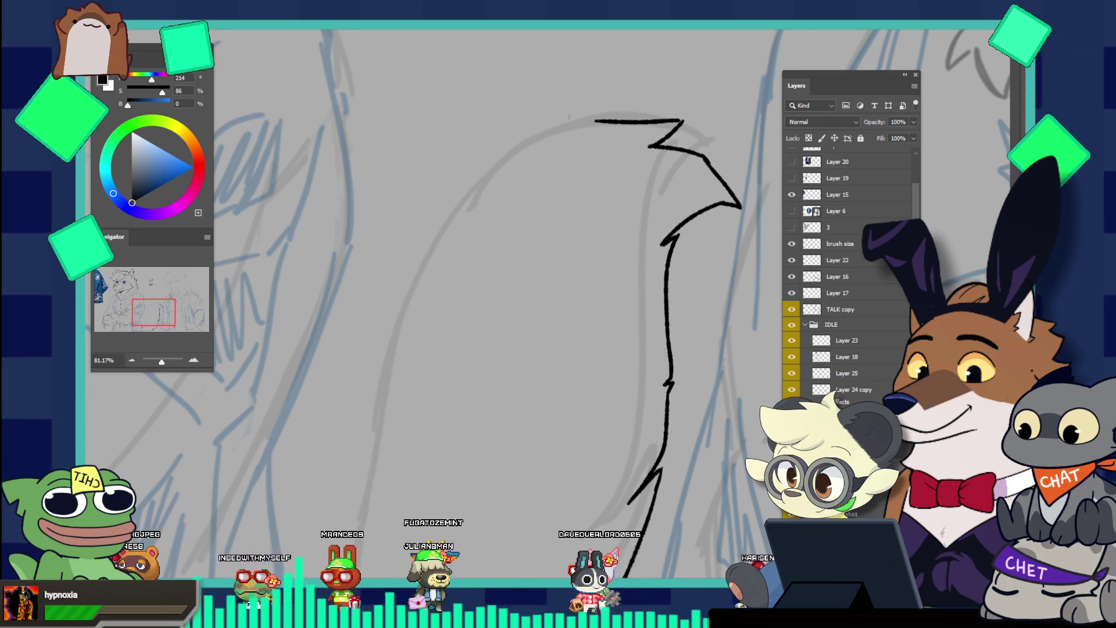
pyautogui.hotkey('ctrl', 'z')
pyautogui.moveTo(683, 119)
pyautogui.mouseDown()
pyautogui.moveTo(591, 118)
pyautogui.moveTo(493, 155)
pyautogui.mouseUp()
pyautogui.hotkey('ctrl', 'z')
pyautogui.moveTo(593, 118); pyautogui.dragTo(484, 177)
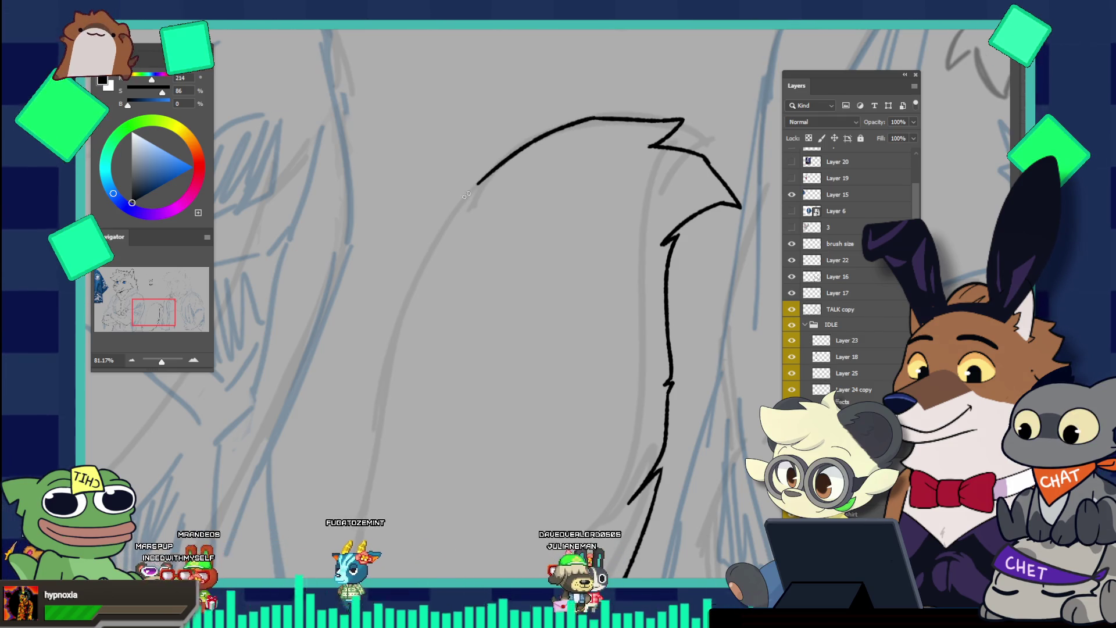